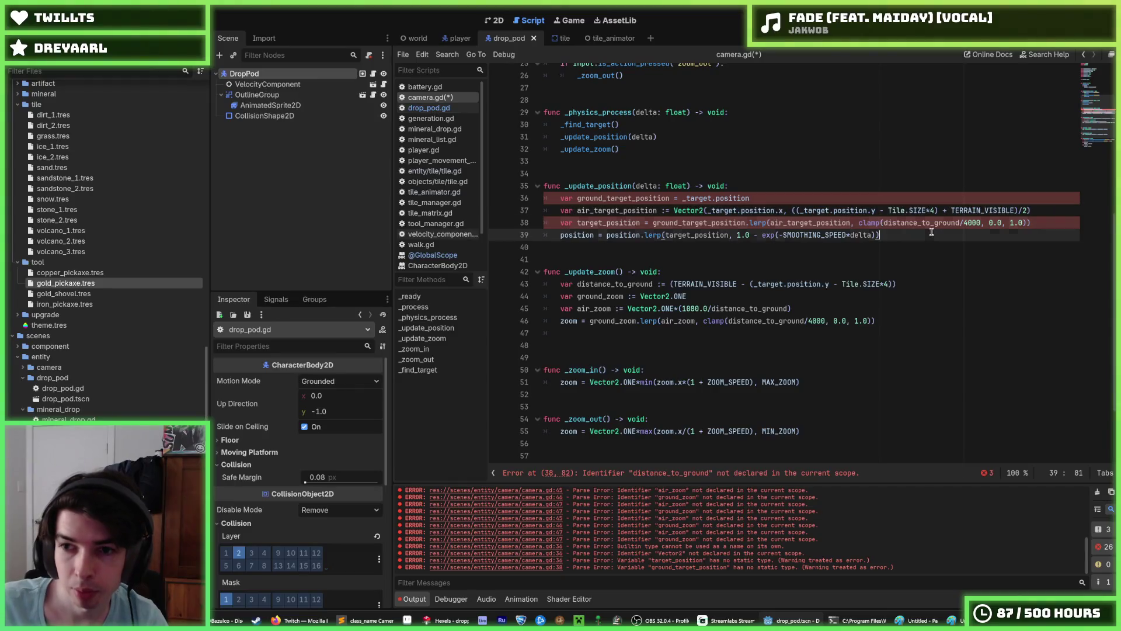
Step: Duplicate the distance_to_ground line up into _update_position and save camera.gd
key(ctrl+s)
click(1014, 232)
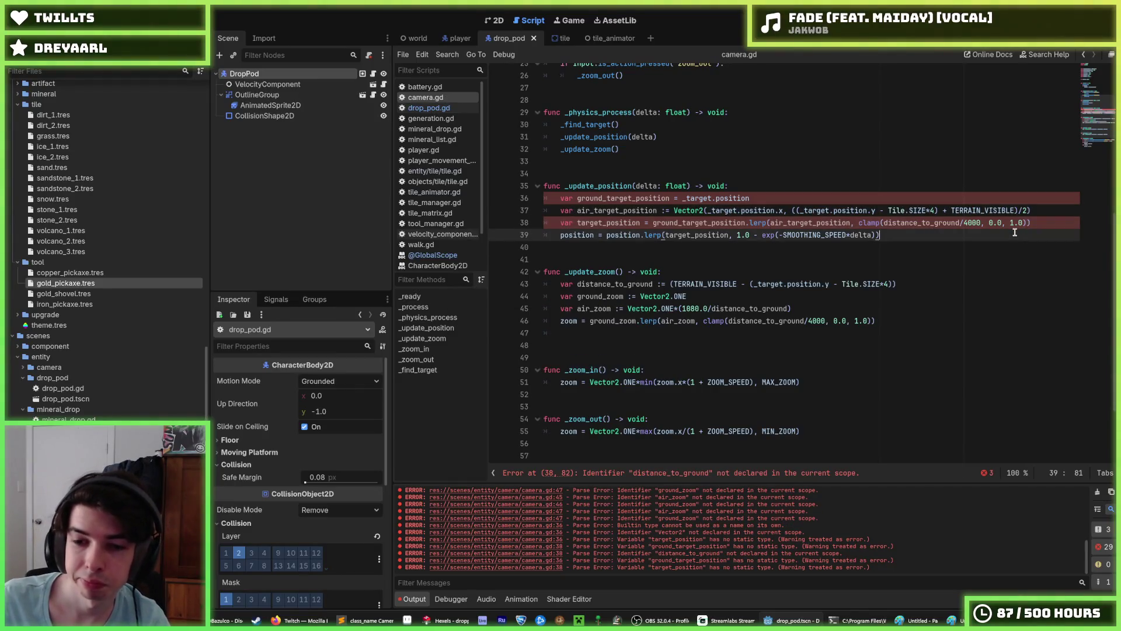
click(737, 284)
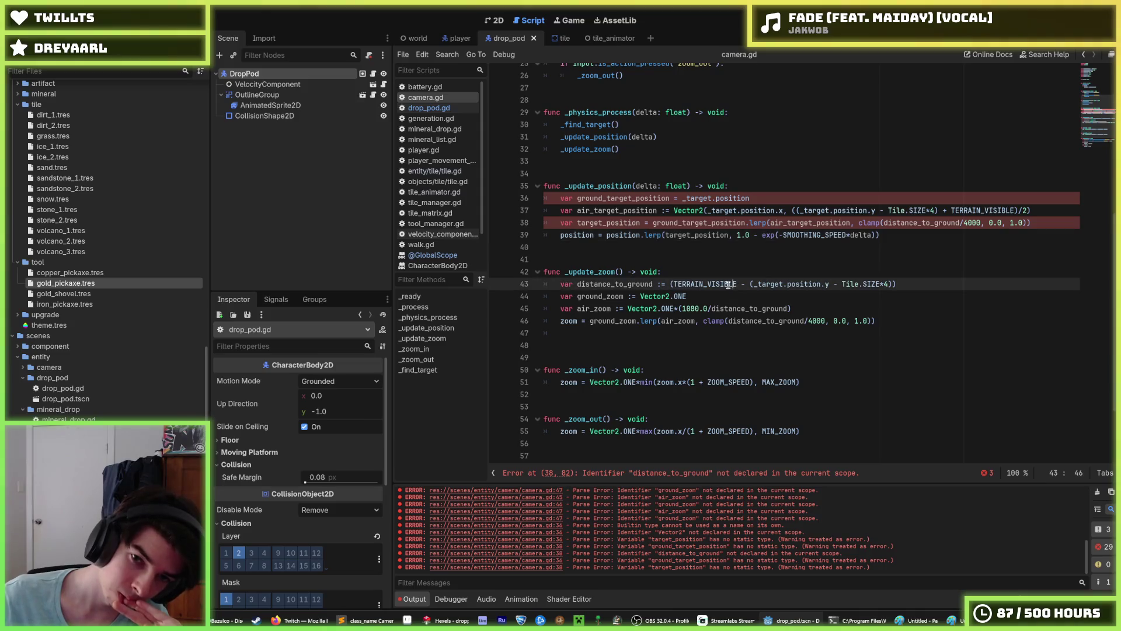
key(ctrl+shift+d)
key(alt+Up)
key(alt+Up)
key(alt+Up)
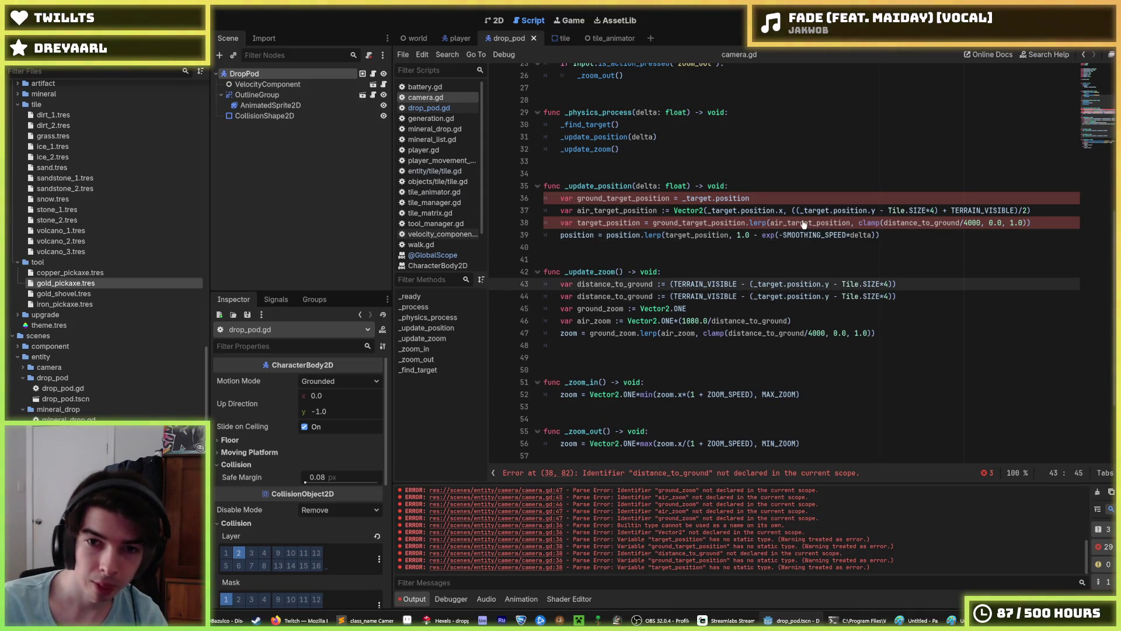
key(Down)
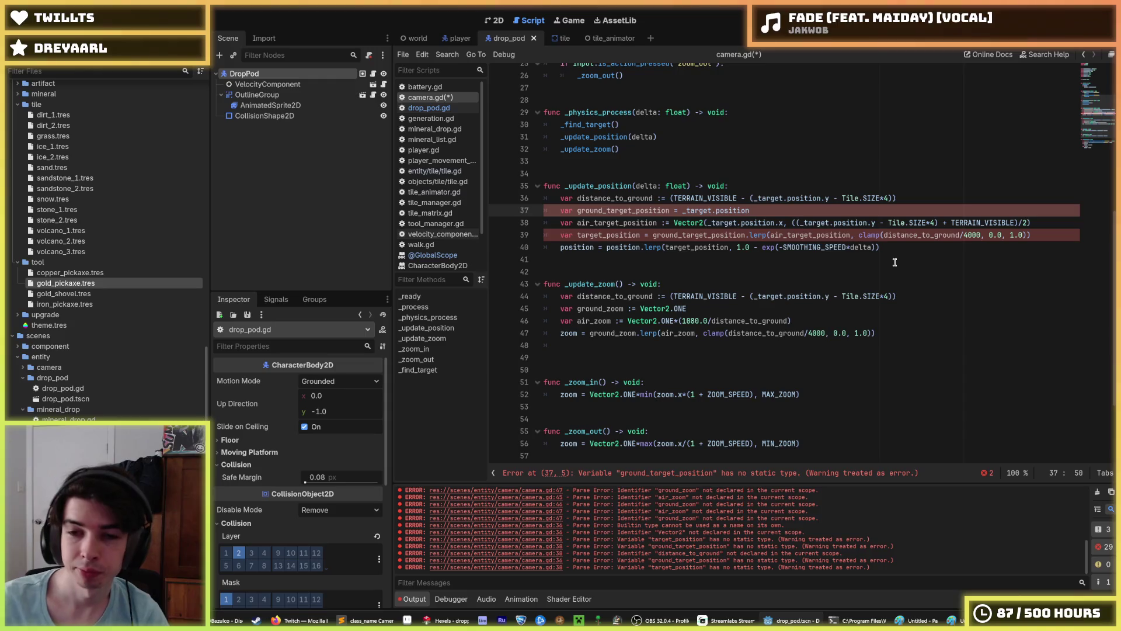
key(ctrl+s)
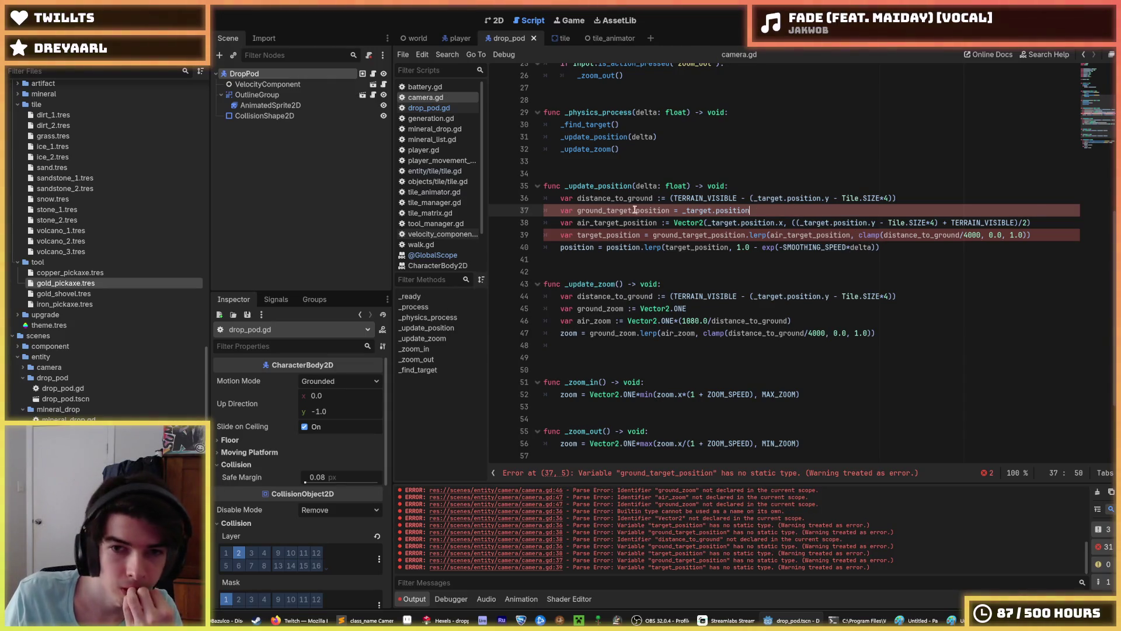
Step: Change '=' to ':=' on lines 37 and 39, save, and run the game
click(675, 211)
text(:)
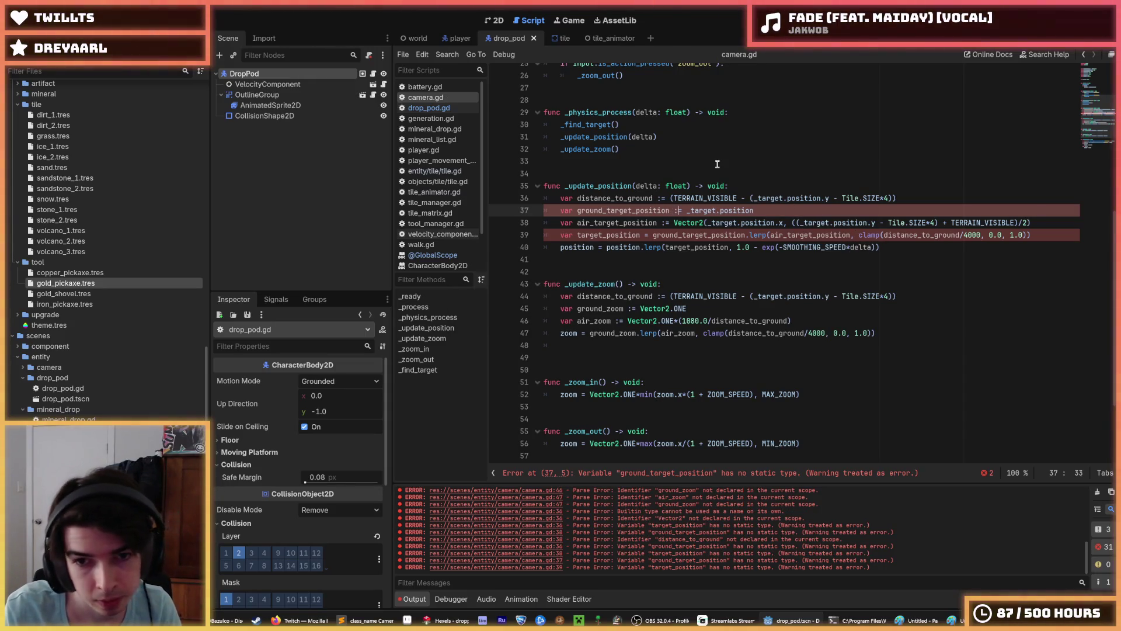
key(Down)
key(Down)
text(:)
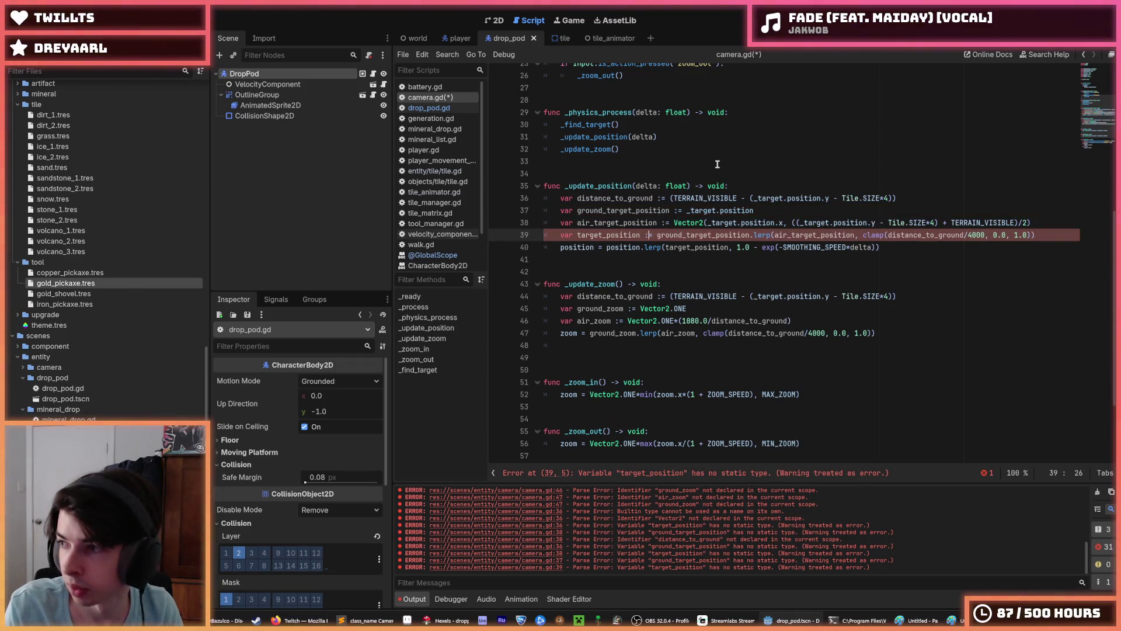
key(ctrl+s)
key(F5)
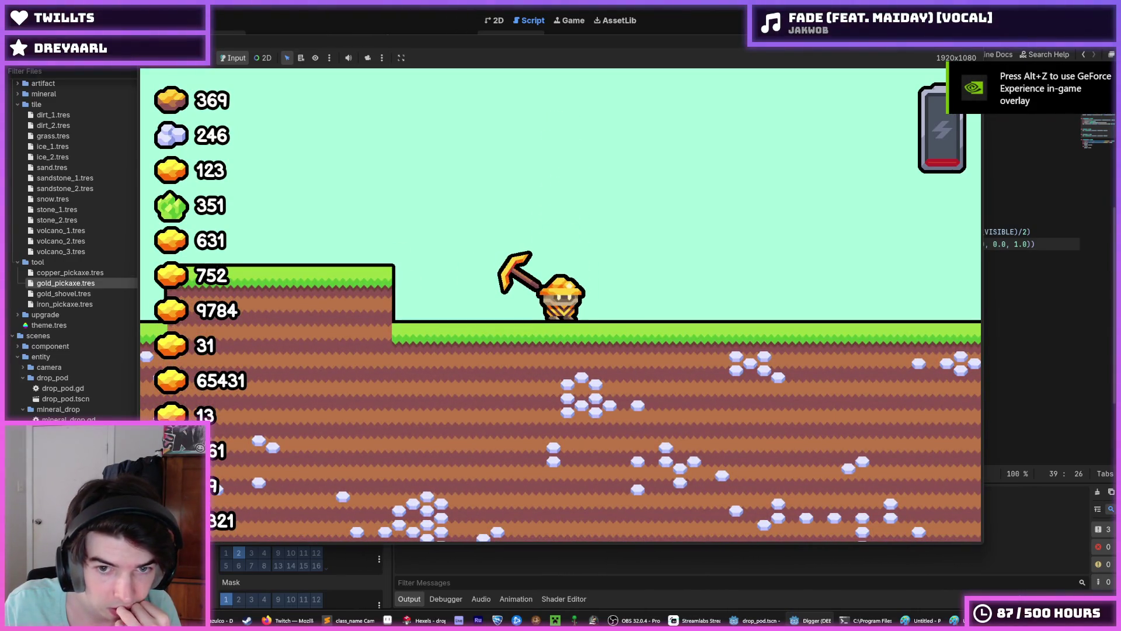
key(F5)
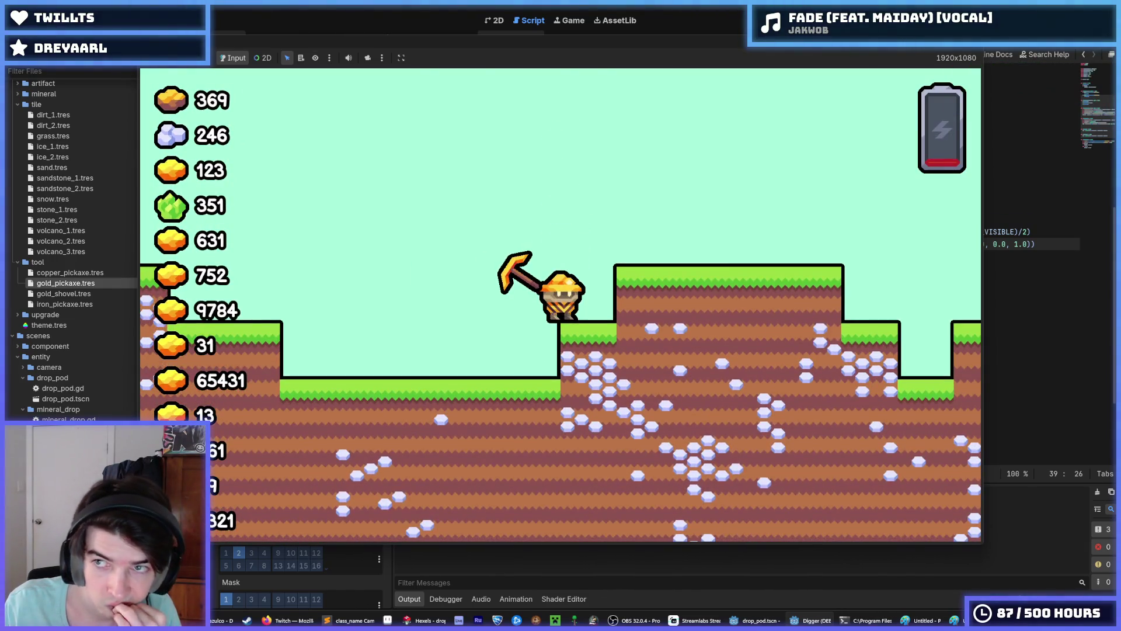
key(F8)
scroll(717, 152, up, 8)
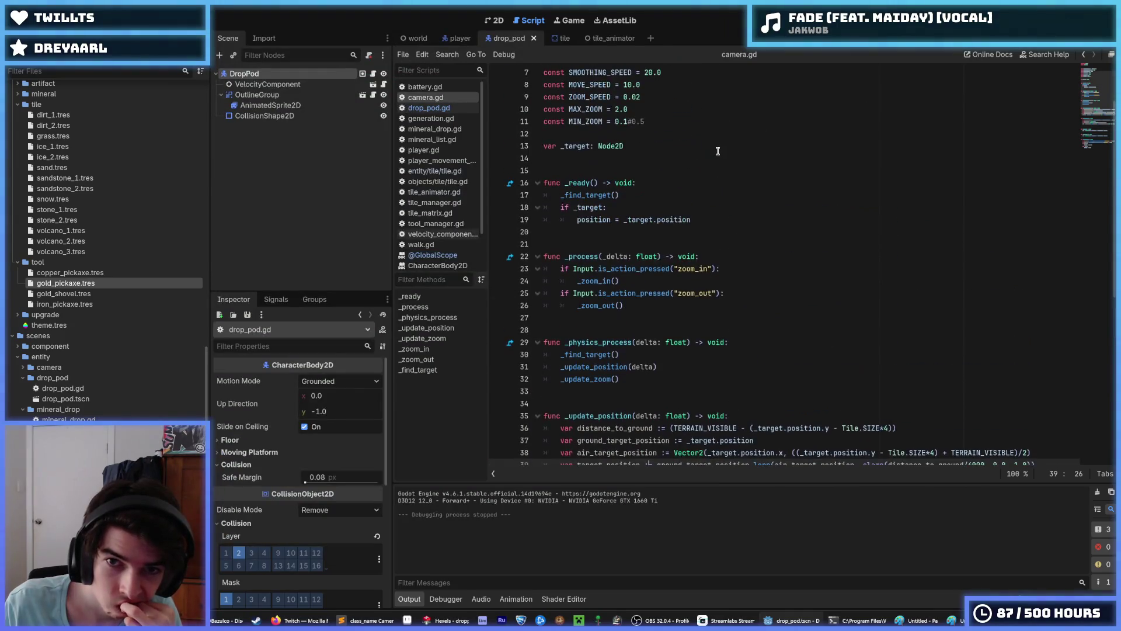
Step: Change the distance_to_ground divisor from 4000 to 2000 on lines 39 and 47, then open drop_pod.gd
scroll(717, 152, up, 1)
scroll(717, 151, down, 9)
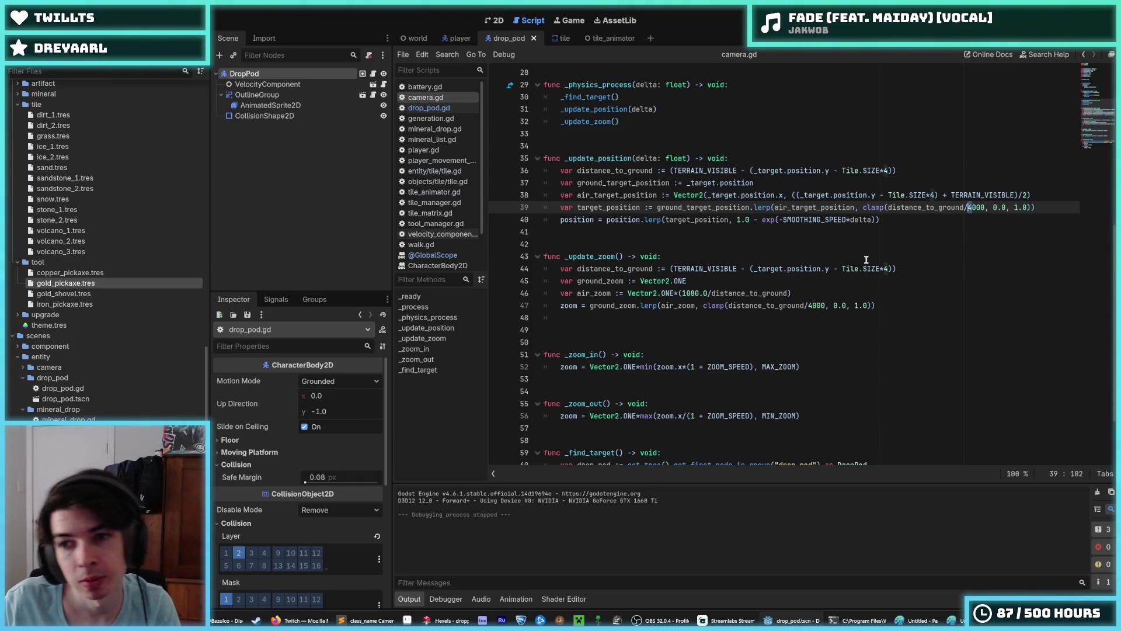
key(Delete)
text(2)
click(808, 305)
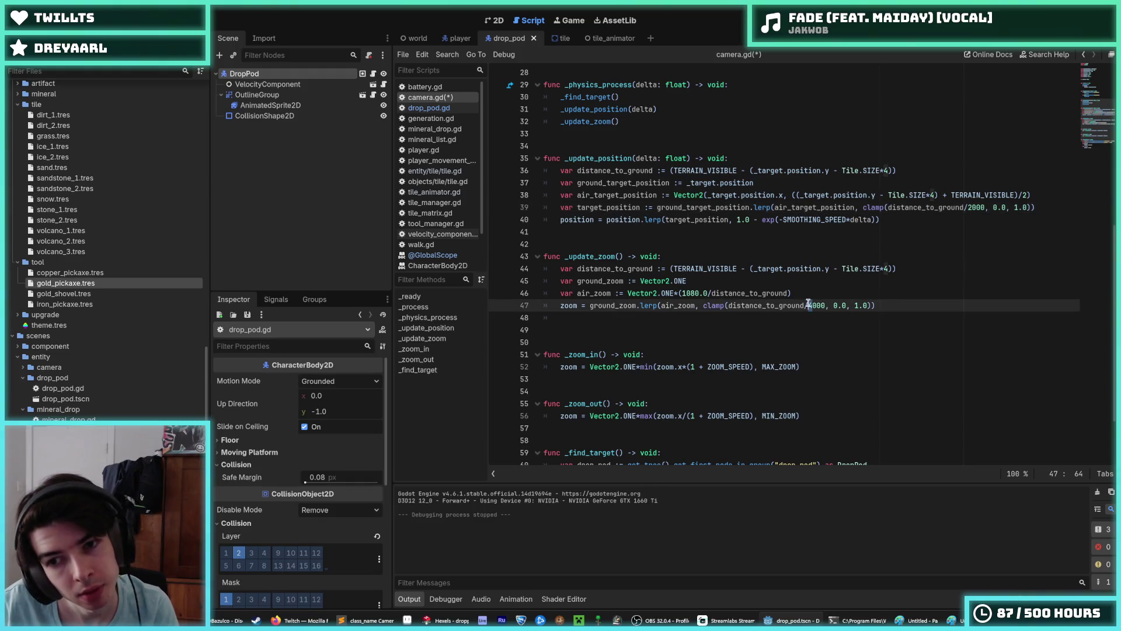
key(ctrl+s)
click(430, 107)
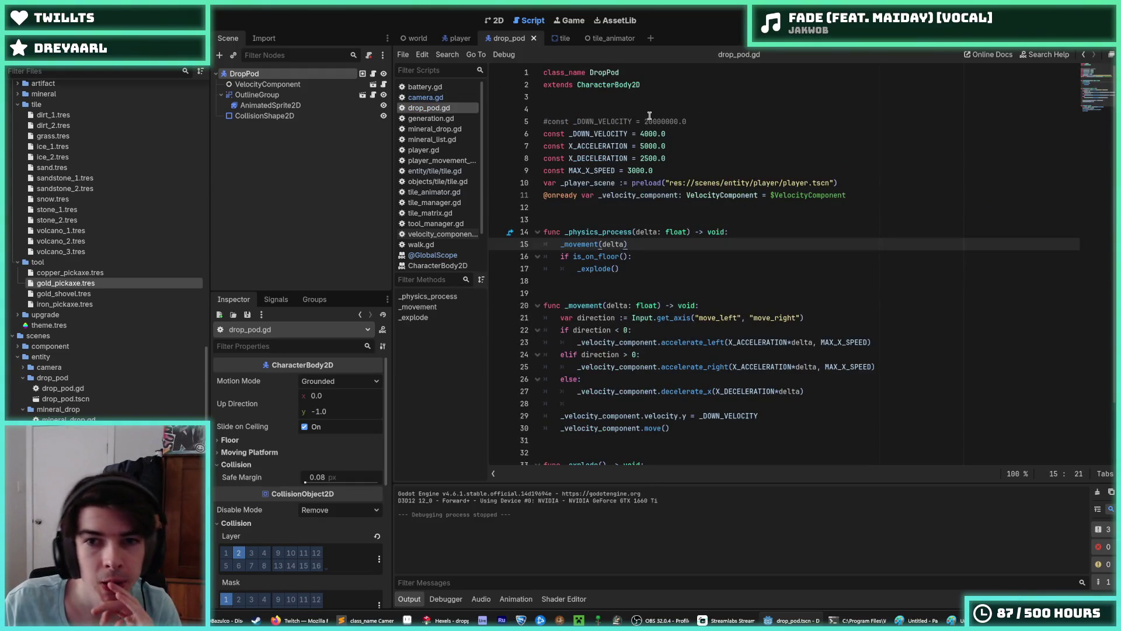
Step: Set _DOWN_VELOCITY to 2000.0 and test-run the slower drop pod descent
click(643, 134)
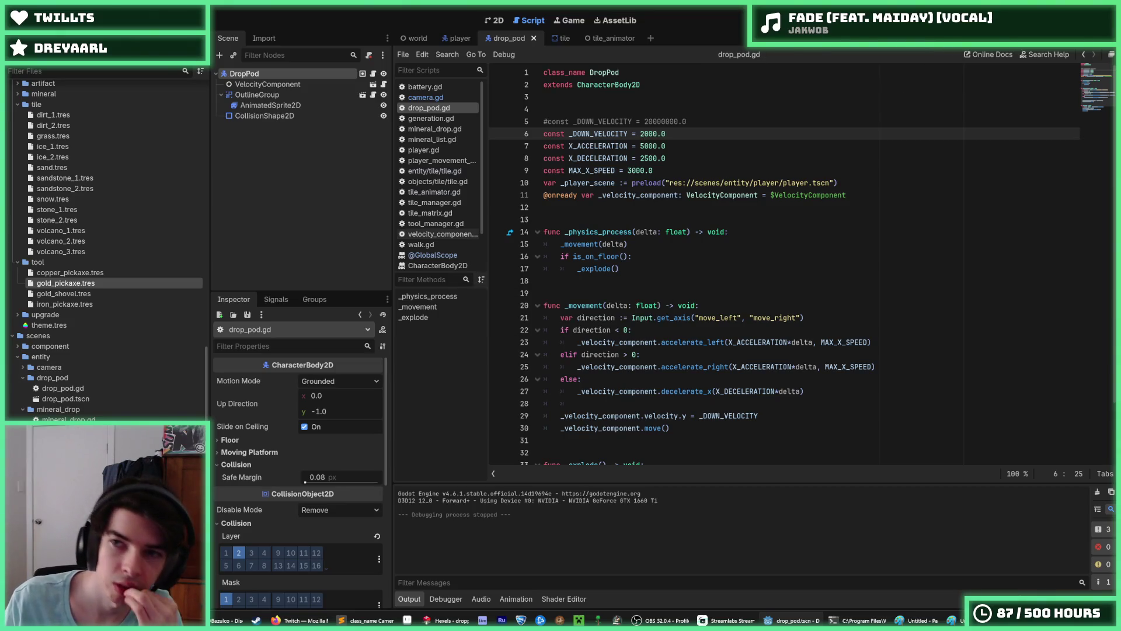
key(F5)
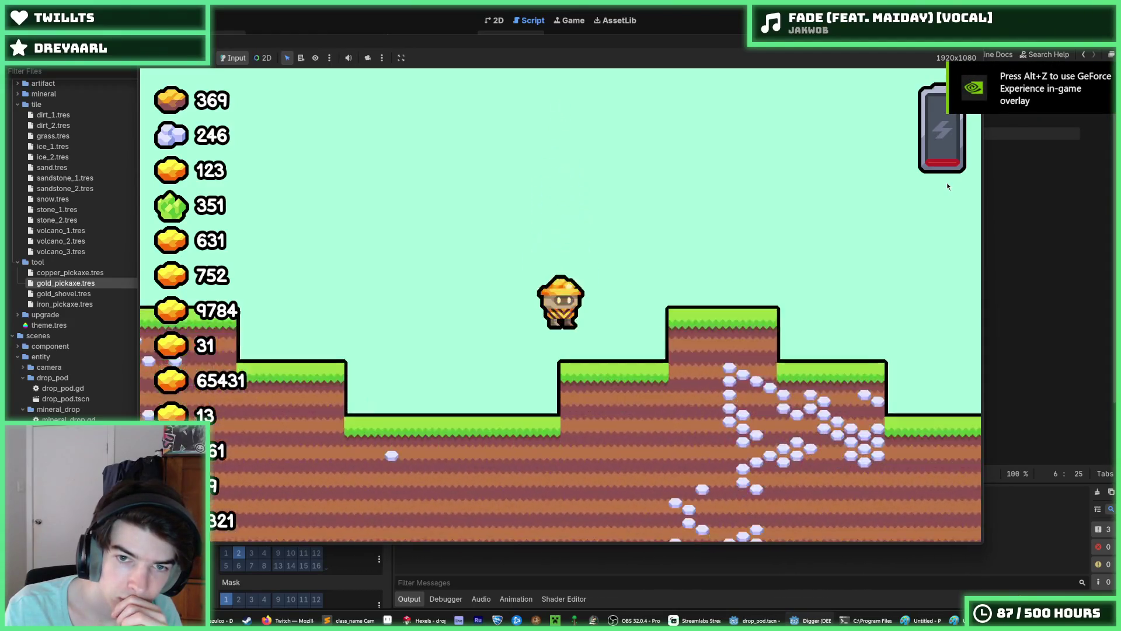
key(F8)
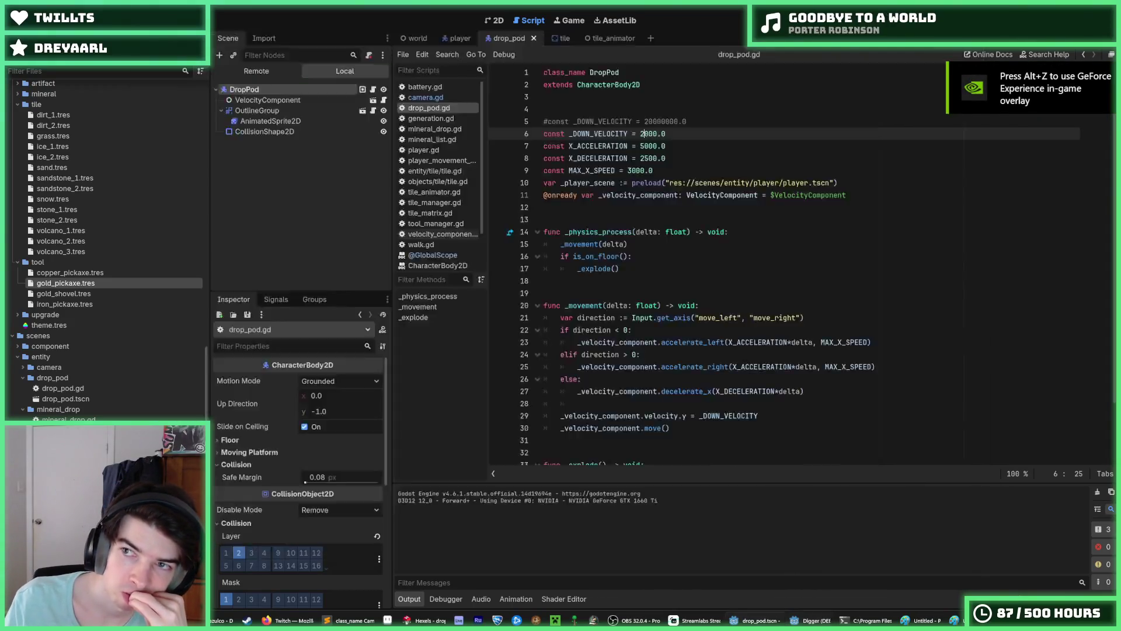
click(662, 252)
click(645, 249)
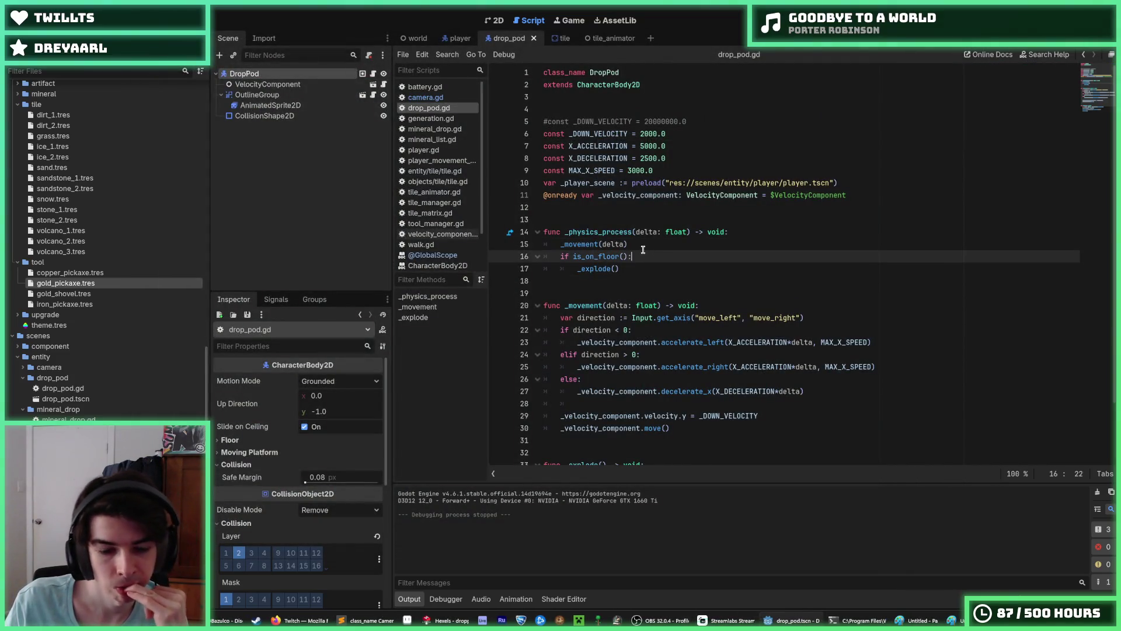
Step: Look over drop_pod.gd and its 2D scene view, then return to the script
scroll(648, 253, down, 1)
mouse_move(295, 620)
mouse_move(224, 620)
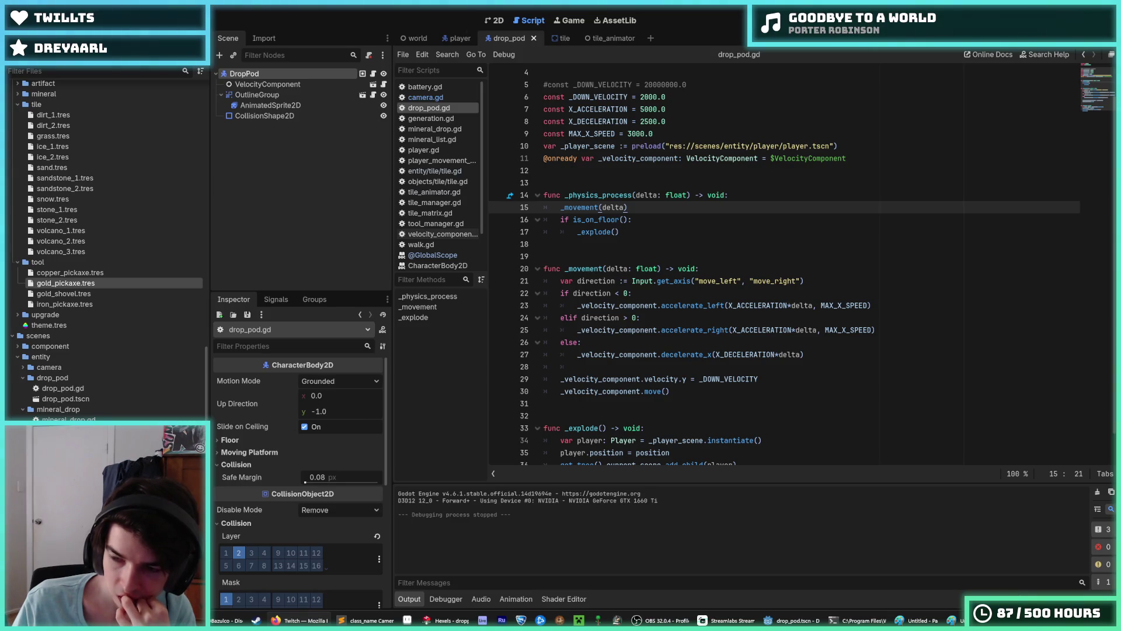
click(763, 275)
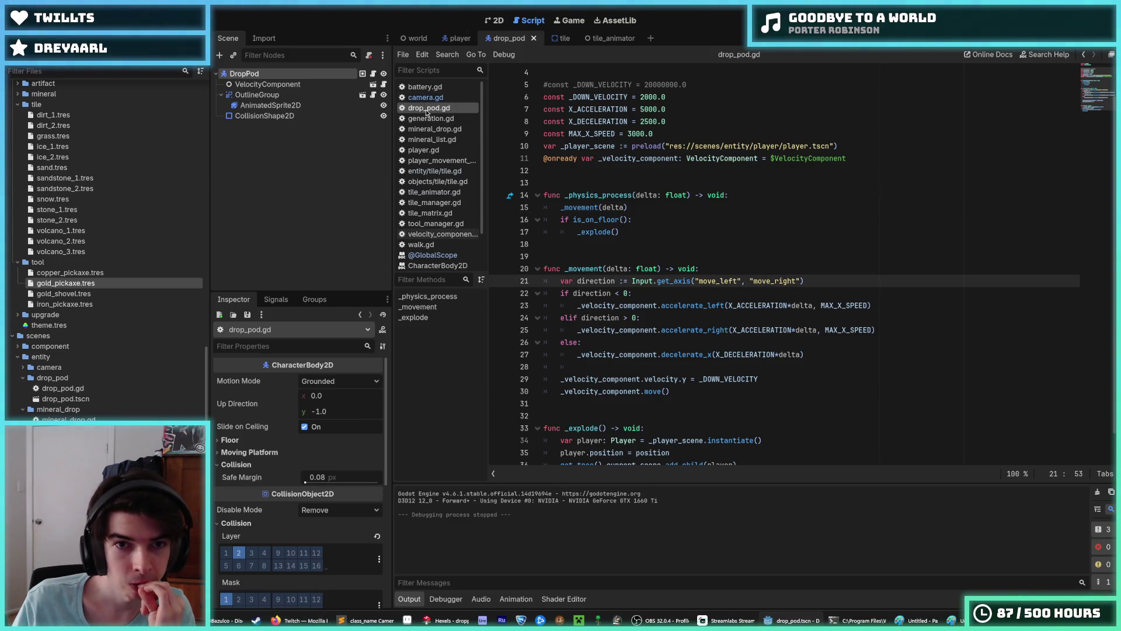
click(493, 23)
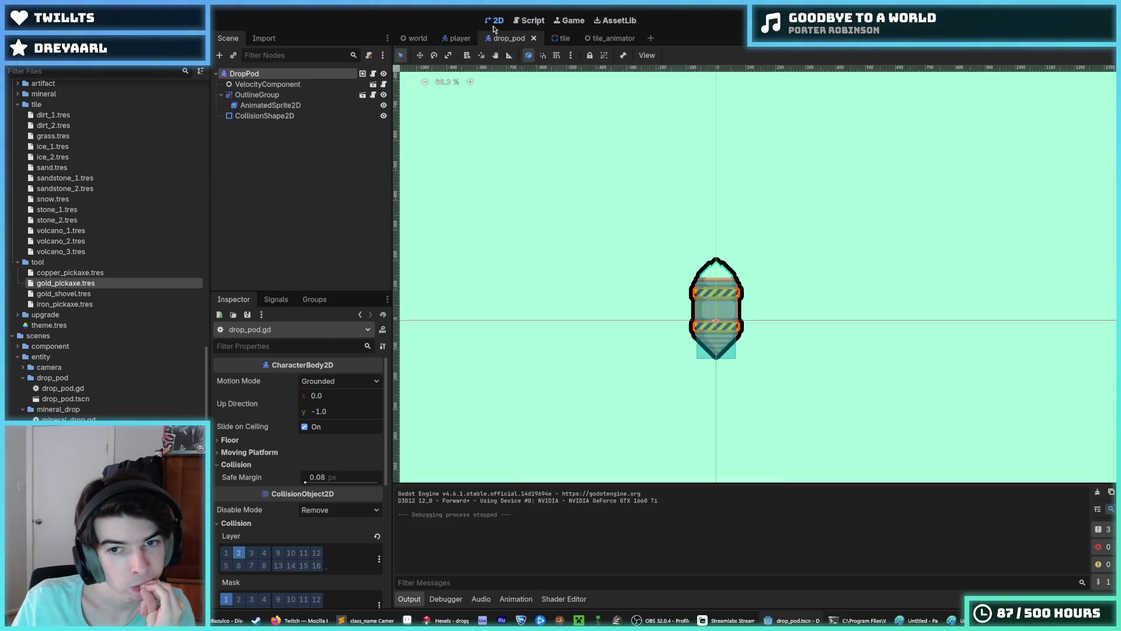
click(523, 24)
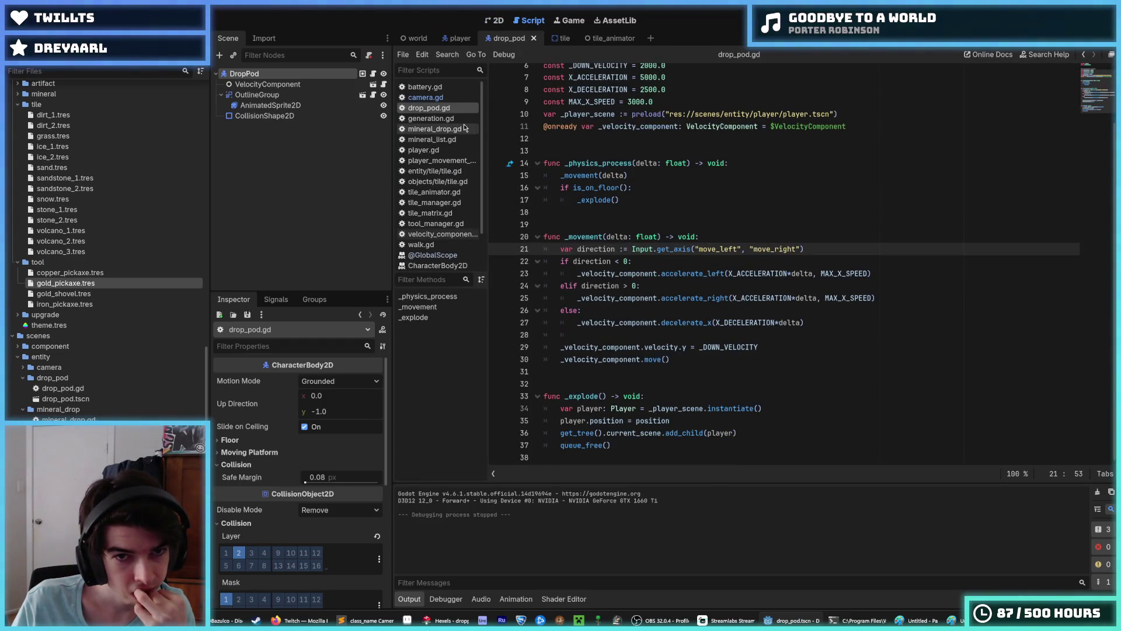
Step: In camera.gd, review the distance_to_ground line in _update_zoom and TERRAIN_VISIBLE on line 36
click(426, 98)
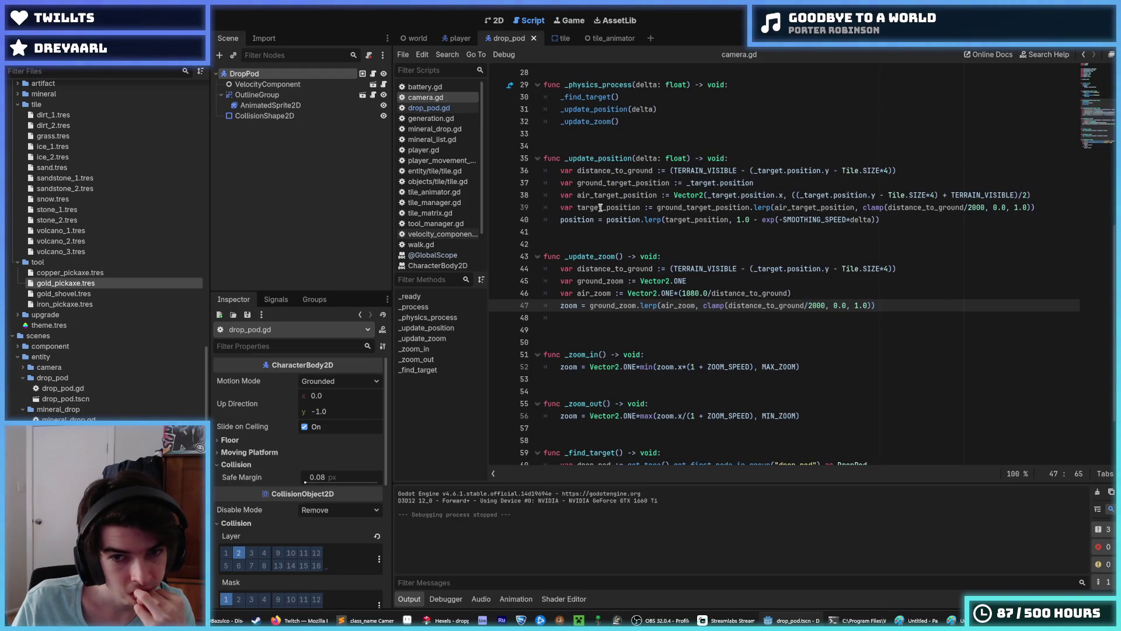
click(658, 269)
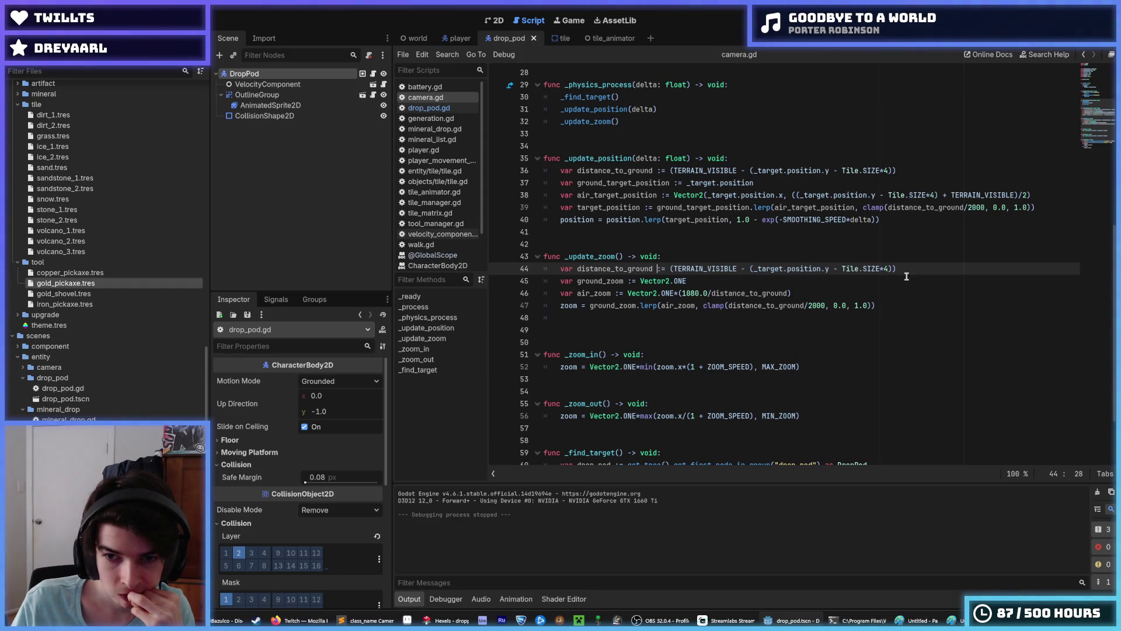
drag(911, 269, 562, 270)
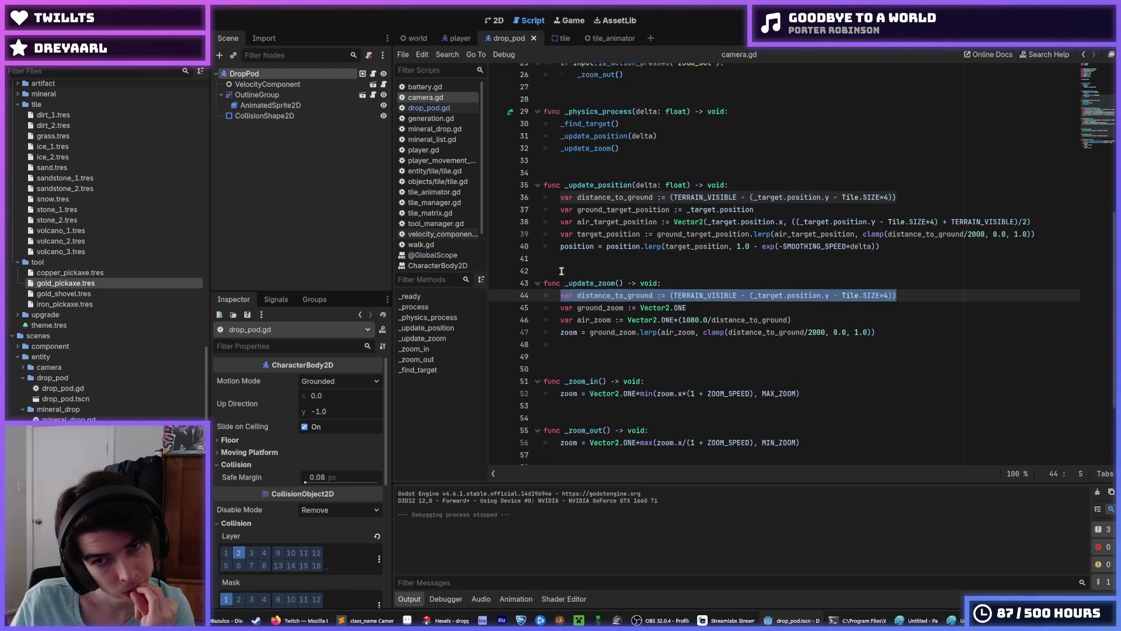
scroll(562, 271, up, 3)
click(729, 281)
mouse_move(729, 281)
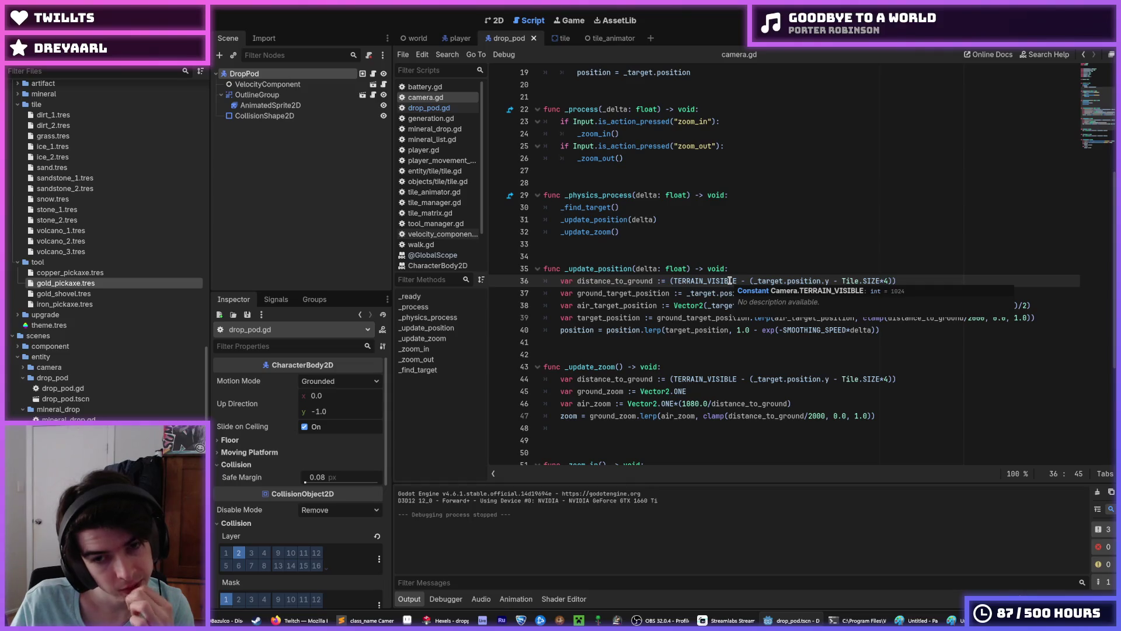
Step: Pass distance_to_ground into the update calls and add 'distance_to_ground: float' parameters to both functions
click(630, 220)
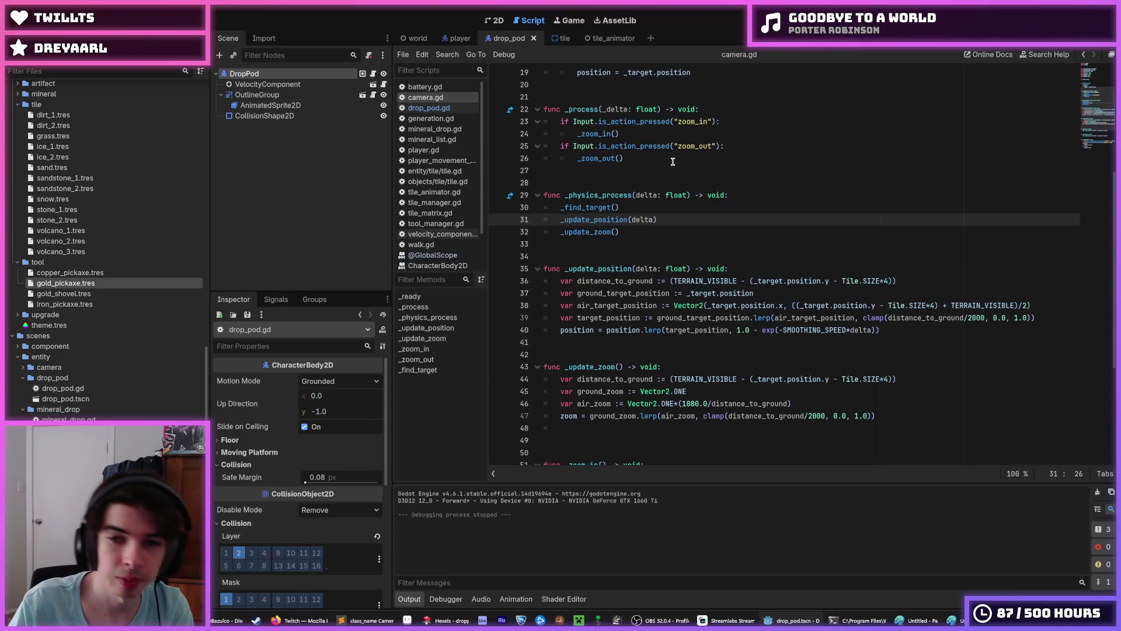
key(BackSpace)
text(, distance_to)
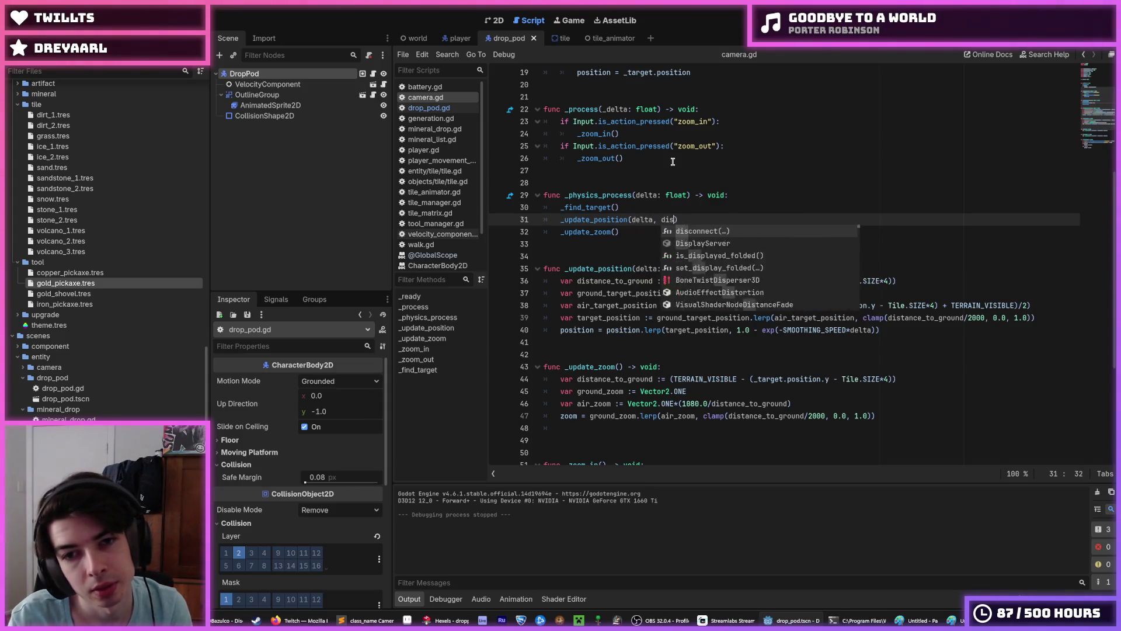
text(_gr)
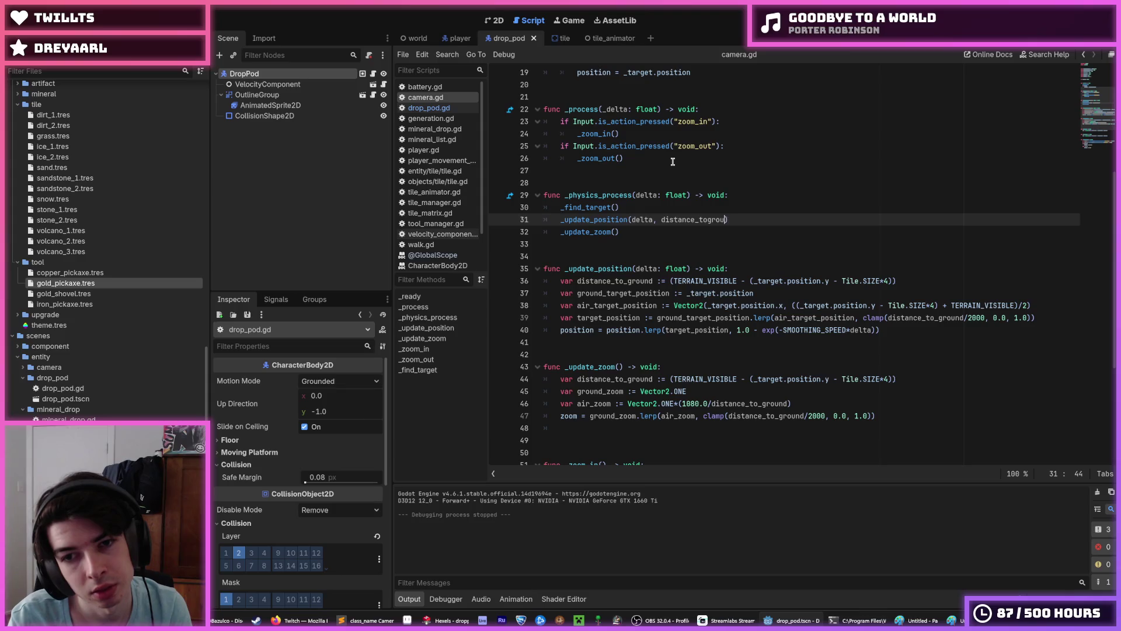
text(ound)
key(Down)
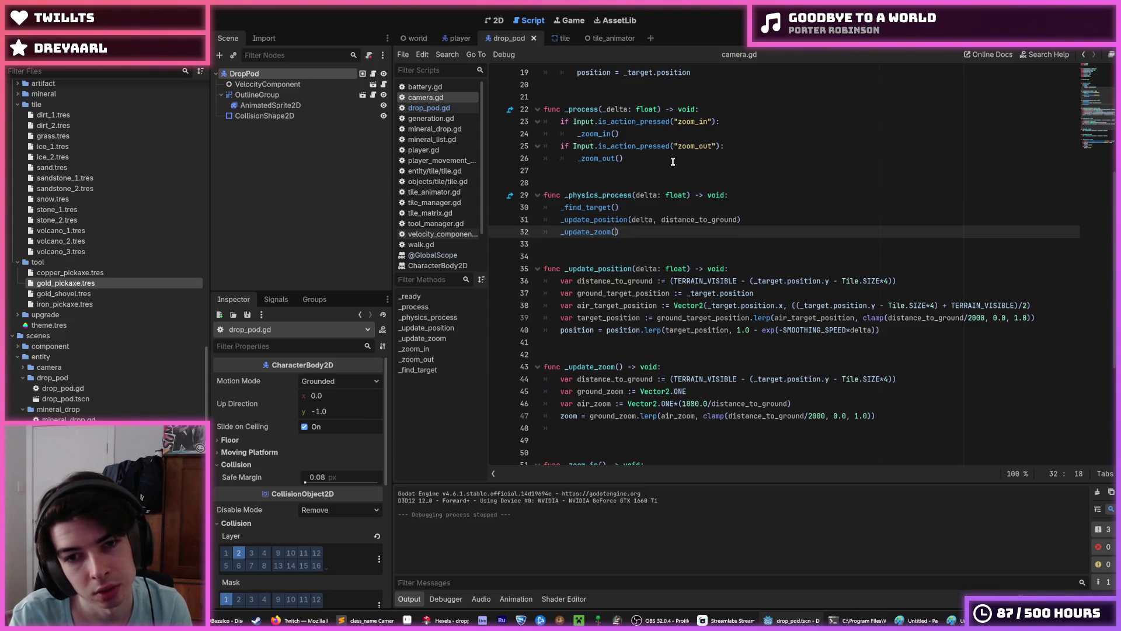
text(distance_to)
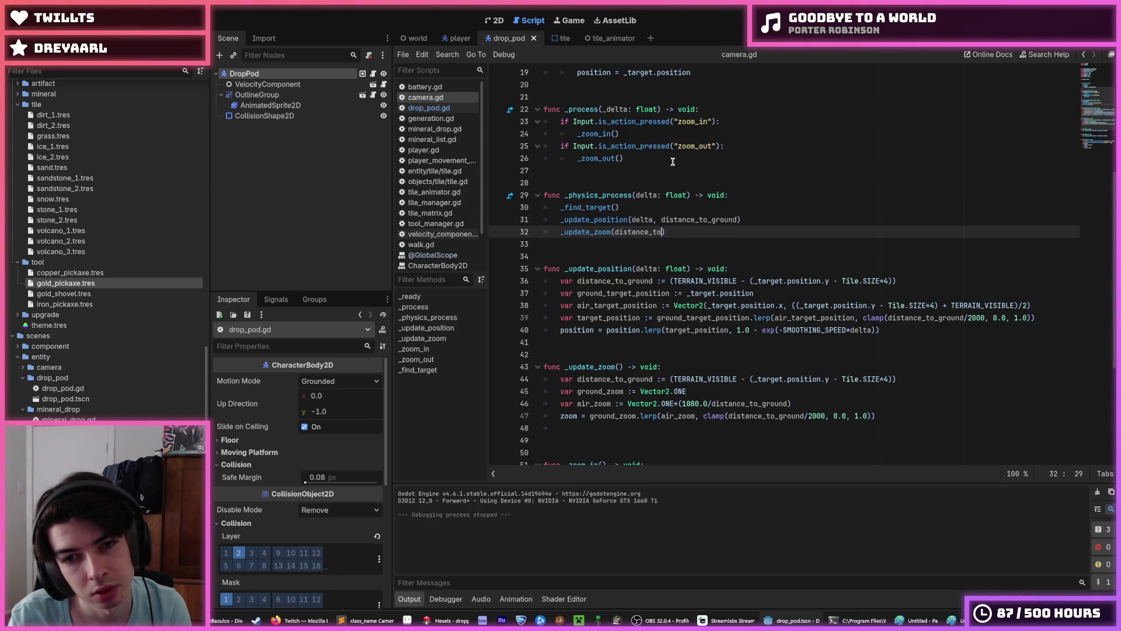
text(_ground)
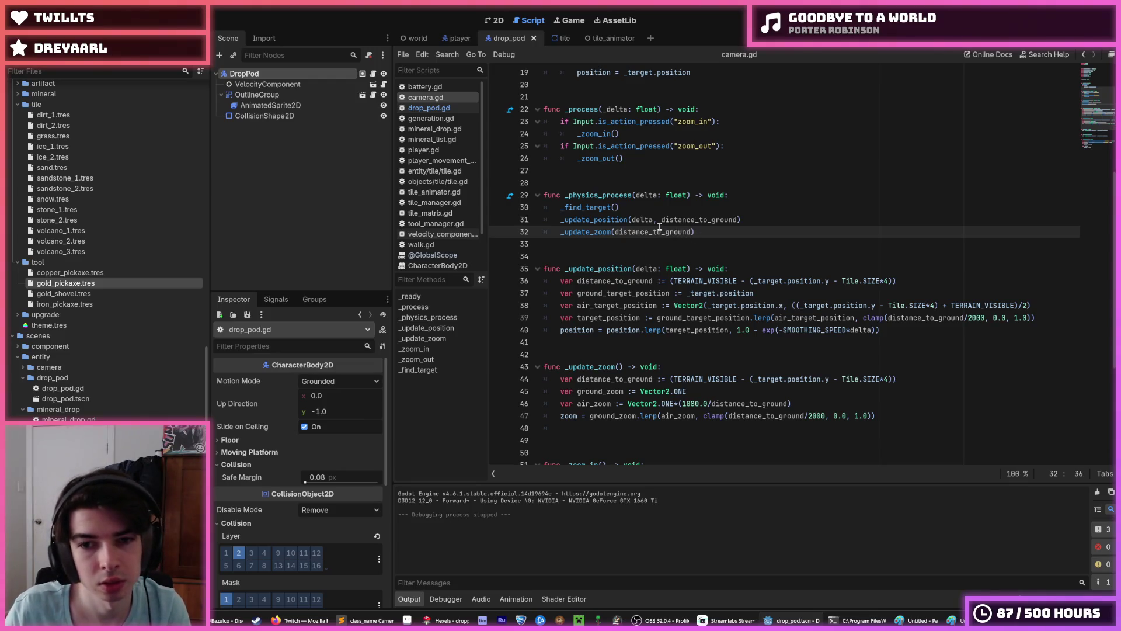
click(616, 367)
text(distance_to_ground:)
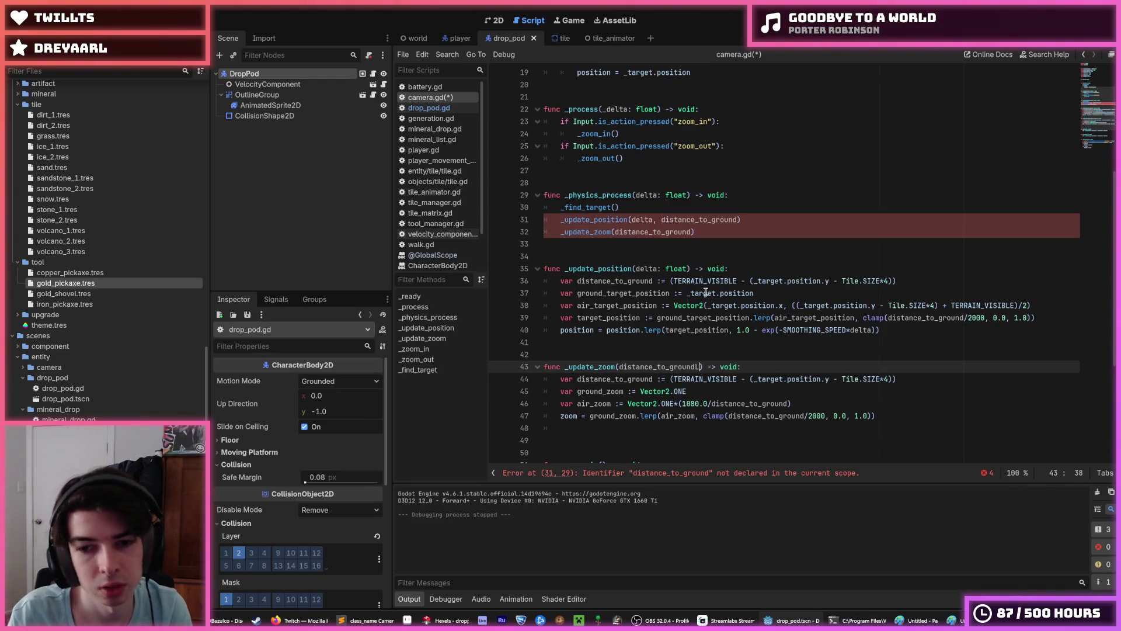
text( floa)
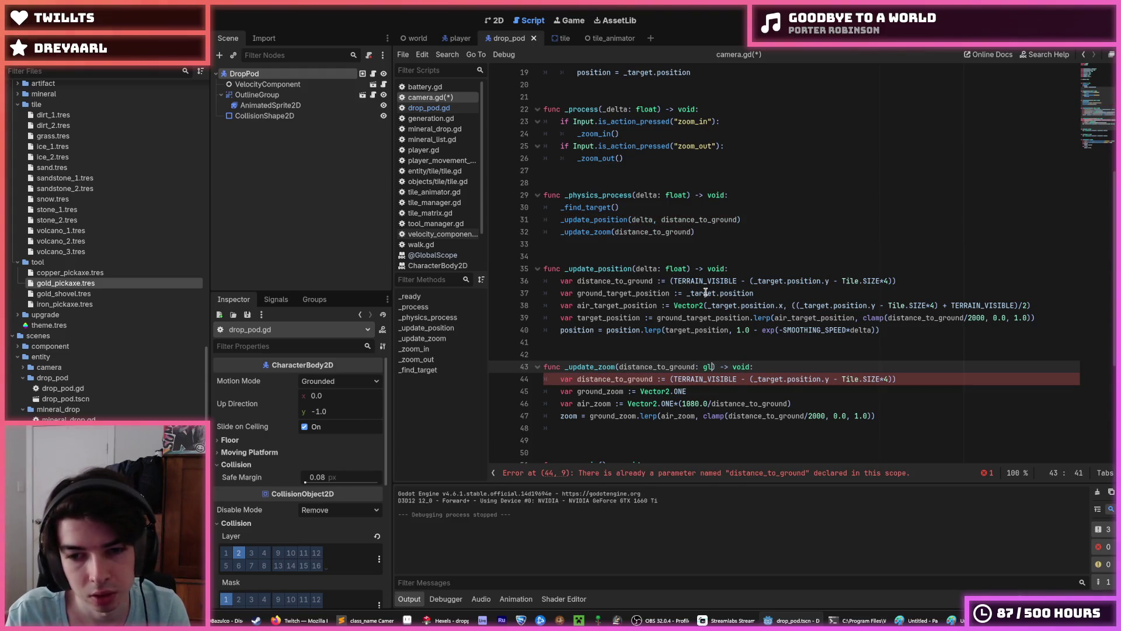
text(t)
key(Up)
key(Up)
key(Up)
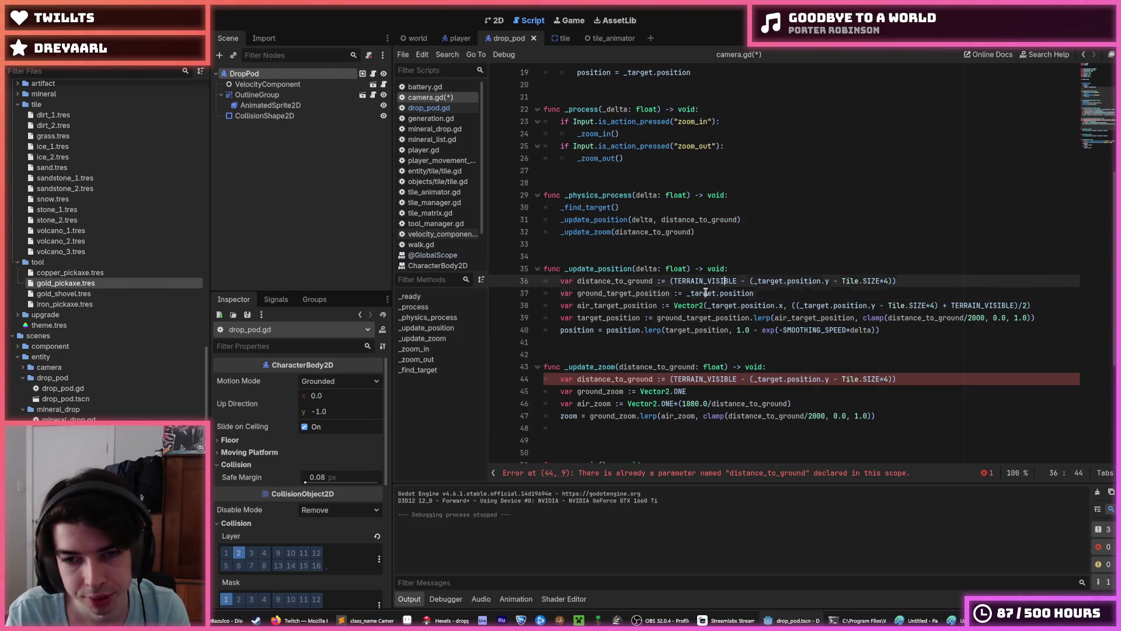
text(, distance_to_ground: gl)
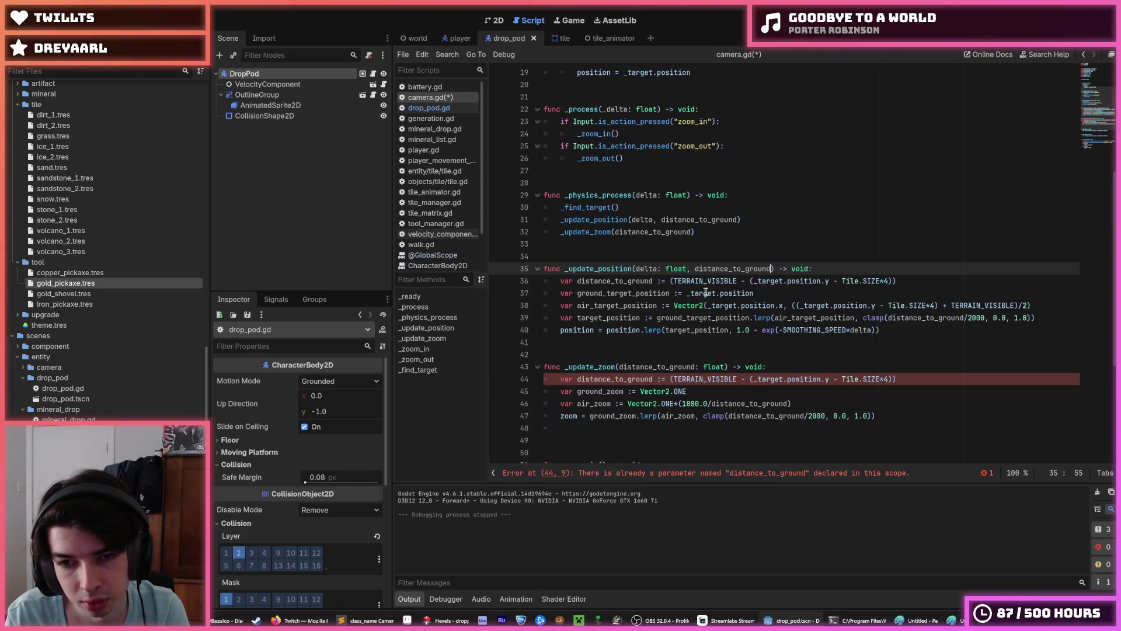
key(BackSpace)
key(BackSpace)
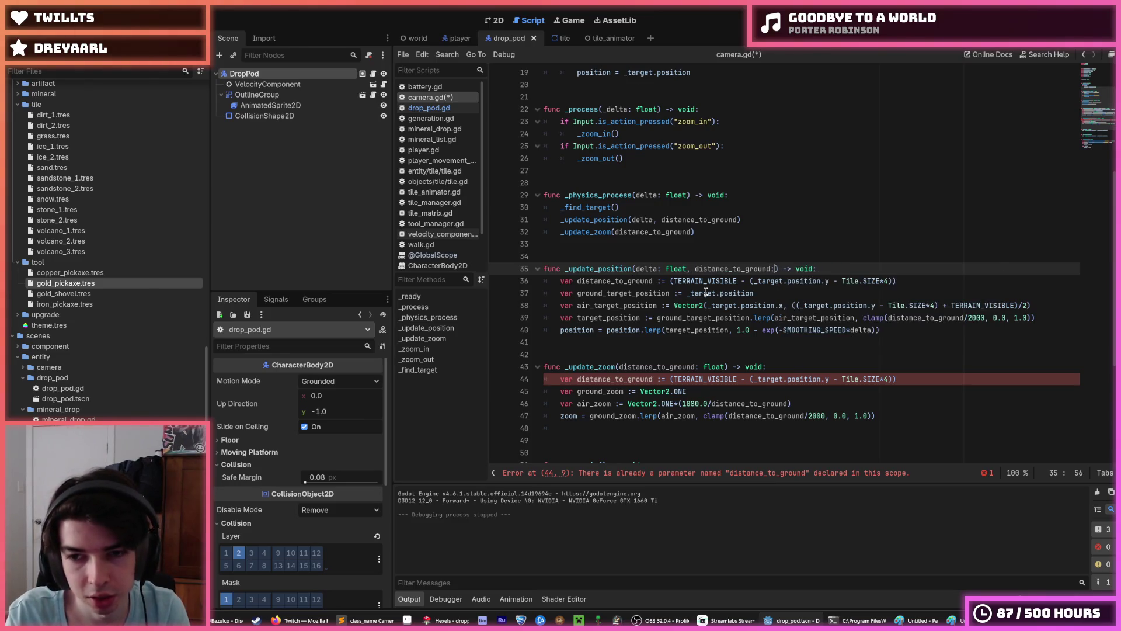
text(float)
key(ctrl+s)
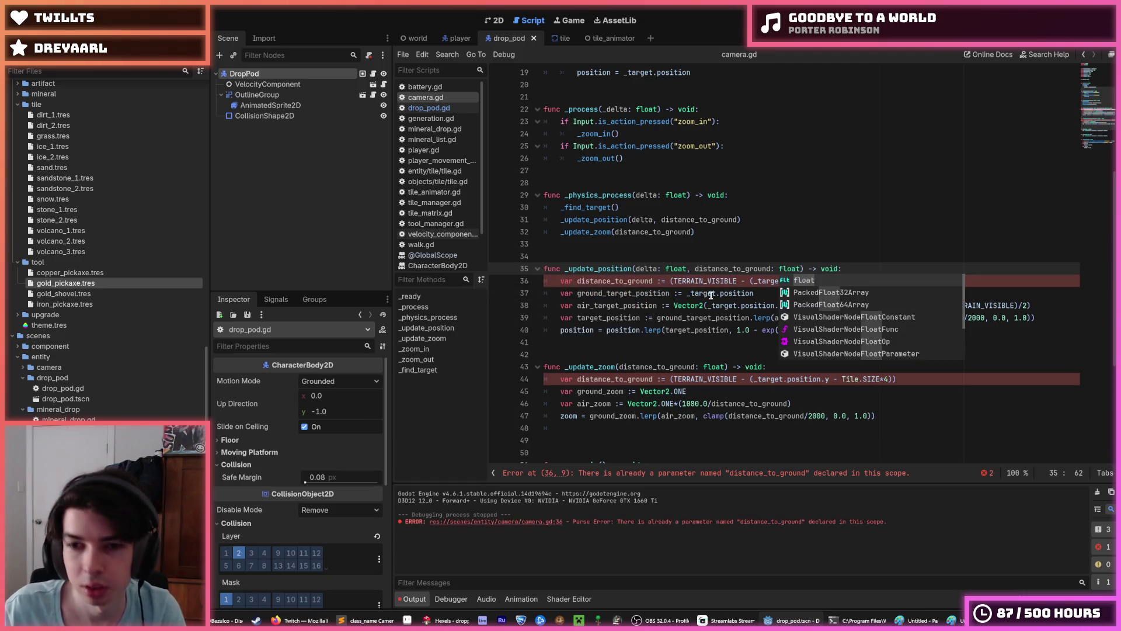
click(712, 293)
Step: Move the distance_to_ground declaration into _physics_process, delete the duplicate in _update_zoom, and save
click(569, 281)
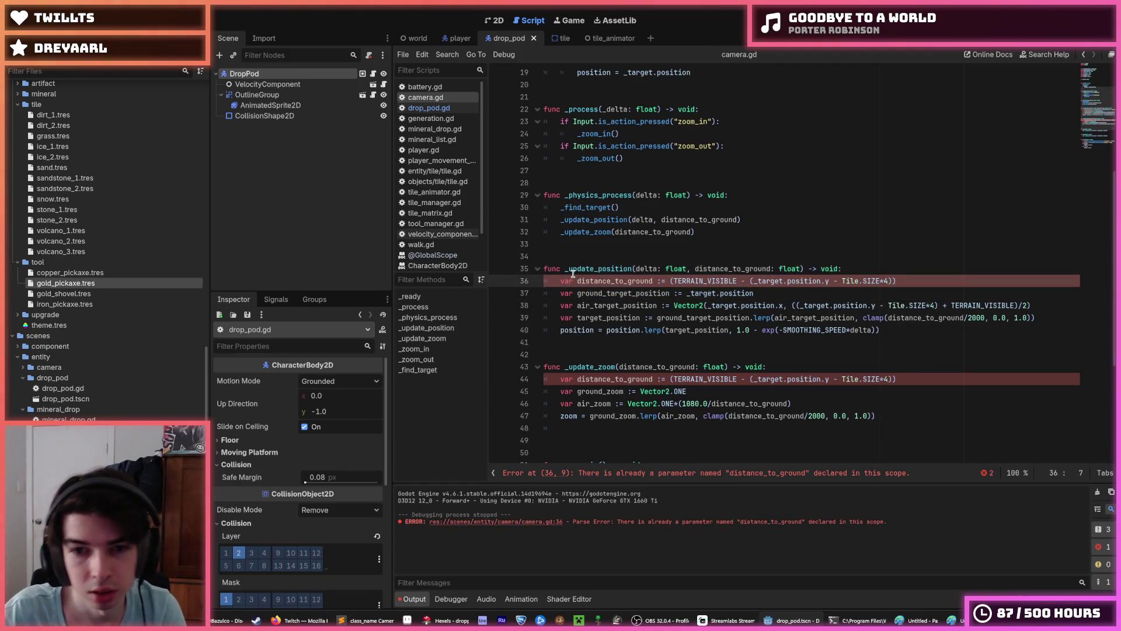
key(alt+Up)
key(alt+Up)
key(alt+Up)
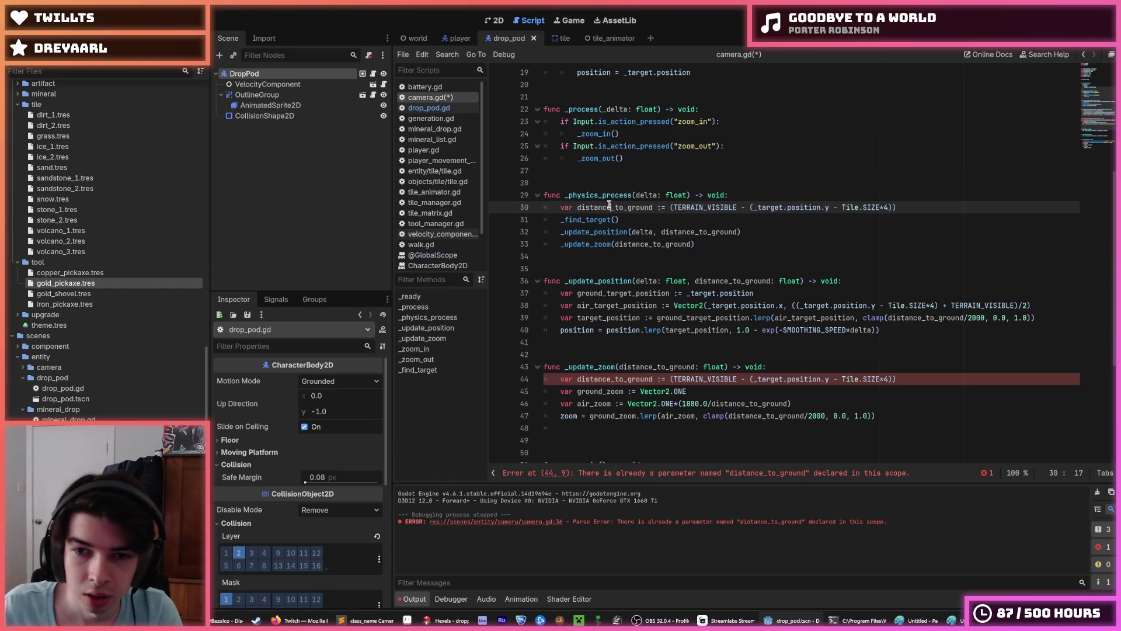
click(707, 244)
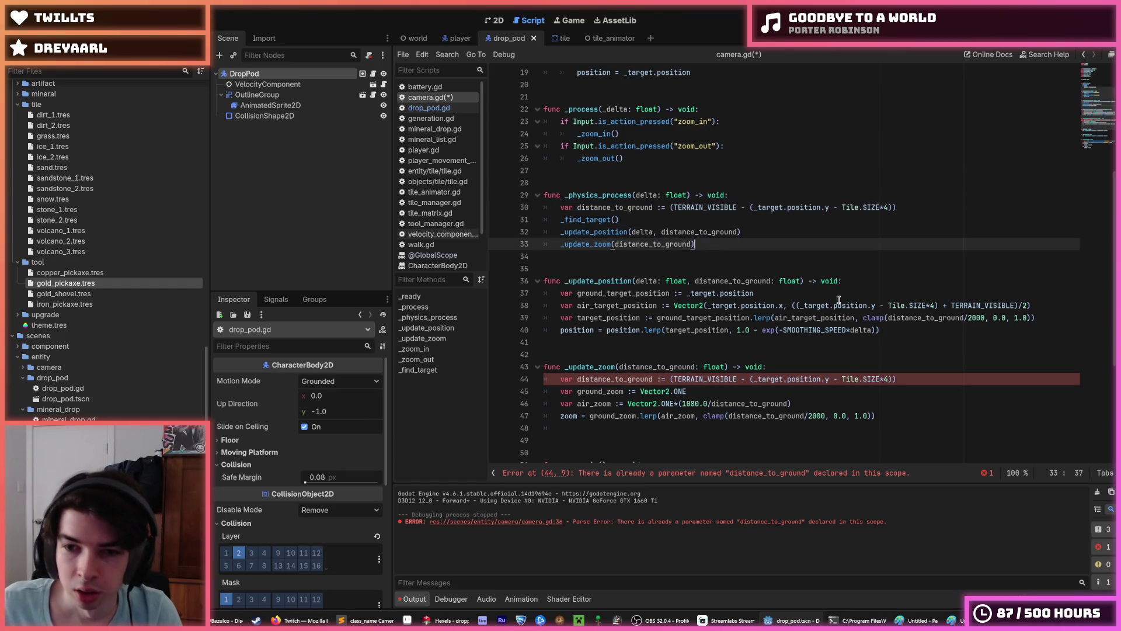
drag(915, 380, 914, 366)
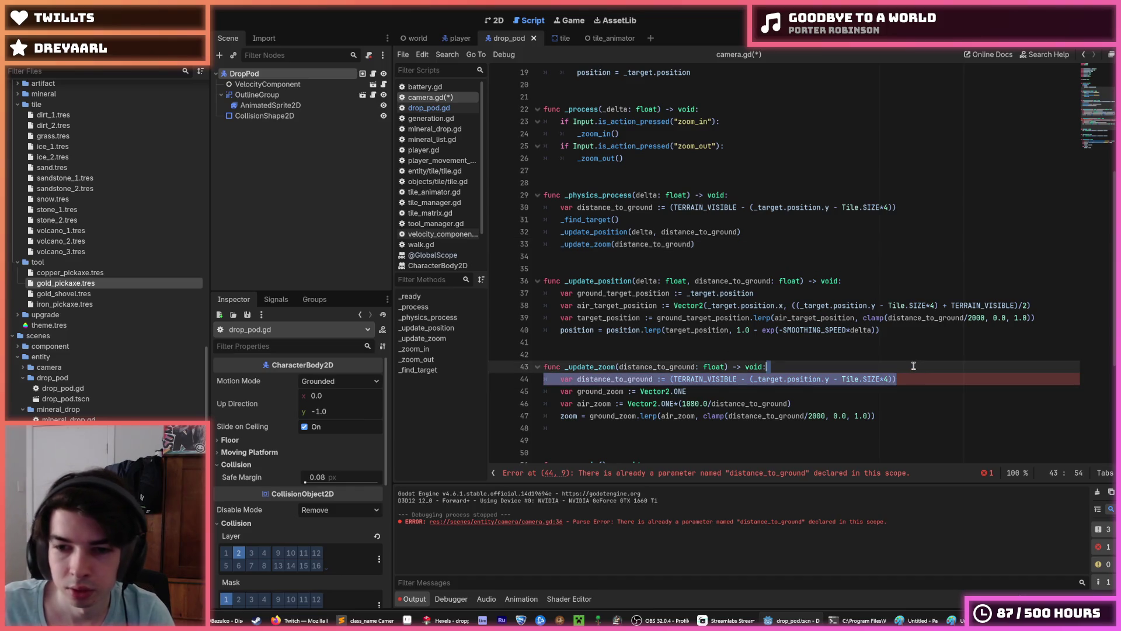
key(Delete)
key(ctrl+s)
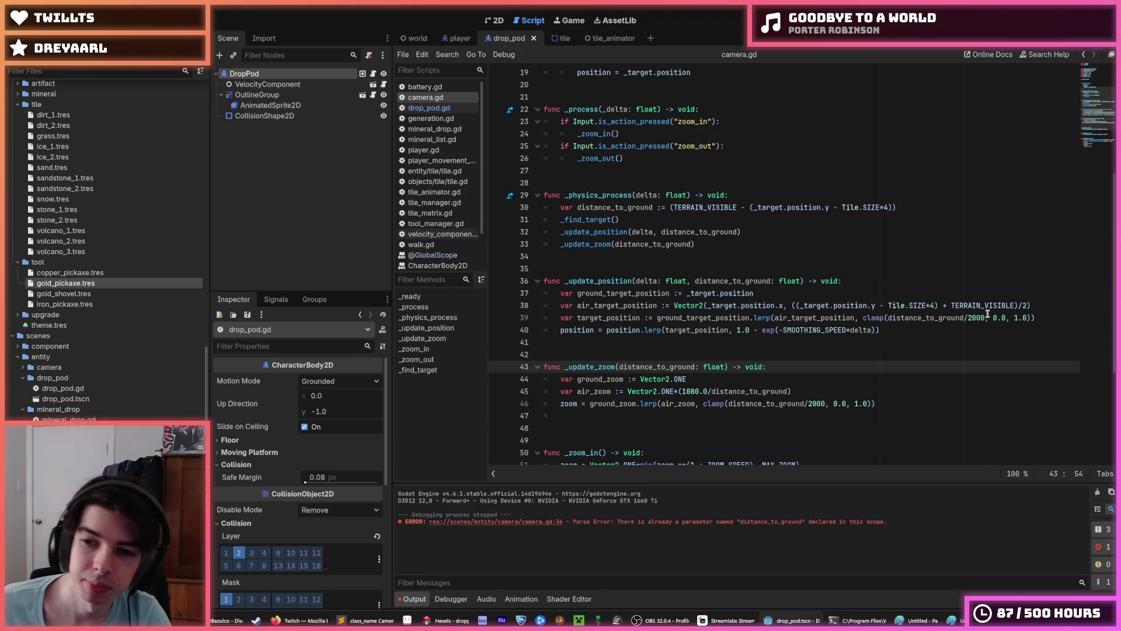
drag(988, 317, 965, 317)
scroll(681, 200, up, 6)
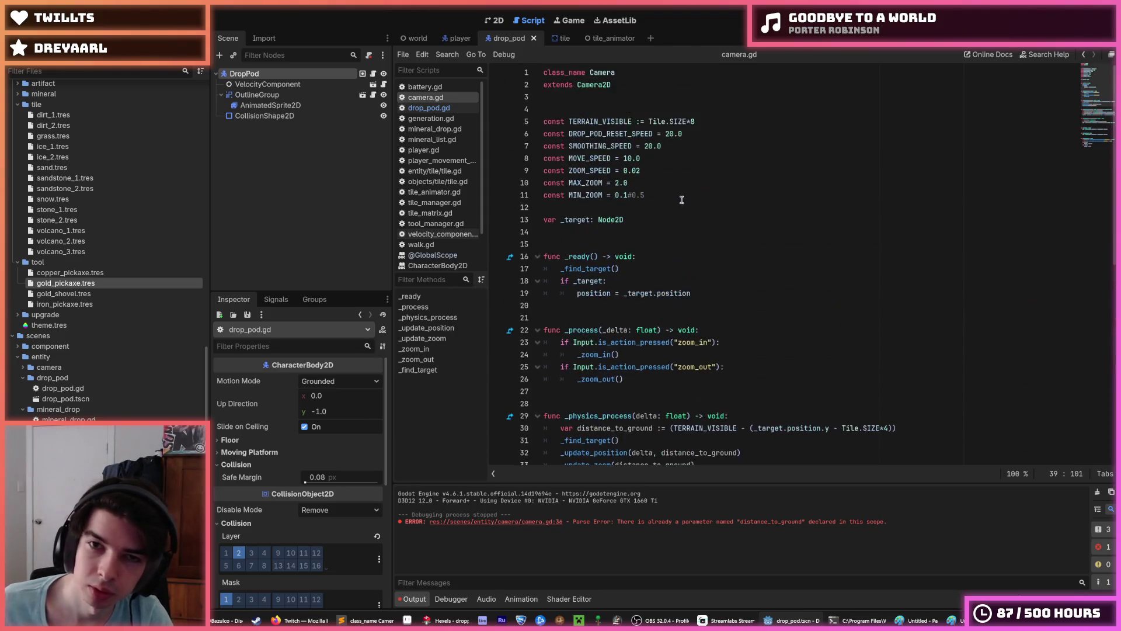
Step: Add a 'const MAX_AIR_HEIGHT = 2000' line near the top of camera.gd
click(655, 197)
key(Return)
text(const )
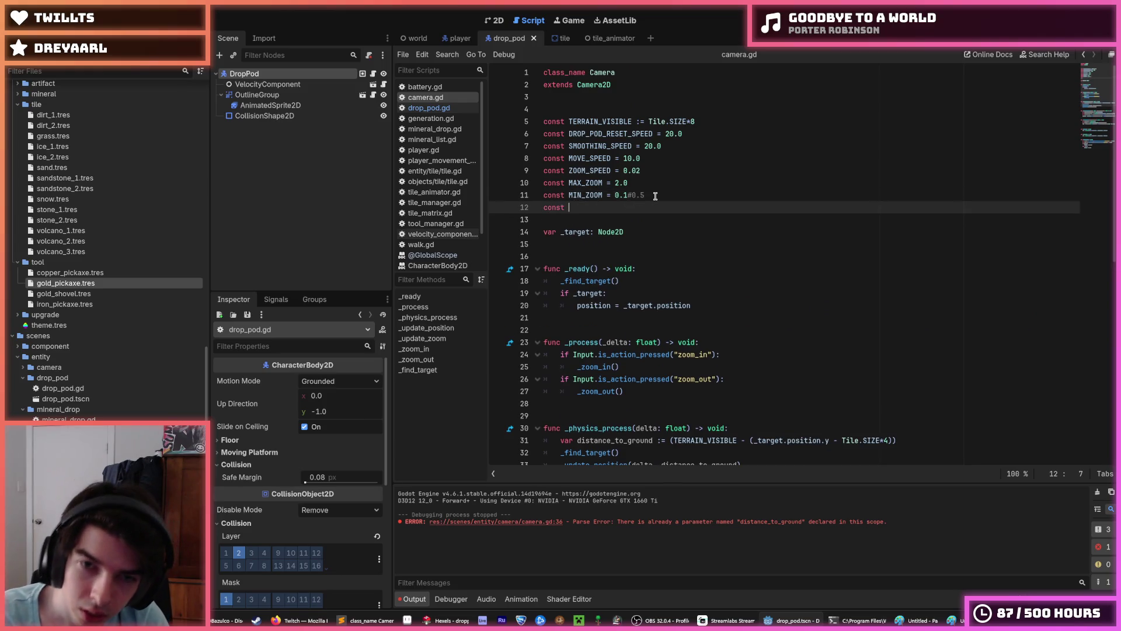
text(_+)
text(R_HEIGHT =)
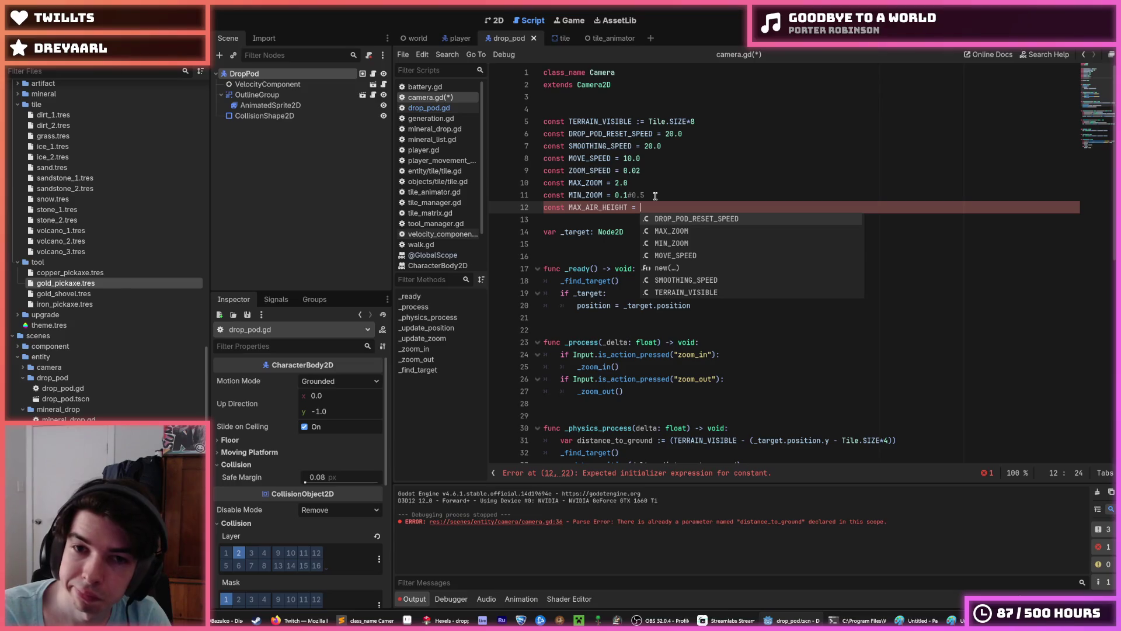
text(2000)
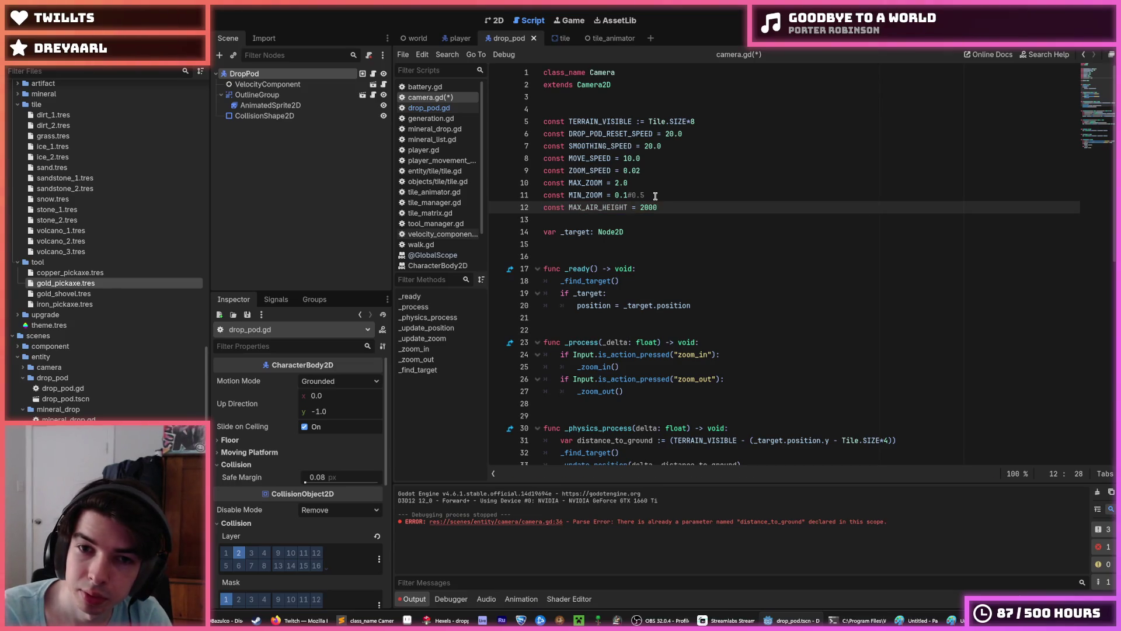
key(alt+Up)
key(alt+Up)
key(alt+Up)
key(alt+Up)
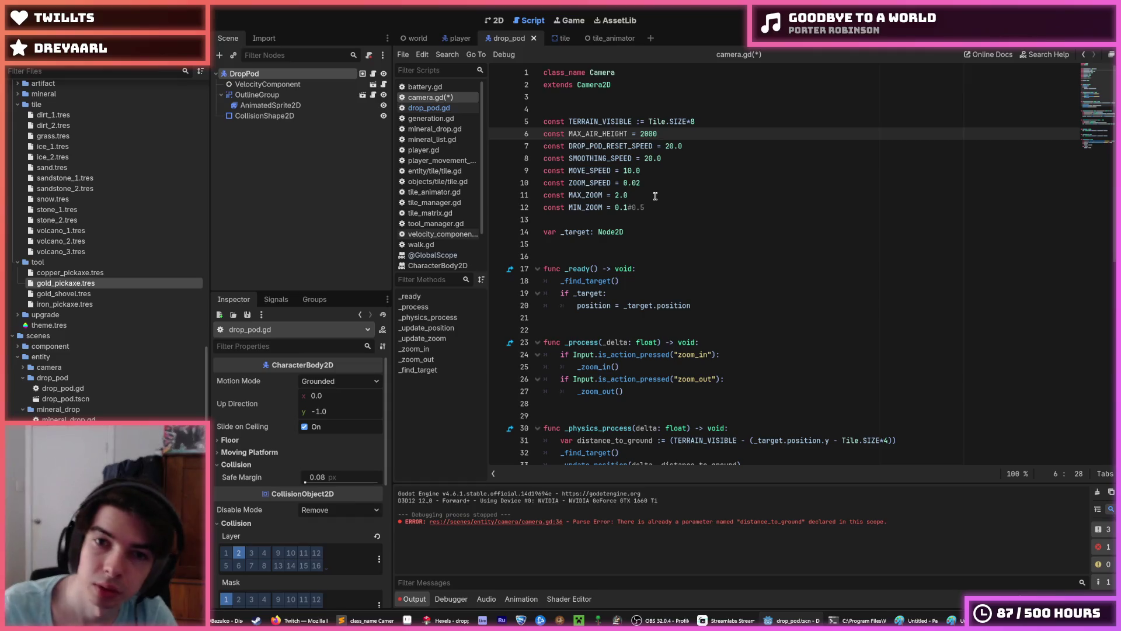
Step: Replace the hard-coded 2000 in the position and zoom clamps with MAX_AIR_HEIGHT
double_click(639, 138)
key(ctrl+c)
scroll(709, 197, down, 7)
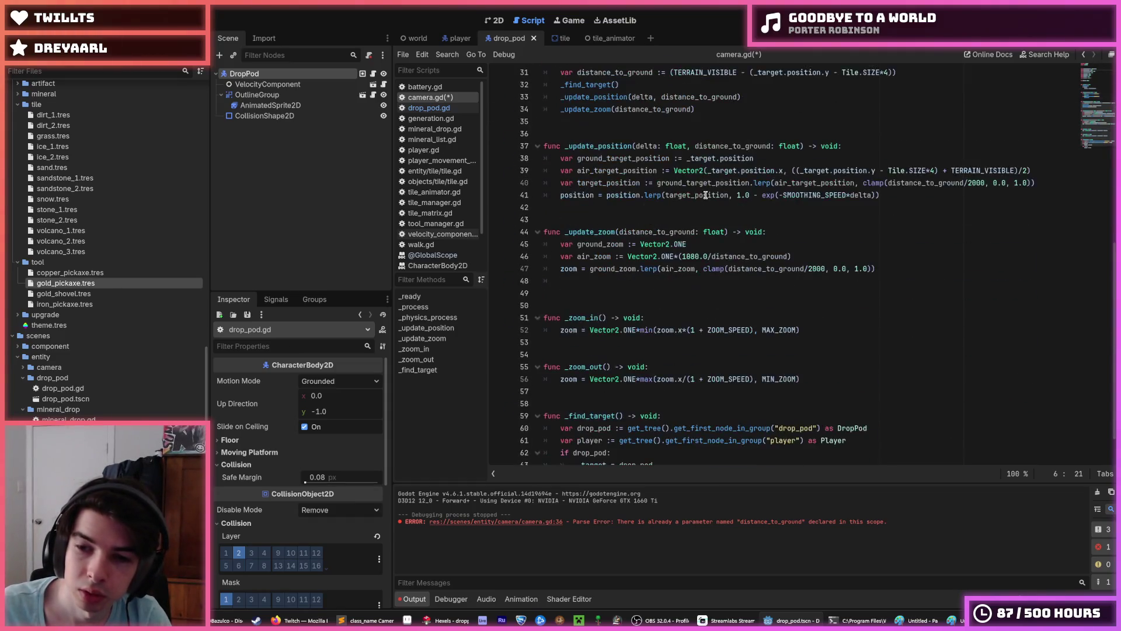
double_click(975, 293)
key(ctrl+v)
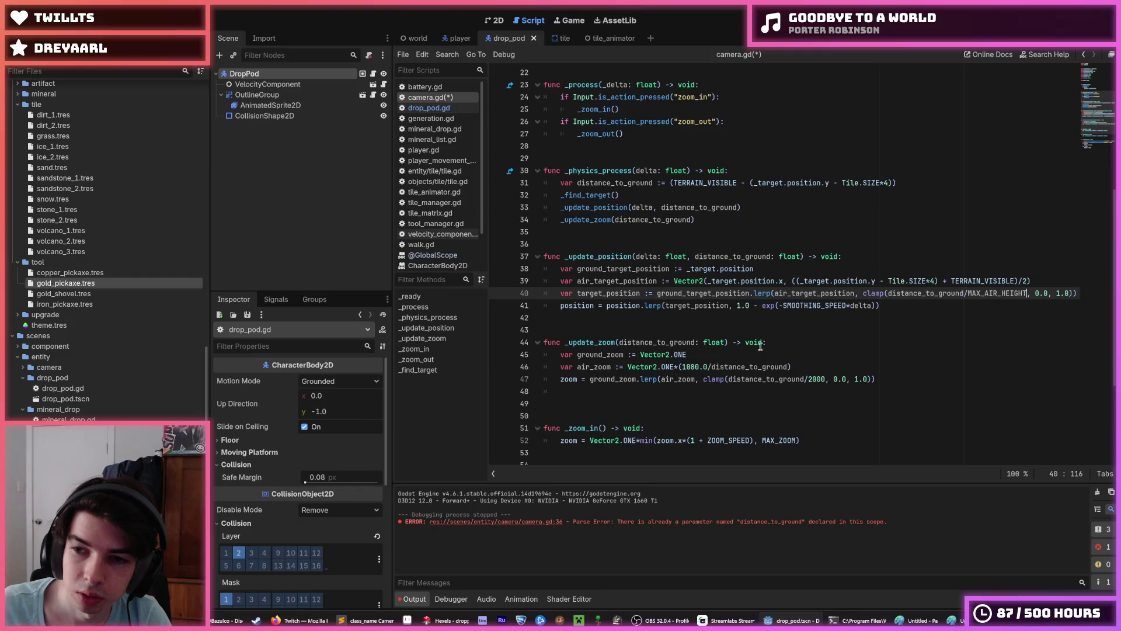
double_click(814, 379)
key(ctrl+v)
scroll(692, 269, up, 7)
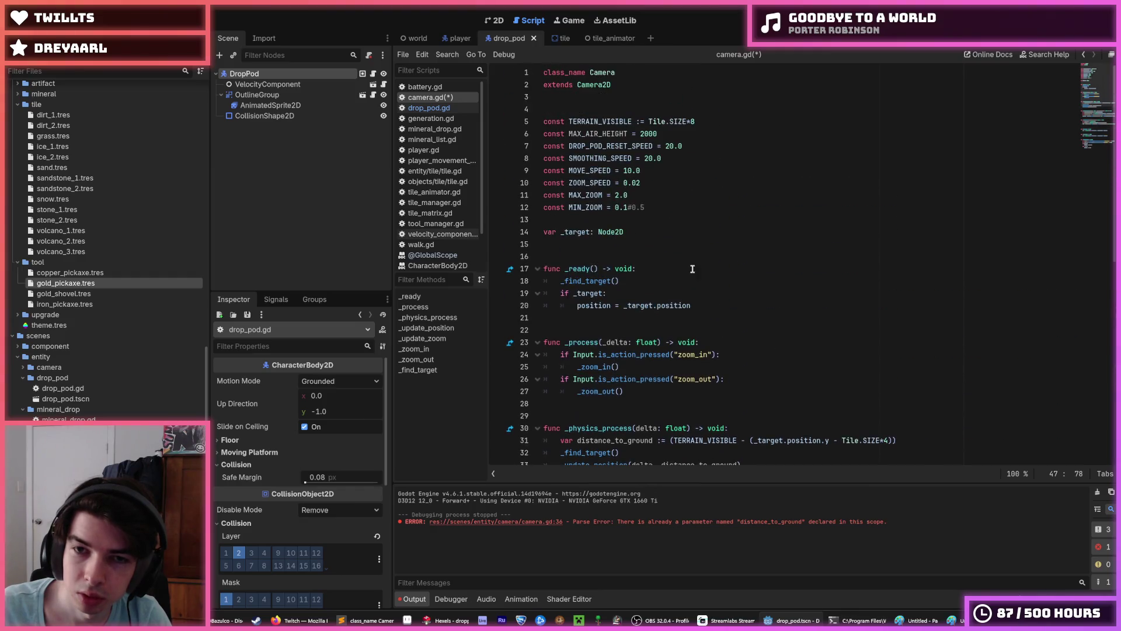
Step: Check the MAX_AIR_HEIGHT declaration and its uses in the position and zoom clamps
double_click(585, 139)
scroll(700, 233, down, 10)
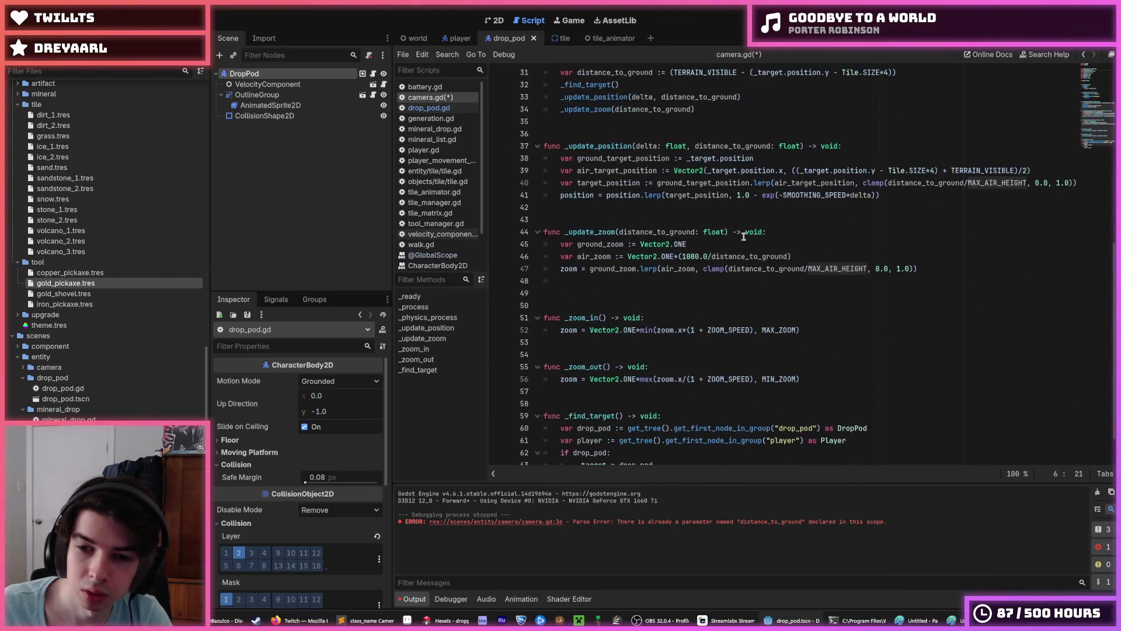
click(907, 186)
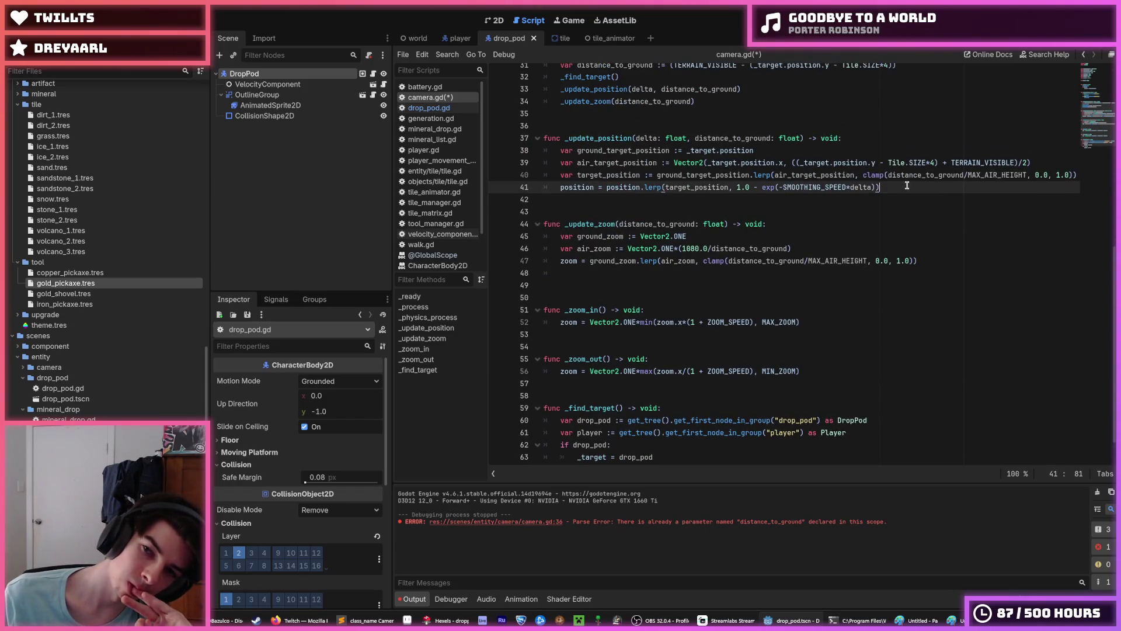
double_click(990, 175)
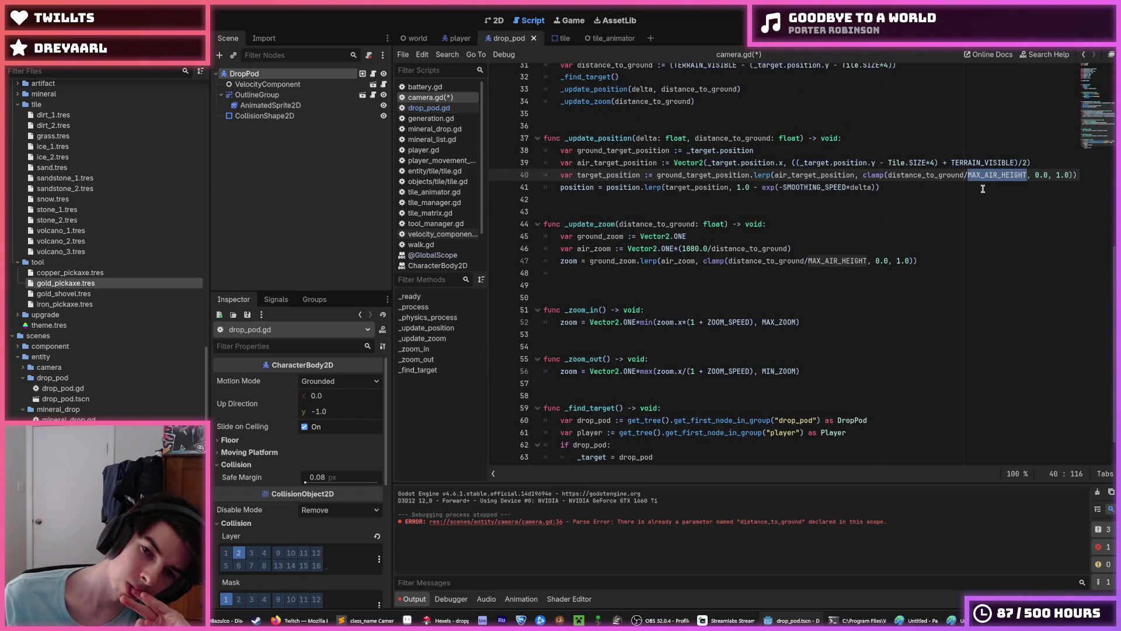
click(973, 184)
double_click(974, 175)
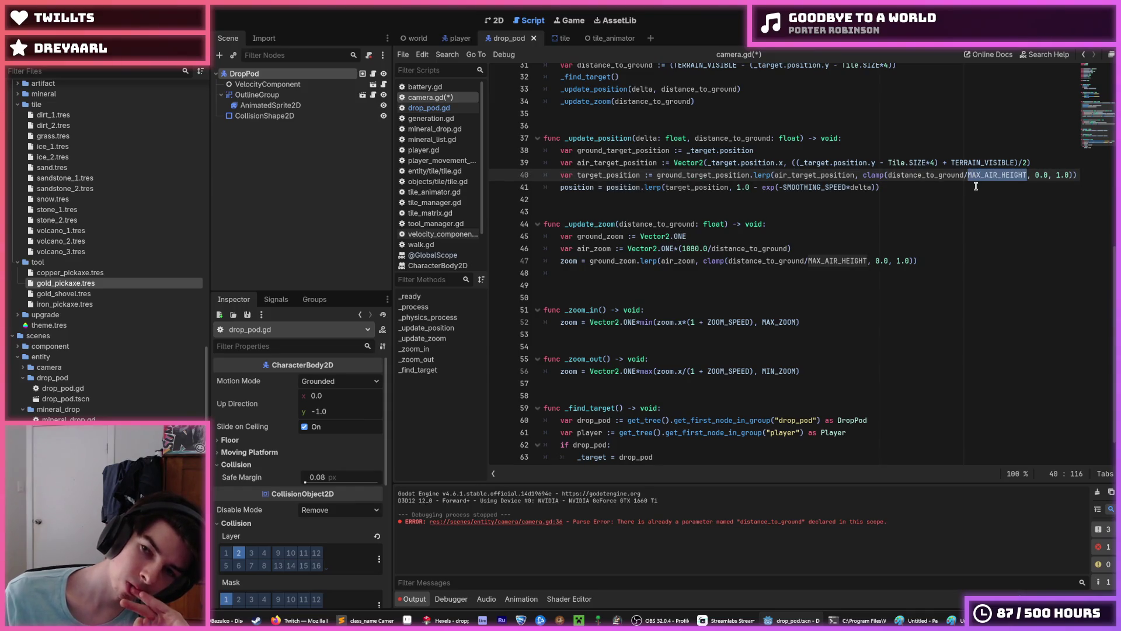
click(975, 186)
double_click(975, 175)
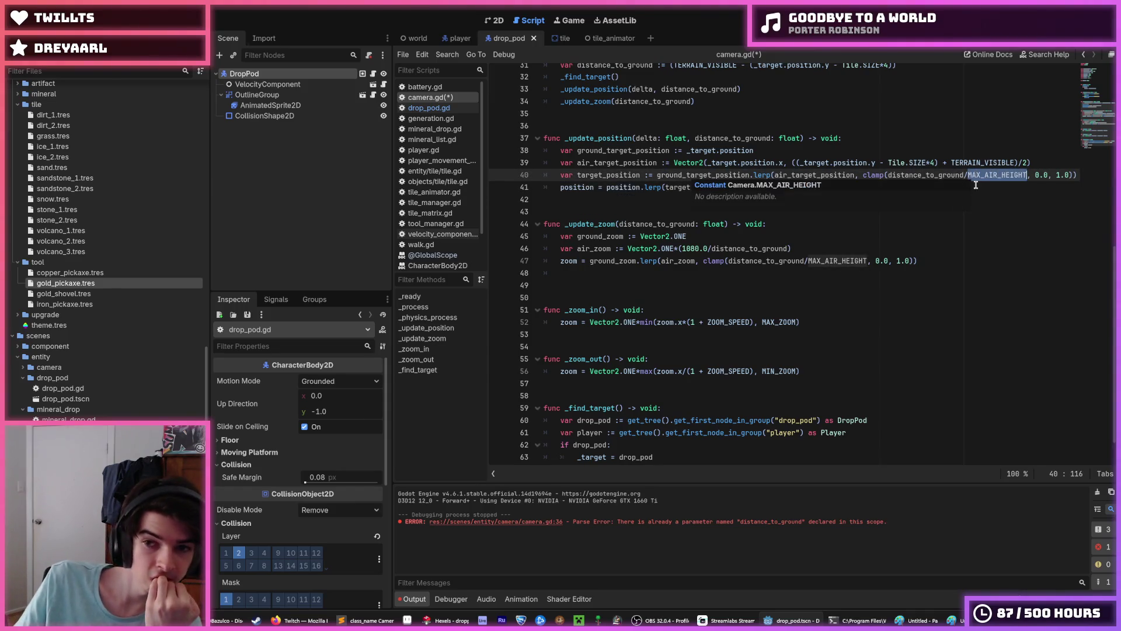
click(975, 185)
double_click(842, 261)
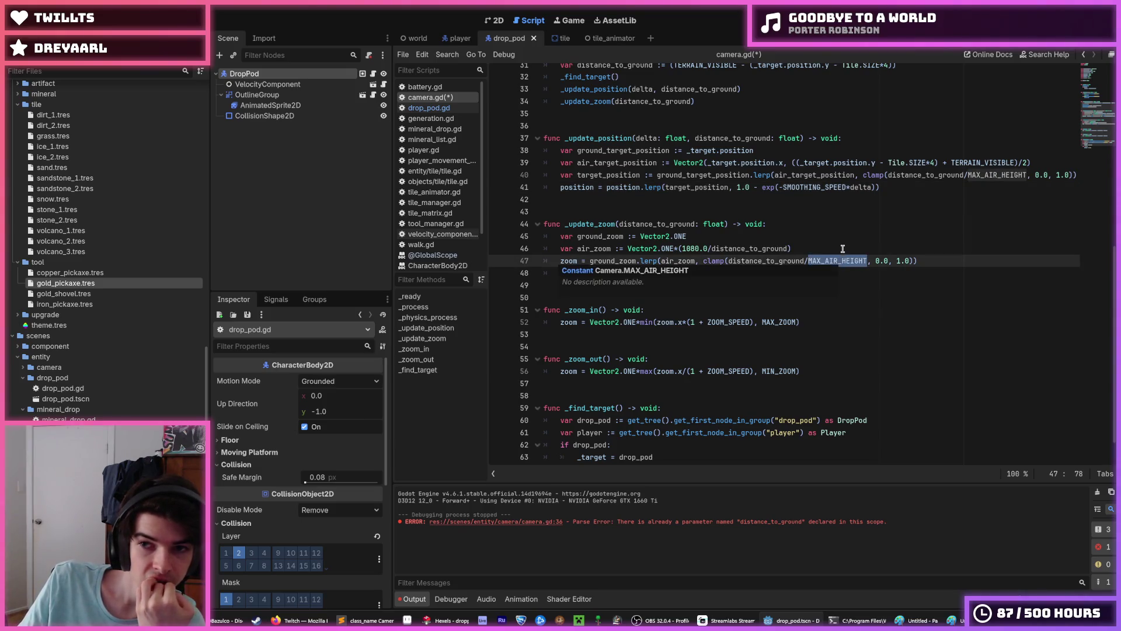
click(843, 248)
click(832, 240)
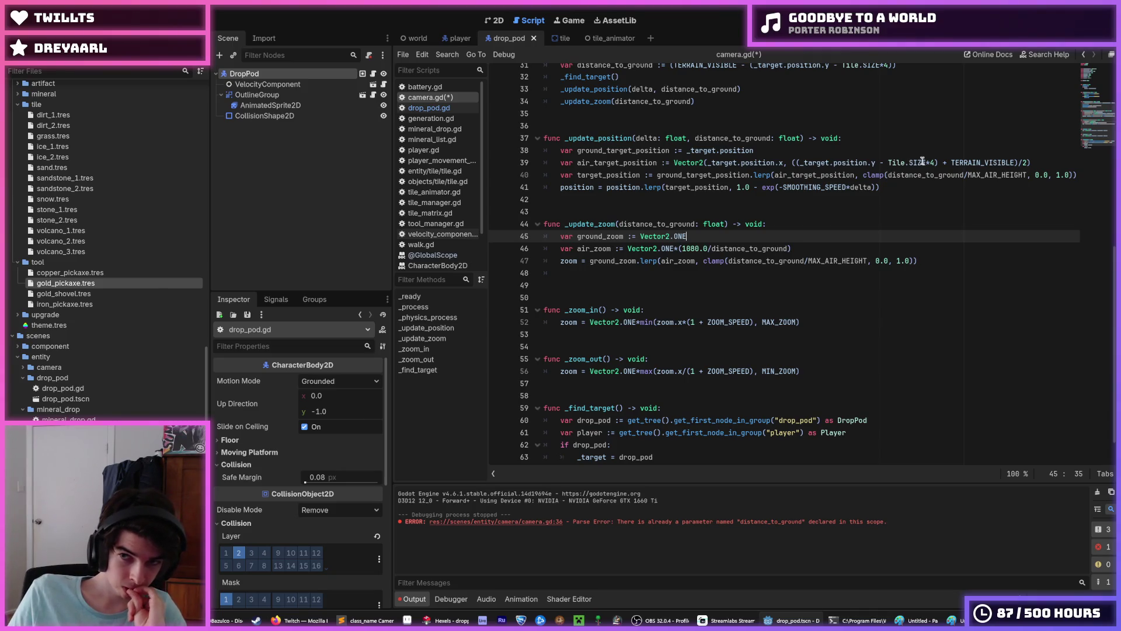
drag(934, 163, 876, 166)
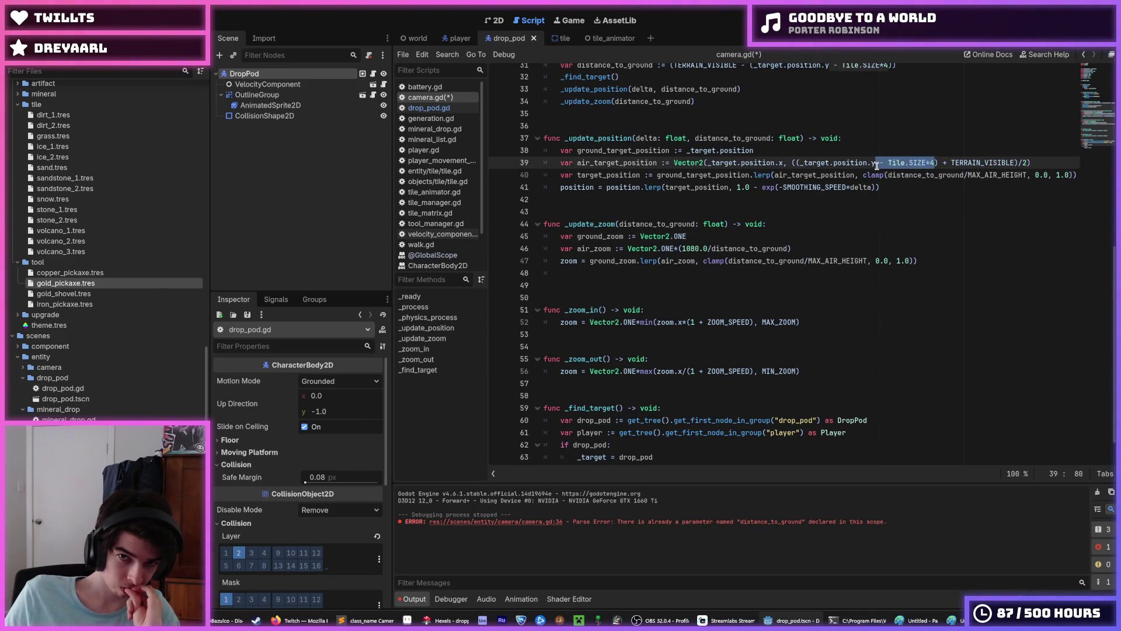
Step: Add 'const AIR_TARGET_OFFSET = Tile.SIZE*4' on line 6, tidying the TERRAIN_VISIBLE declaration
right_click(876, 166)
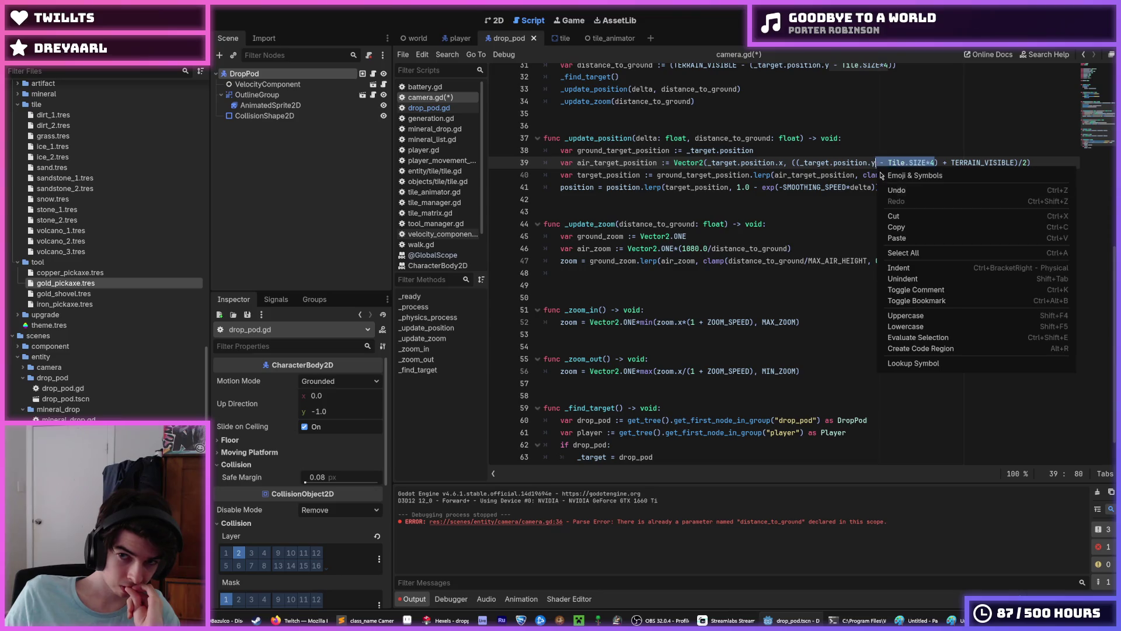
click(908, 223)
scroll(812, 211, up, 2)
scroll(812, 211, up, 7)
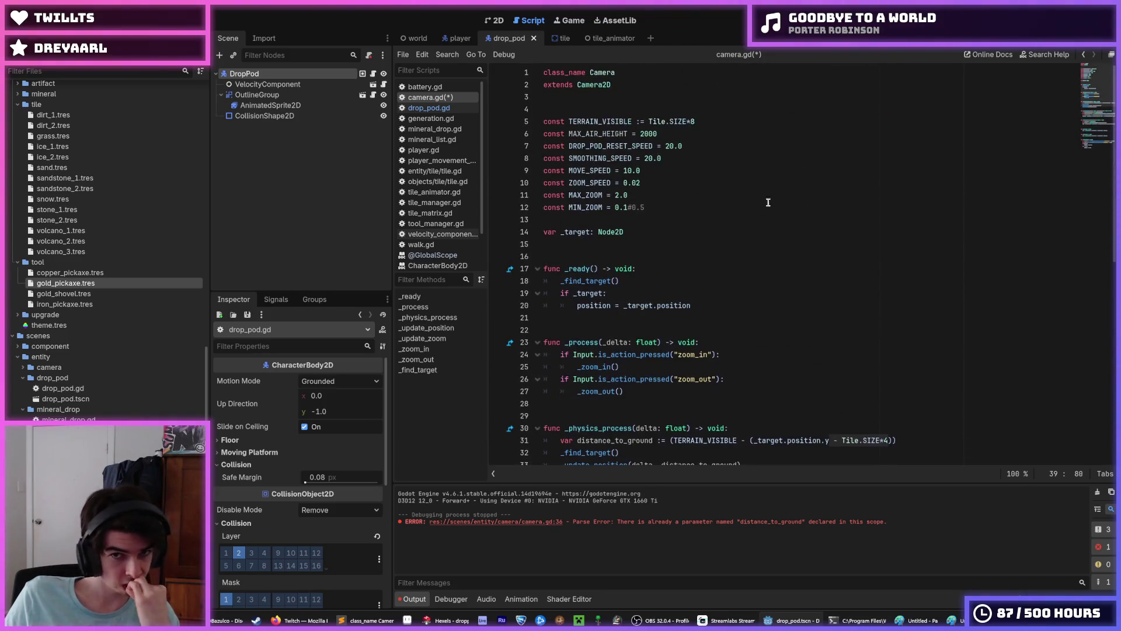
click(694, 120)
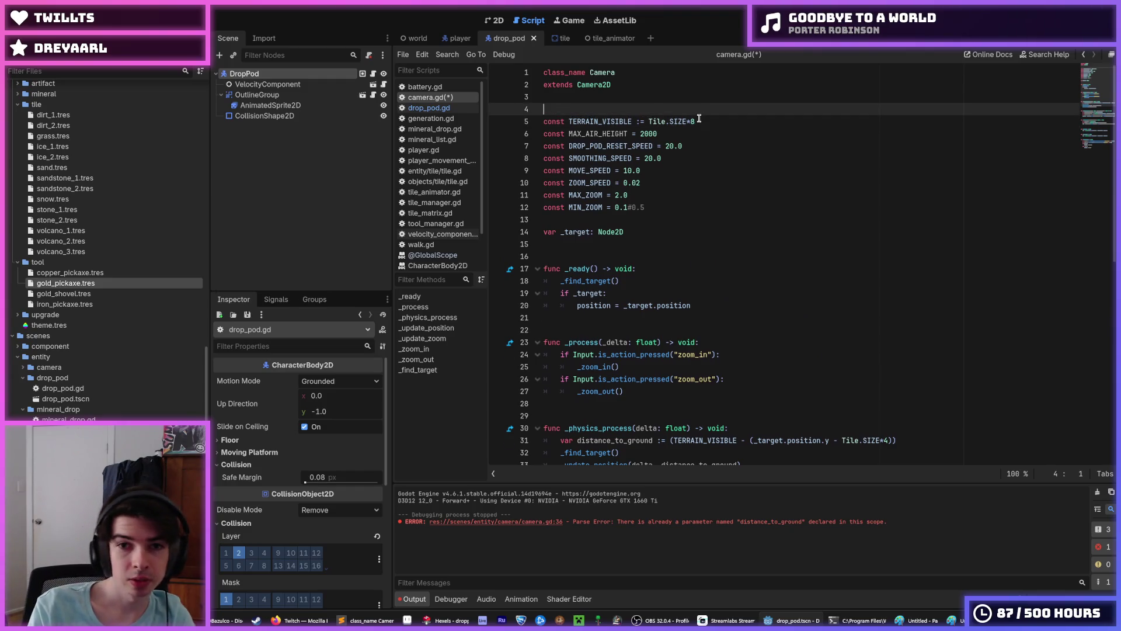
key(Return)
text(const )
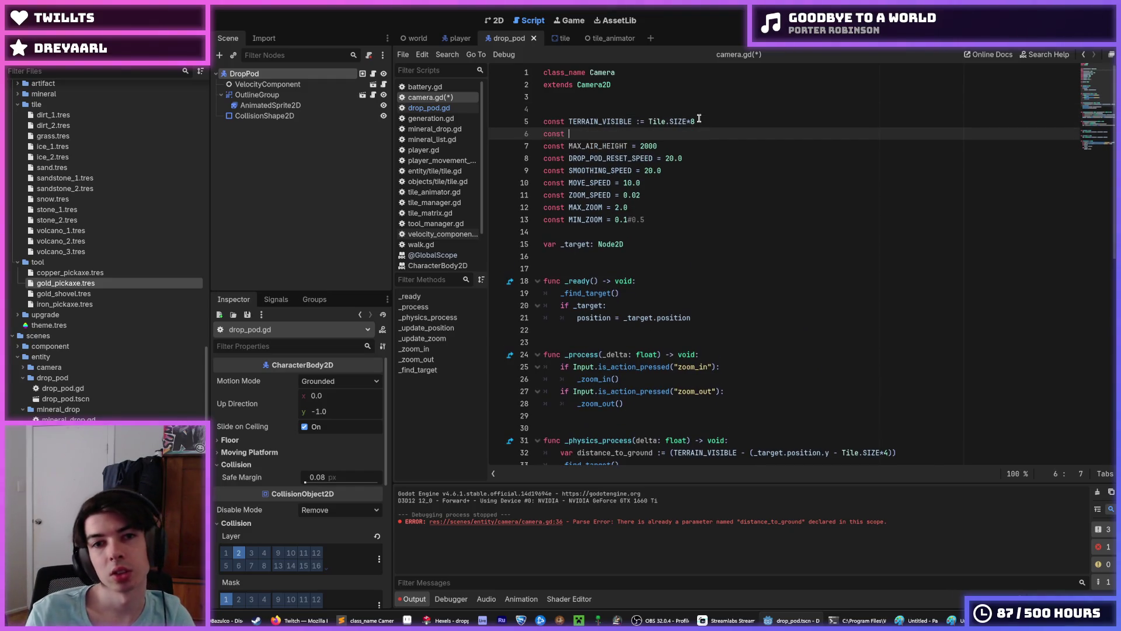
text(AIR_GET )
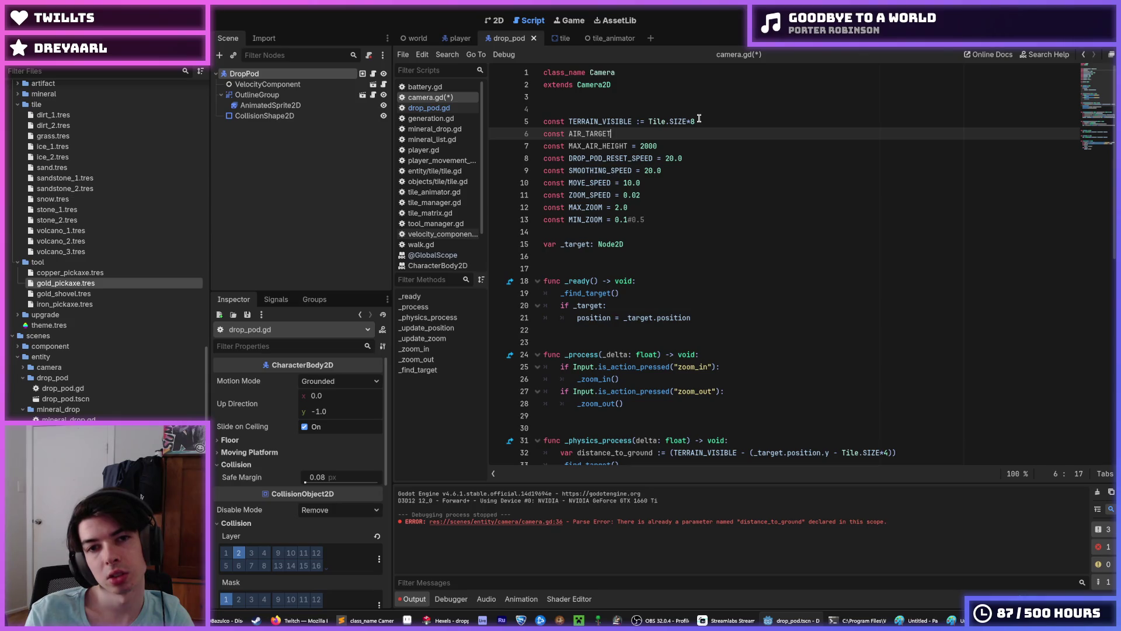
text(FSET =)
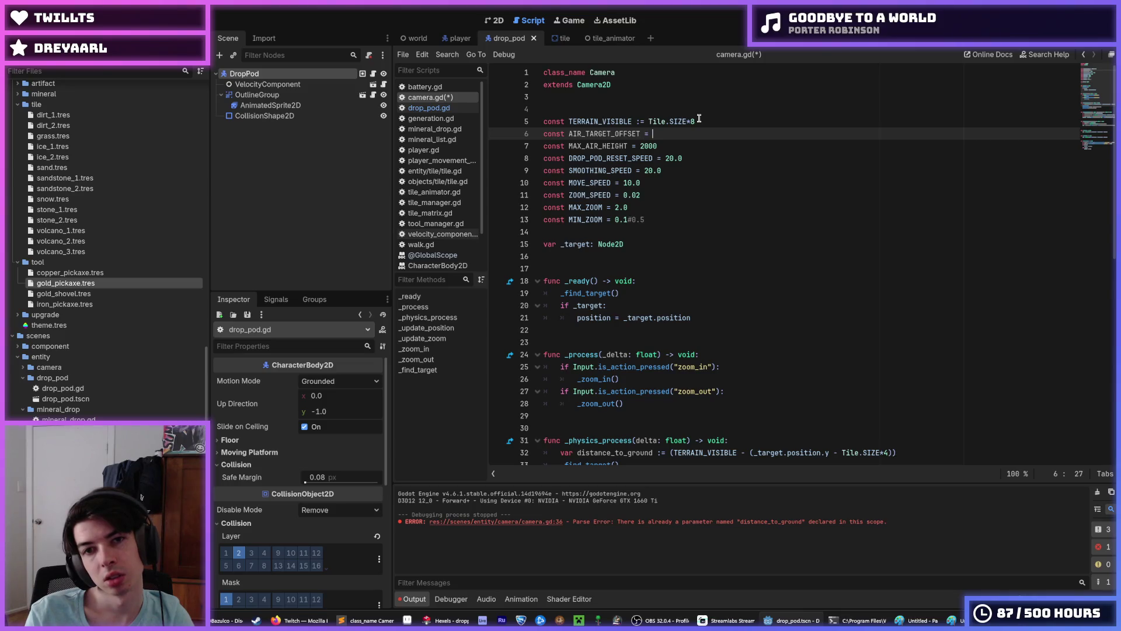
text(- Tile.SIZE*4)
click(699, 121)
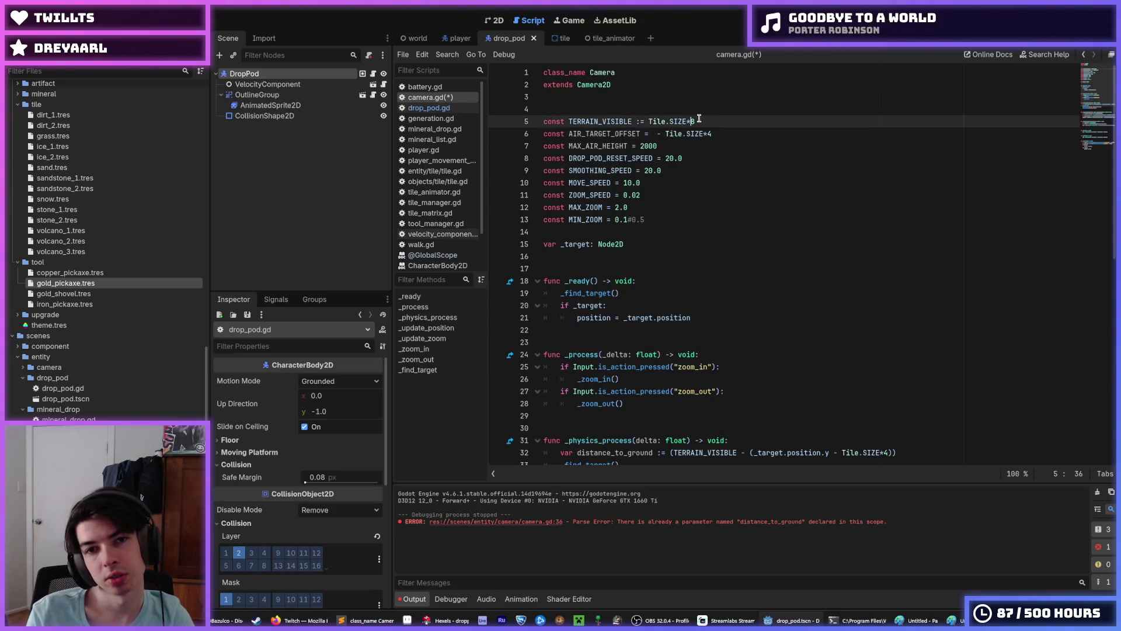
key(Left)
key(Left)
key(BackSpace)
key(Down)
key(Right)
key(Right)
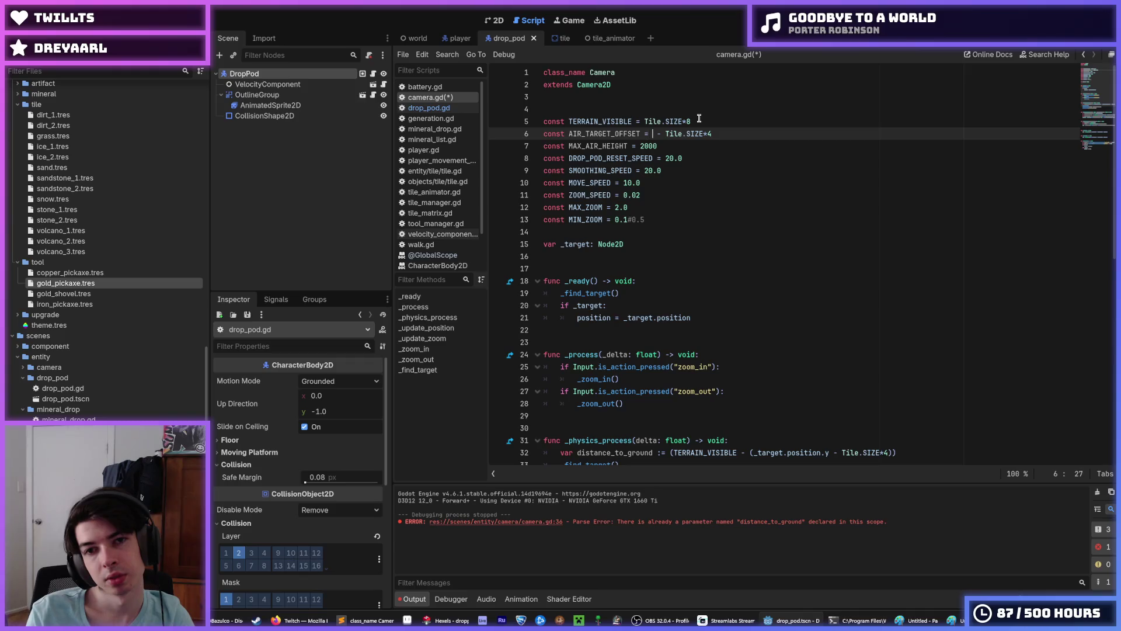
key(BackSpace)
key(BackSpace)
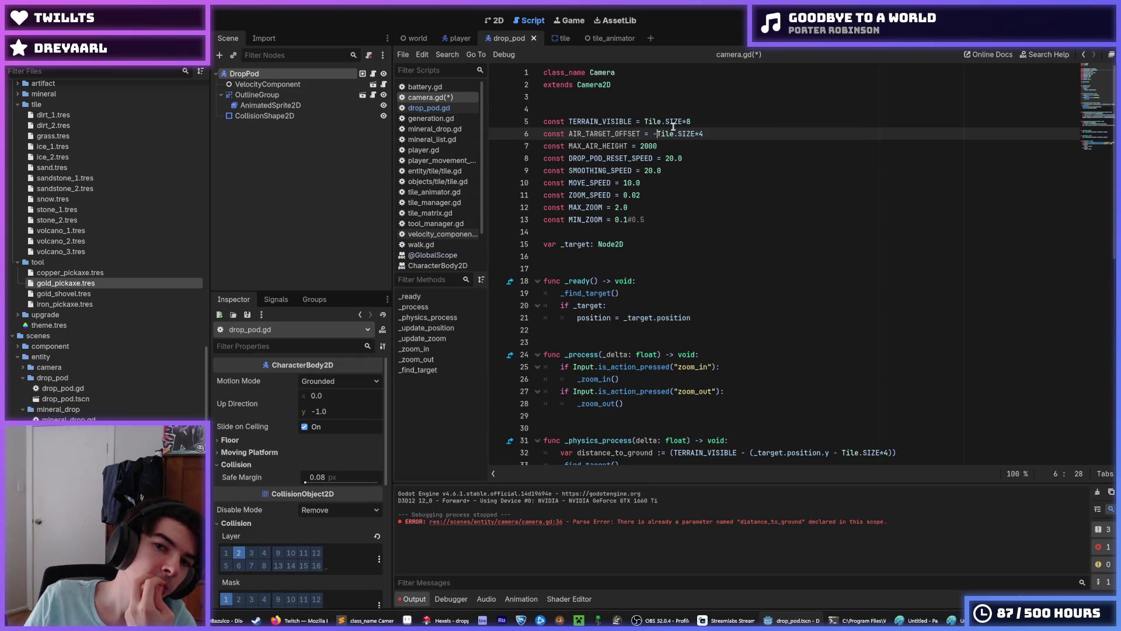
key(Left)
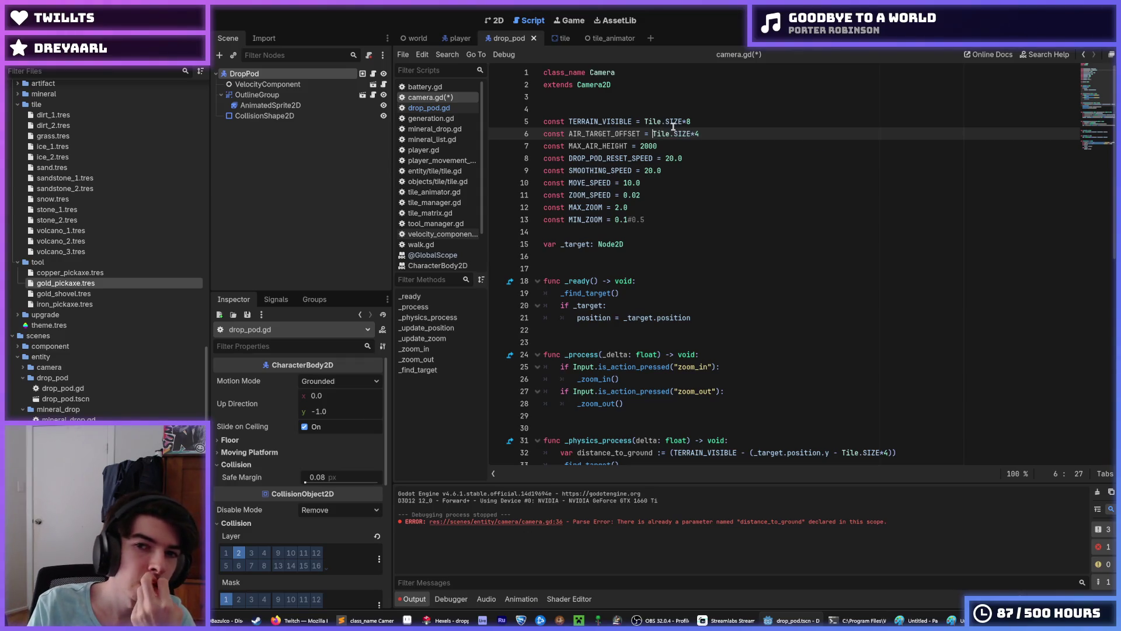
Step: Replace Tile.SIZE*4 on lines 32 and 40 with AIR_TARGET_OFFSET
scroll(763, 250, down, 10)
scroll(864, 214, up, 2)
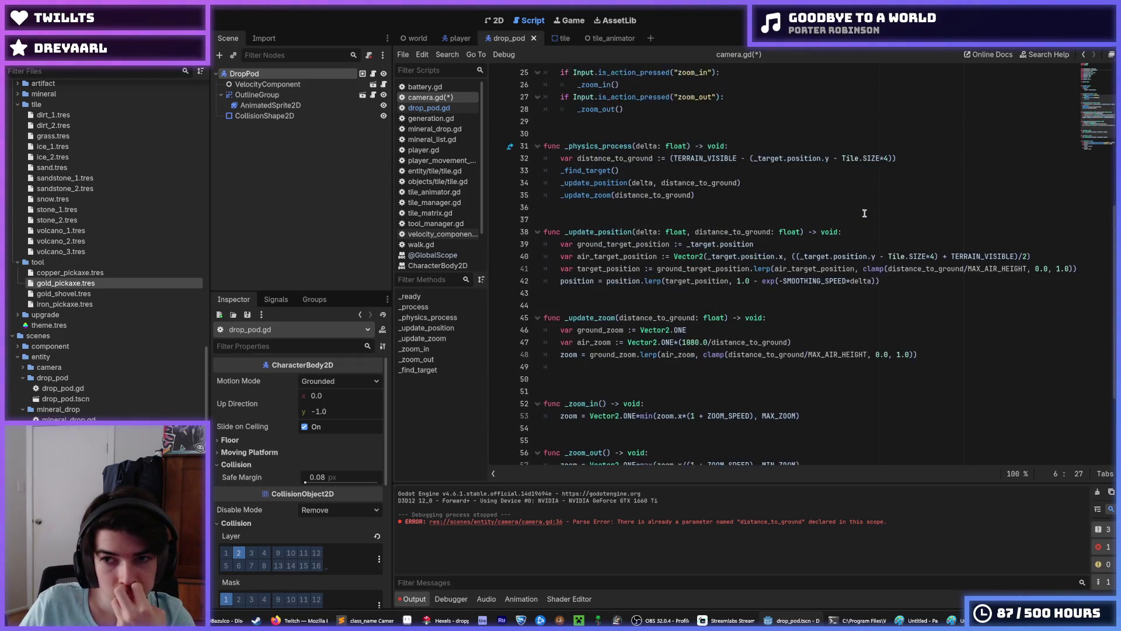
drag(888, 159, 842, 162)
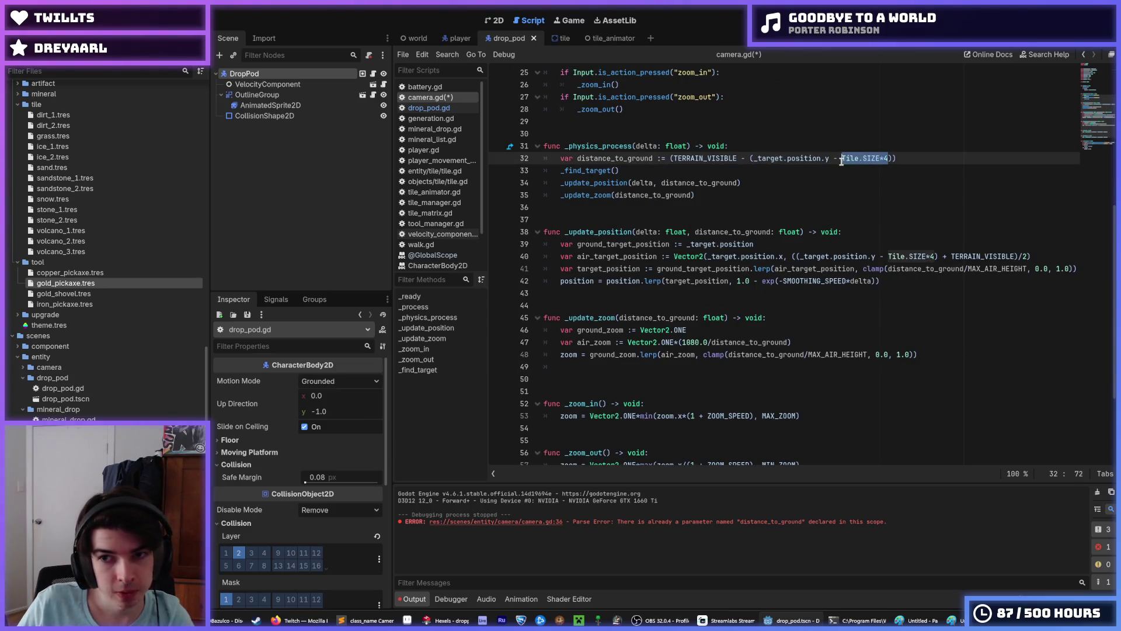
text(AIR_TAR)
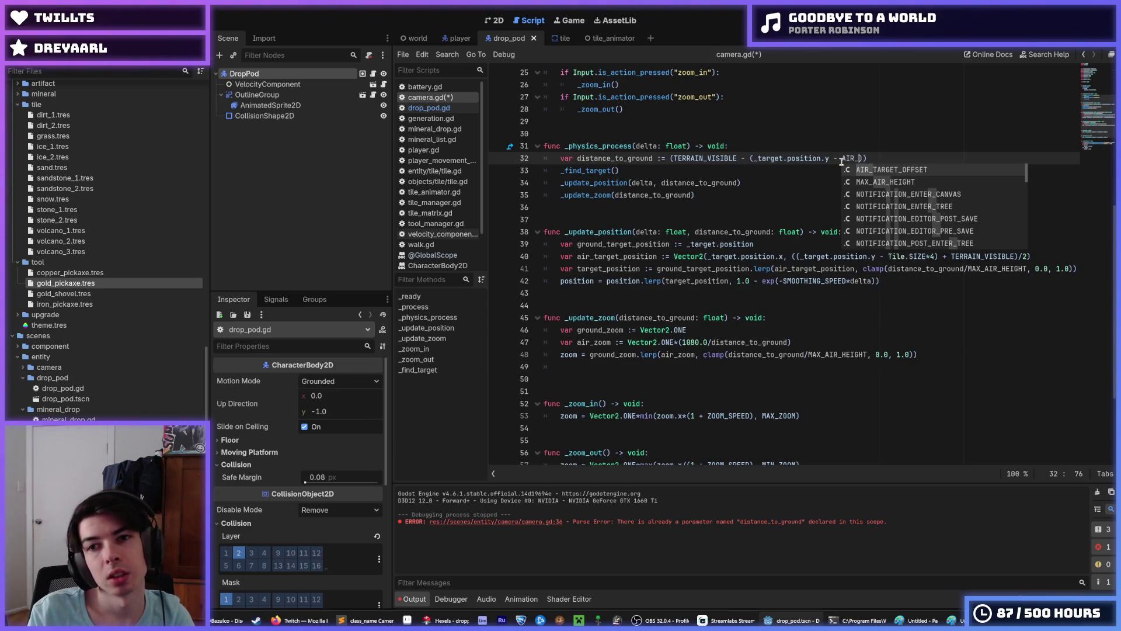
key(Return)
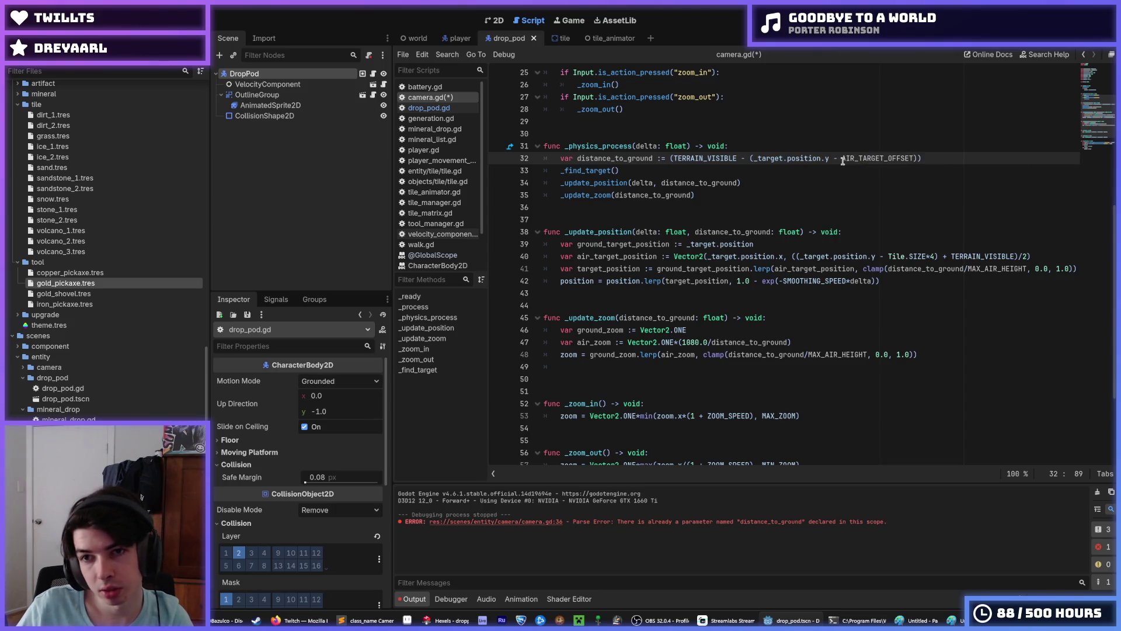
drag(841, 158, 914, 159)
key(ctrl+c)
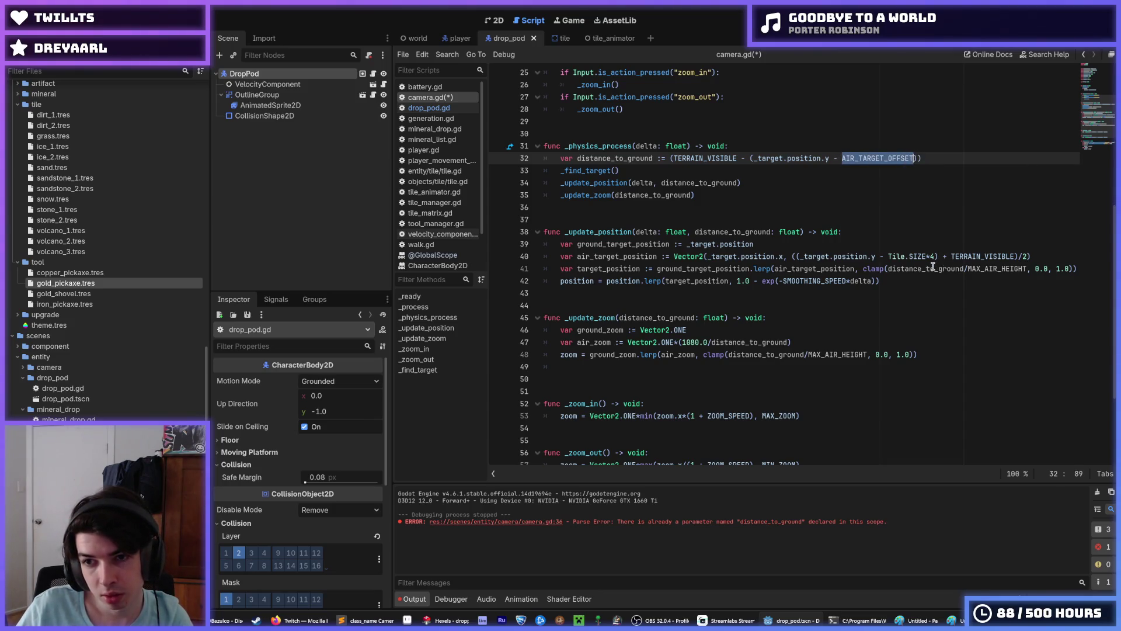
drag(937, 256, 887, 256)
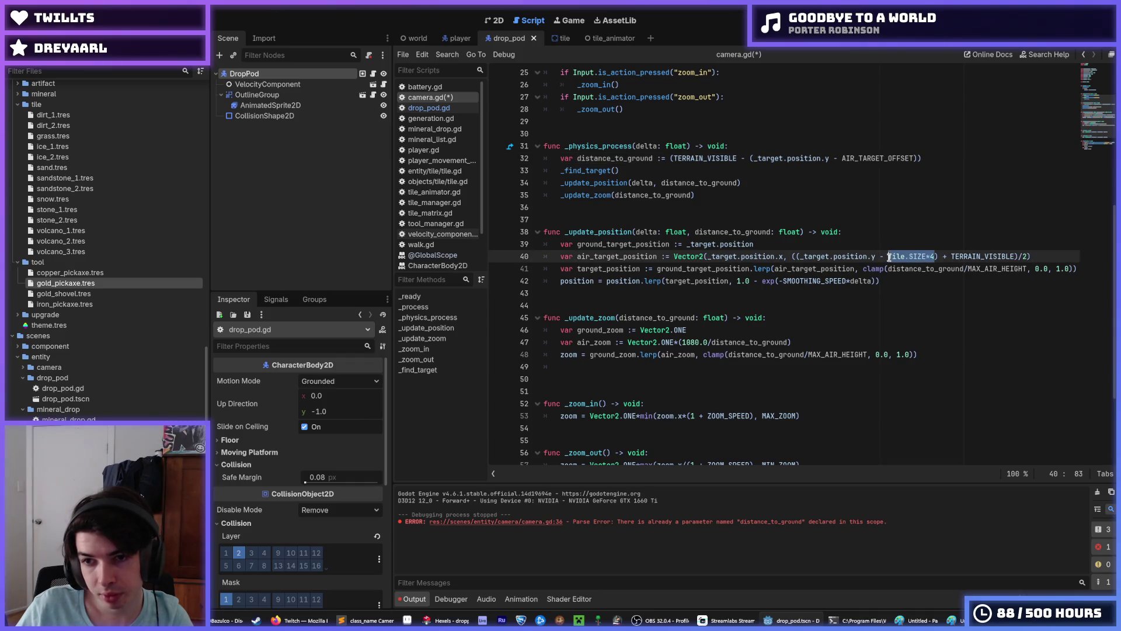
key(ctrl+v)
scroll(819, 234, up, 3)
scroll(818, 234, up, 5)
scroll(807, 245, down, 7)
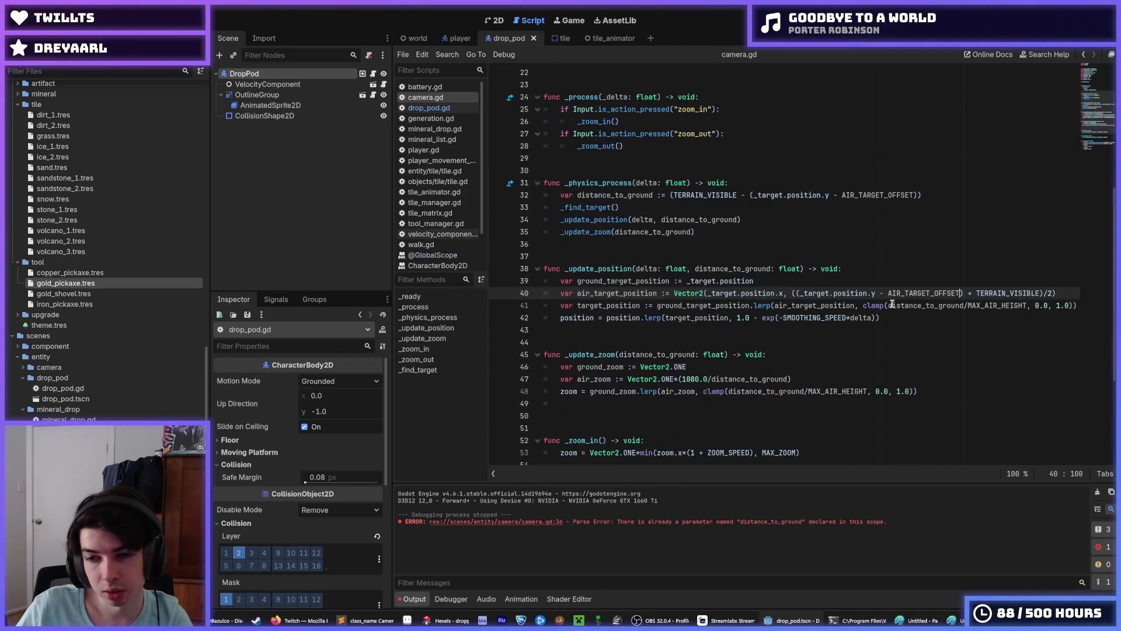
Step: Test-run the game and stop it after the previously-freed object error at camera.gd line 32
click(945, 258)
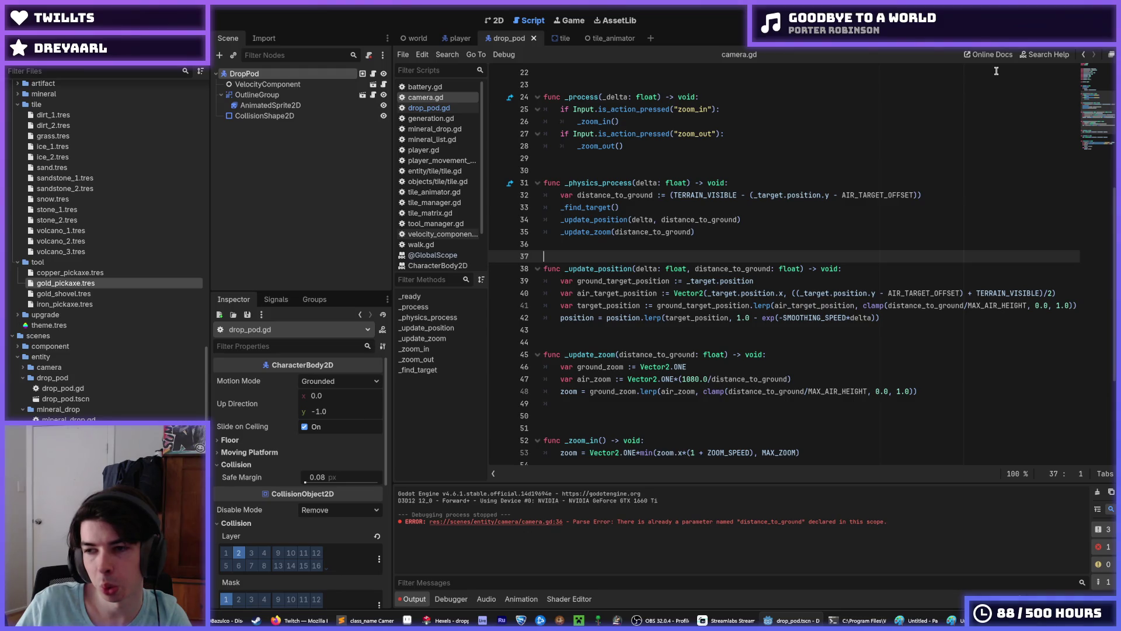
key(F5)
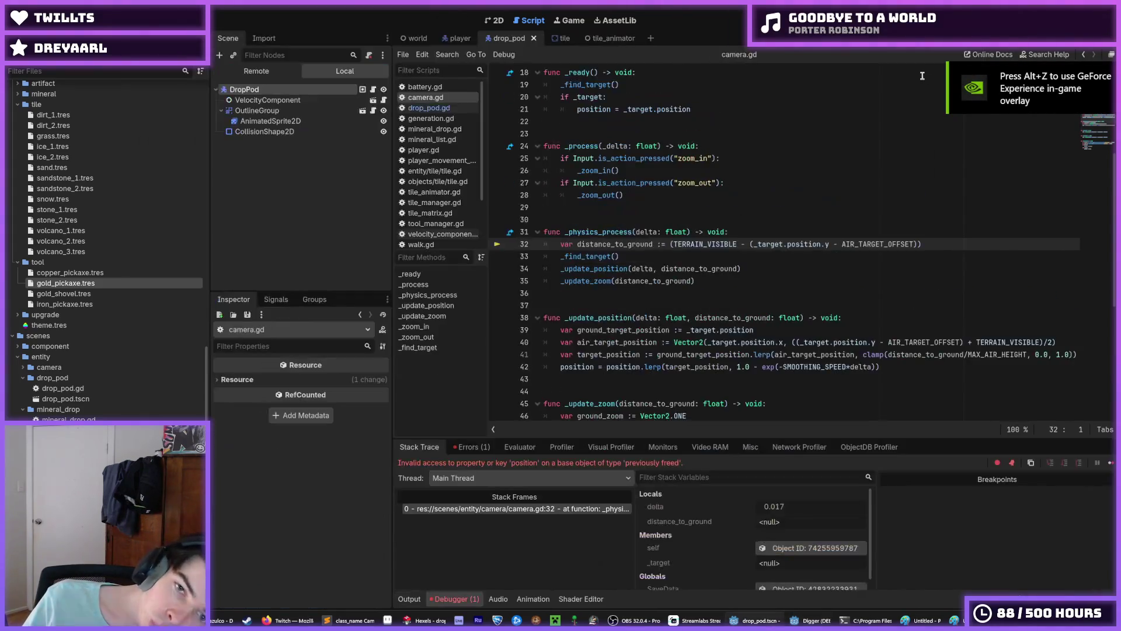
key(F8)
scroll(729, 175, up, 4)
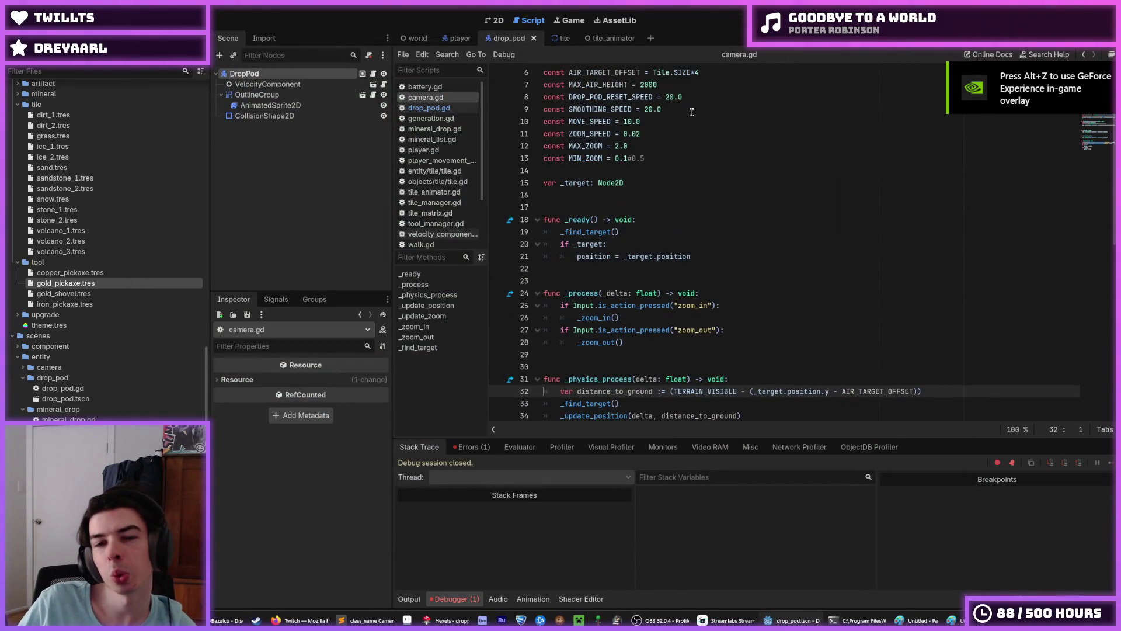
scroll(642, 111, up, 2)
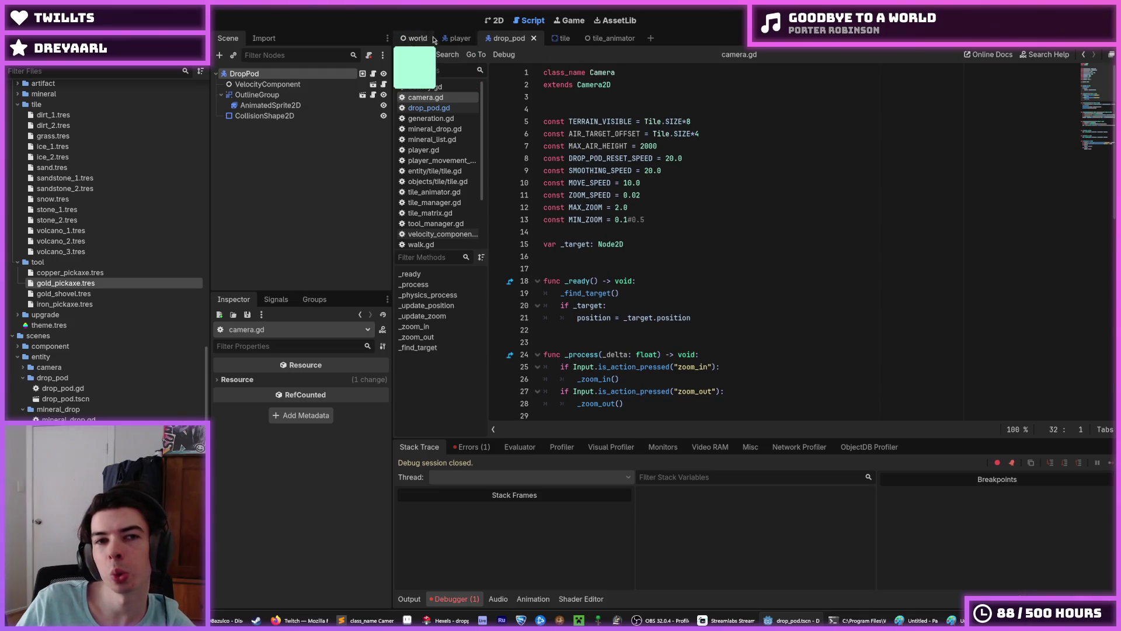
click(402, 41)
Step: Set the DropPod's starting Position y to -4000 in the world scene
click(292, 156)
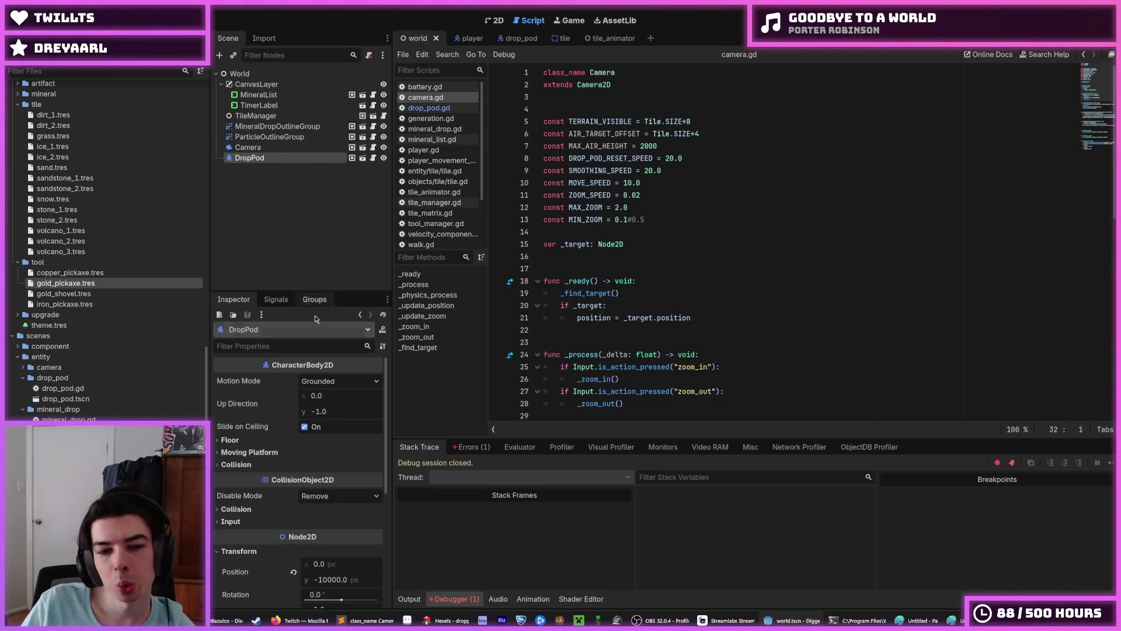
click(339, 486)
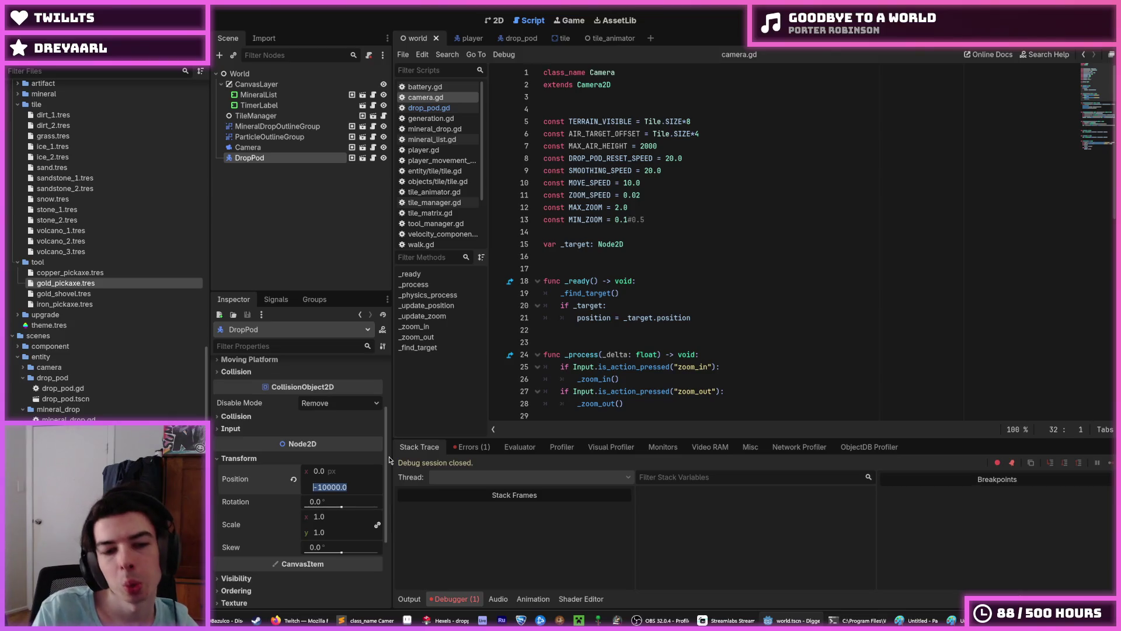
text(-400)
key(Return)
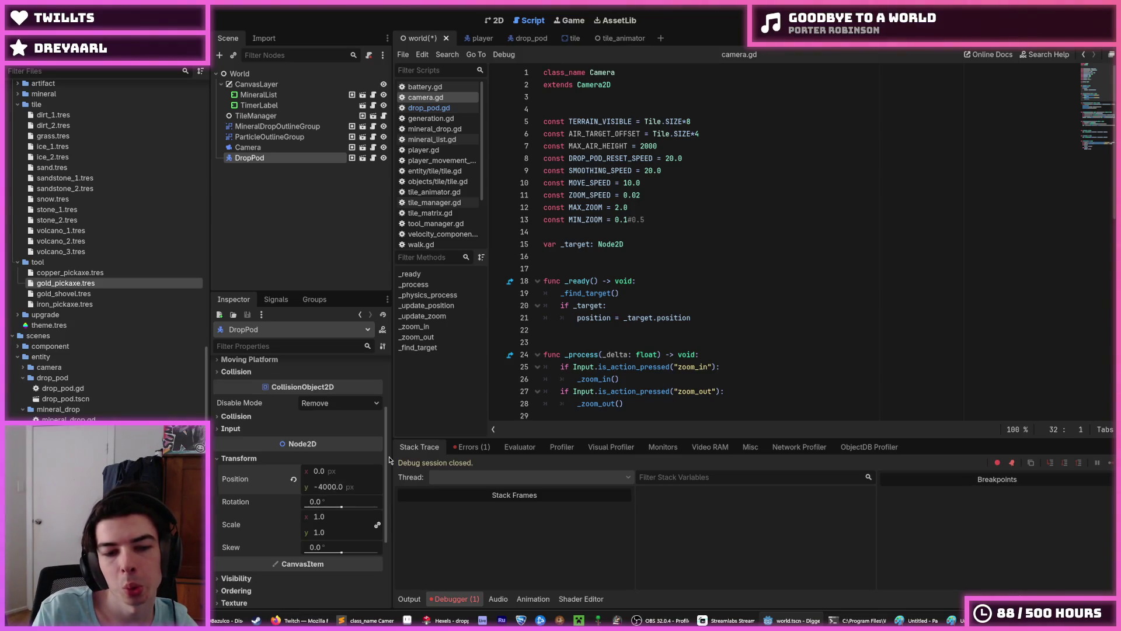
Step: Change _DOWN_VELOCITY to 1000.0 in drop_pod.gd and run the game until the script error
click(522, 39)
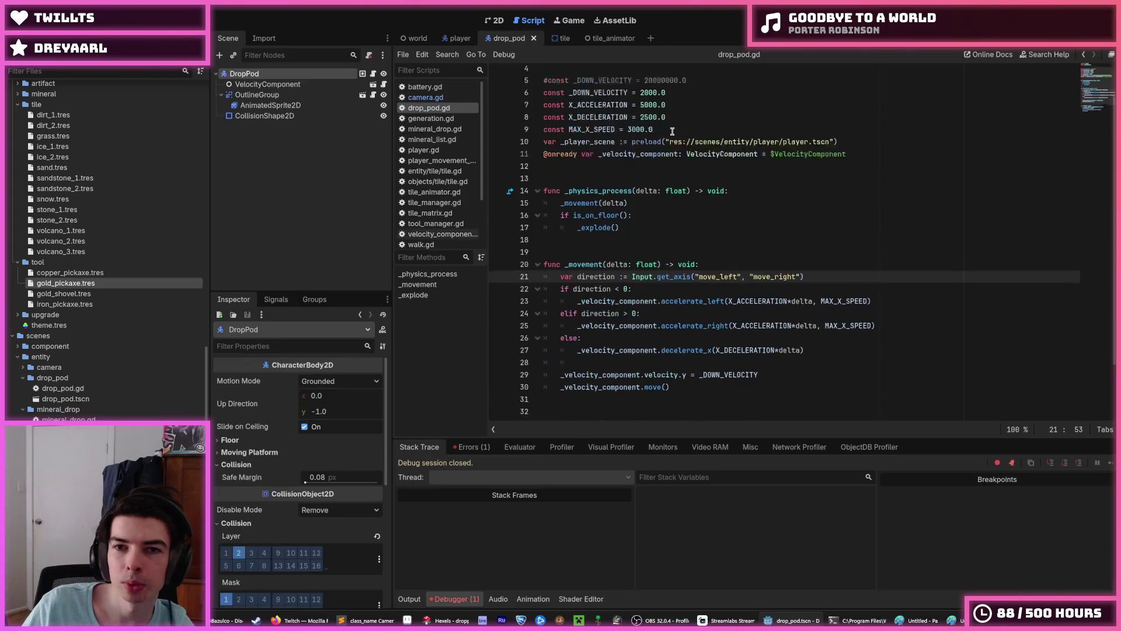
click(645, 134)
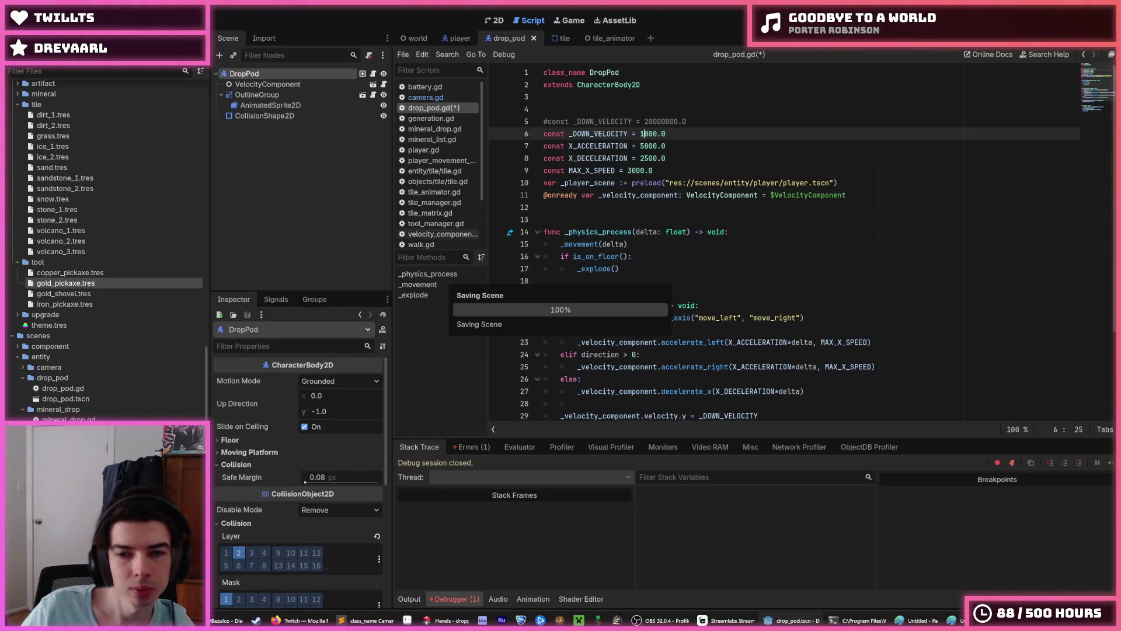
key(F5)
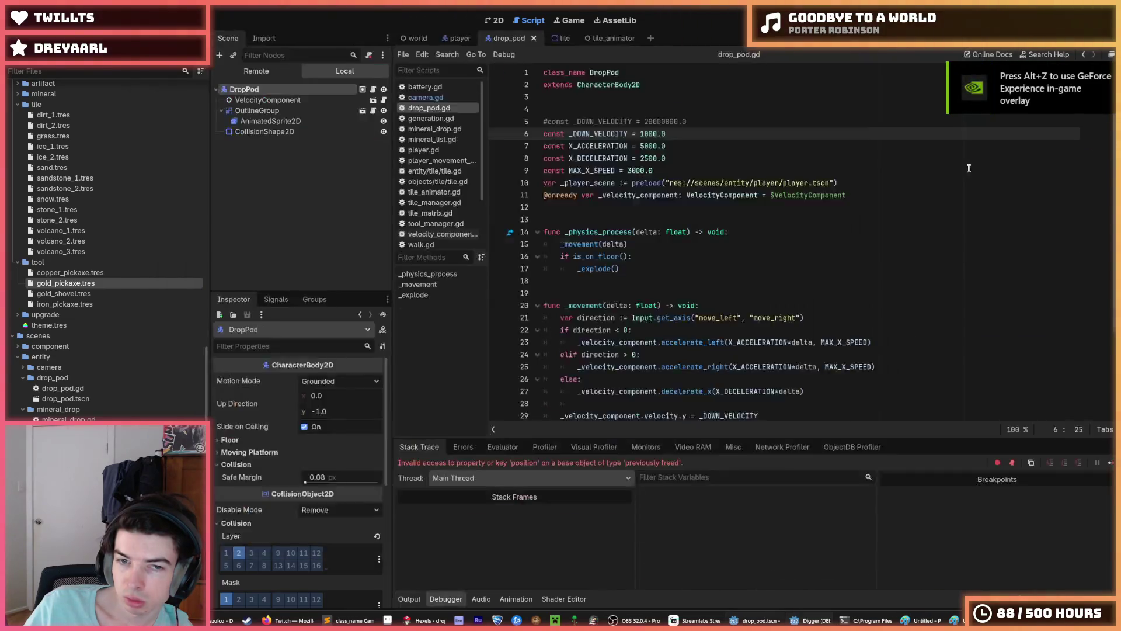
key(F8)
Step: Raise MAX_AIR_HEIGHT from 2000 to 4000 in camera.gd
scroll(680, 186, up, 4)
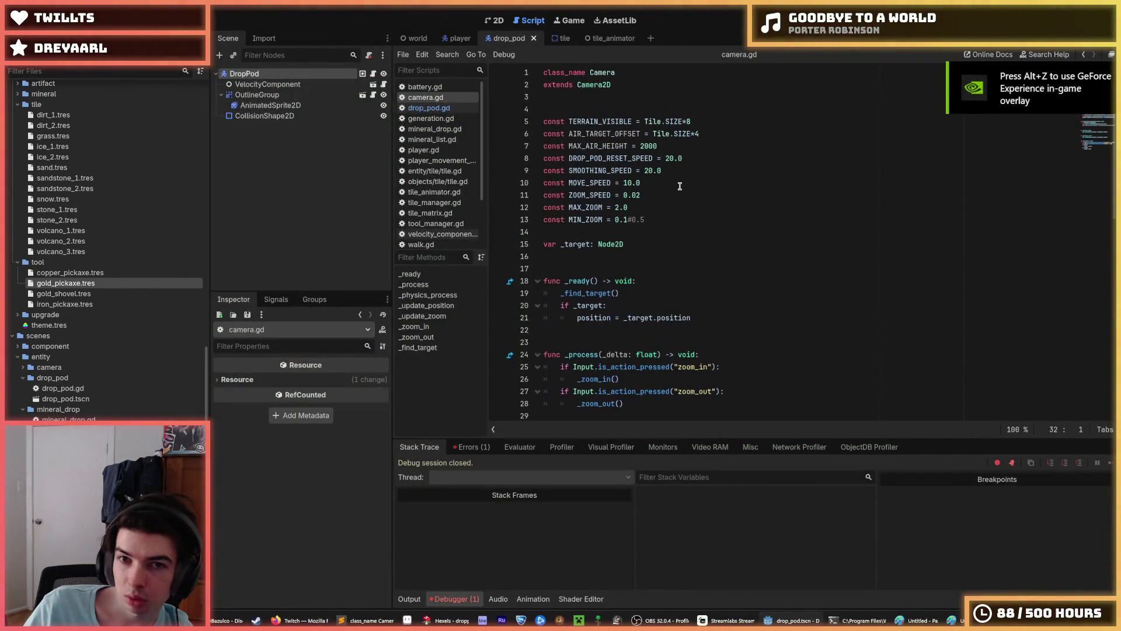
click(647, 145)
key(BackSpace)
text(4)
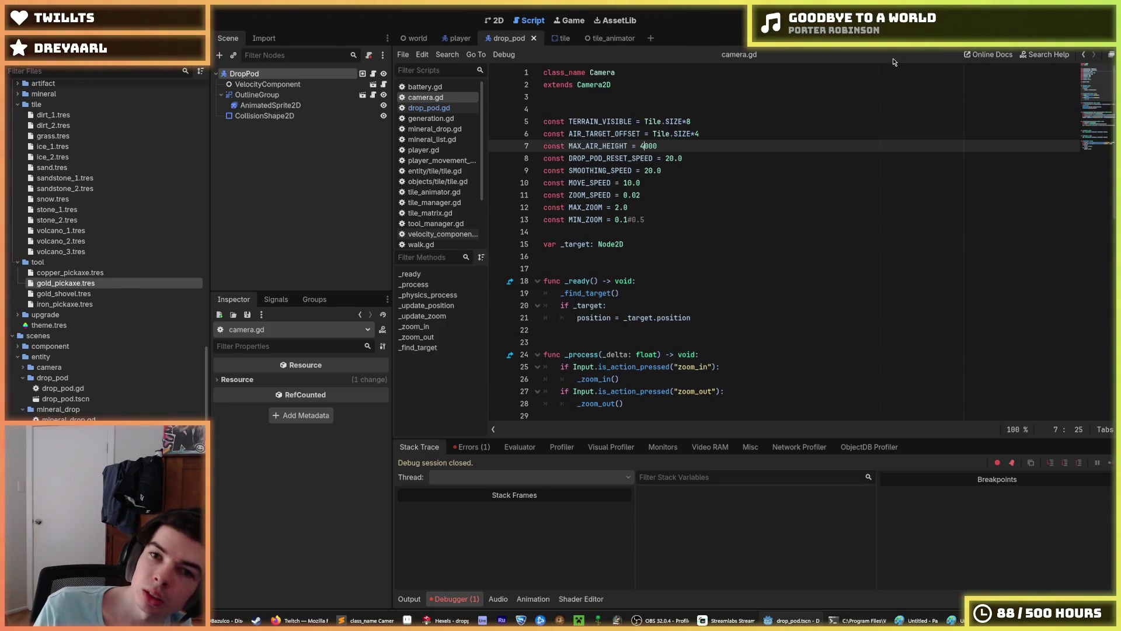
Step: Set the DropPod's starting Position y to -8000 in the world scene and run the game
click(430, 107)
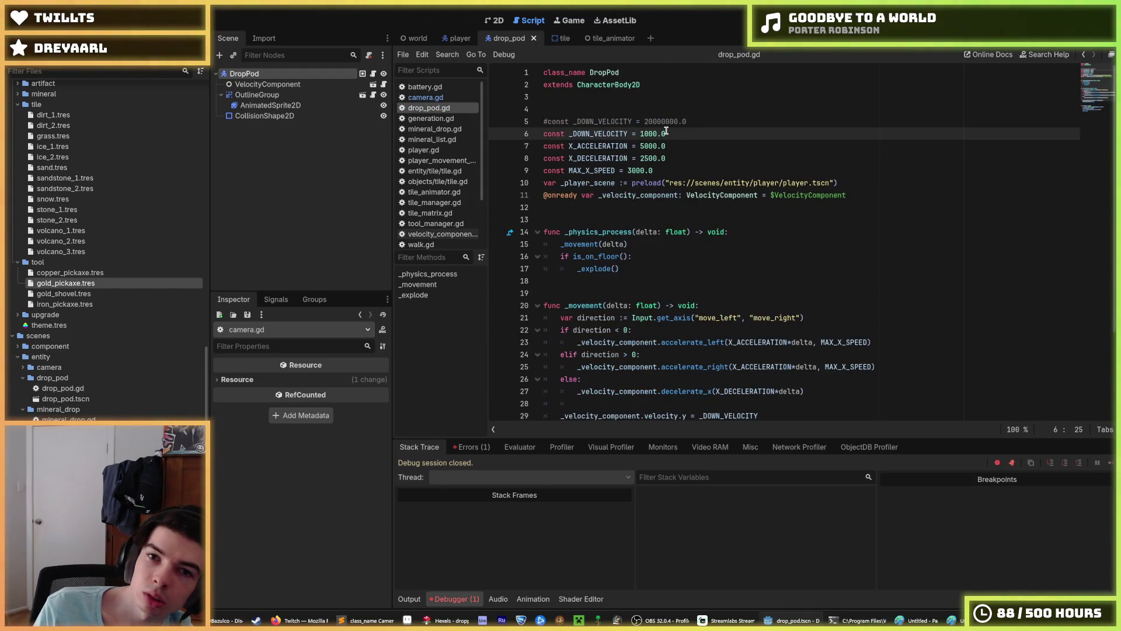
click(416, 38)
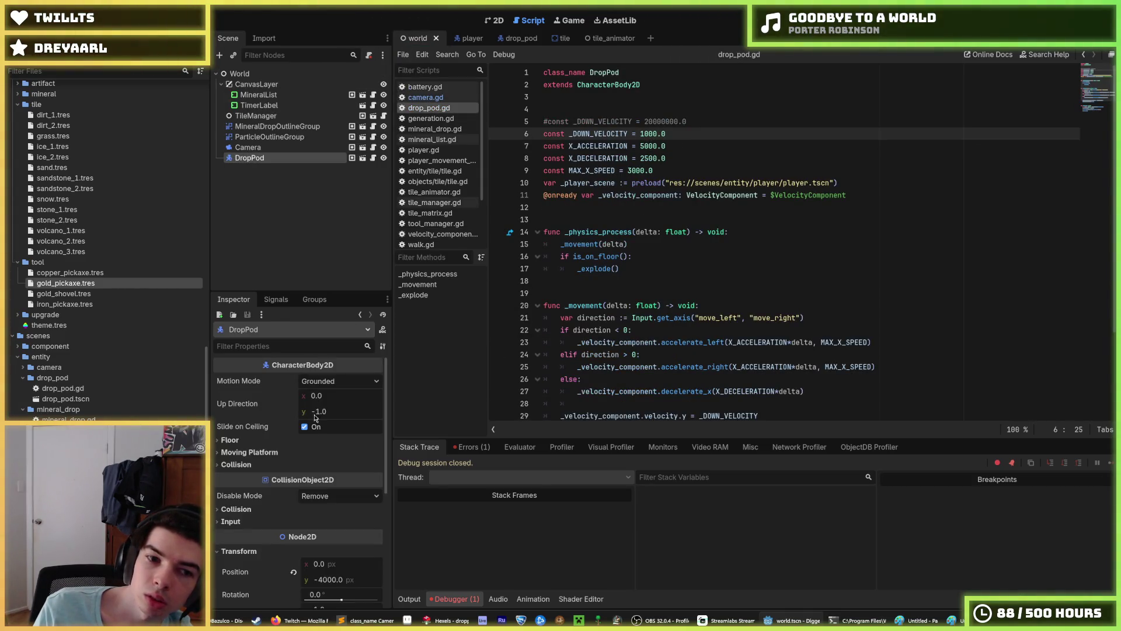
click(343, 578)
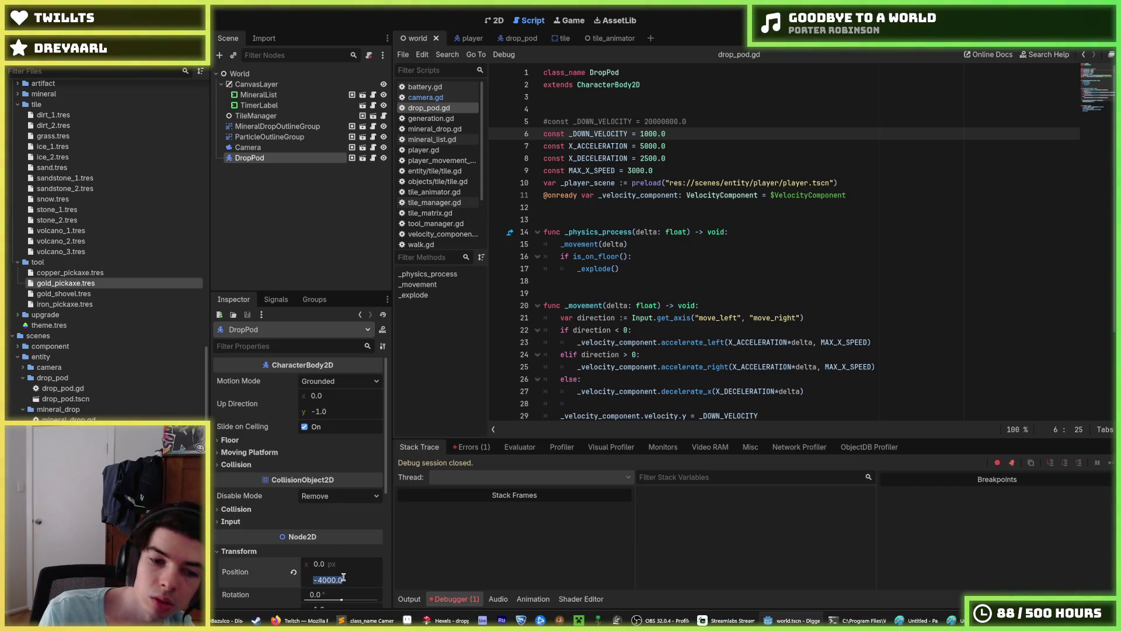
text(-800)
key(Return)
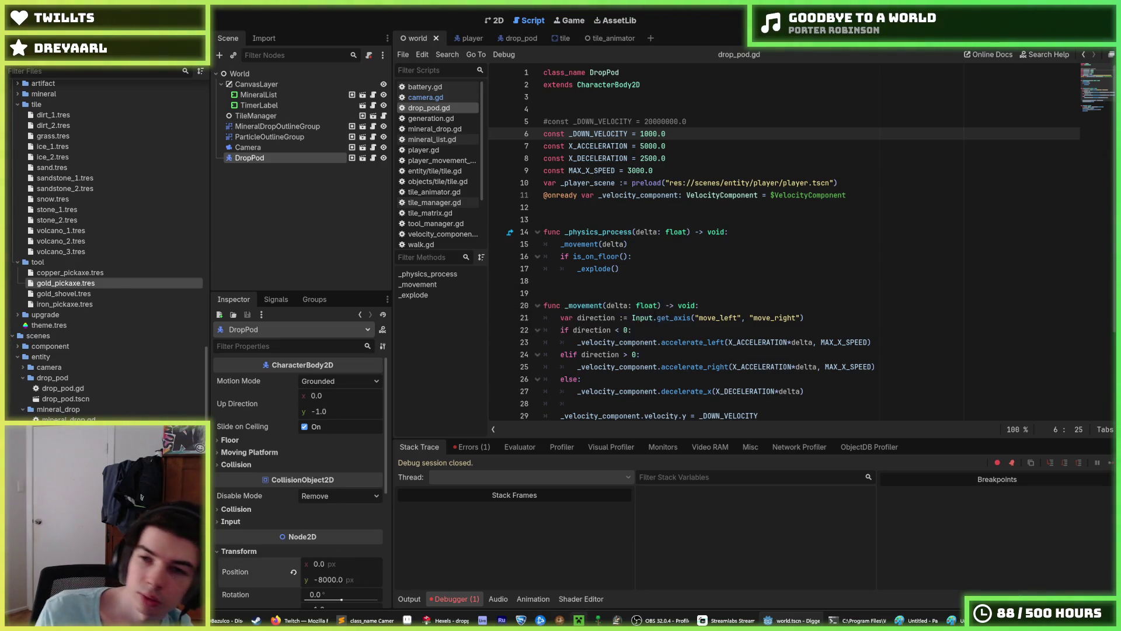
key(F5)
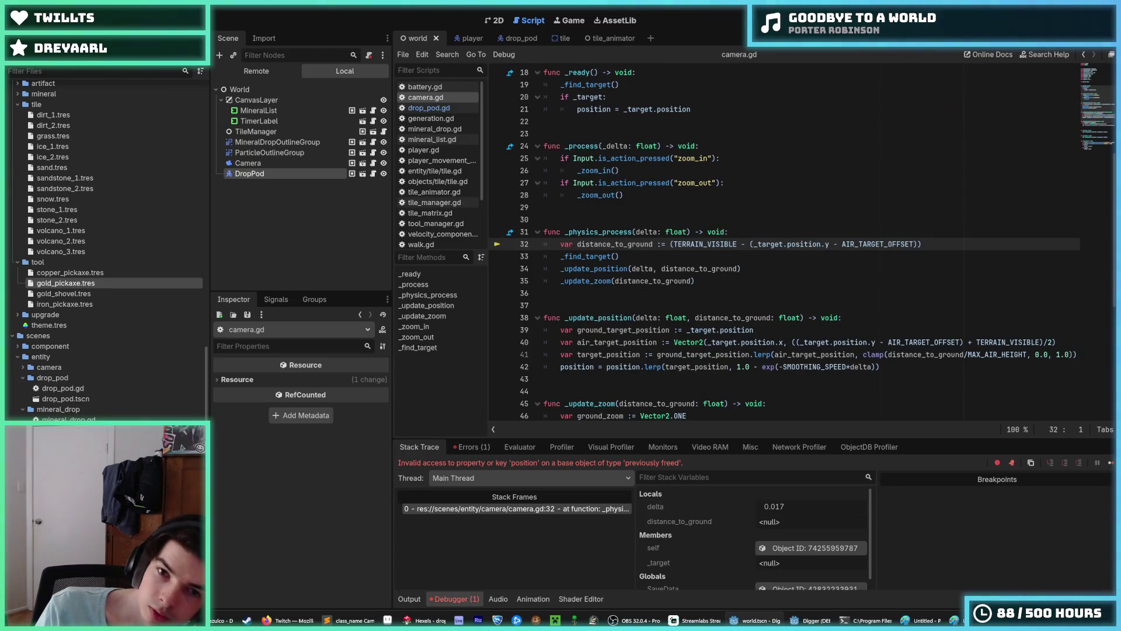
Step: Stop the running game and scroll through camera.gd around _physics_process
key(F8)
click(764, 228)
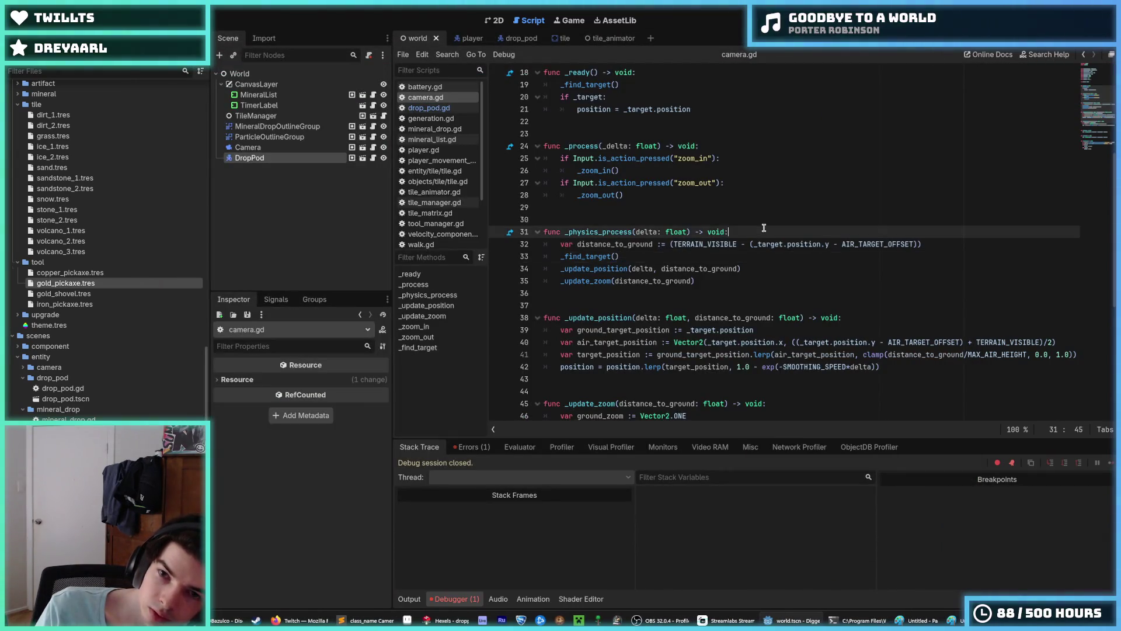
mouse_move(915, 620)
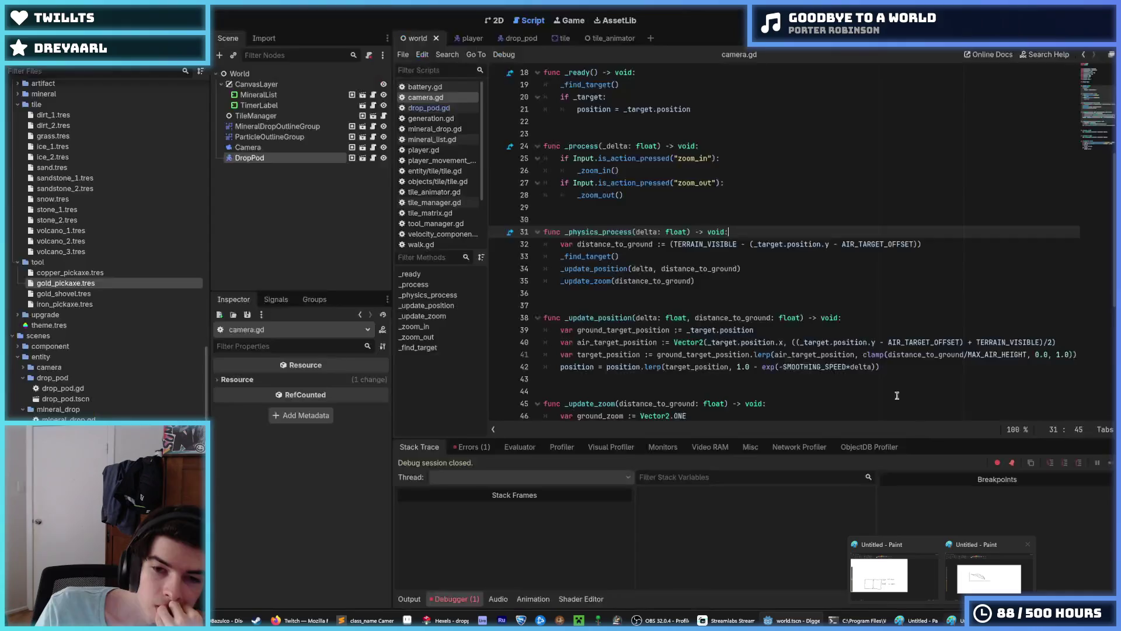
scroll(801, 288, down, 7)
scroll(802, 288, up, 1)
Step: Review the air_zoom calculation and zoom lerp on lines 47–48, then bring up the Paint sketch
click(802, 281)
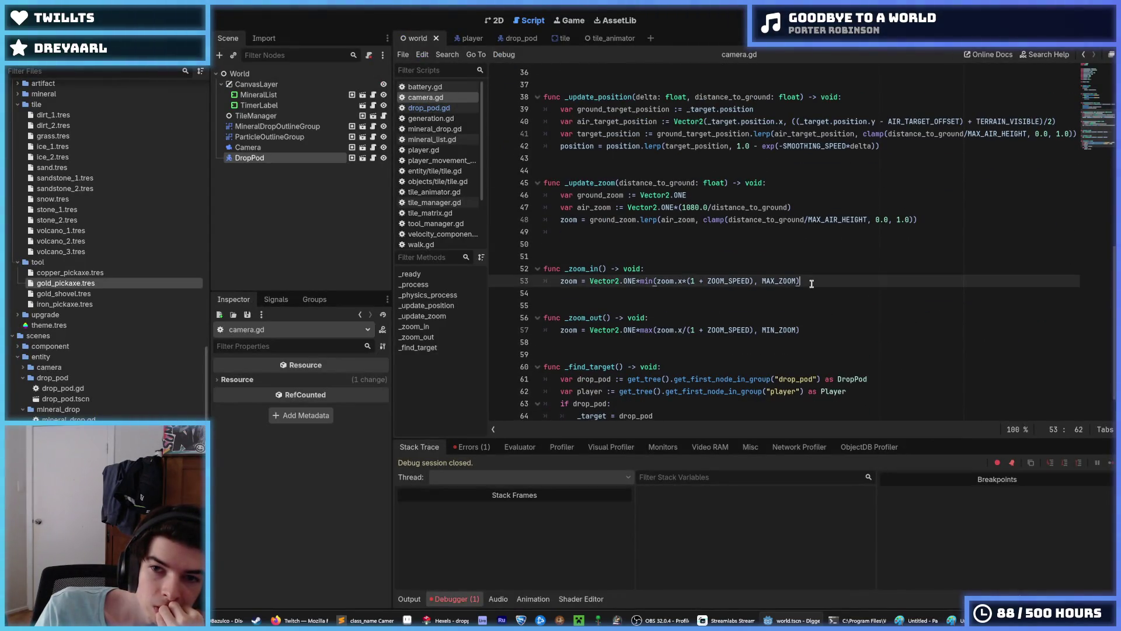
scroll(806, 283, up, 2)
click(811, 283)
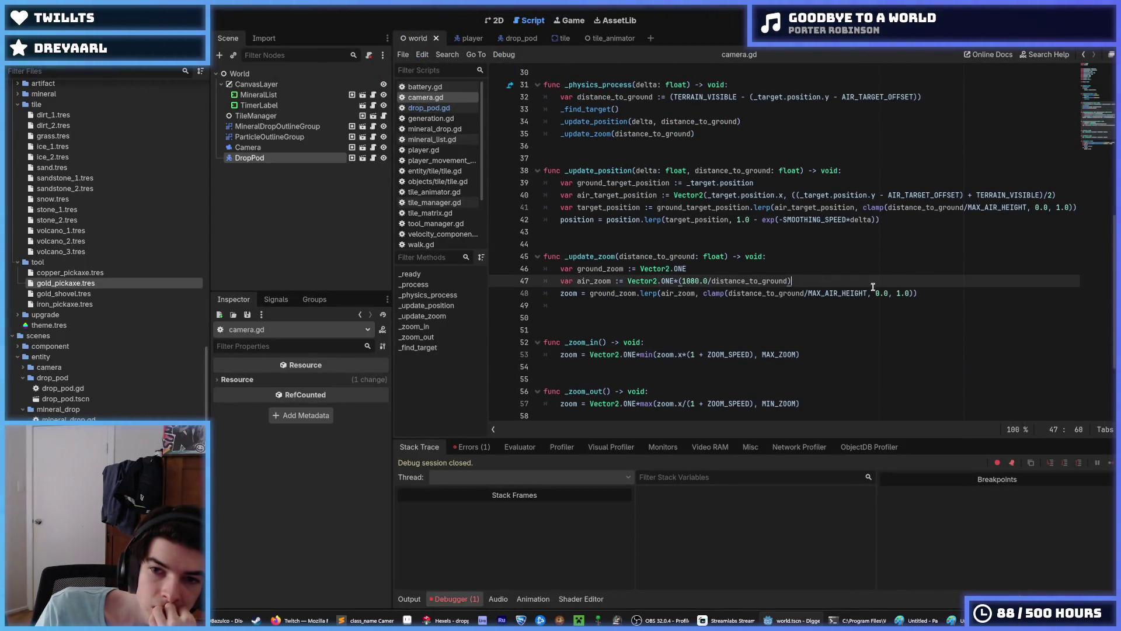
click(935, 295)
click(917, 620)
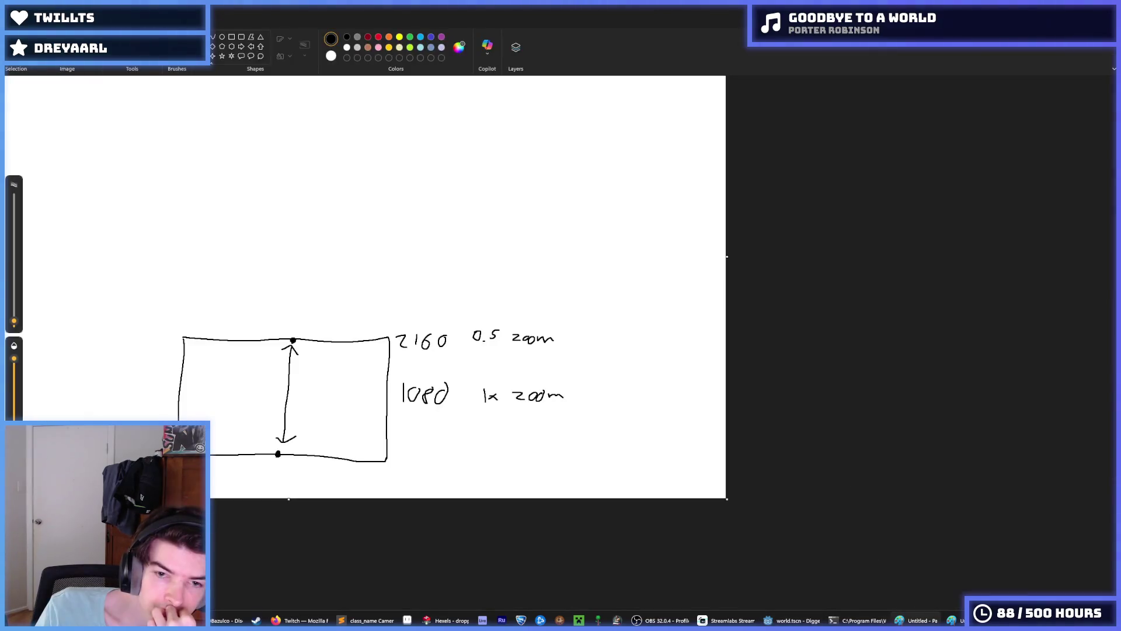
Step: Draw a second falling curve right of the graph, dot its left end, and add a flat lead-in line
click(951, 620)
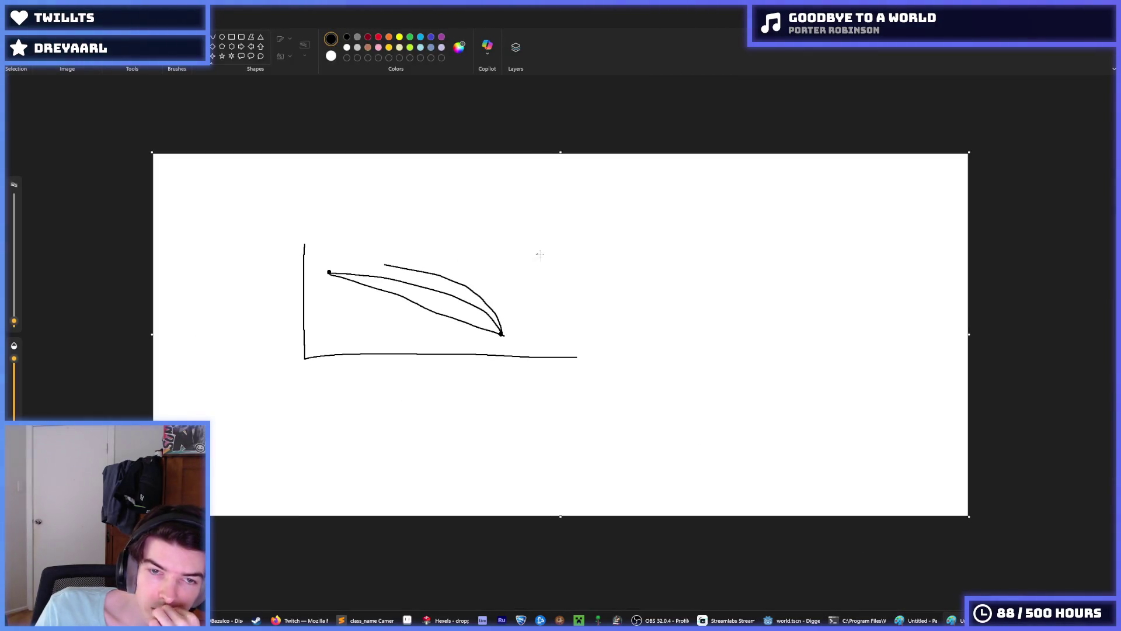
drag(593, 272, 760, 324)
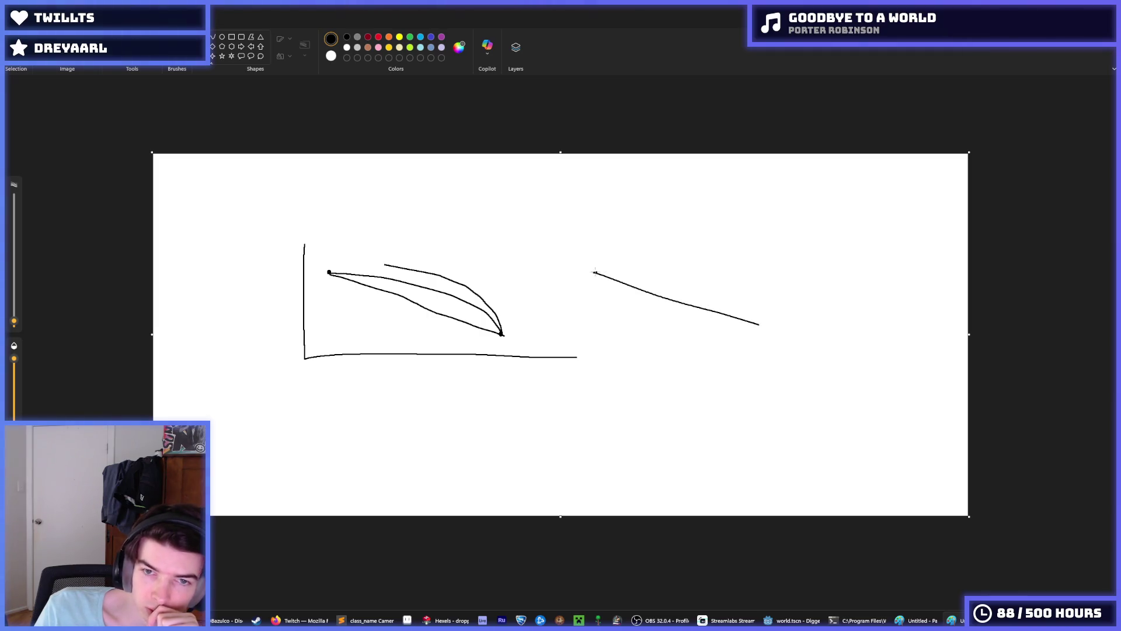
click(596, 273)
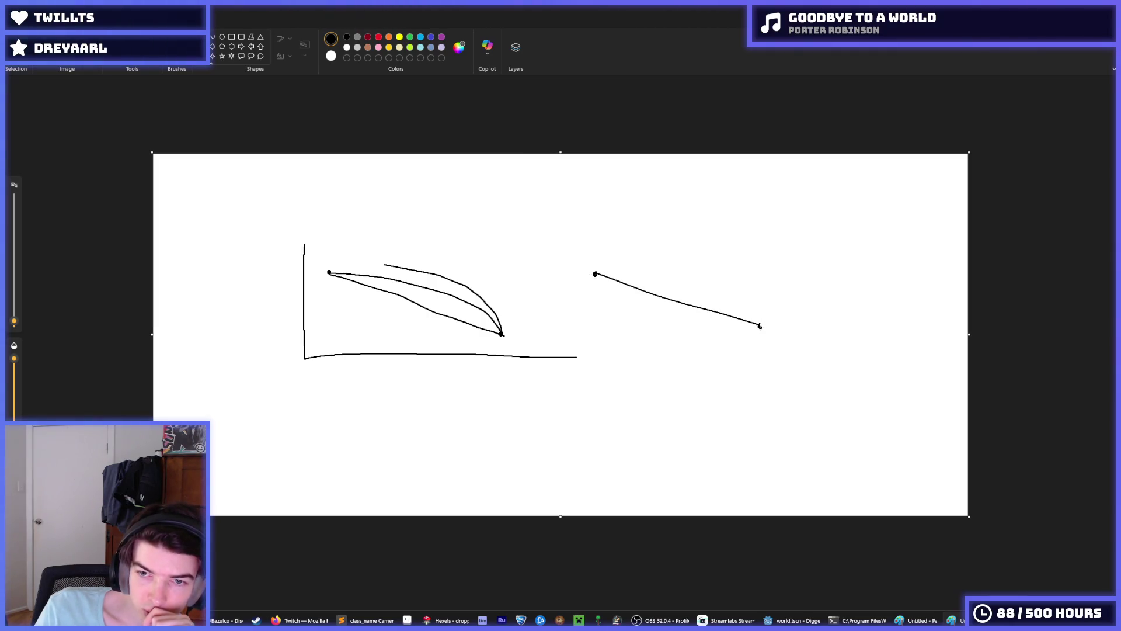
mouse_move(488, 275)
mouse_down()
mouse_move(600, 276)
mouse_move(739, 299)
mouse_up()
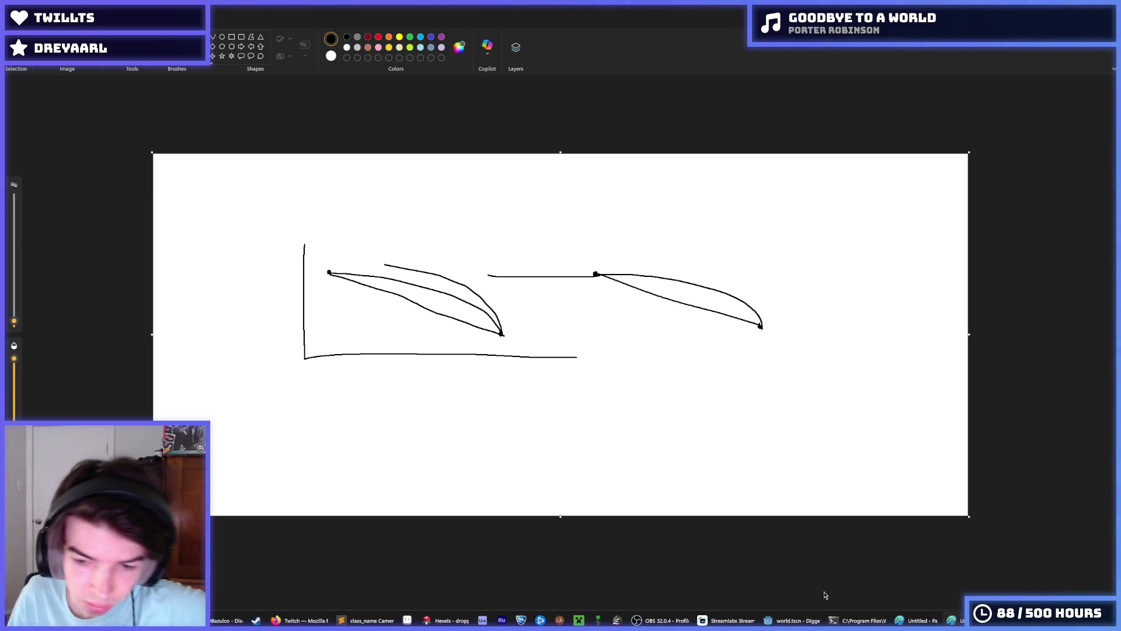
click(810, 619)
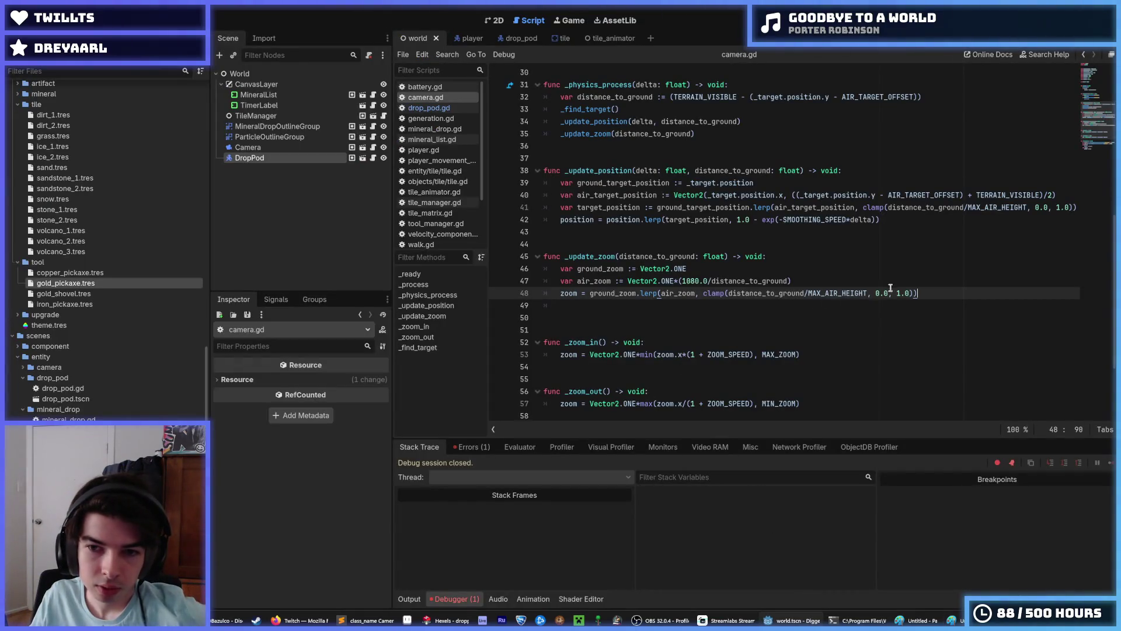
click(921, 272)
scroll(877, 279, up, 2)
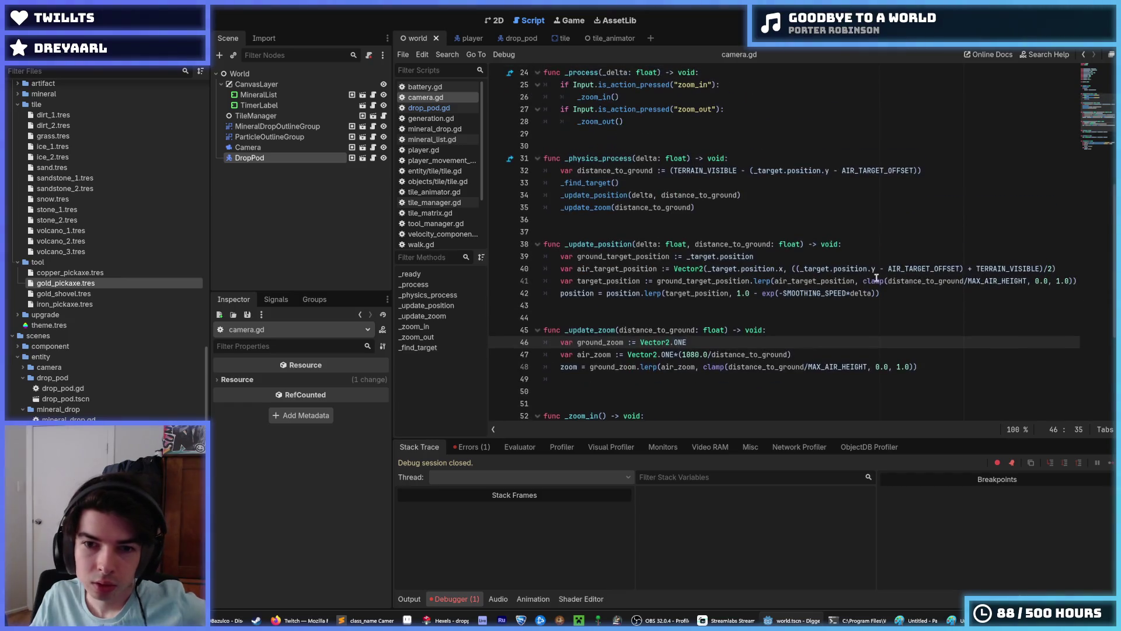
click(761, 293)
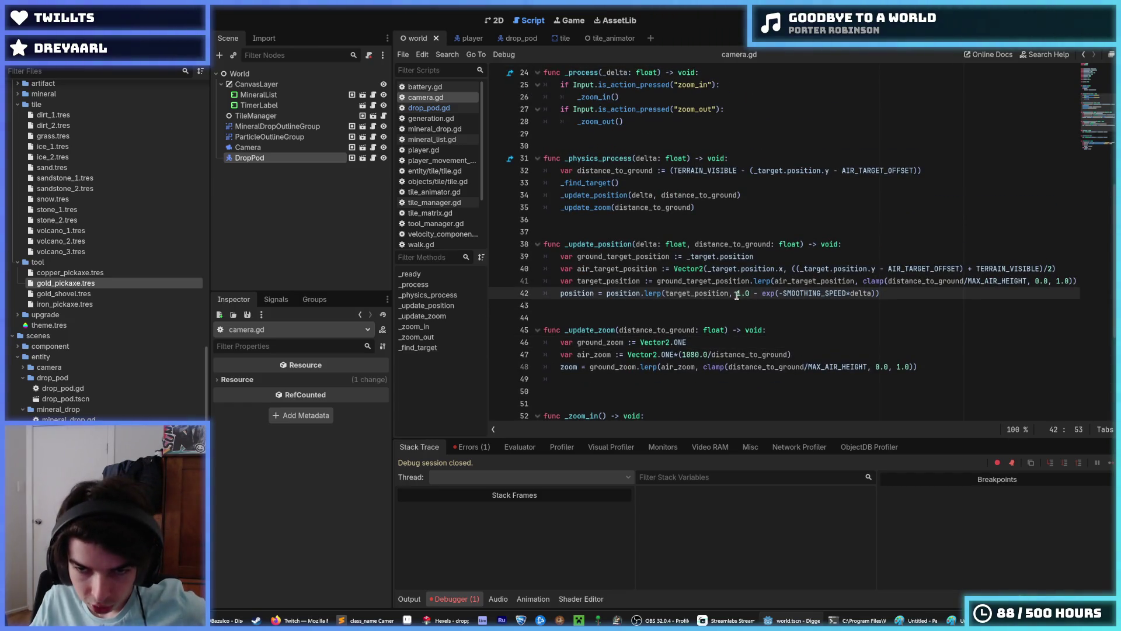
drag(737, 295, 874, 294)
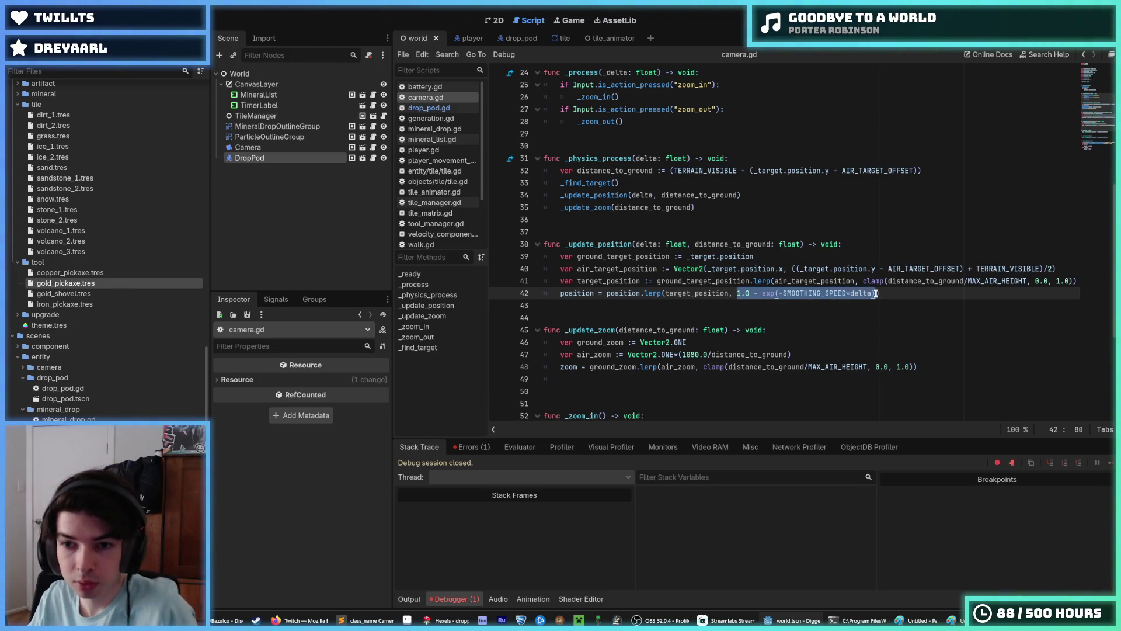
click(831, 245)
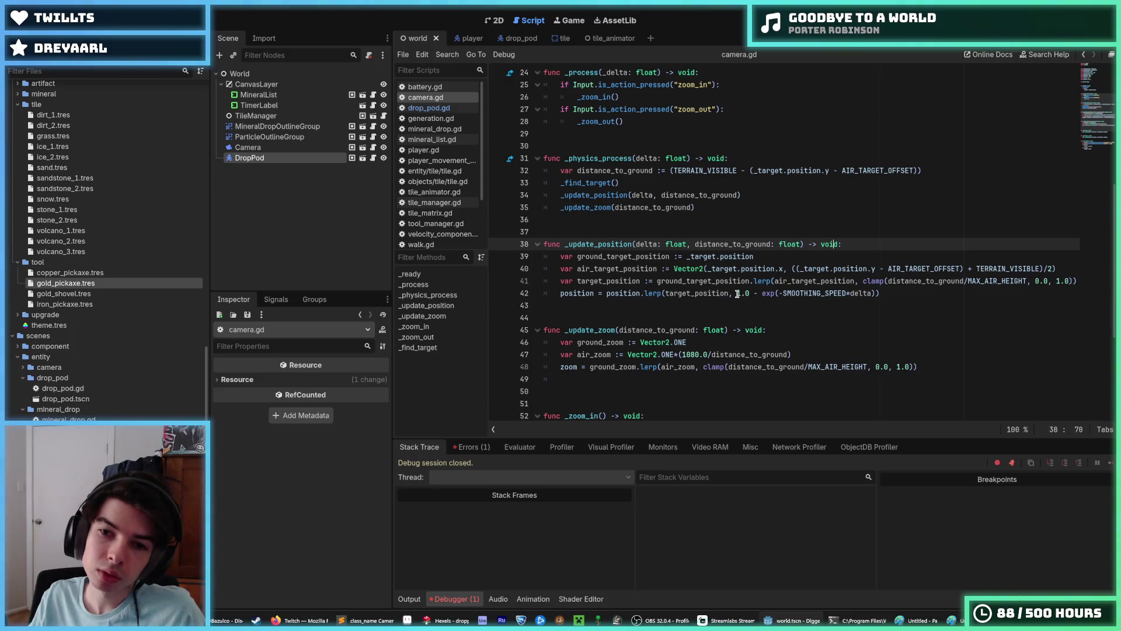
drag(736, 293, 875, 294)
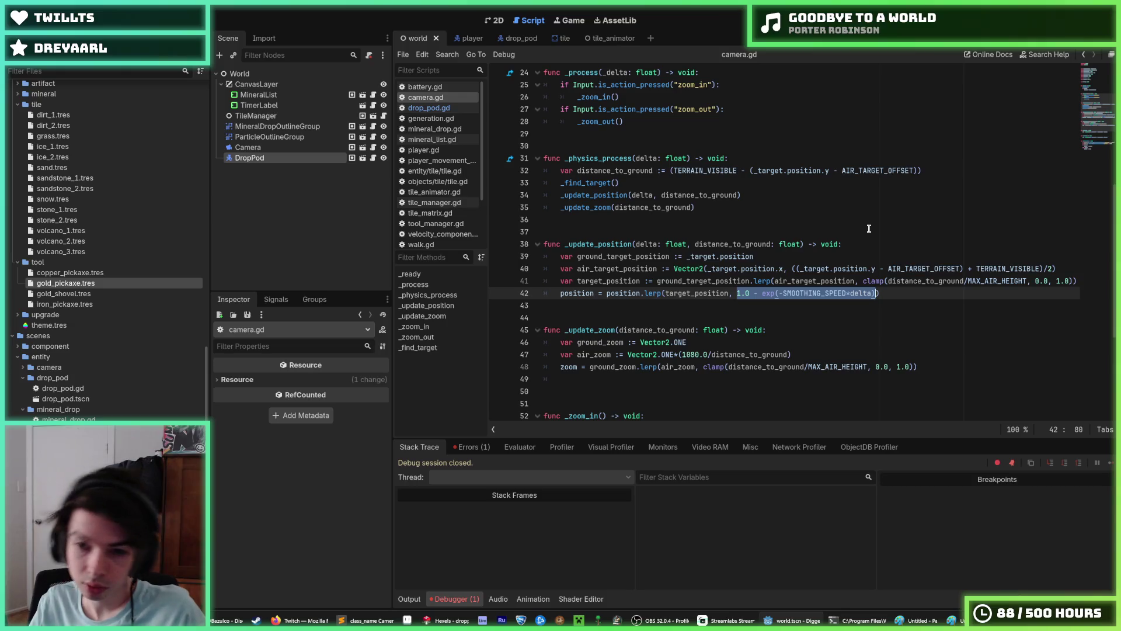
scroll(819, 292, down, 2)
scroll(819, 292, down, 2)
click(803, 243)
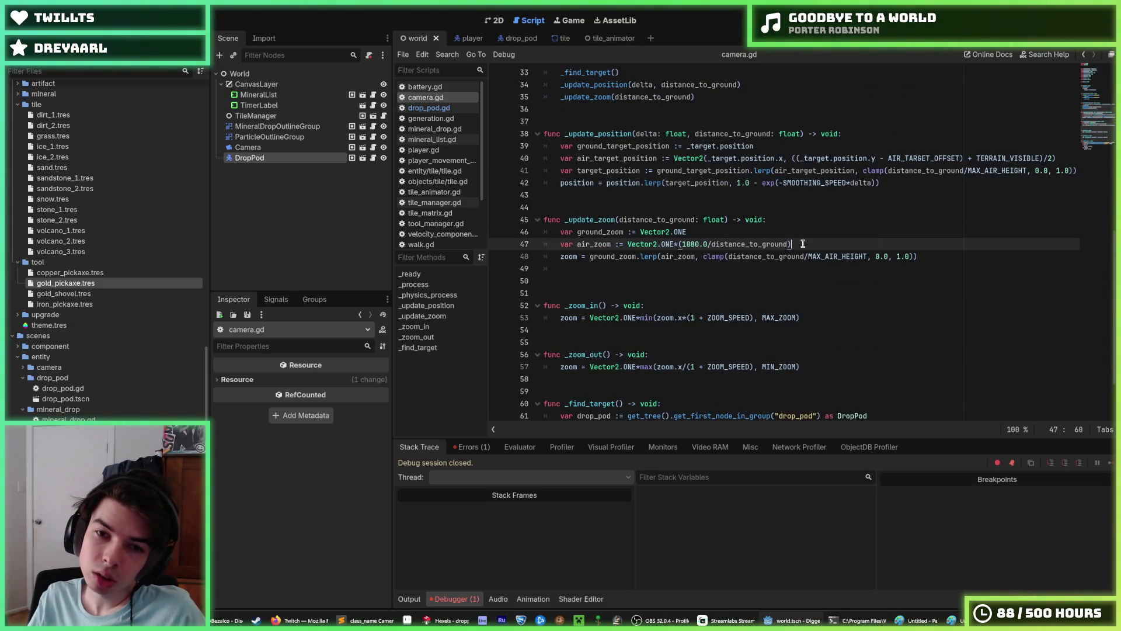
click(760, 256)
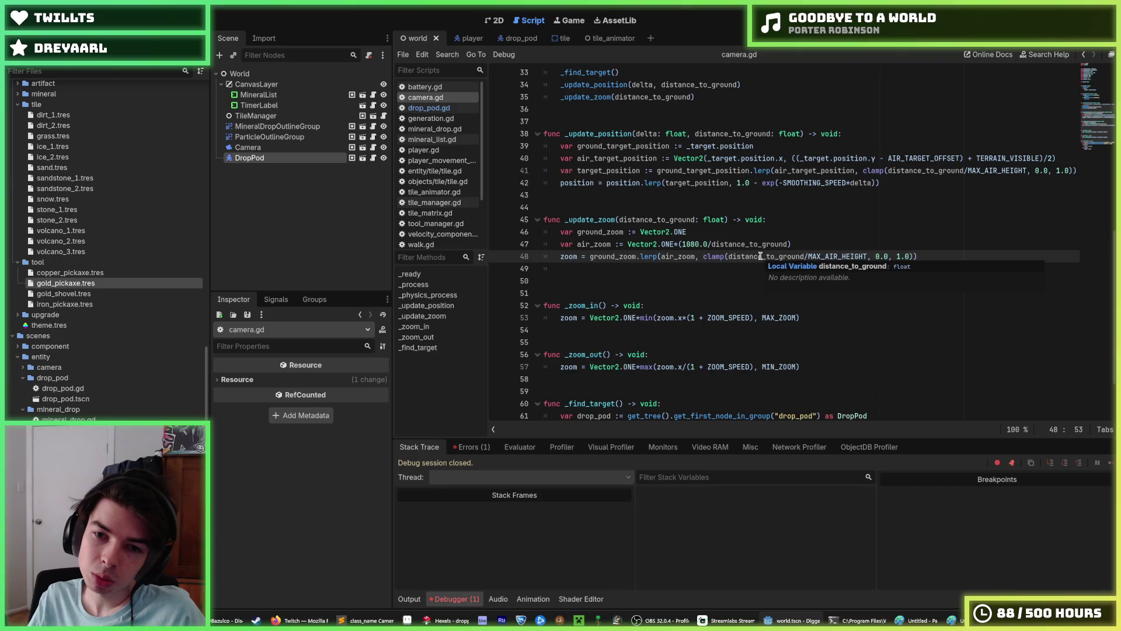
click(825, 245)
click(701, 255)
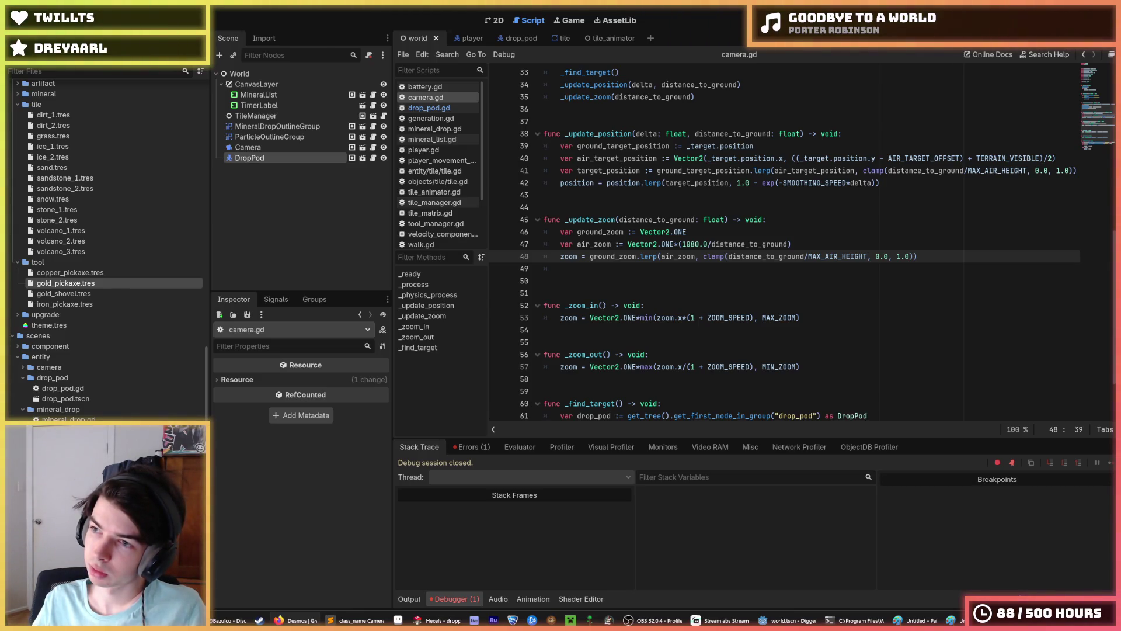
click(298, 620)
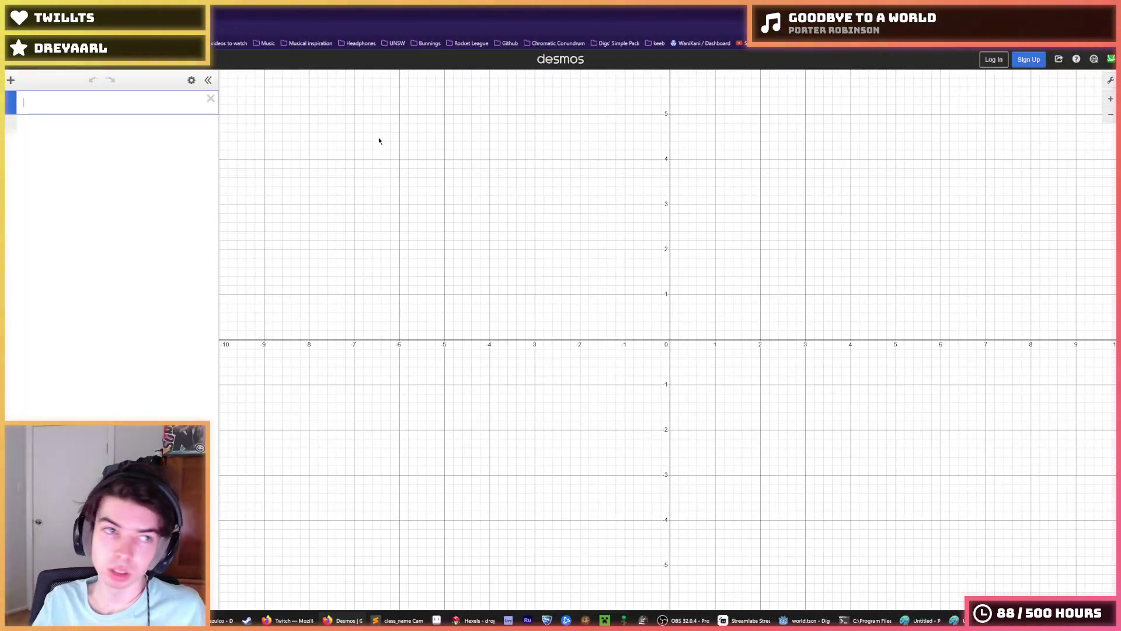
Step: Plot e^x, turn it into e^-x, and trace its value at the y-intercept
text(e^x)
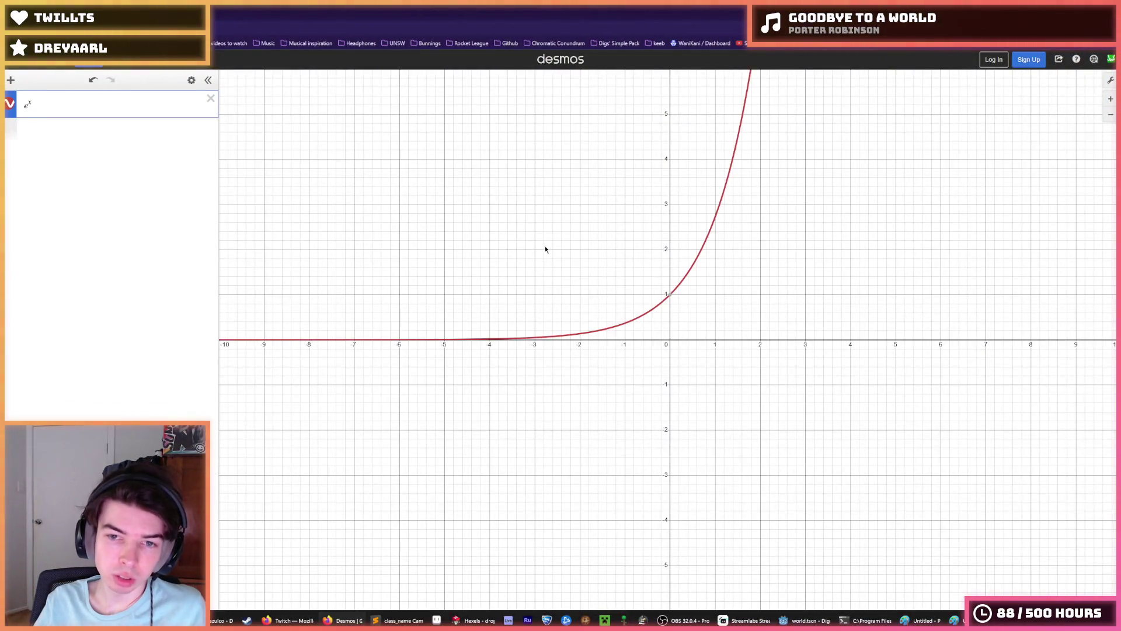
drag(726, 278, 728, 378)
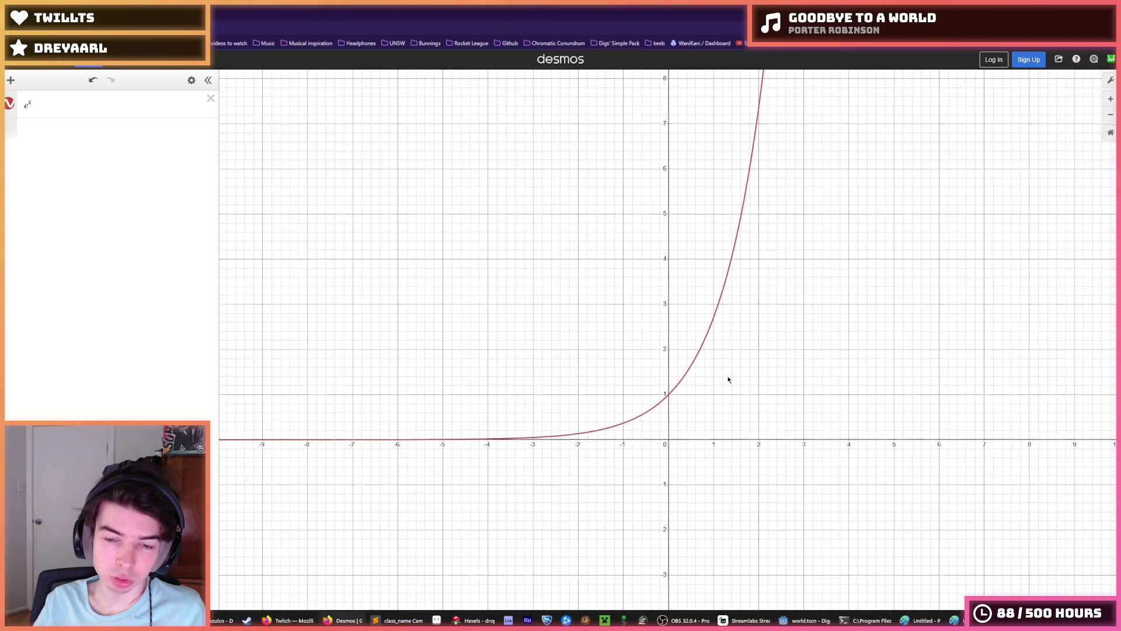
click(28, 103)
text(-)
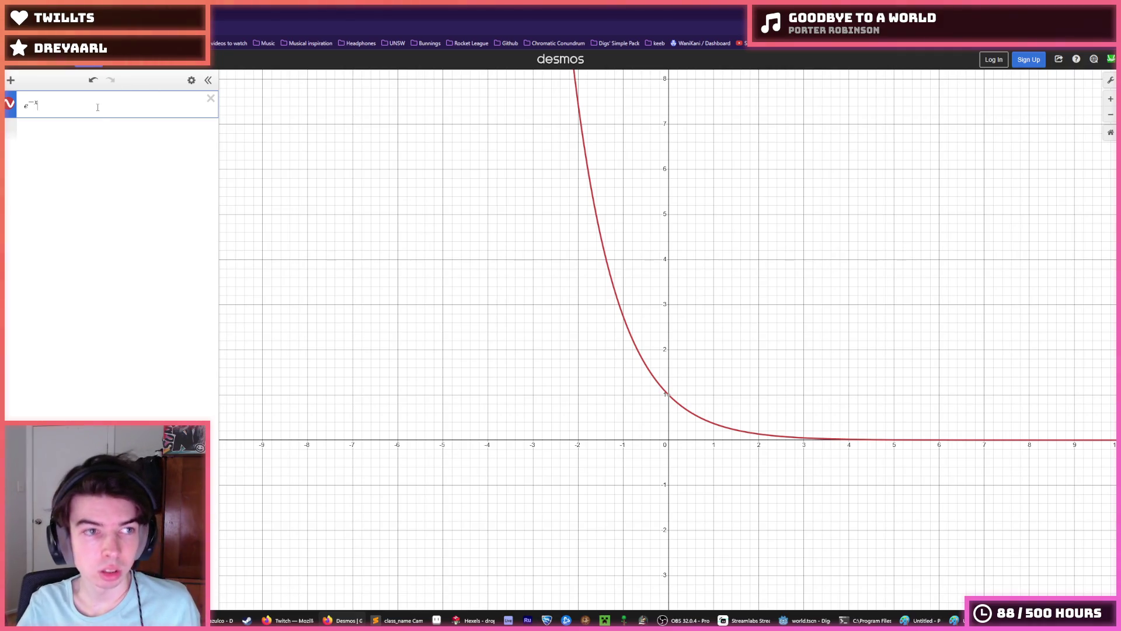
drag(805, 338, 722, 263)
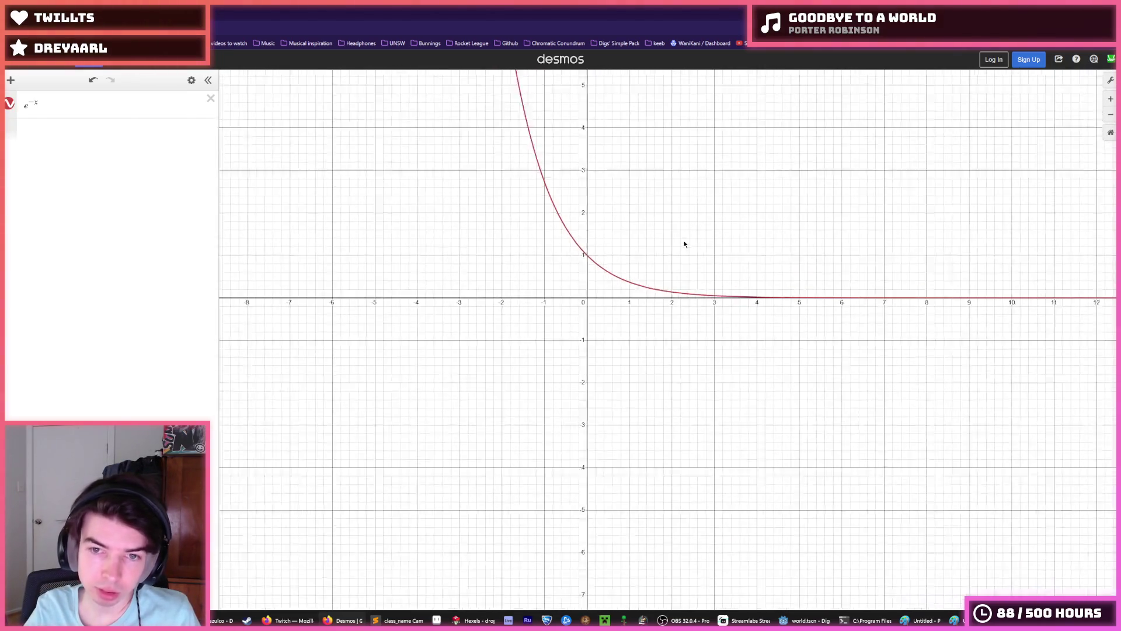
scroll(685, 244, up, 2)
mouse_move(619, 293)
mouse_down()
mouse_move(561, 255)
mouse_move(570, 270)
mouse_up()
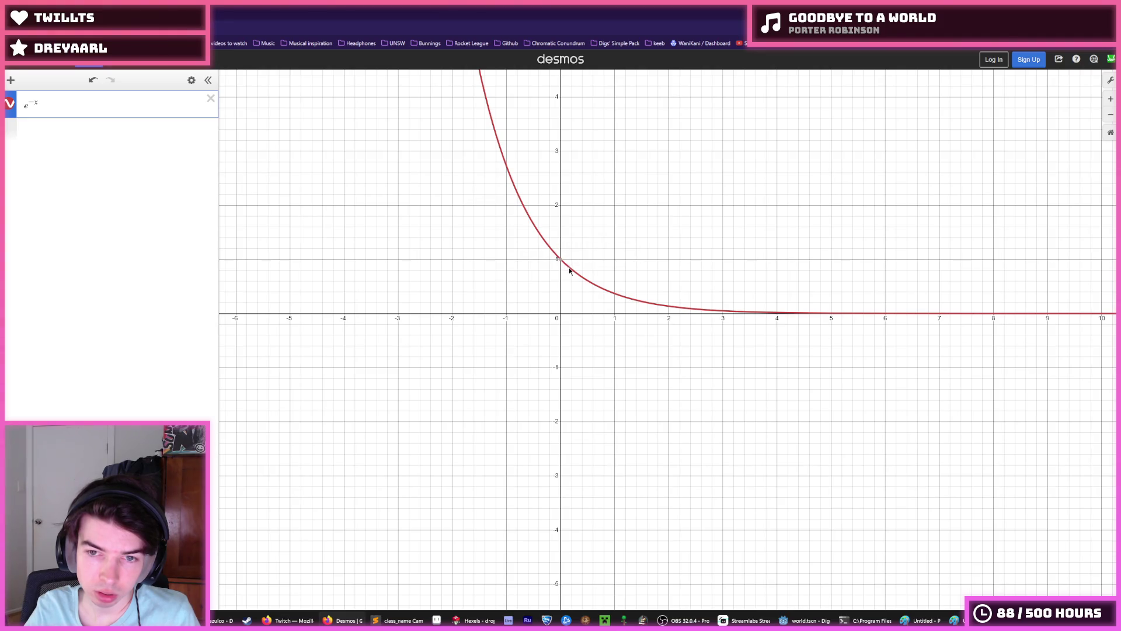
click(569, 270)
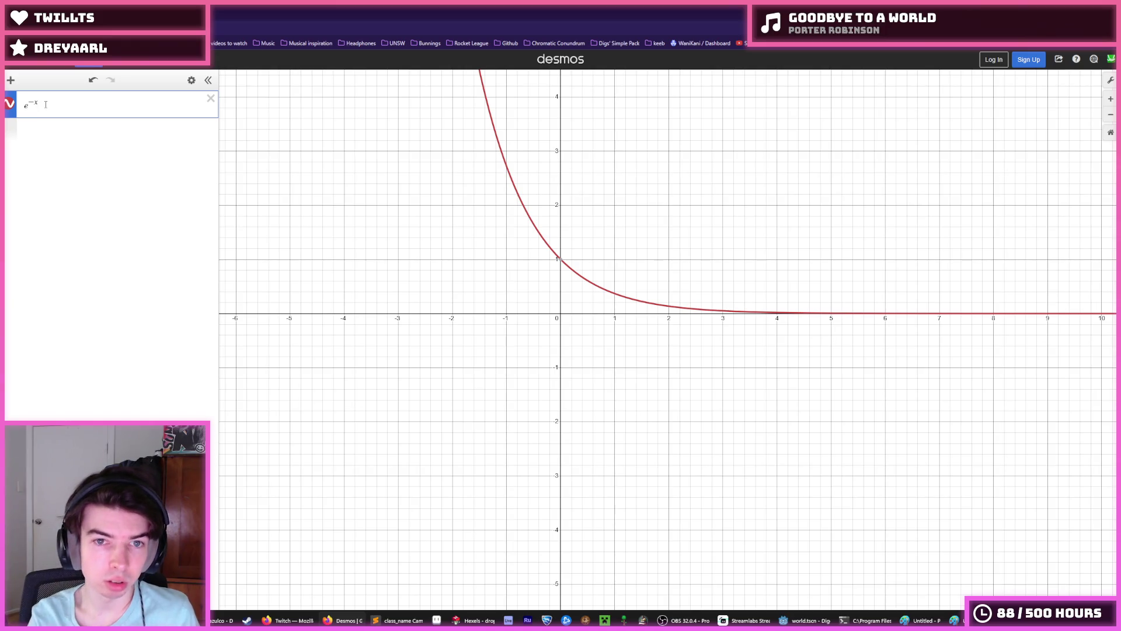
Step: Change it to 1 − e^-x, trace values near the origin, then remove the exponent's minus
text(-)
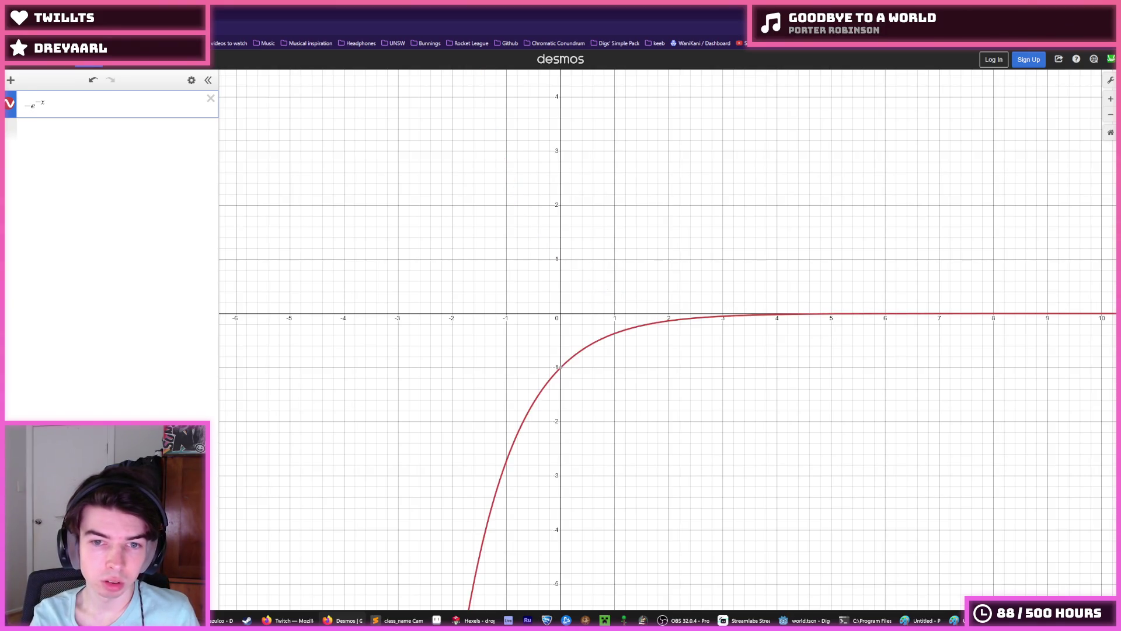
text(1)
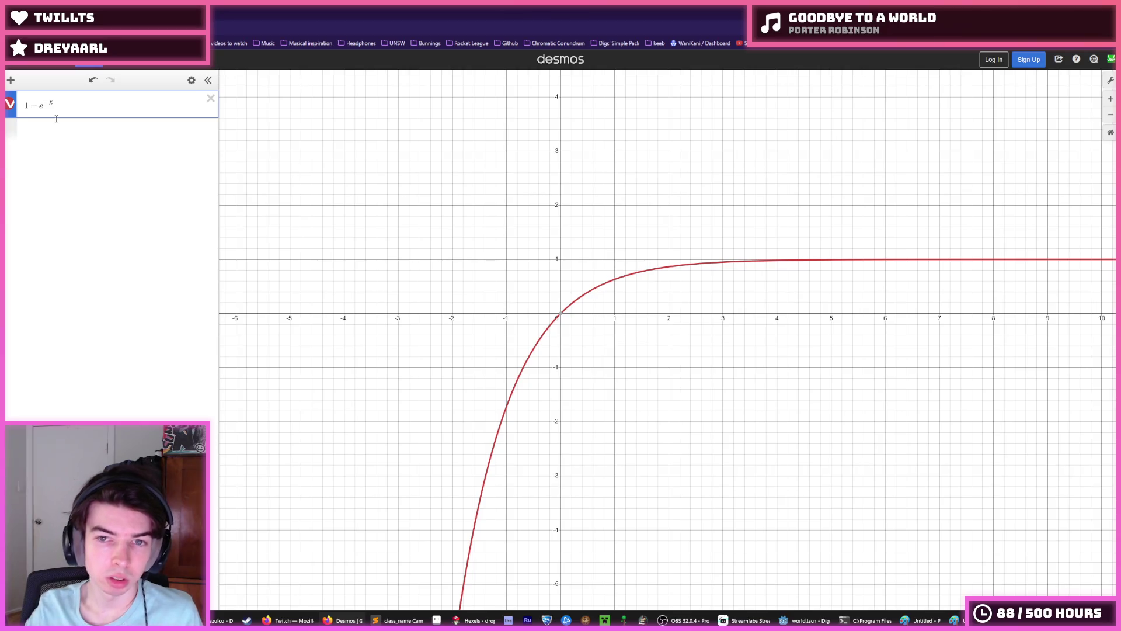
click(567, 308)
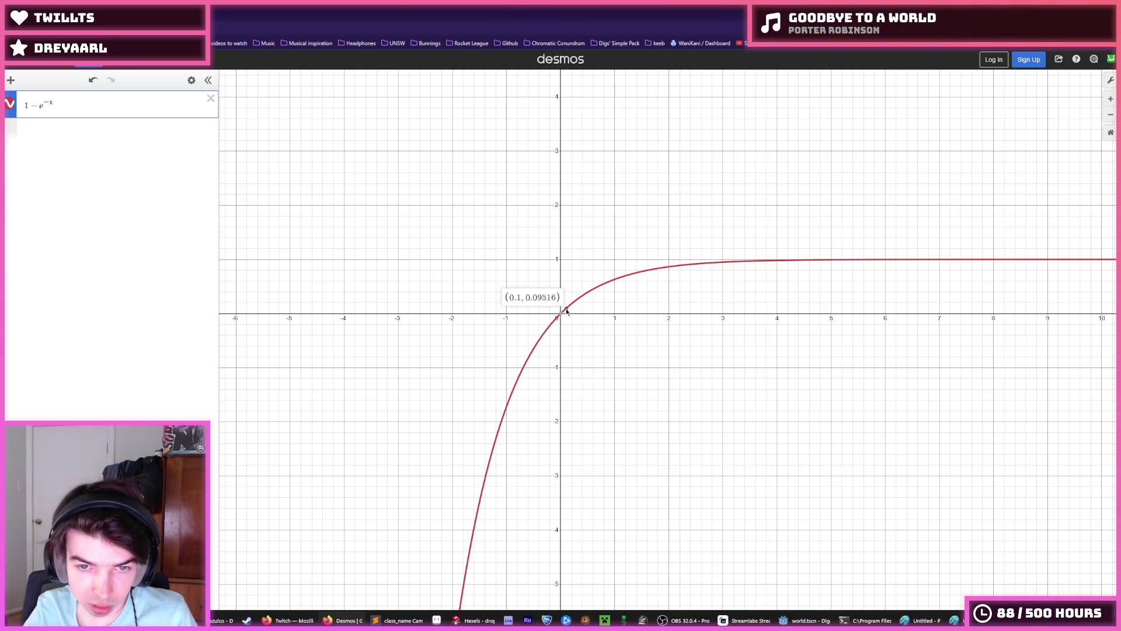
mouse_move(566, 308)
mouse_down()
mouse_move(560, 319)
mouse_move(587, 302)
mouse_up()
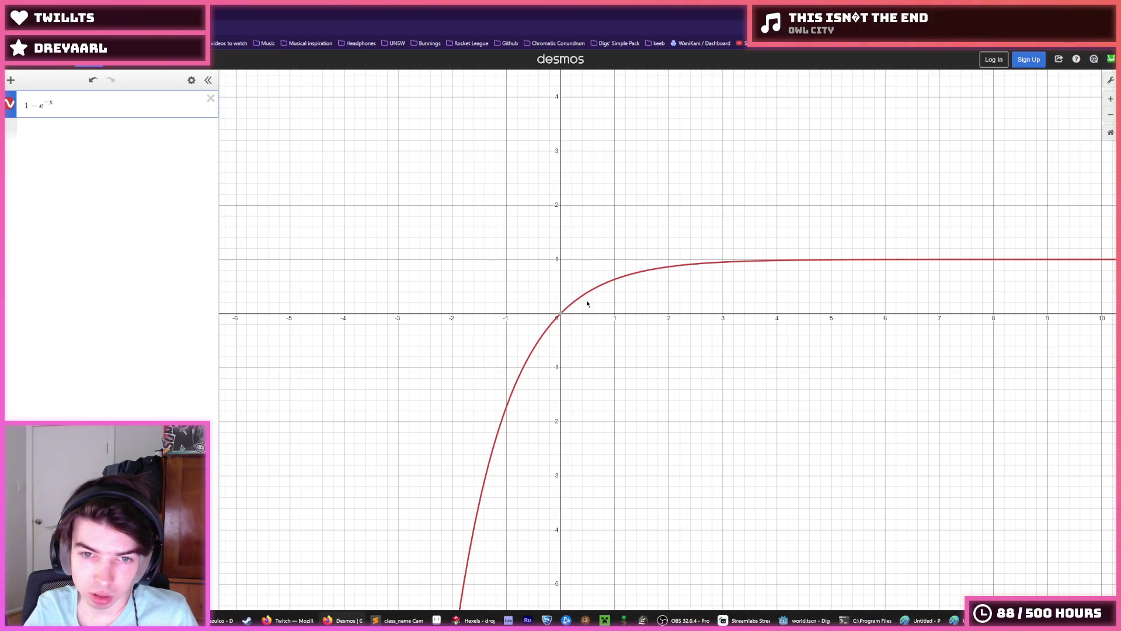
key(BackSpace)
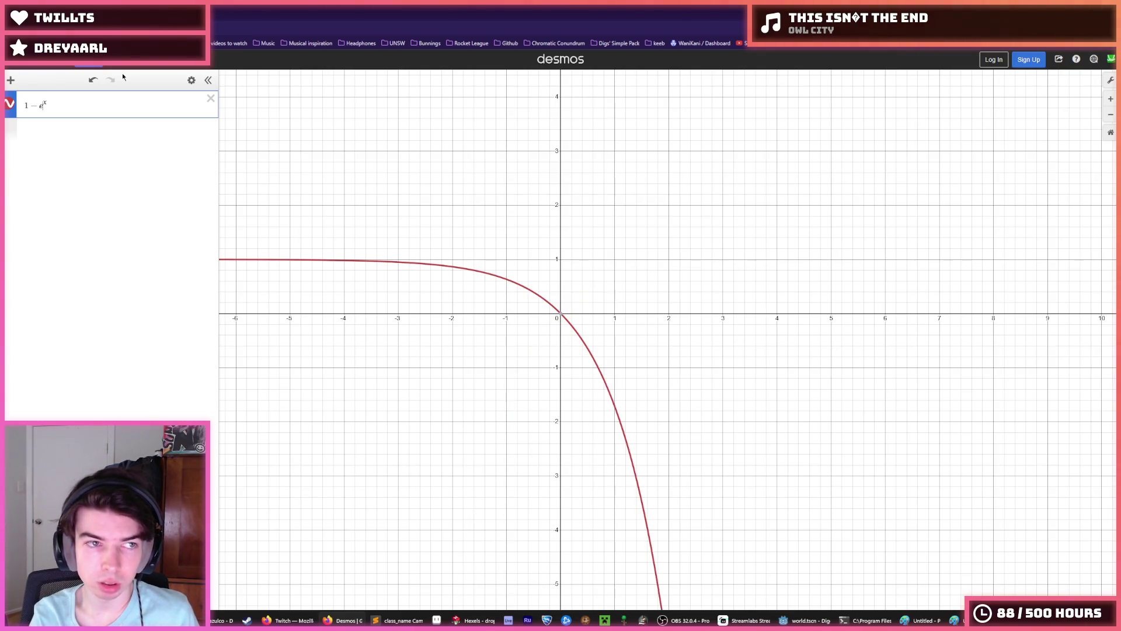
Step: Strip the expression back to e^x, testing a minus sign, and pan to show the left side
key(Left)
key(Left)
key(BackSpace)
key(BackSpace)
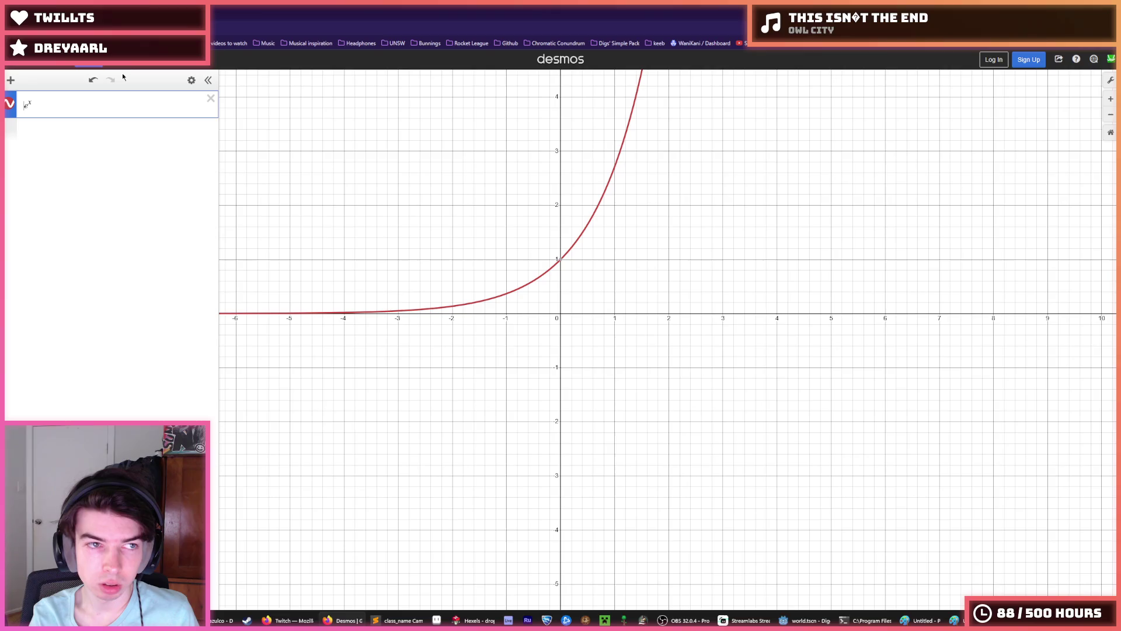
text(-)
key(BackSpace)
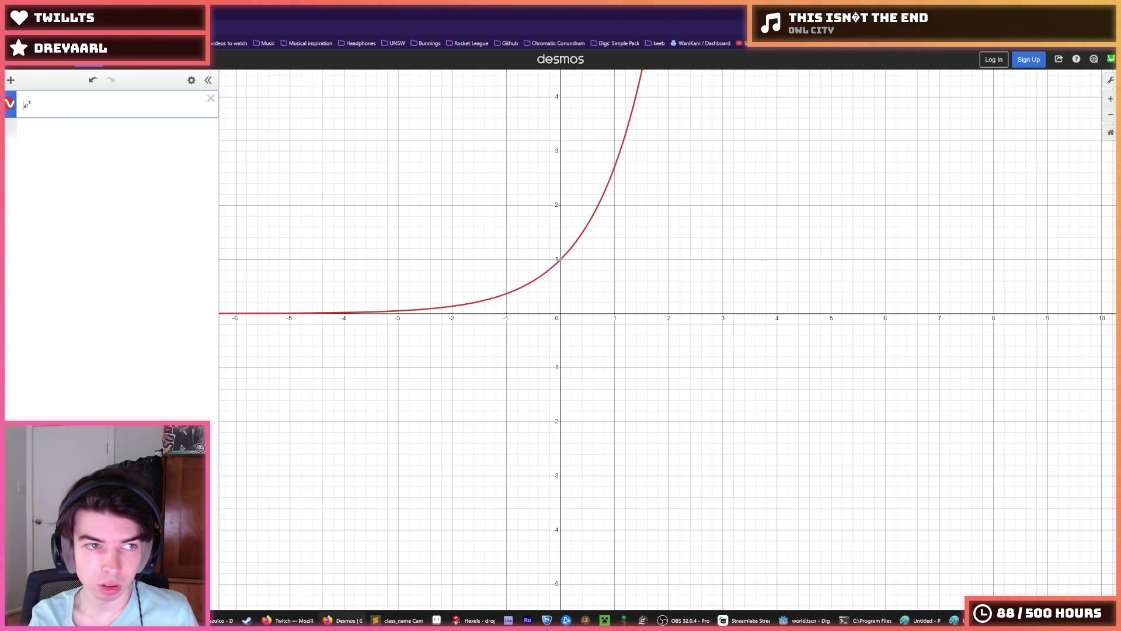
text(-)
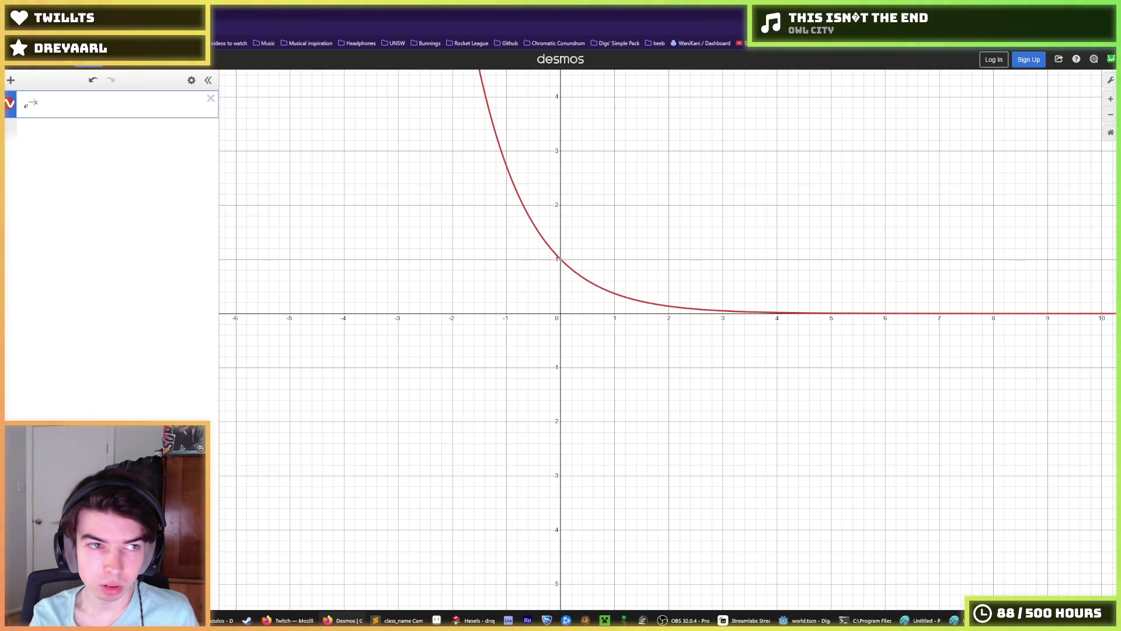
key(BackSpace)
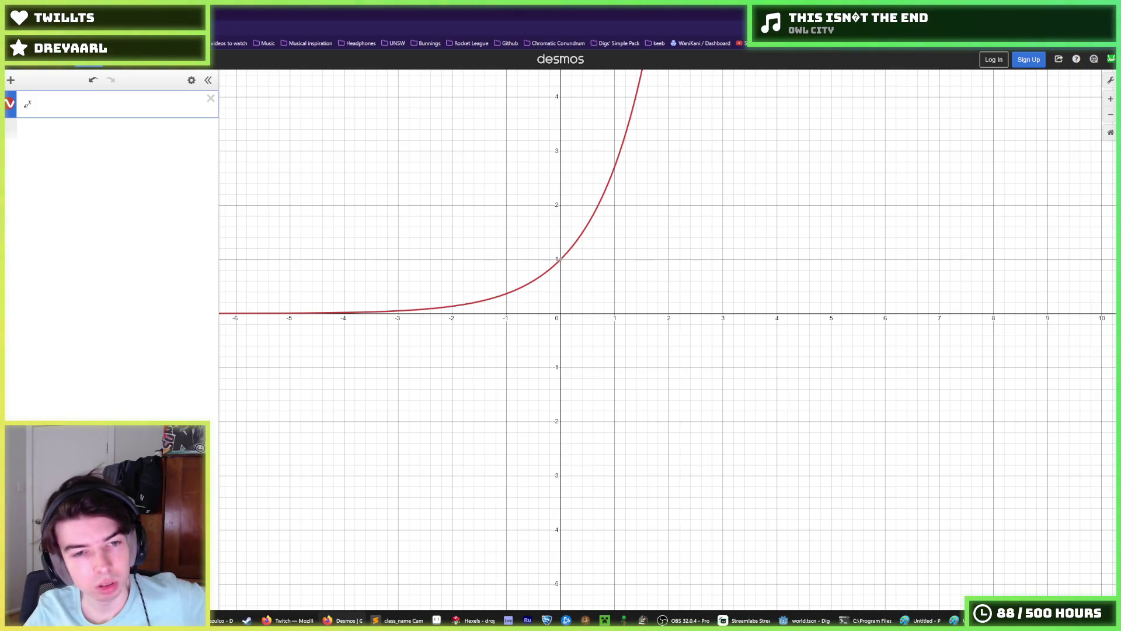
drag(256, 134, 625, 223)
scroll(624, 223, down, 2)
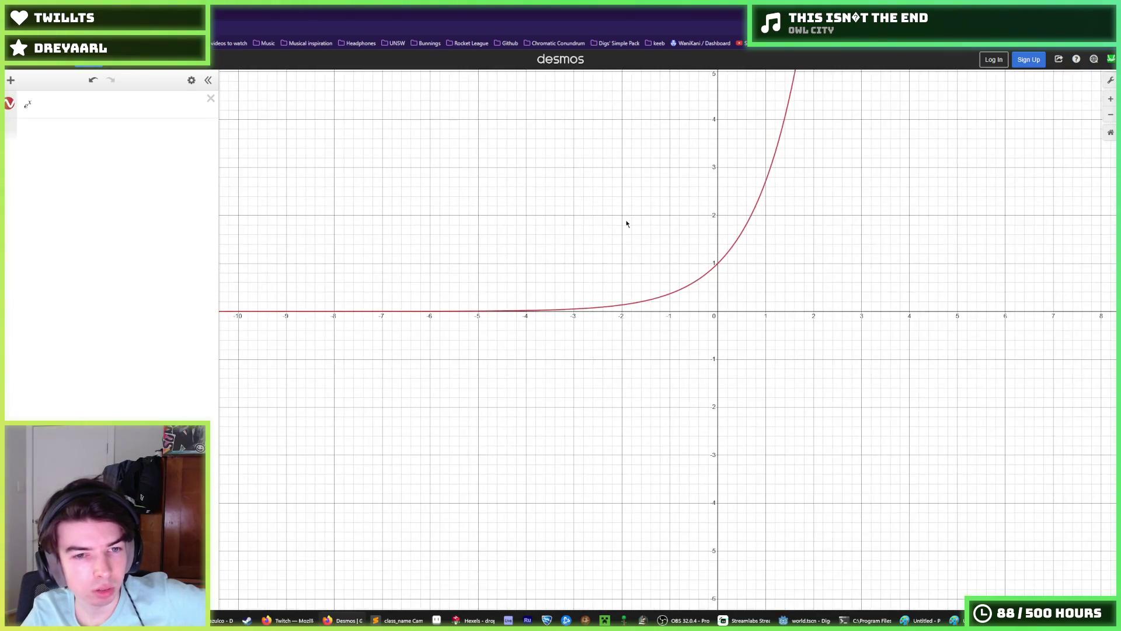
Step: Edit the expression to 1 − e^x, zoom out, and read its value near x = -19
click(25, 105)
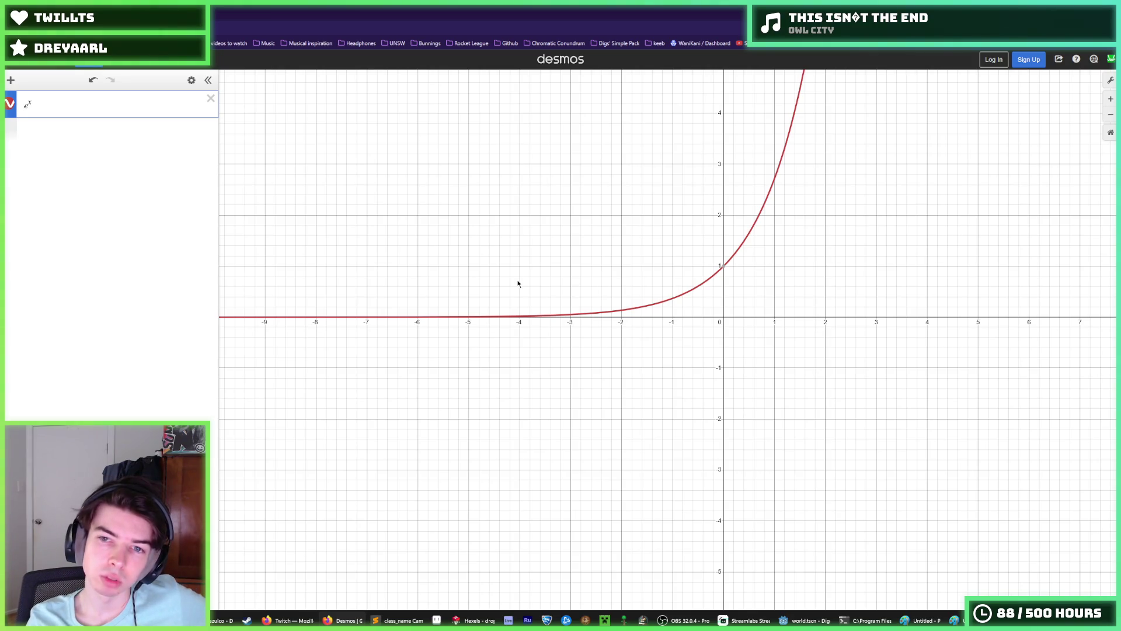
text(-)
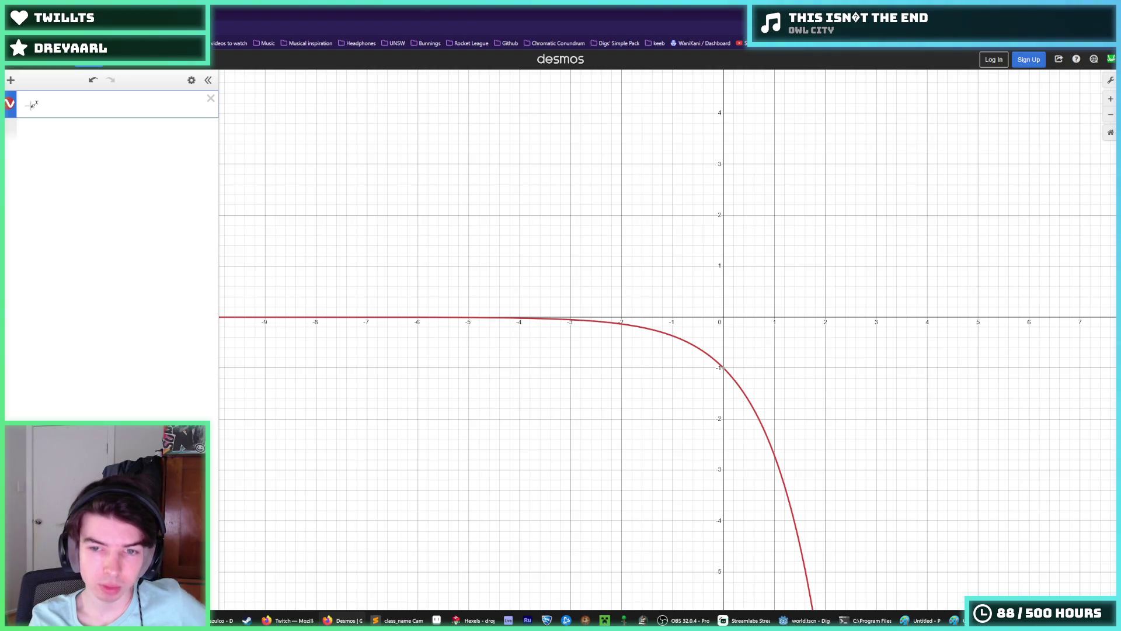
text(1)
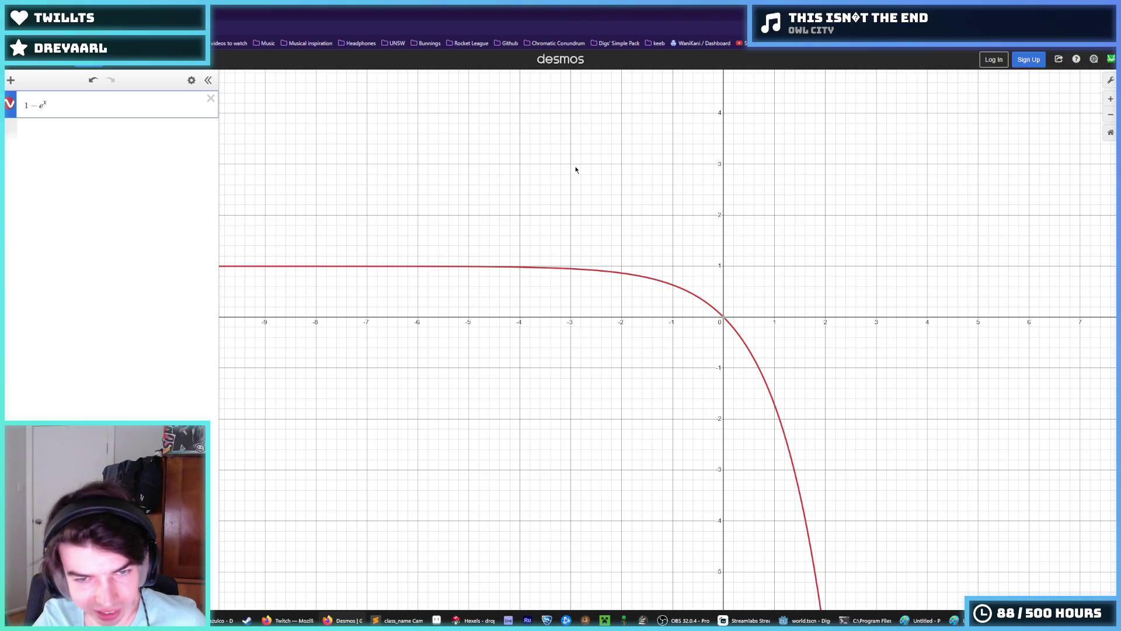
drag(590, 191, 642, 204)
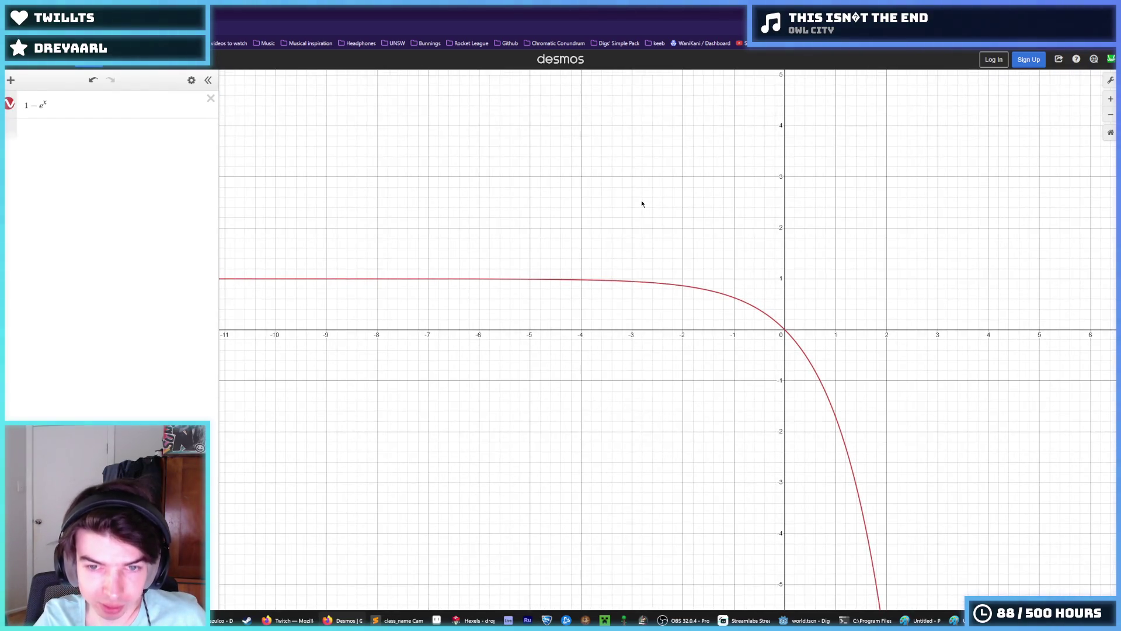
scroll(642, 203, down, 5)
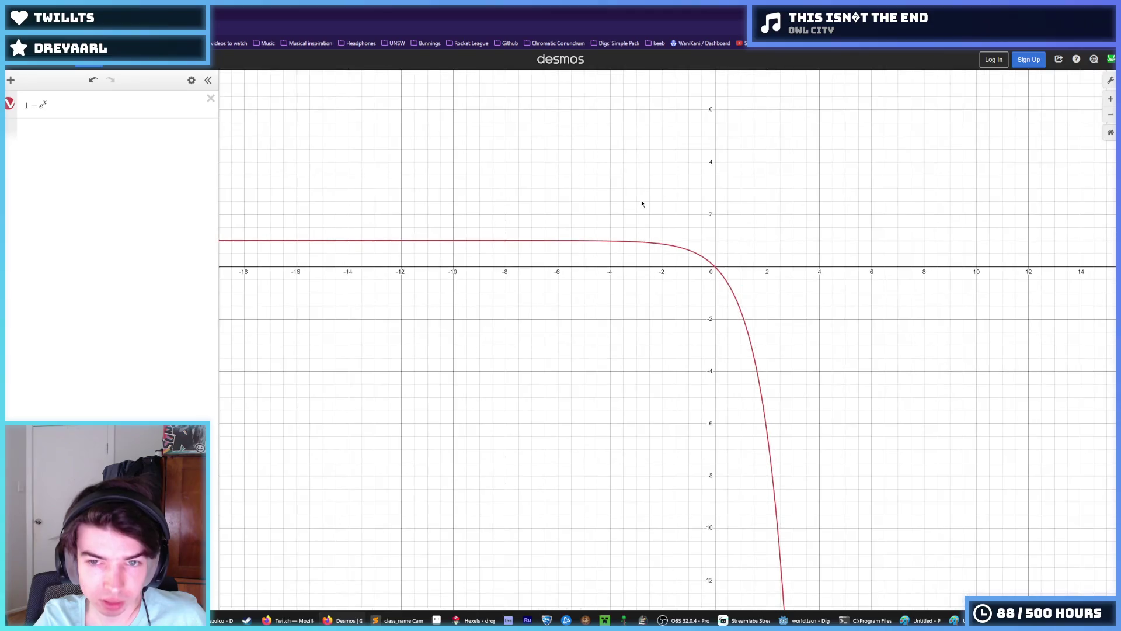
scroll(642, 204, down, 3)
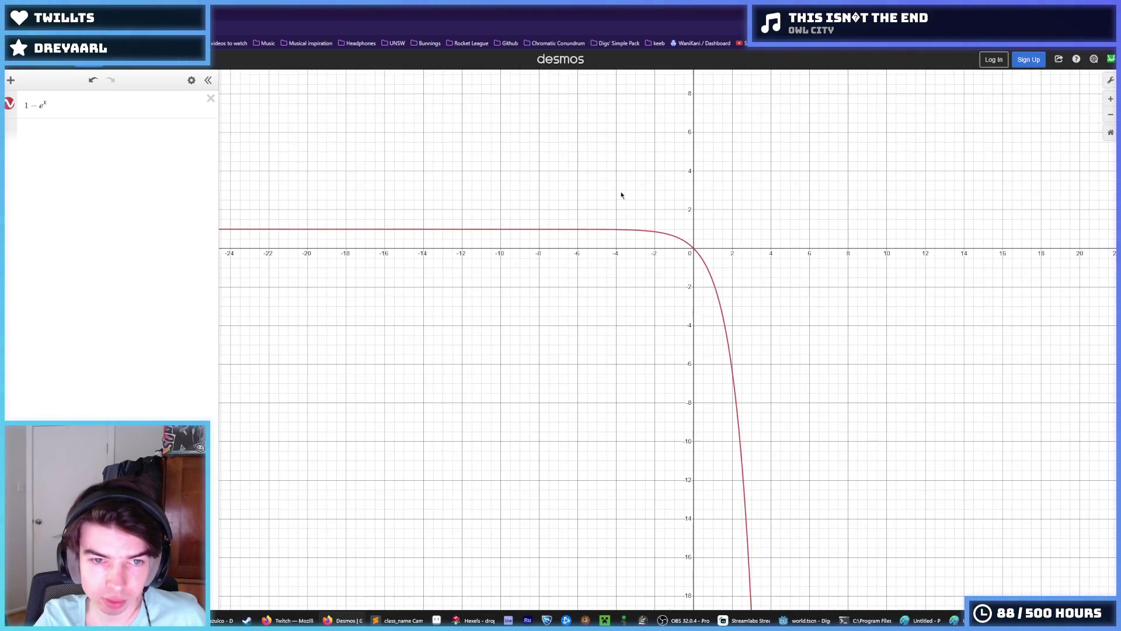
click(316, 230)
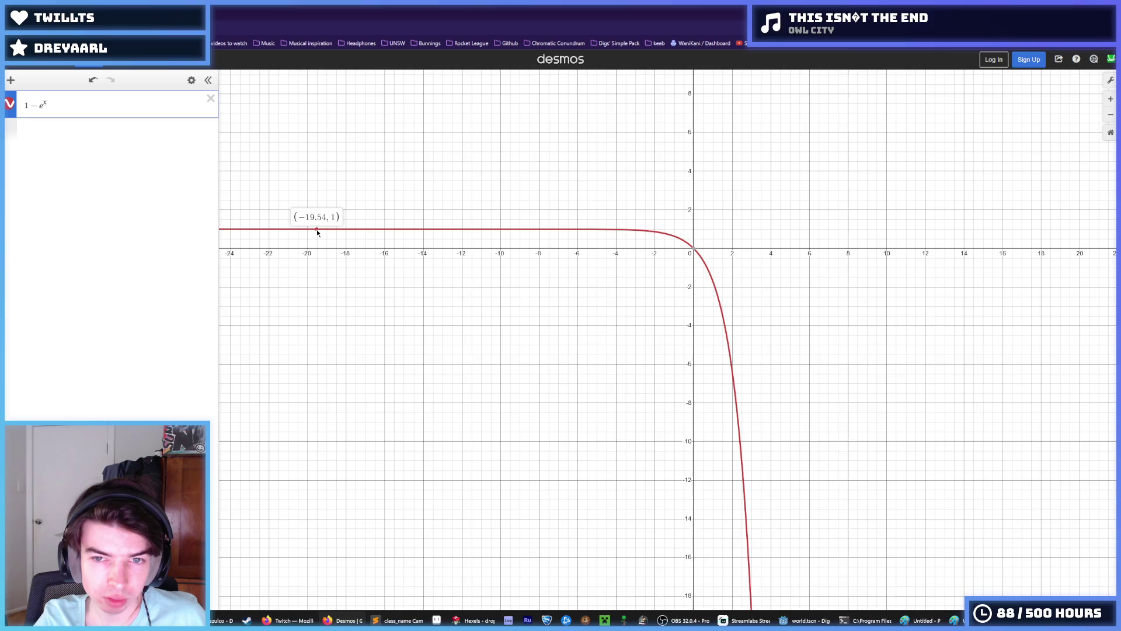
key(alt+Tab)
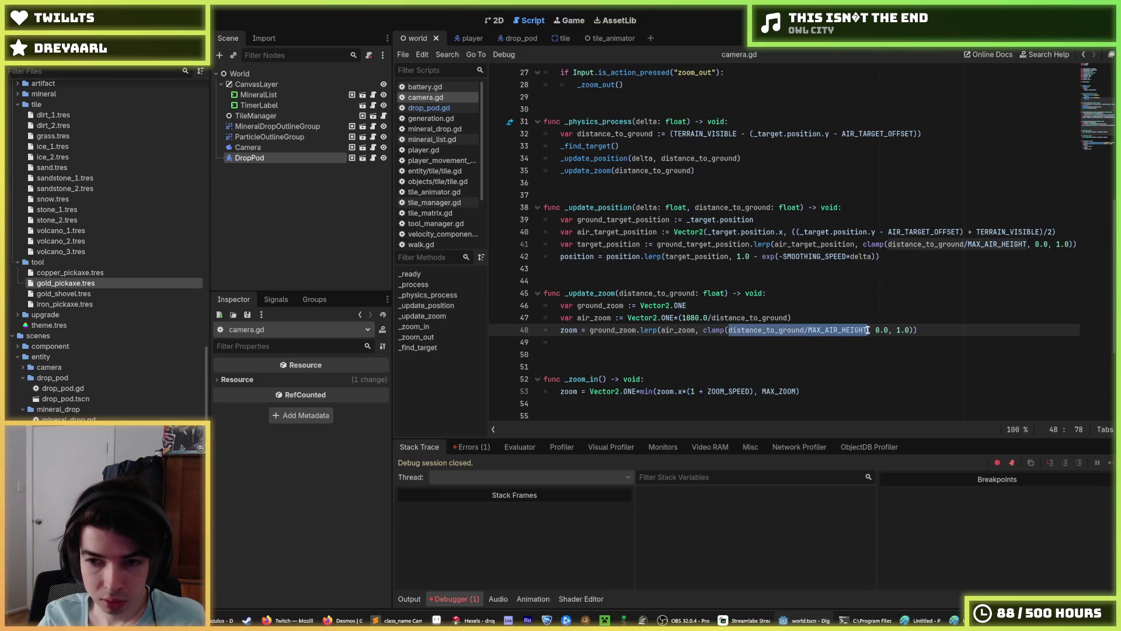
Step: On line 48, replace distance_to_ground/MAX_AIR_HEIGHT in the clamp with exp(distance_to_ground)
mouse_move(867, 330)
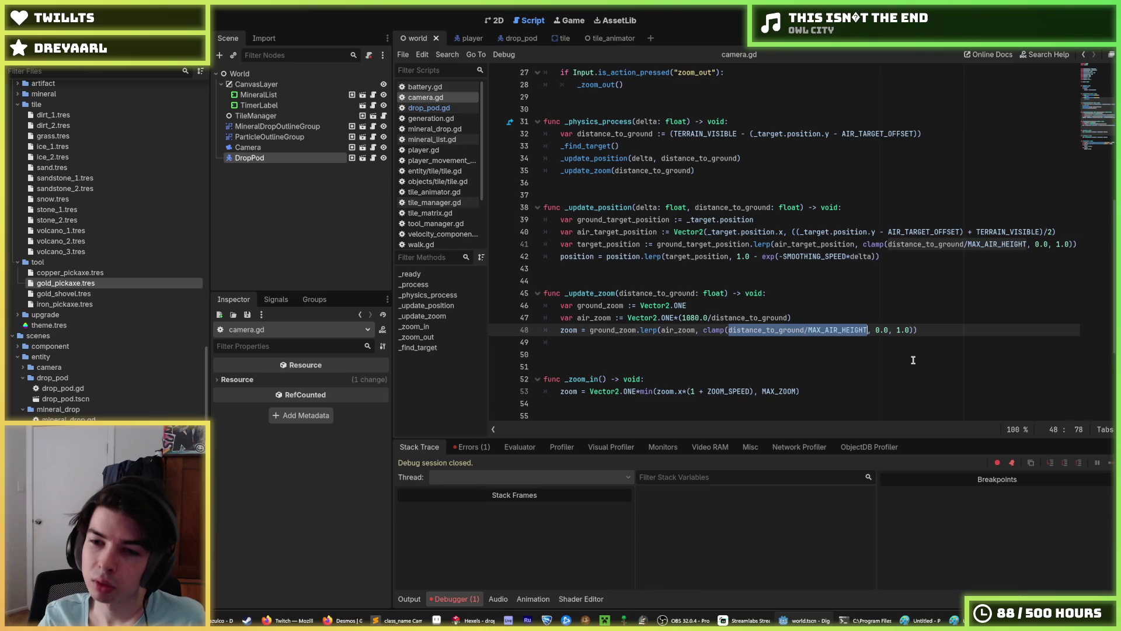
key(Left)
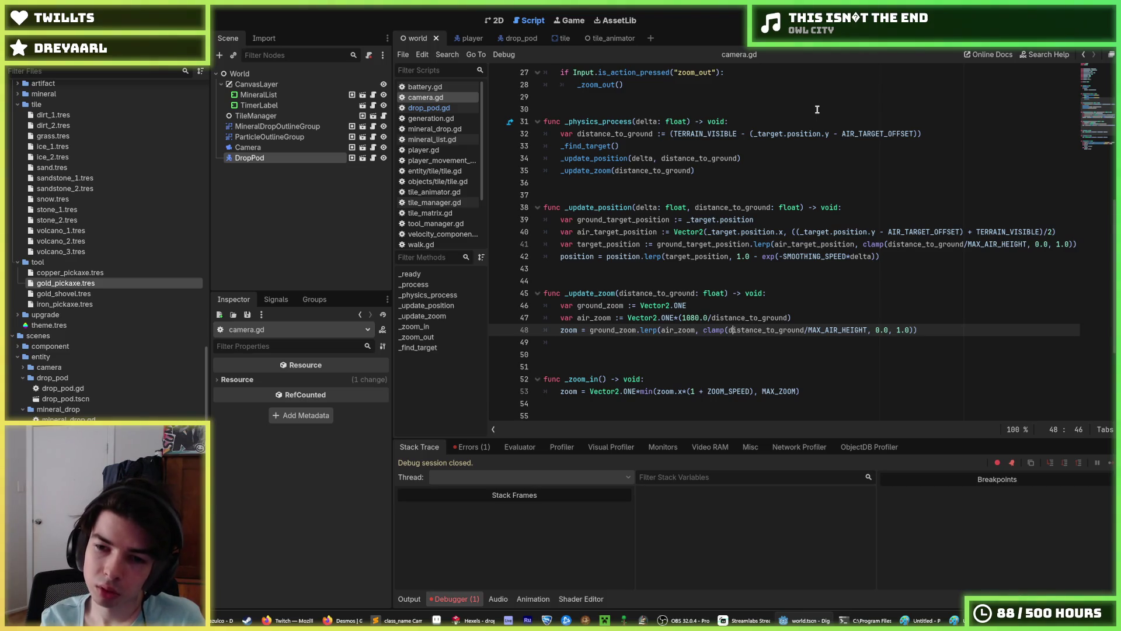
key(Right)
key(Right)
key(Right)
key(shift+Right)
key(shift+Right)
key(shift+Right)
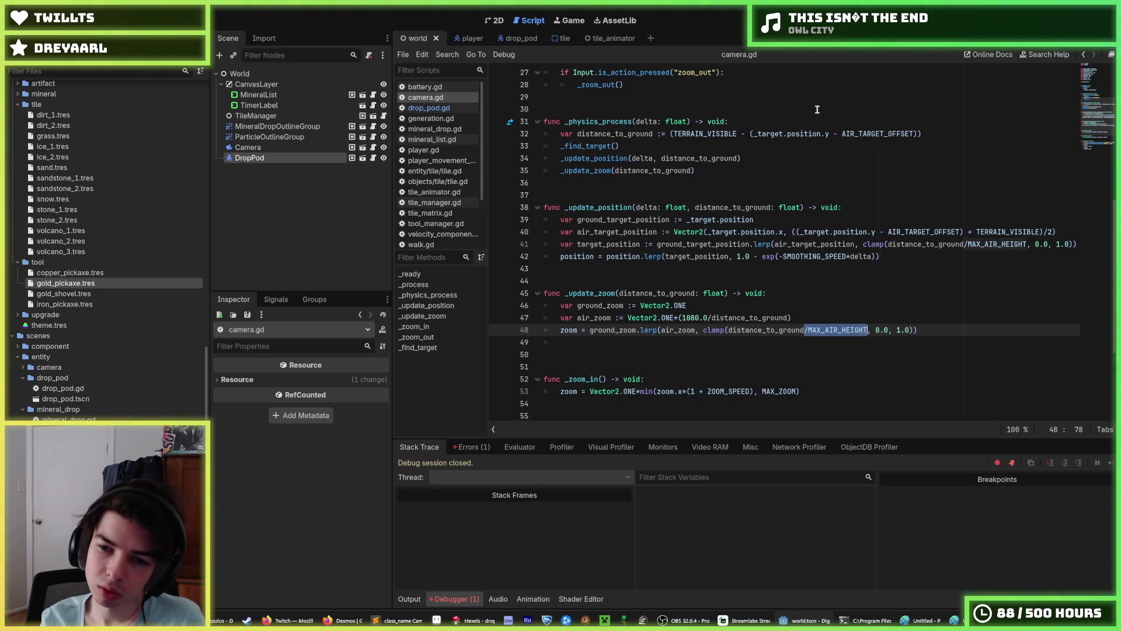
key(shift+Left)
key(Delete)
key(Left)
key(Left)
key(Left)
key(Left)
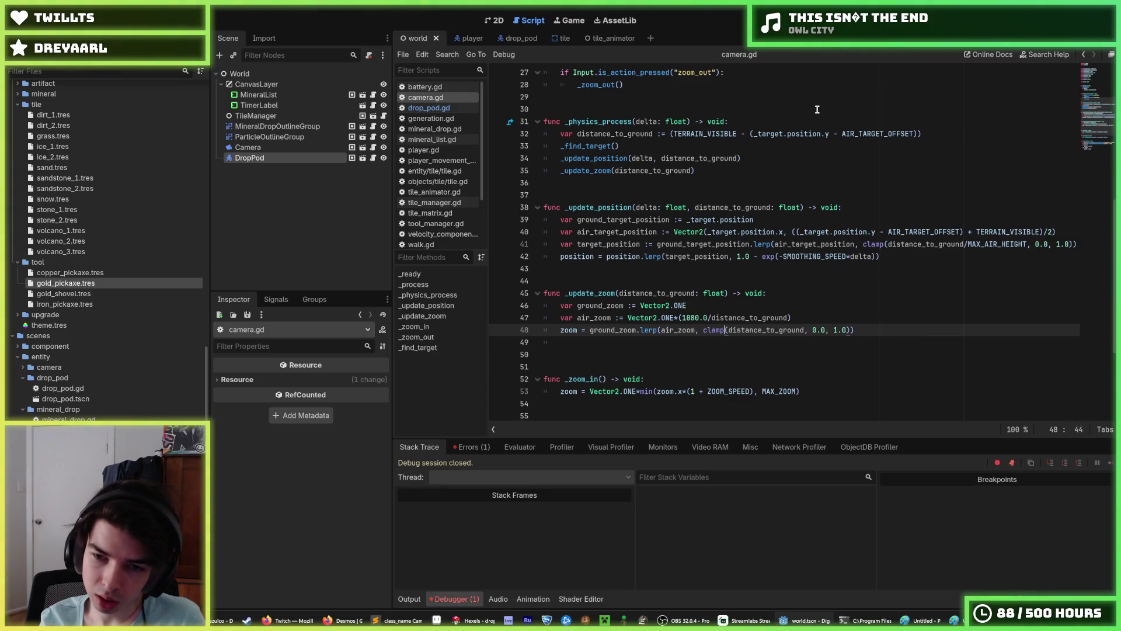
text(exp()
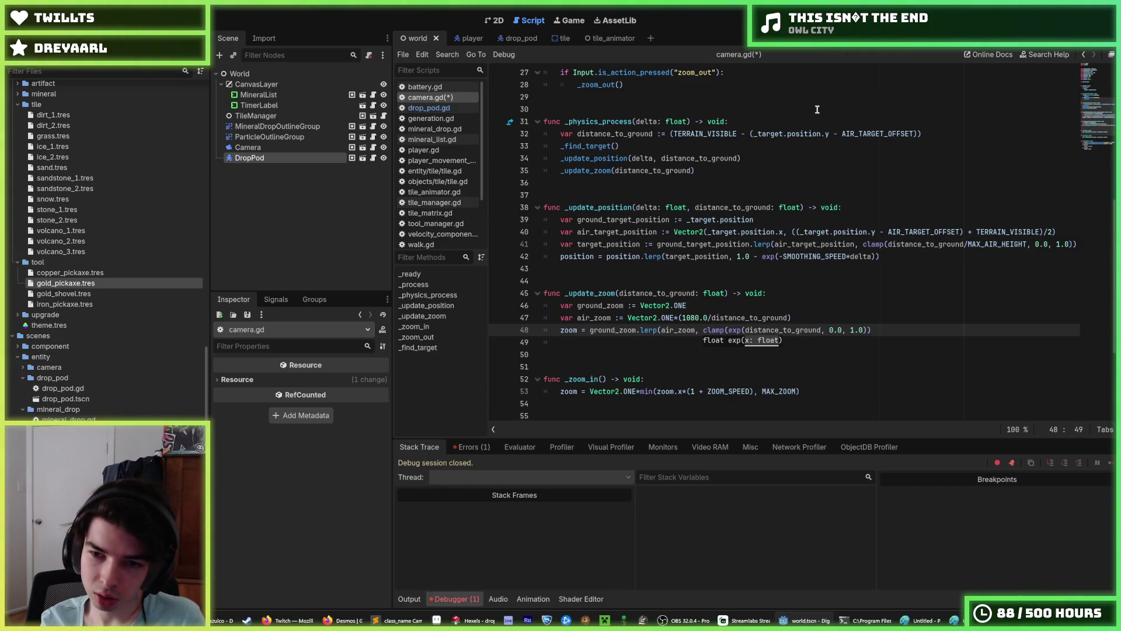
key(Right)
key(Right)
key(Right)
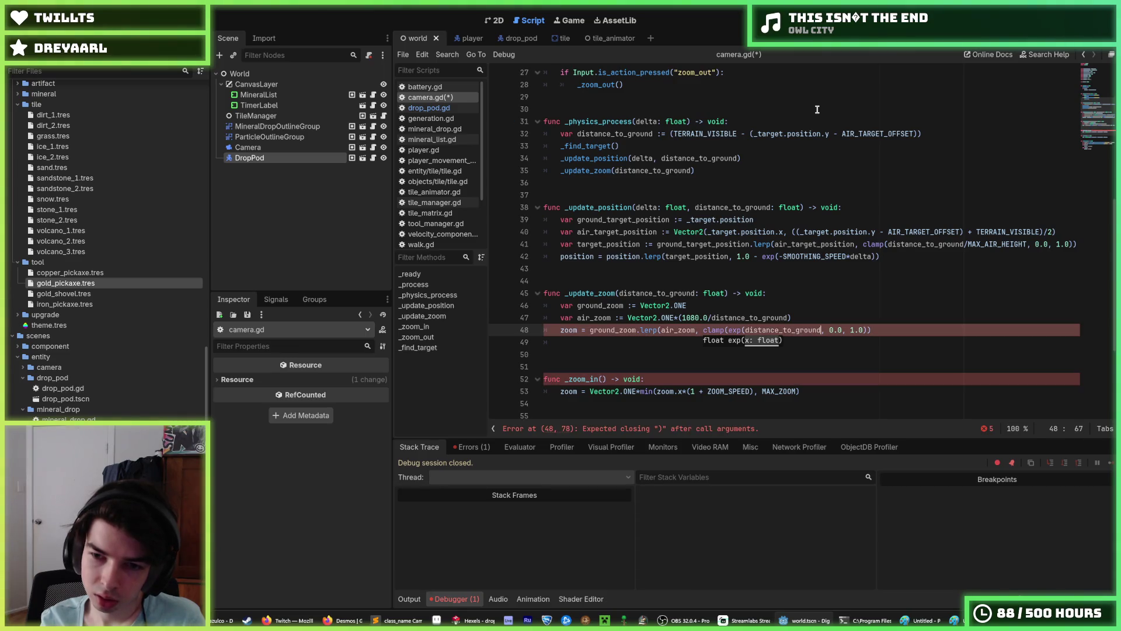
text())
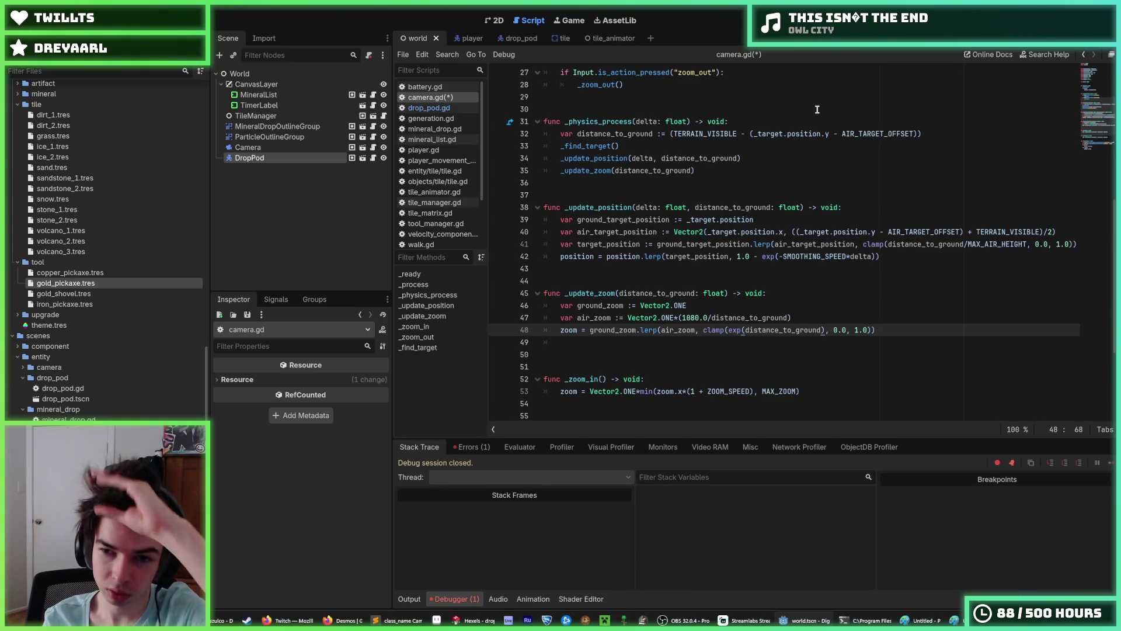
key(Left)
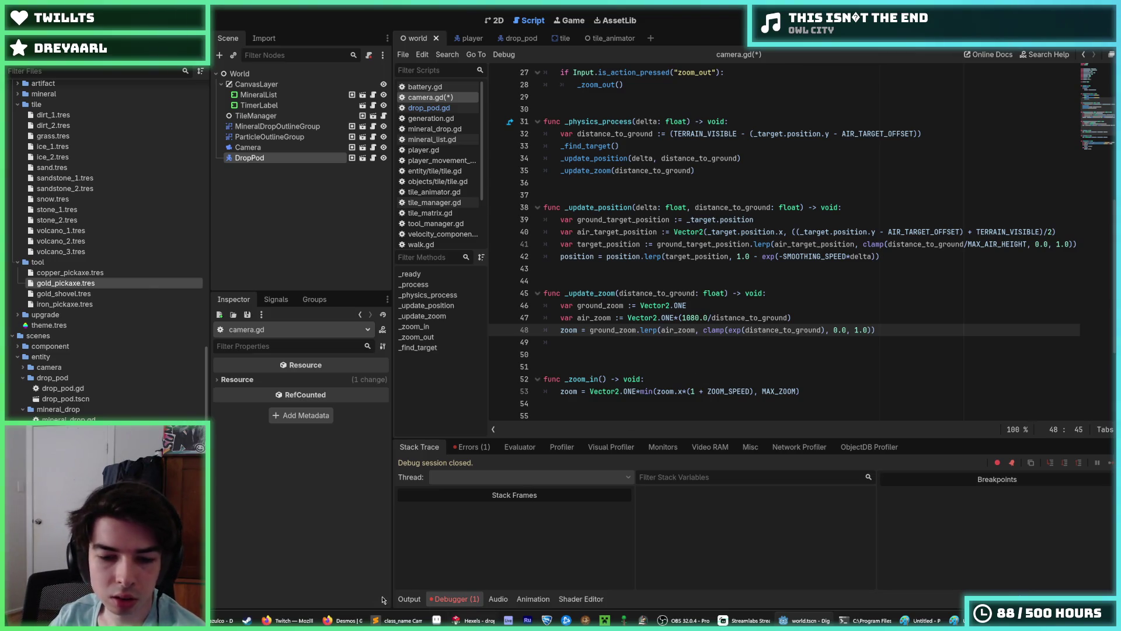
click(346, 620)
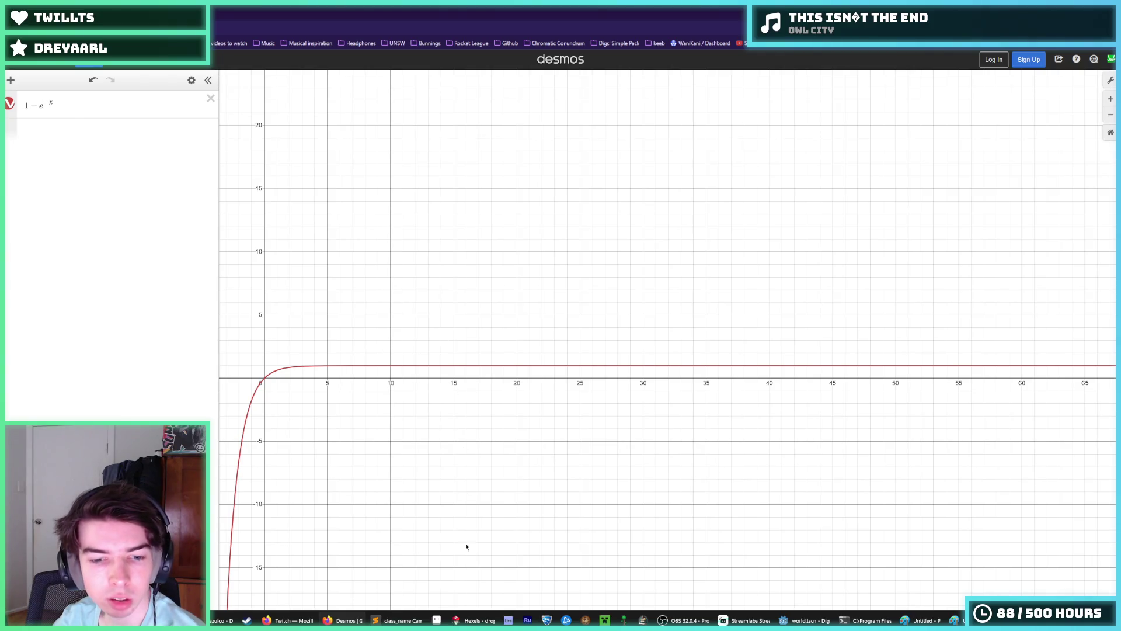
Step: Check the Desmos 1 − e^−x curve levelling off at 1 before returning to the script
mouse_move(474, 620)
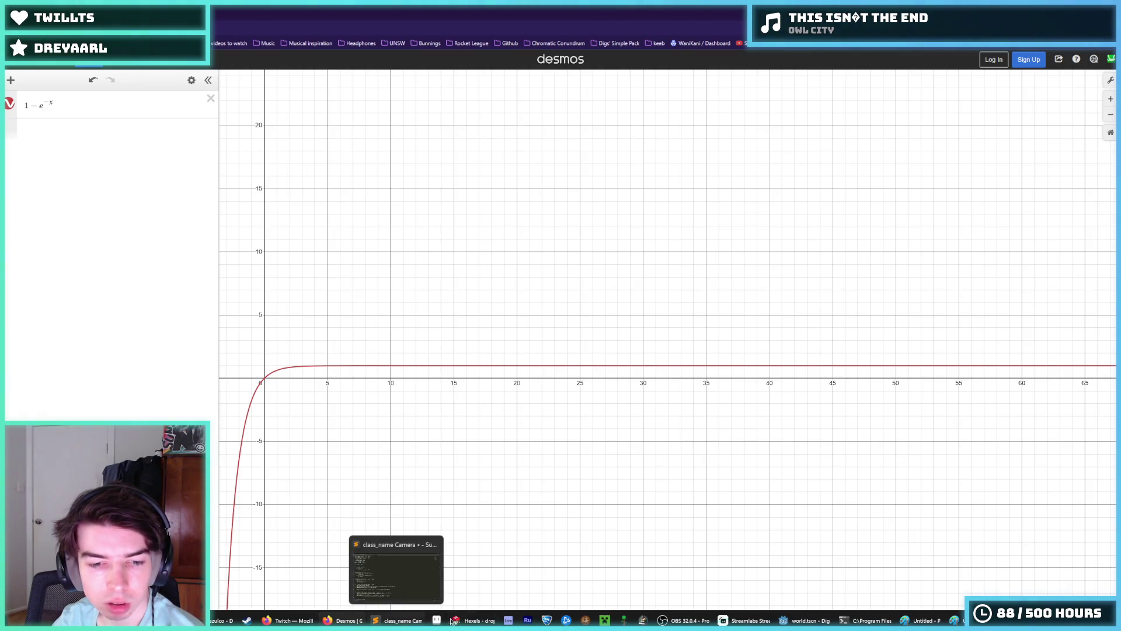
click(806, 620)
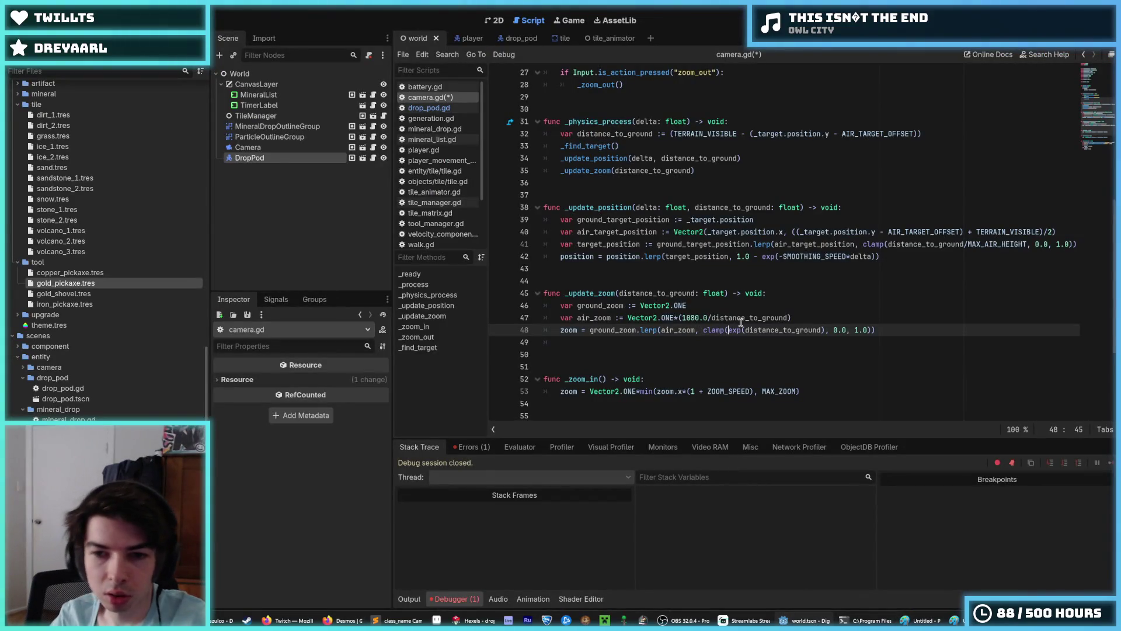
Step: Make line 48's blend clamp(1.0 - exp(-distance_to_ground), 0.0, 1.0)
text(1.0 -)
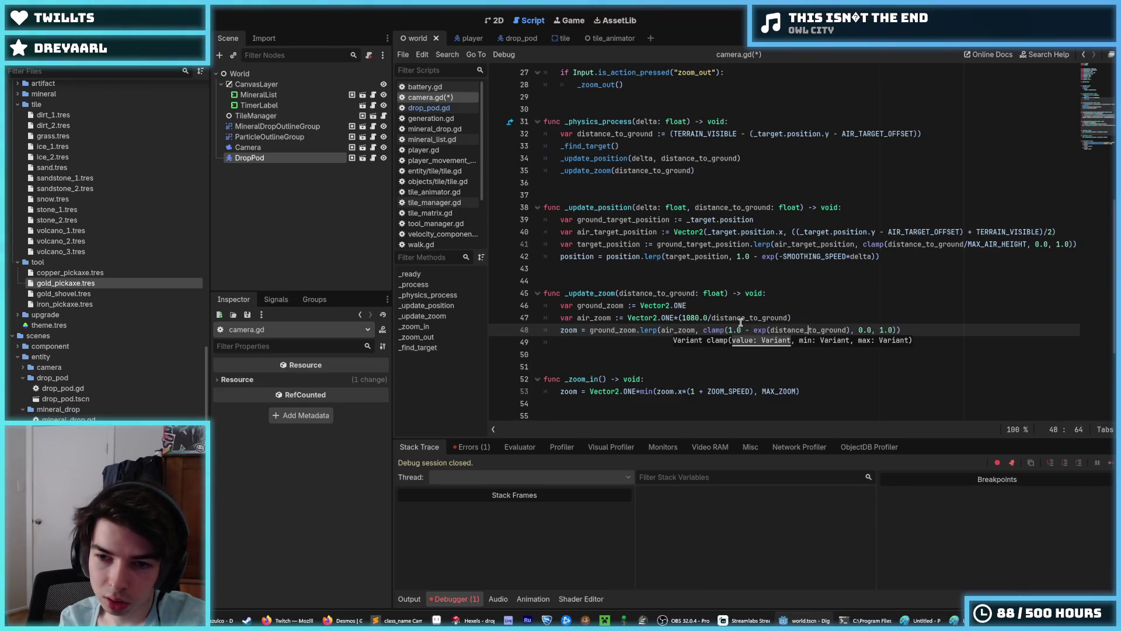
key(Left)
text(-)
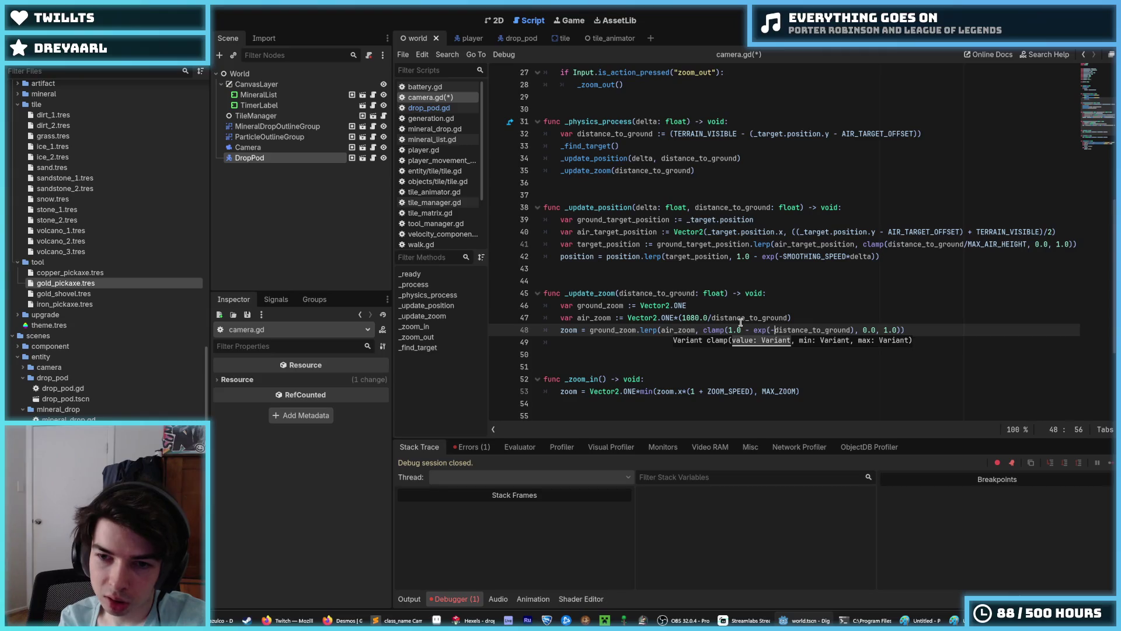
Step: Compare against line 42's smoothing formula and inspect the clamp bounds 0.0 and 1.0
drag(738, 256, 851, 256)
click(848, 257)
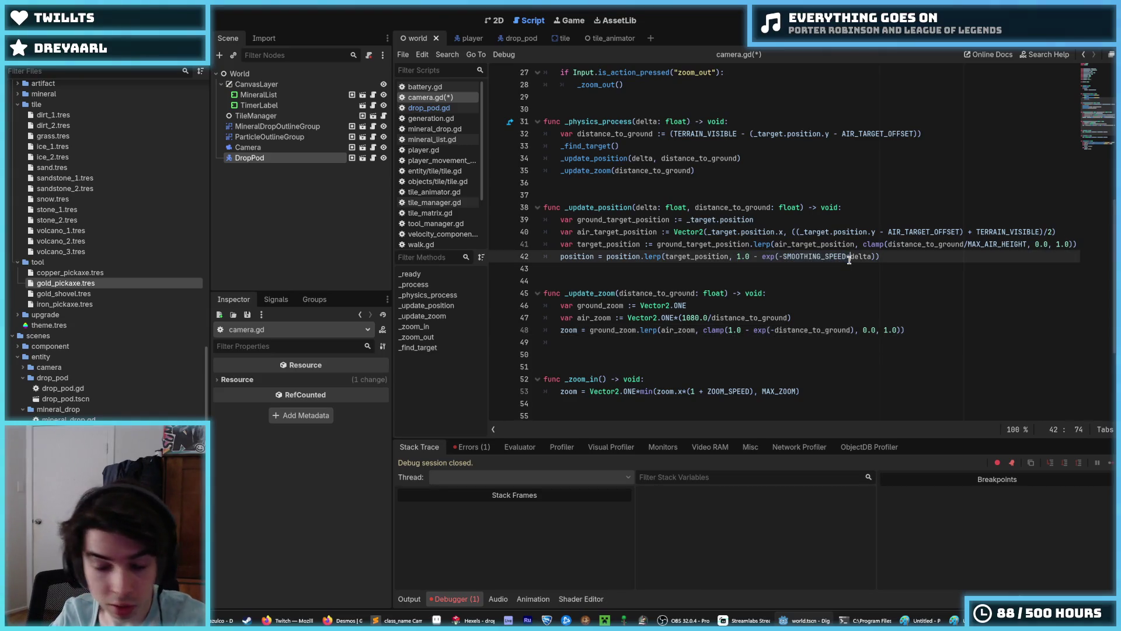
click(742, 330)
click(854, 330)
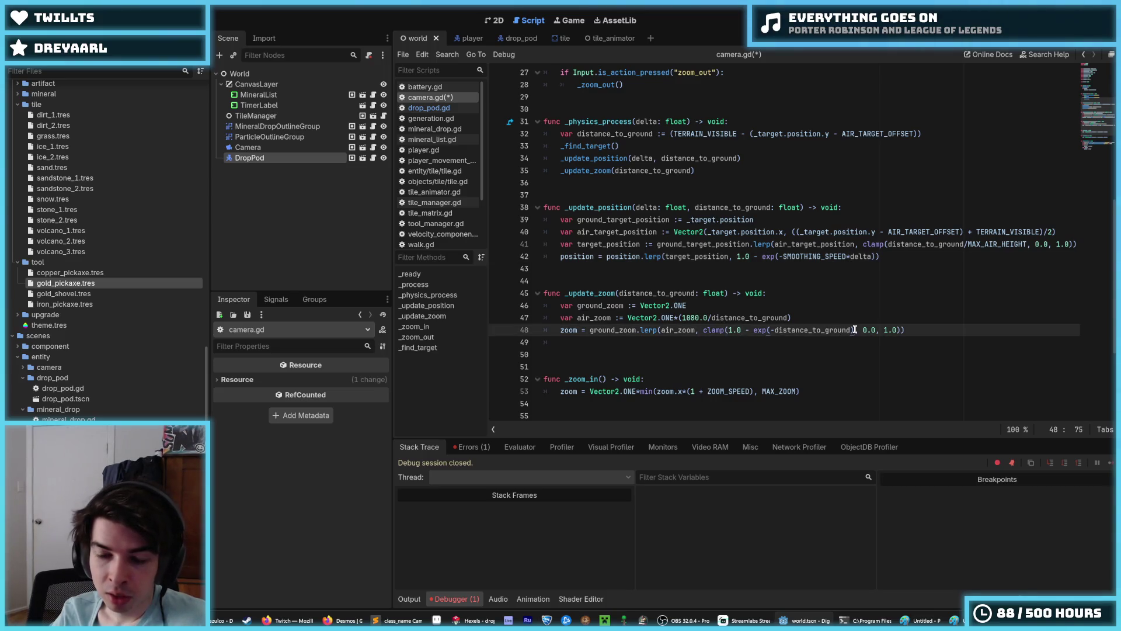
drag(854, 330, 756, 330)
click(859, 330)
drag(859, 330, 890, 324)
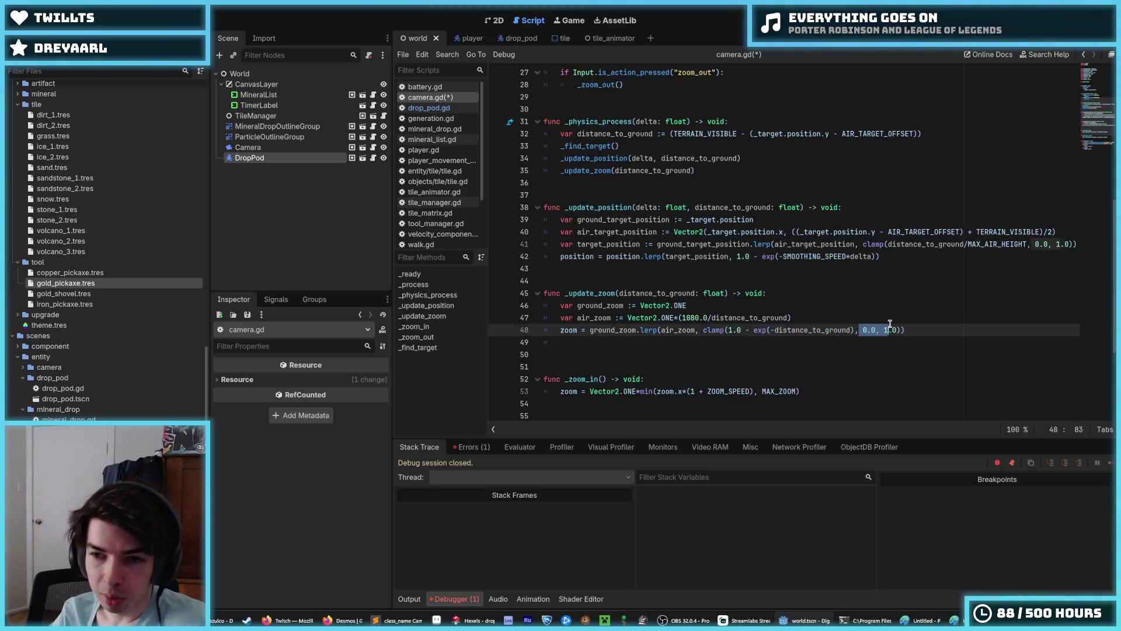
click(897, 330)
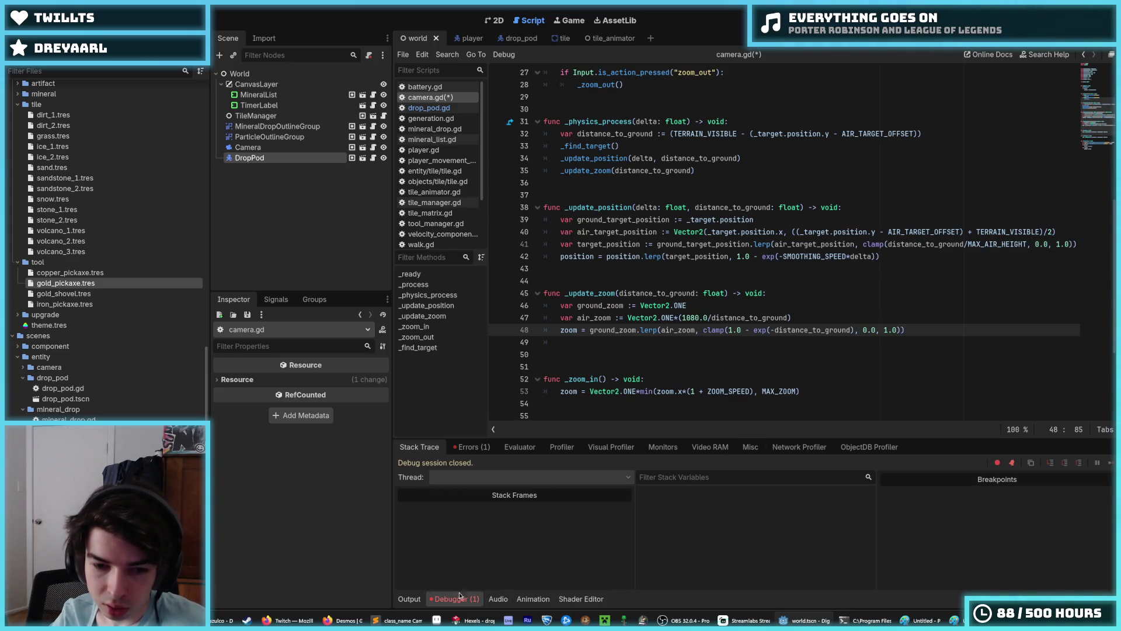
Step: Trace the 1 − e^(−x) curve near x = 0.9, then select clamp on camera.gd line 48
click(343, 620)
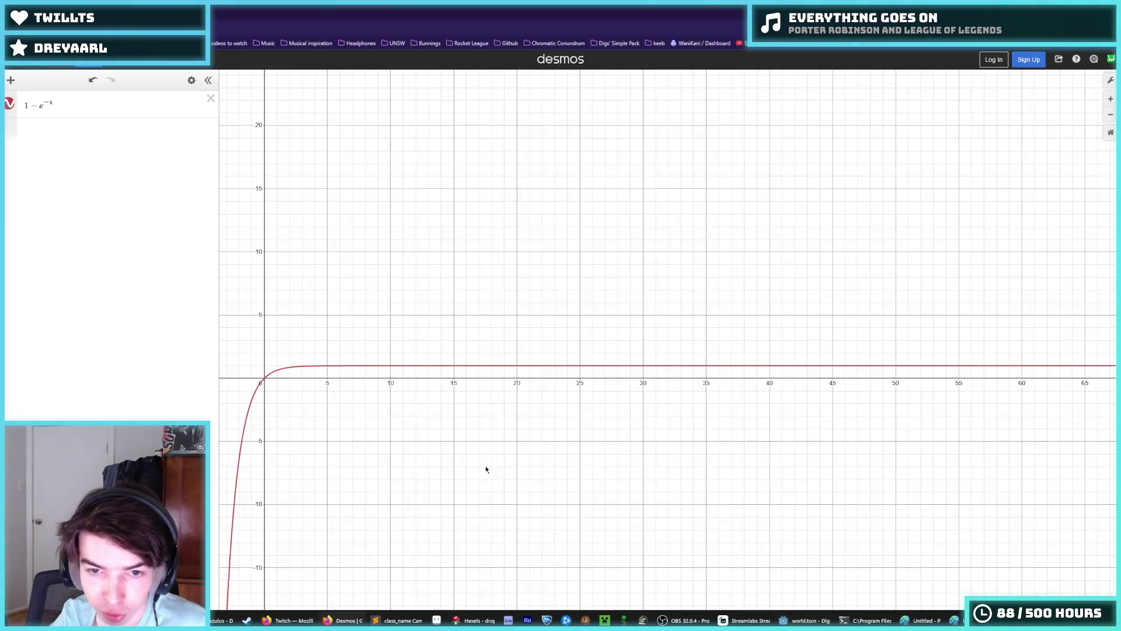
scroll(554, 426, down, 2)
drag(552, 382, 446, 387)
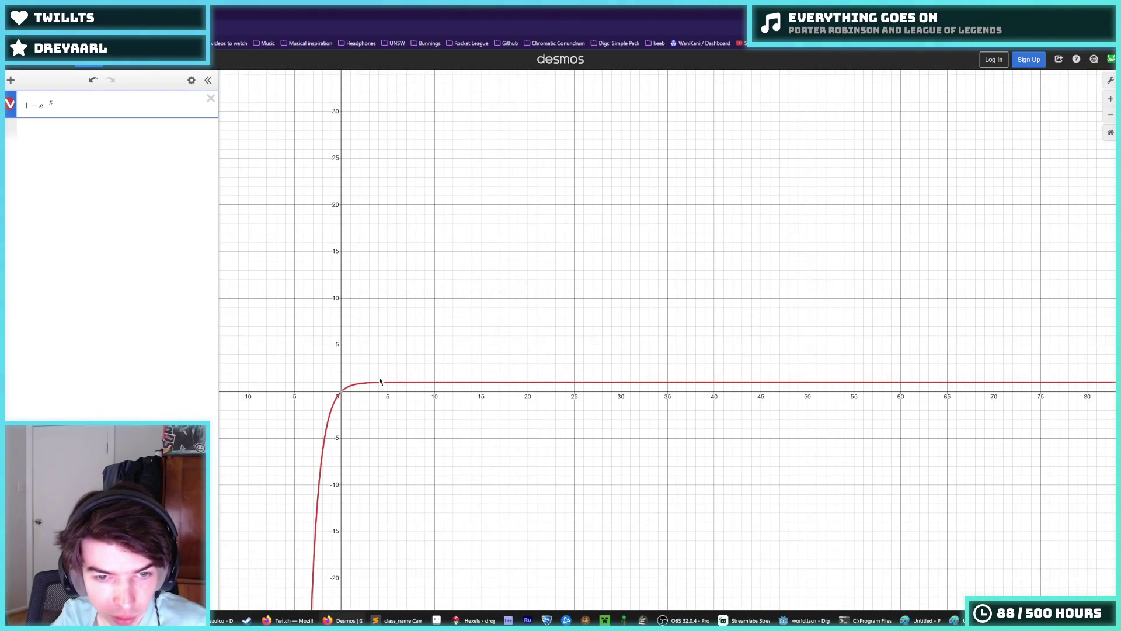
drag(341, 399, 386, 387)
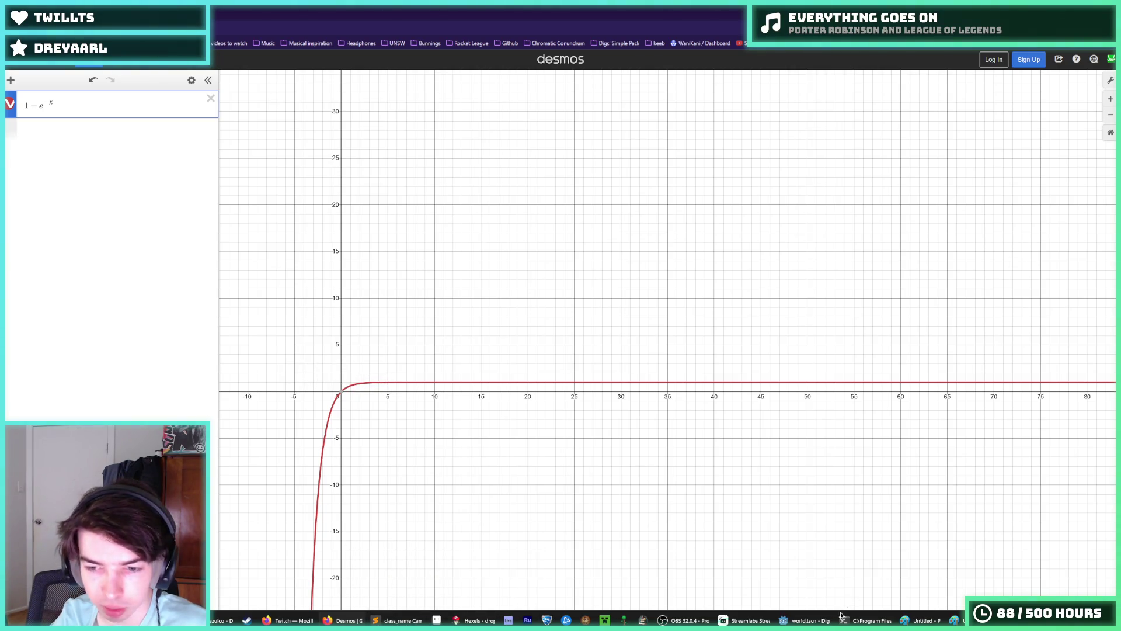
click(809, 619)
double_click(722, 331)
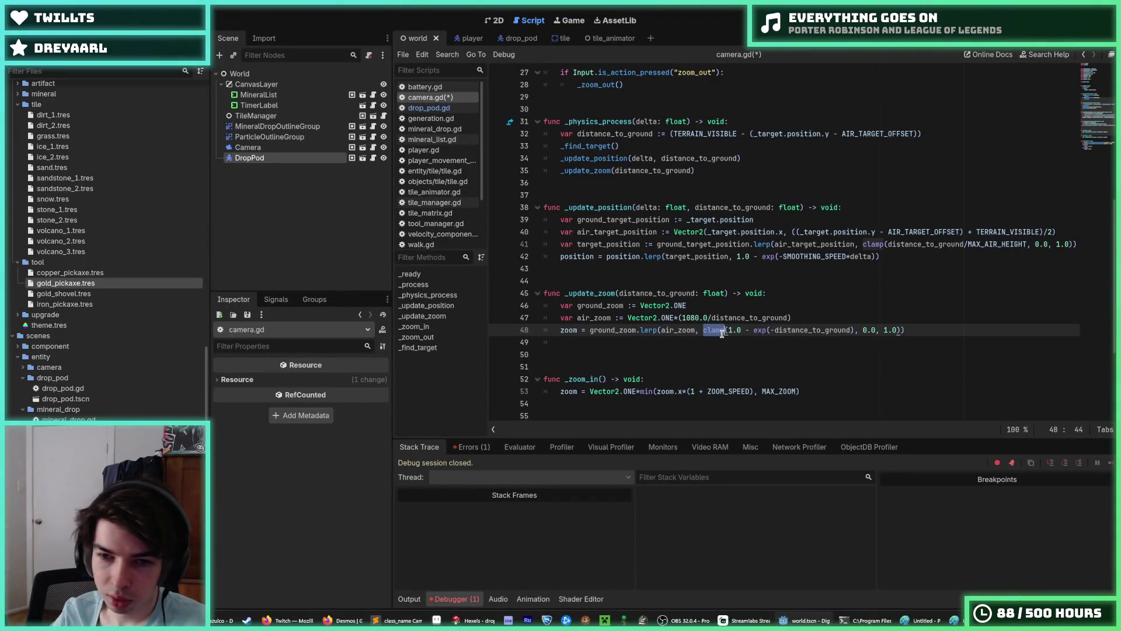
Step: Replace clamp with max on line 48, drop the 1.0 bound, and save camera.gd
text(max)
key(End)
key(Left)
key(Left)
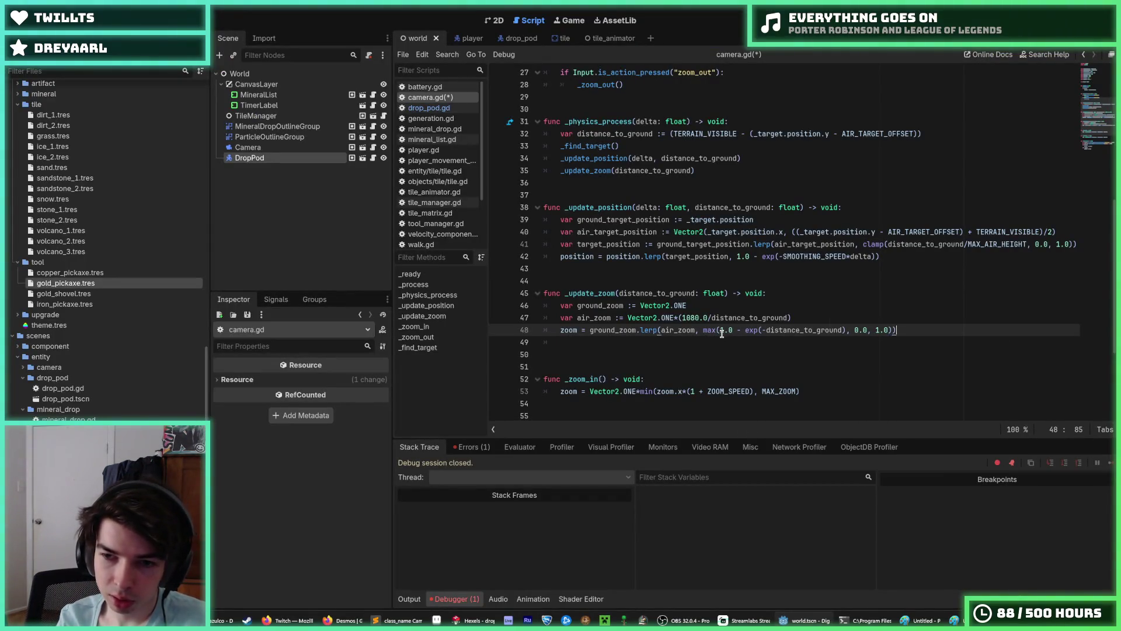
key(BackSpace)
key(BackSpace)
key(BackSpace)
key(ctrl+s)
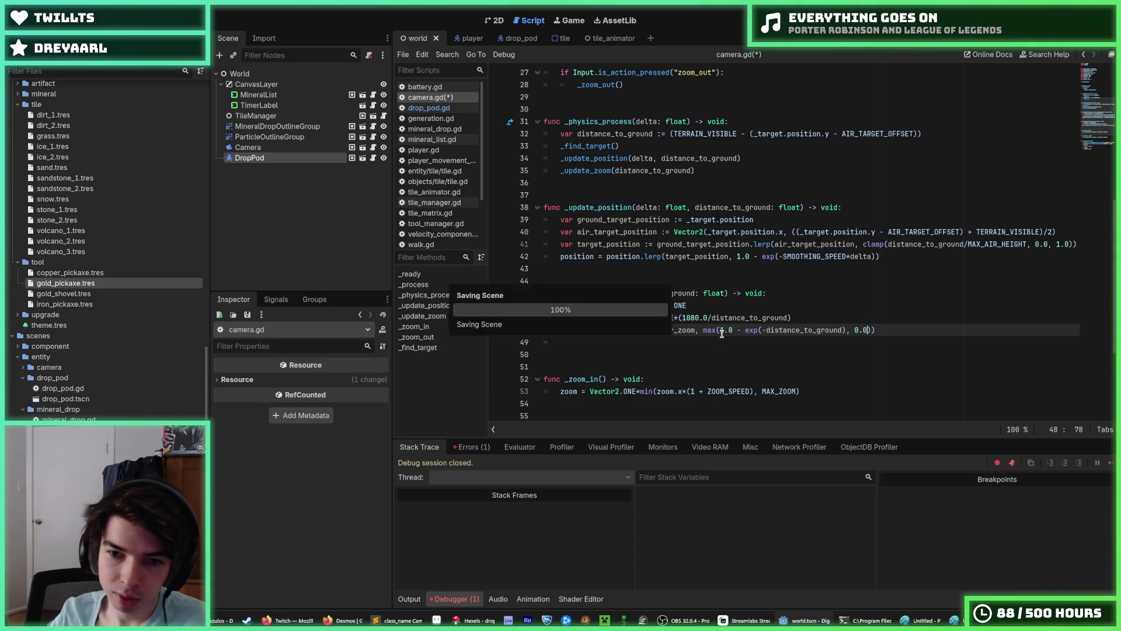
click(887, 324)
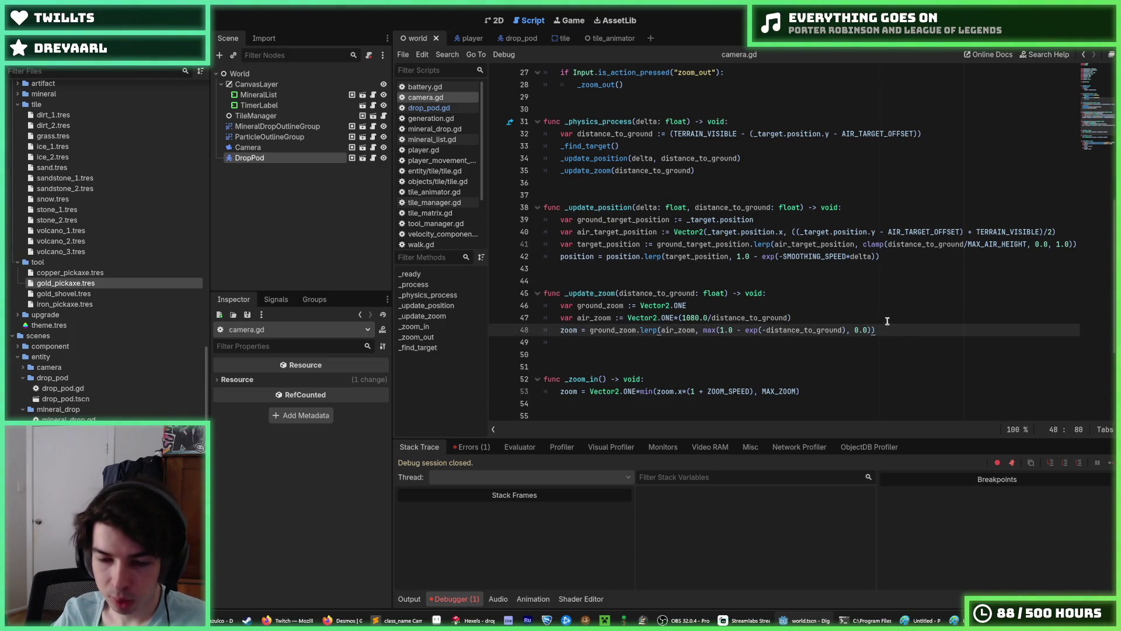
key(F5)
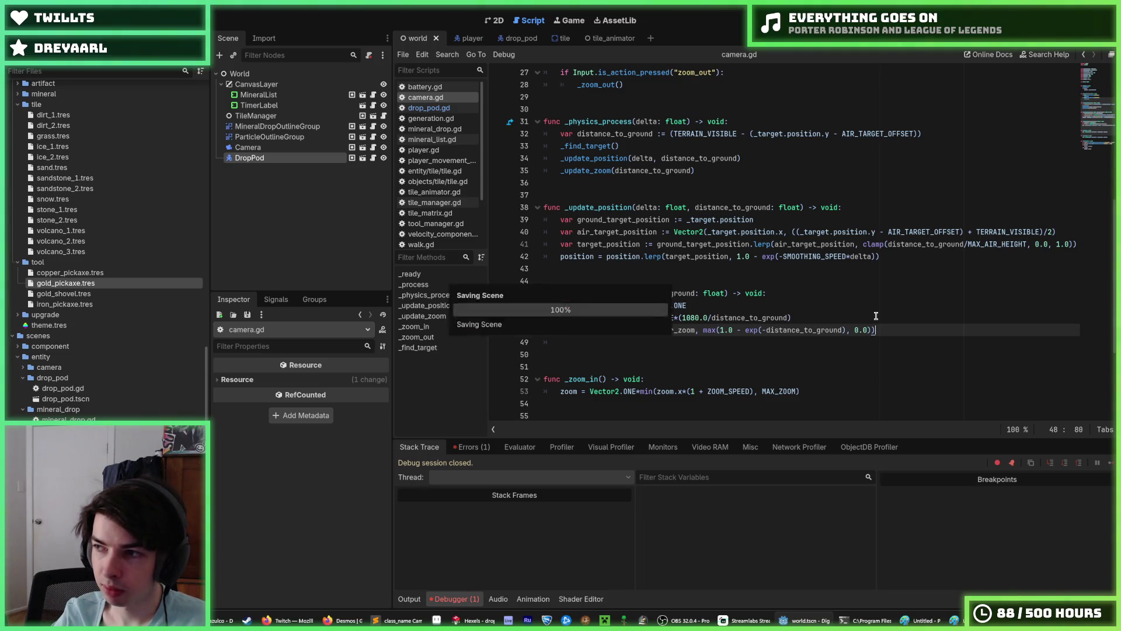
Step: Copy the max expression over line 41's clamp and run the game to test the camera
click(876, 317)
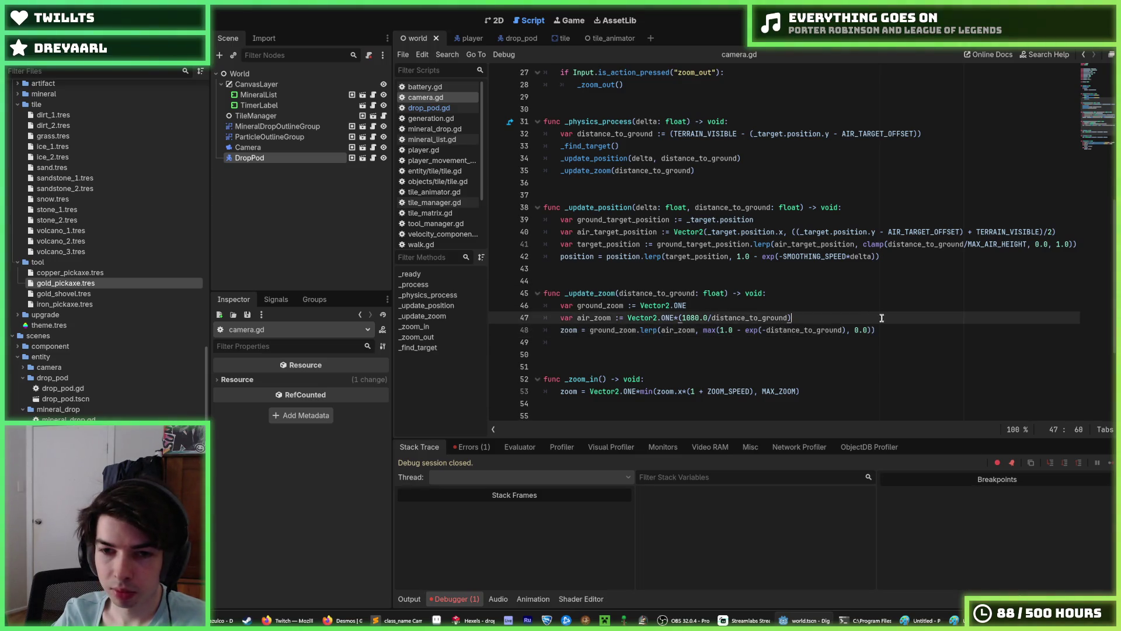
click(912, 325)
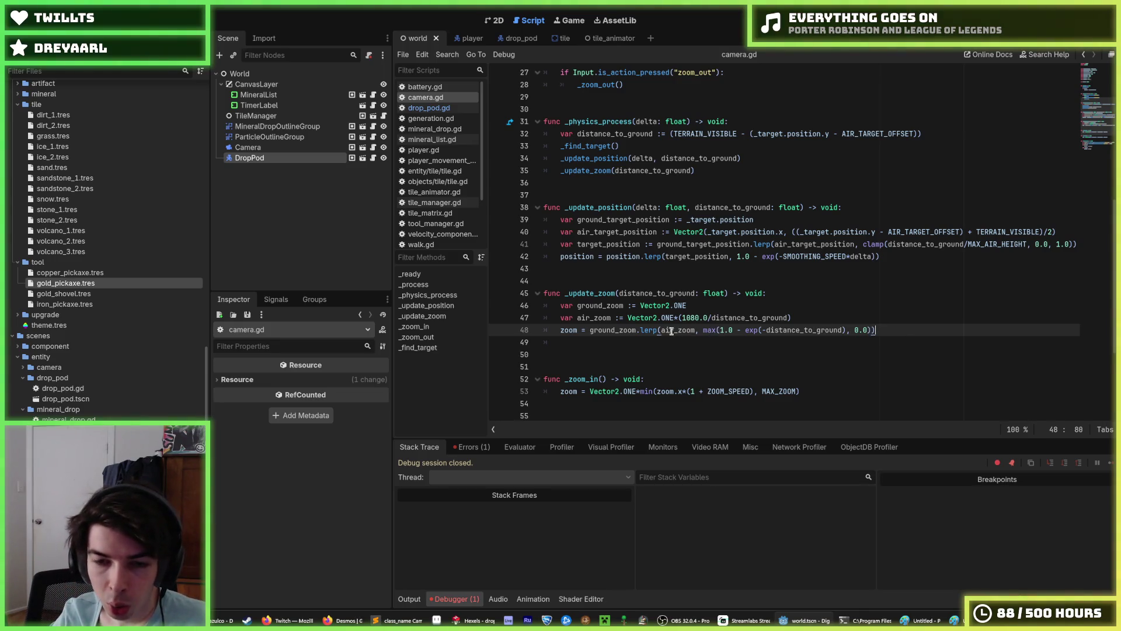
mouse_move(649, 329)
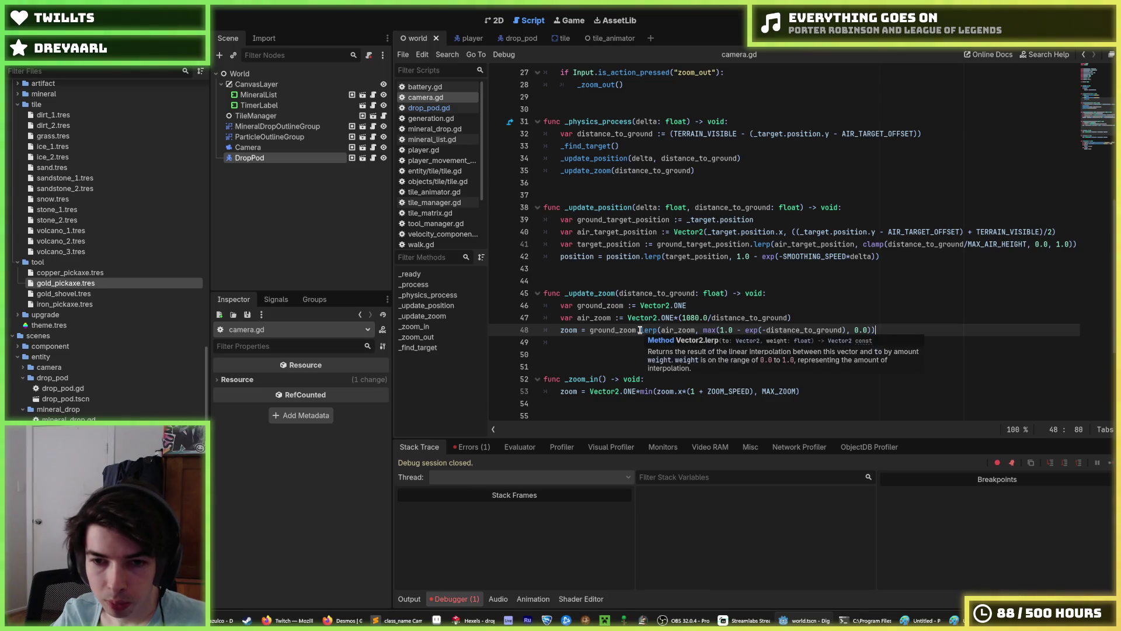
drag(704, 330, 895, 325)
key(ctrl+c)
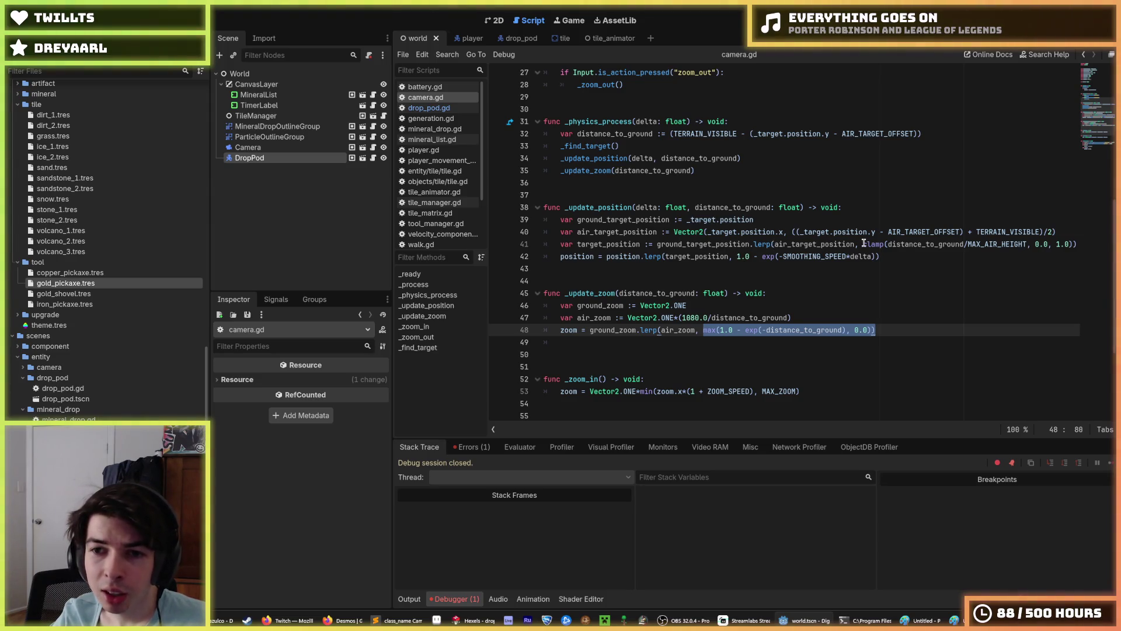
drag(863, 244, 1085, 245)
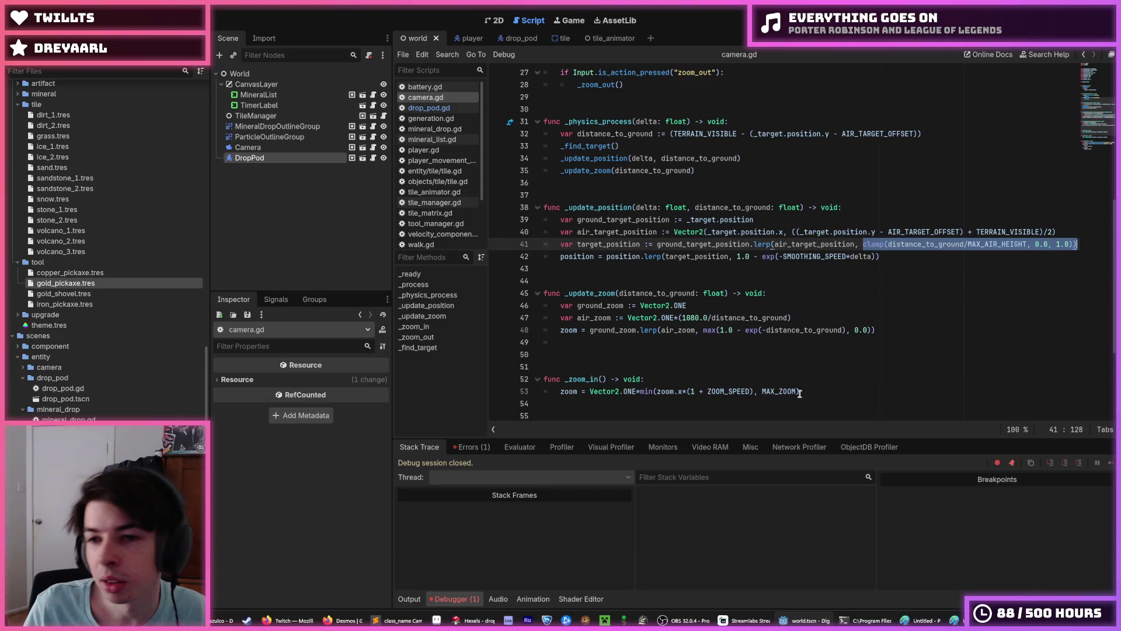
key(ctrl+v)
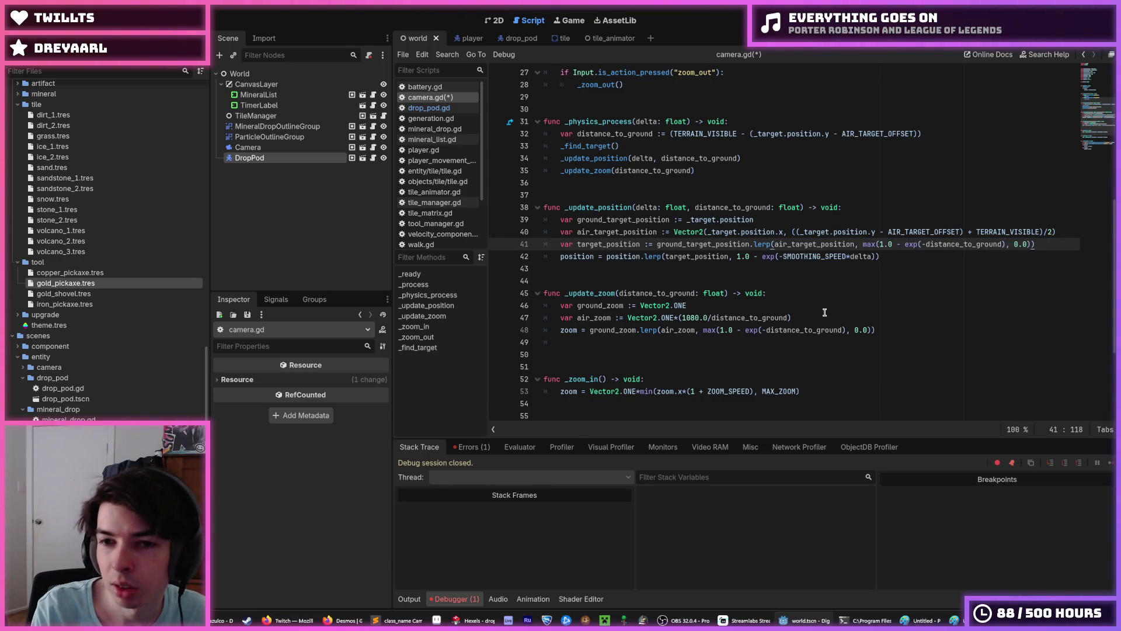
click(914, 244)
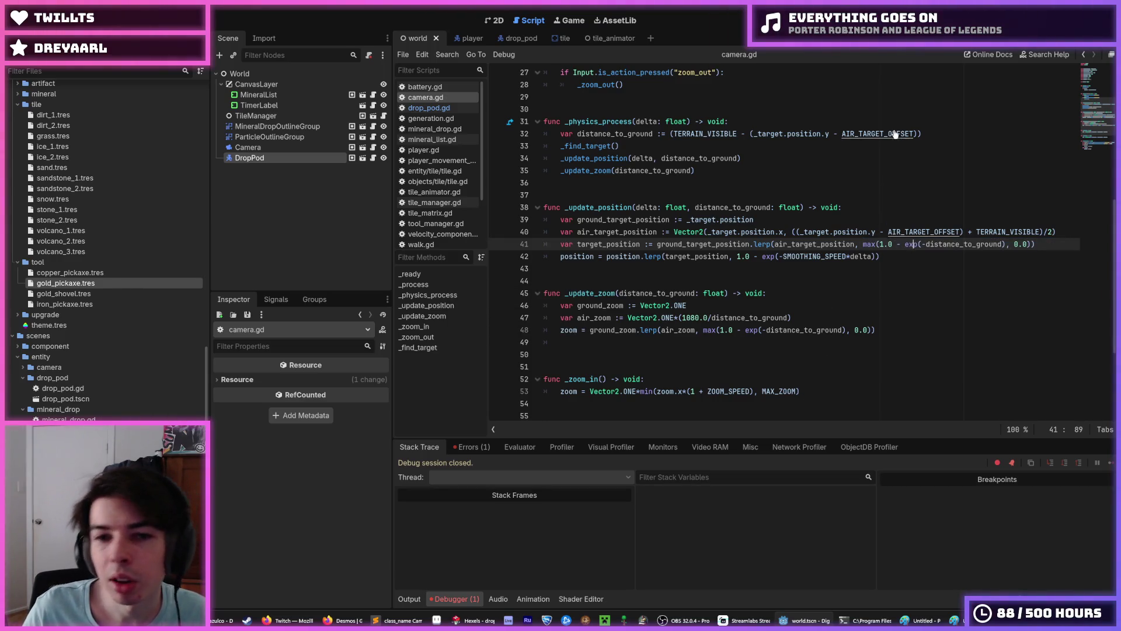
key(F5)
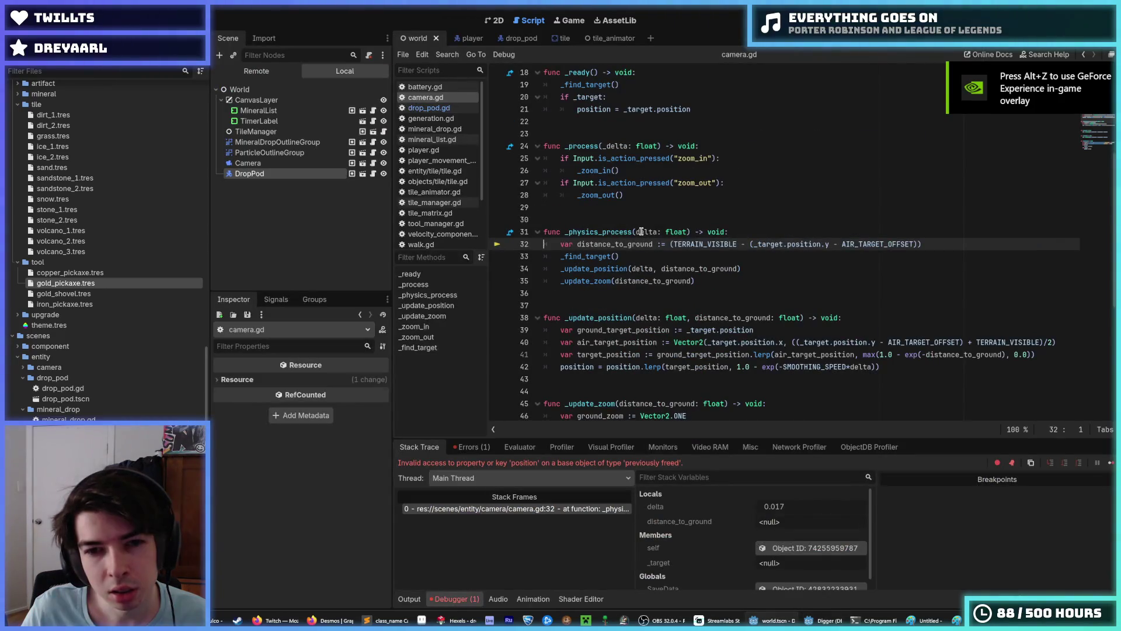
Step: Nest the distance_to_ground line in _physics_process under a new if _target: check
scroll(738, 226, down, 7)
scroll(739, 225, up, 6)
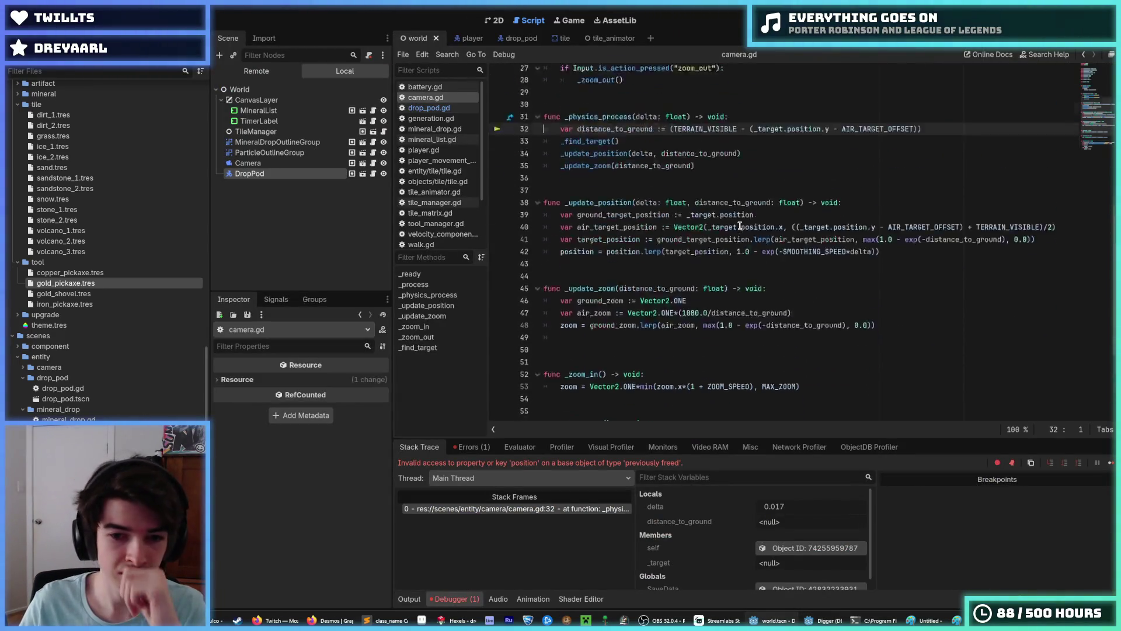
scroll(739, 226, up, 3)
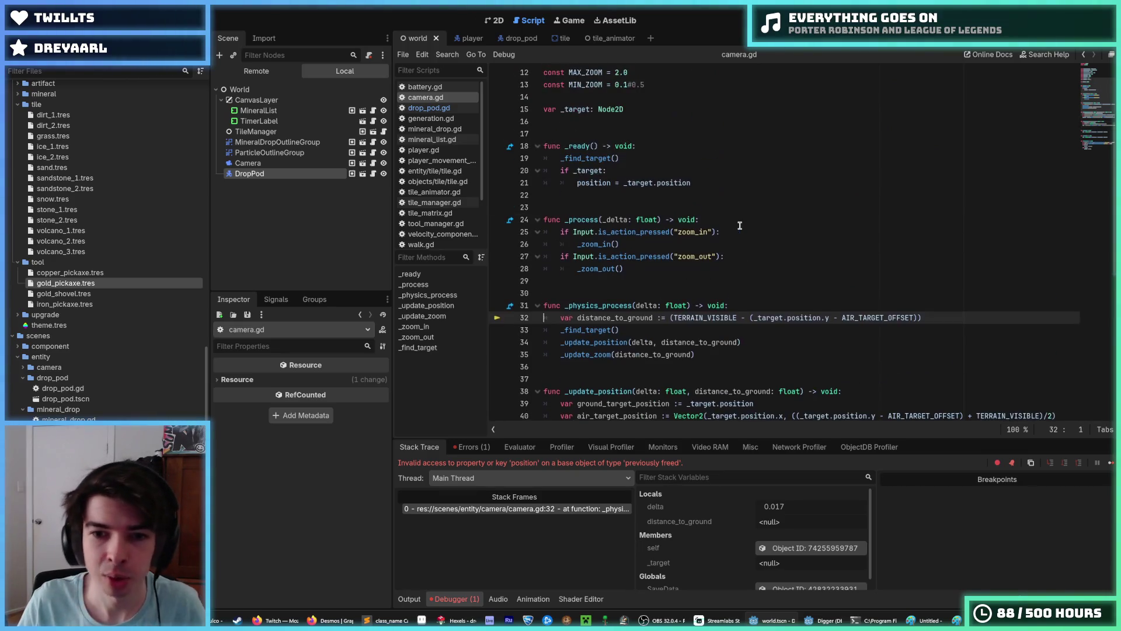
scroll(748, 245, down, 2)
click(752, 257)
click(755, 244)
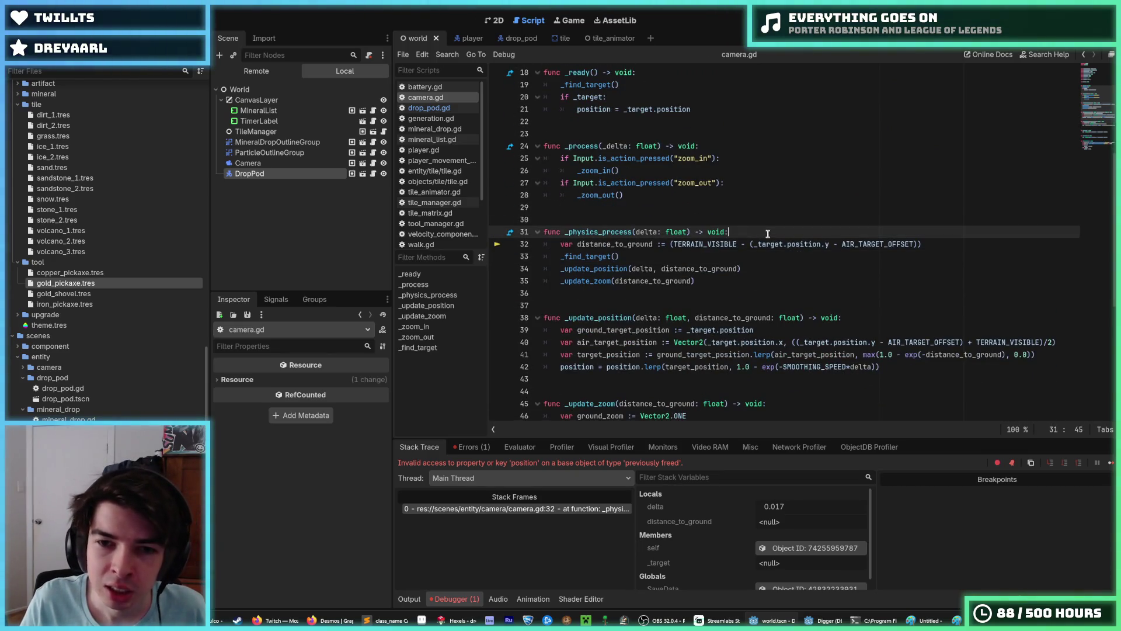
scroll(737, 244, down, 2)
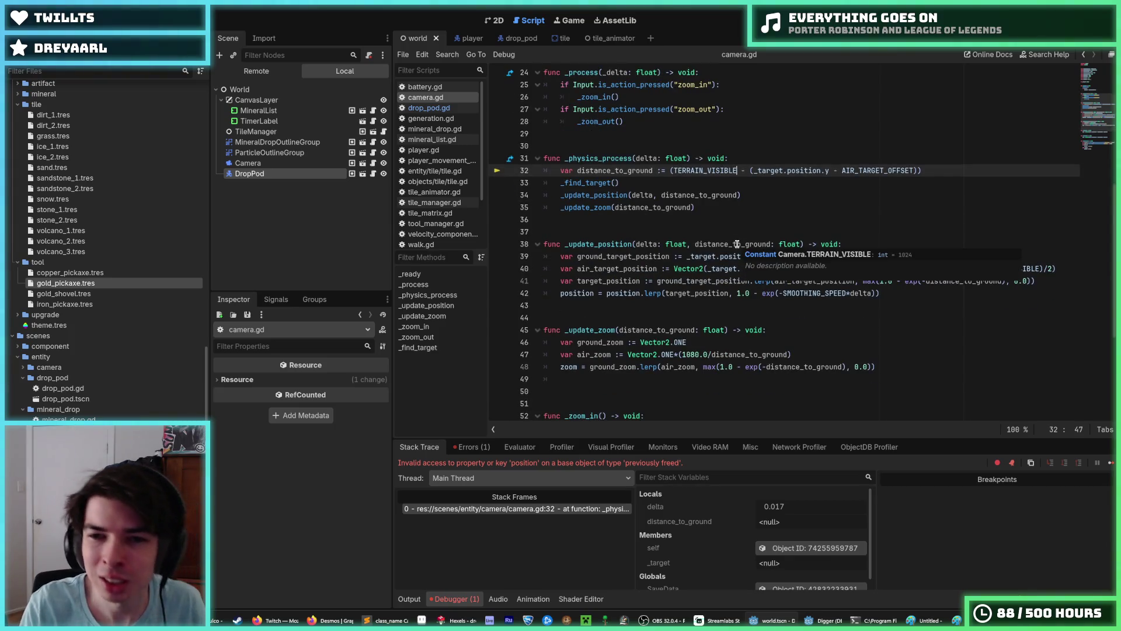
key(ctrl+shift+Return)
text(if _t)
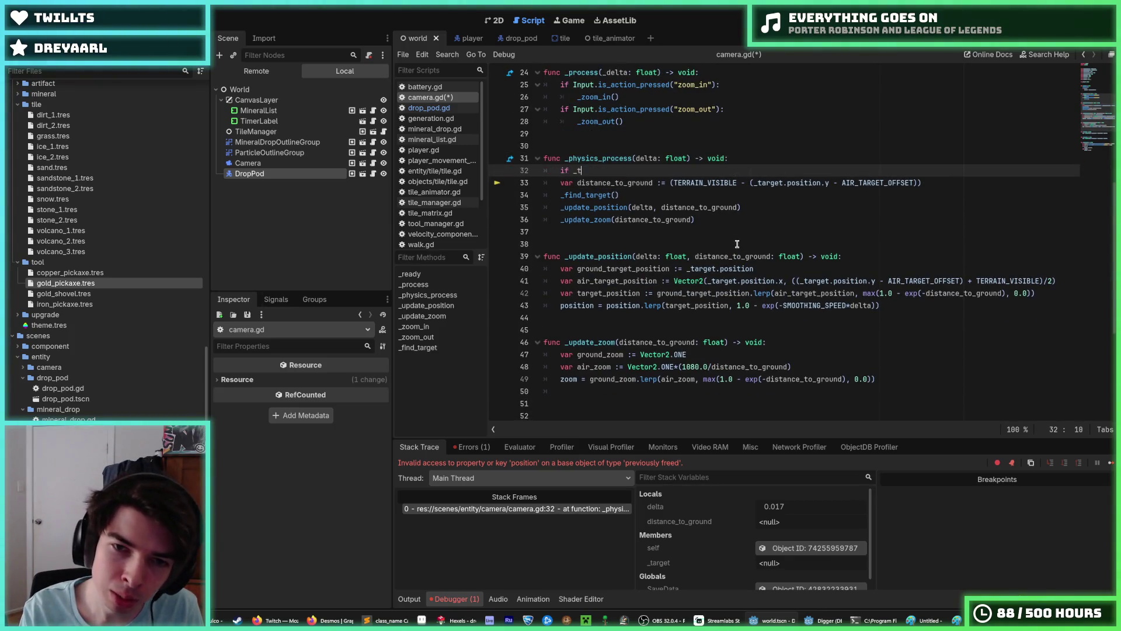
text(arget:)
key(Down)
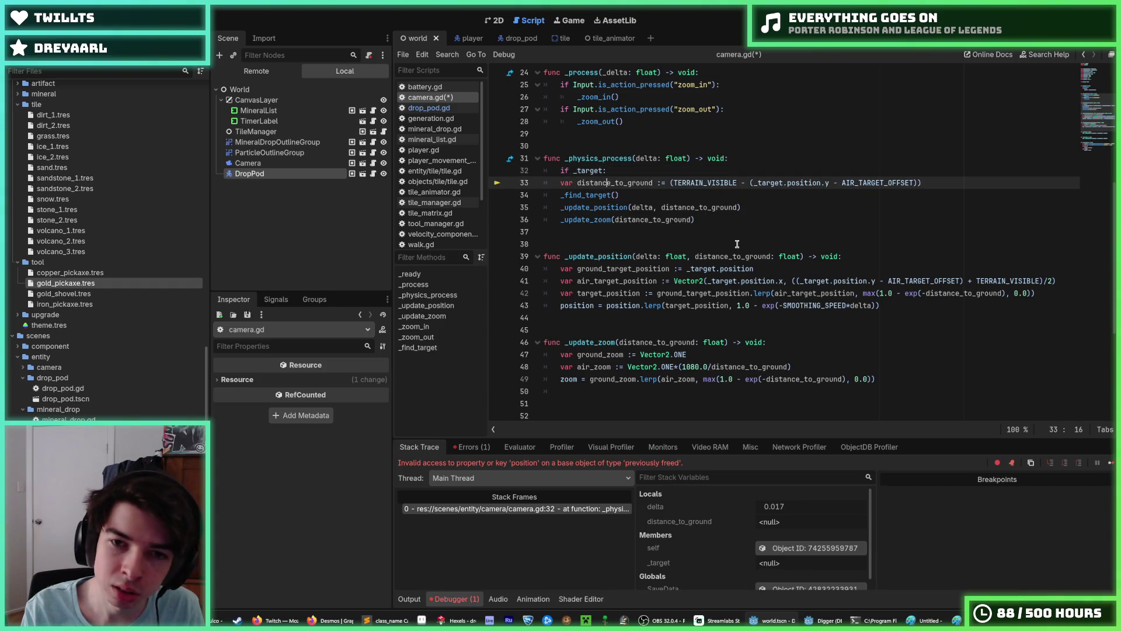
key(Home)
key(Tab)
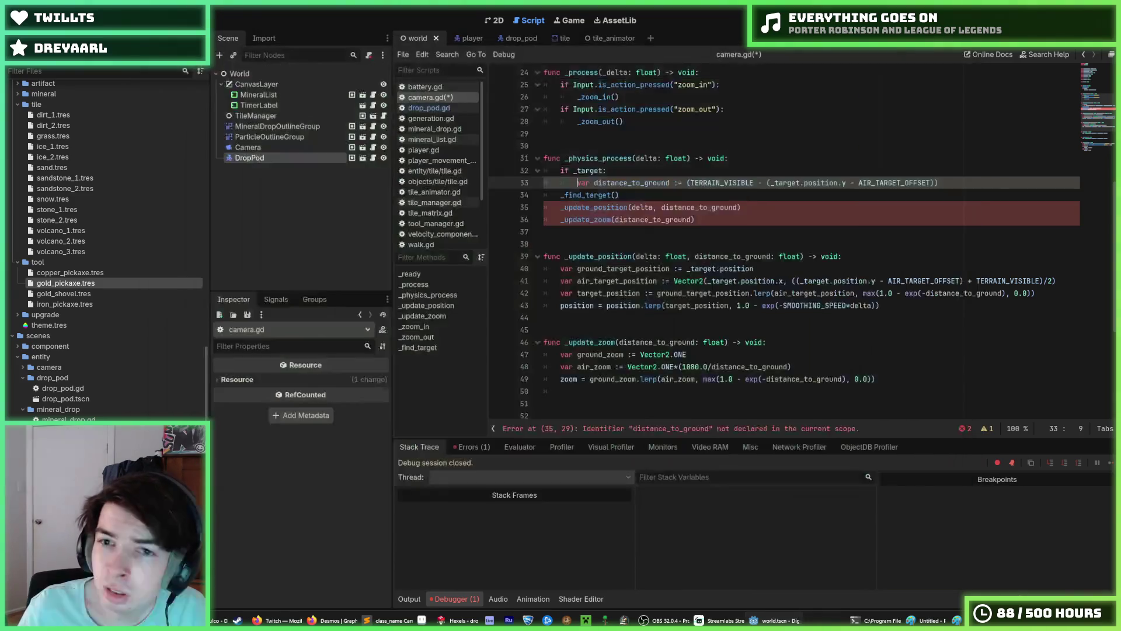
Step: Adjust the if _target: line and save the camera script
click(965, 178)
click(931, 172)
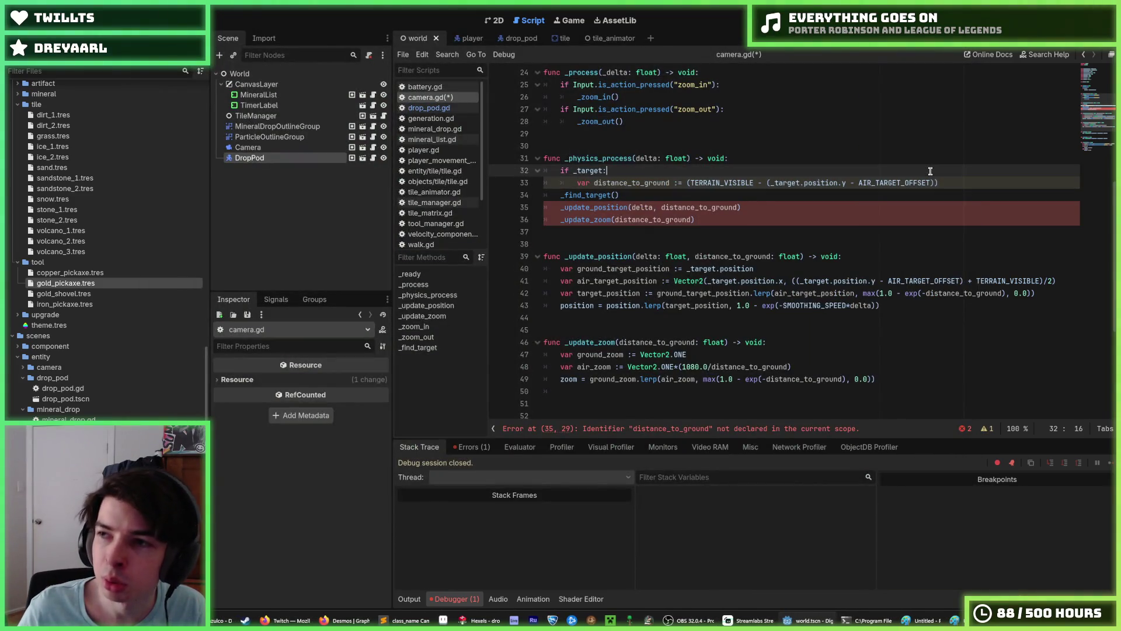
click(950, 183)
click(928, 173)
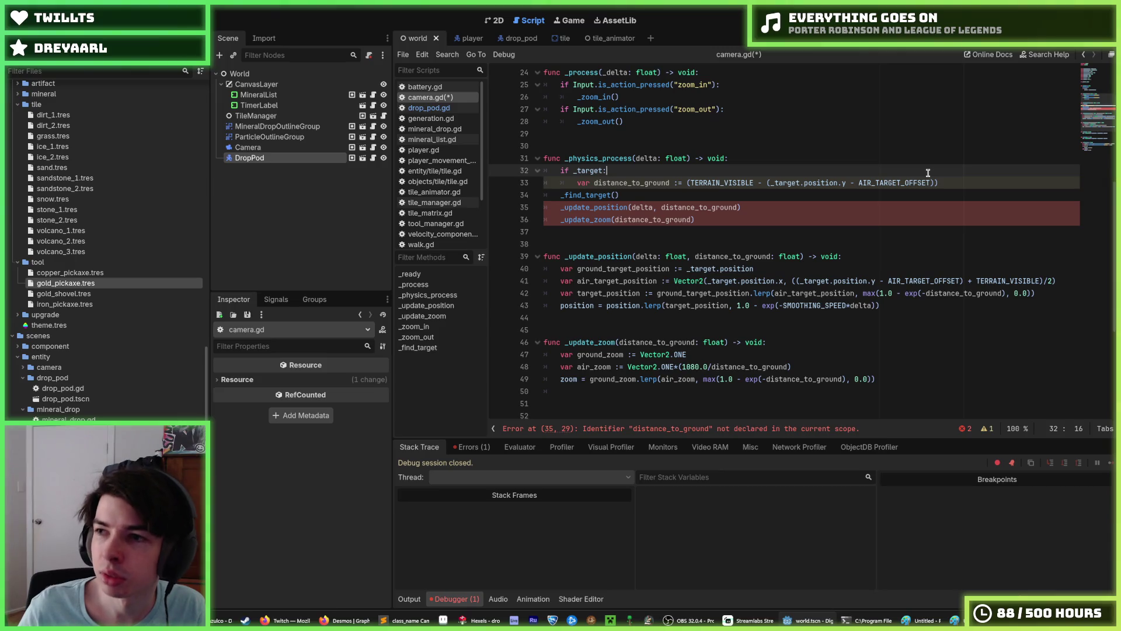
key(ctrl+s)
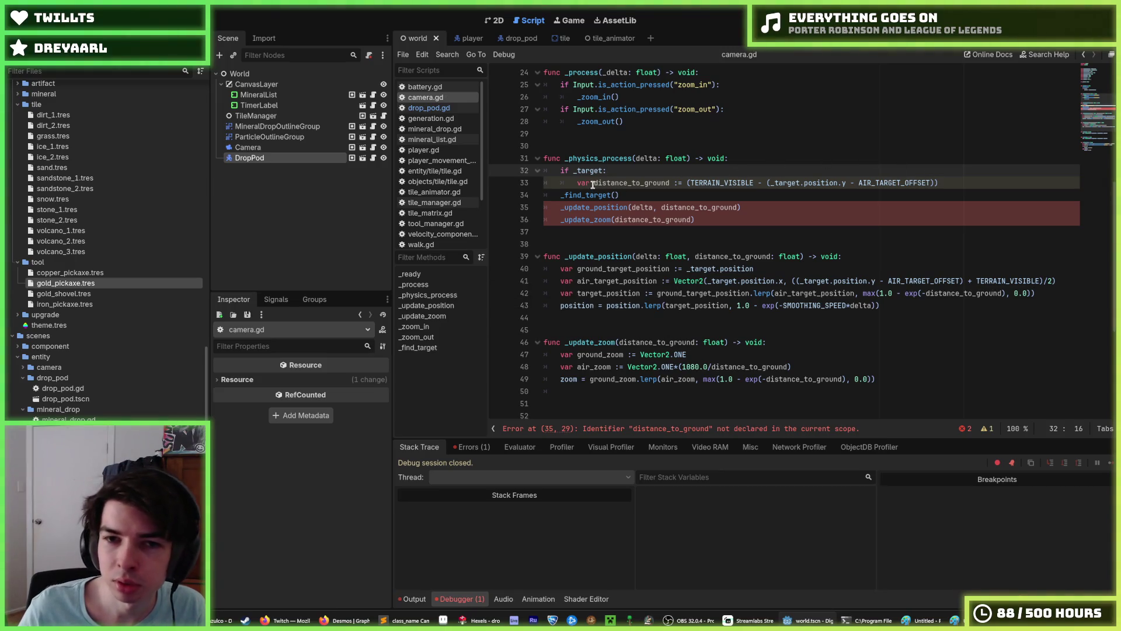
double_click(586, 183)
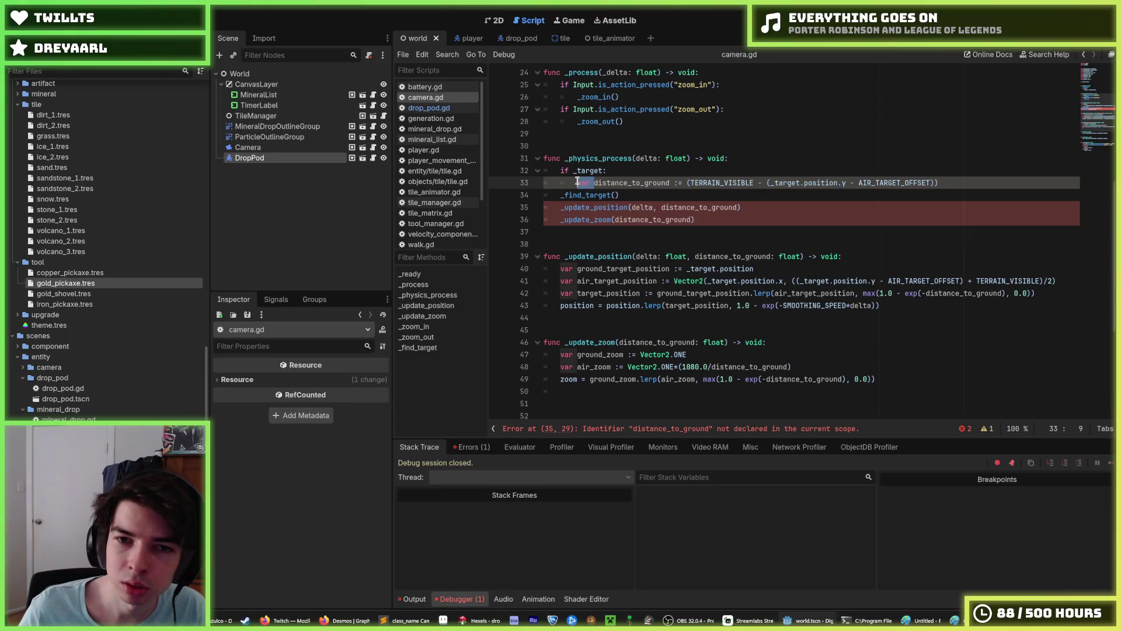
scroll(708, 210, up, 2)
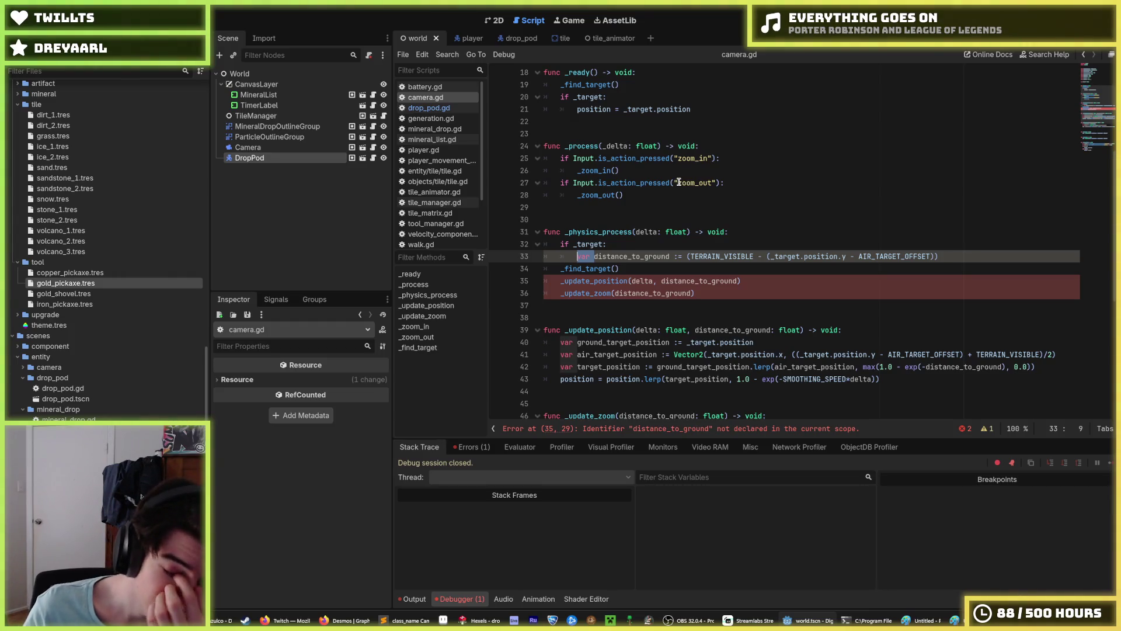
Step: Inspect the _target and distance_to_ground references on lines 33, 42 and 48
click(790, 256)
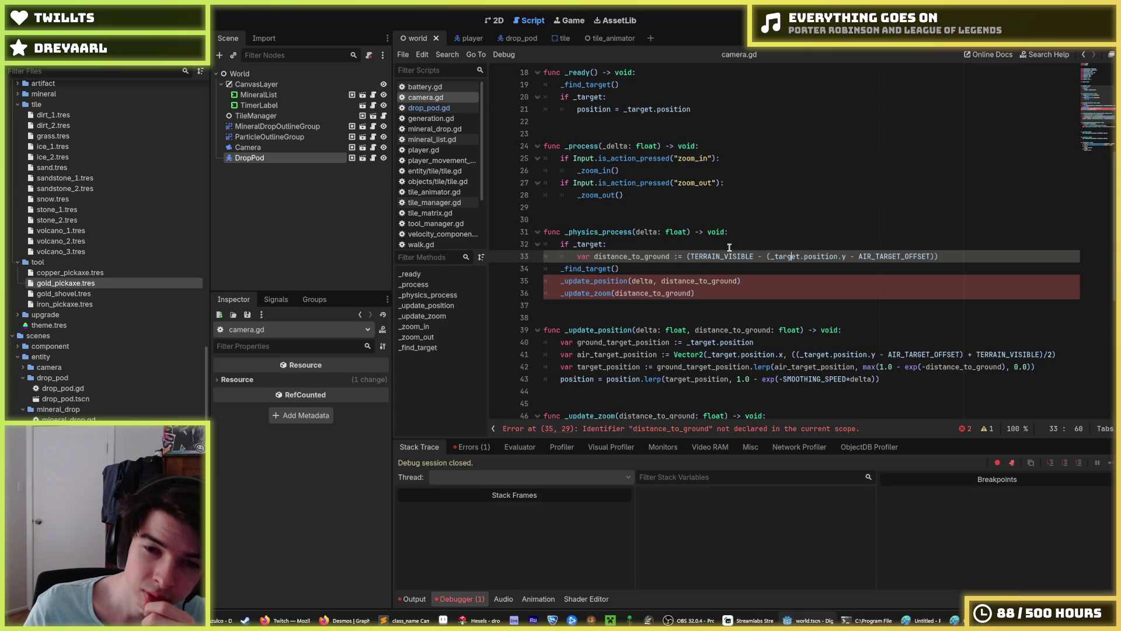
click(692, 248)
scroll(692, 247, down, 2)
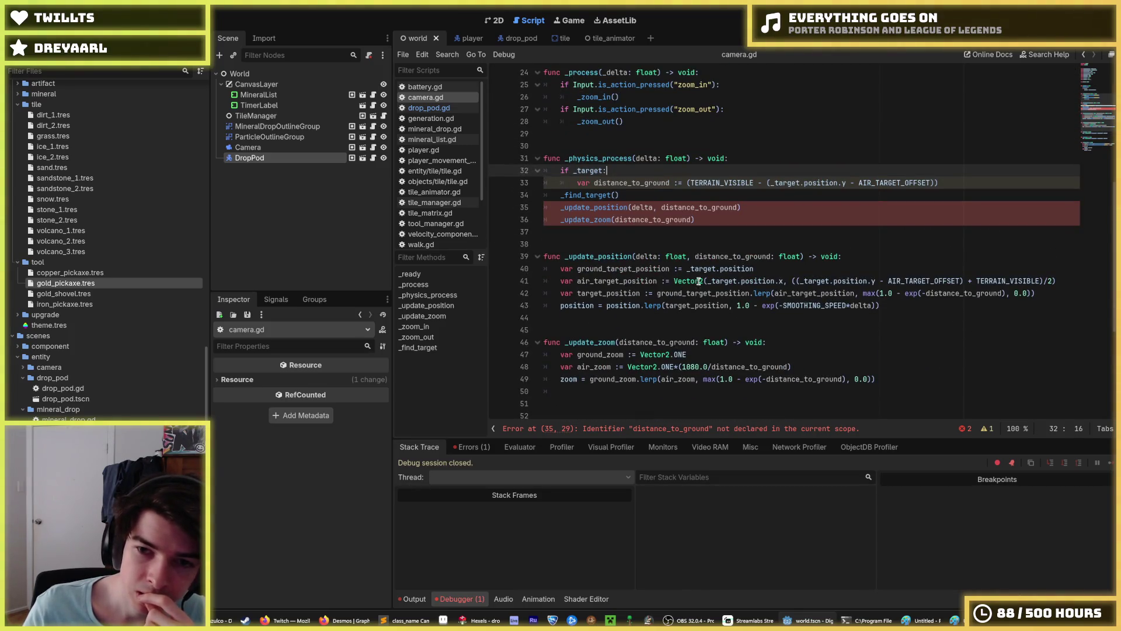
click(984, 292)
double_click(984, 292)
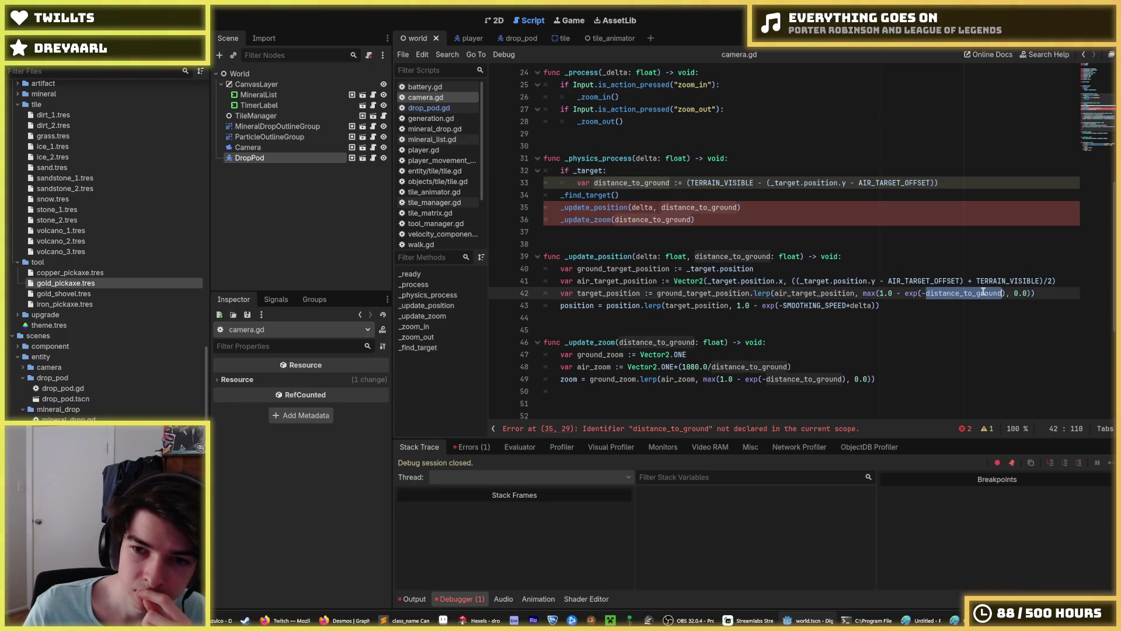
click(823, 367)
scroll(856, 332, down, 1)
click(890, 352)
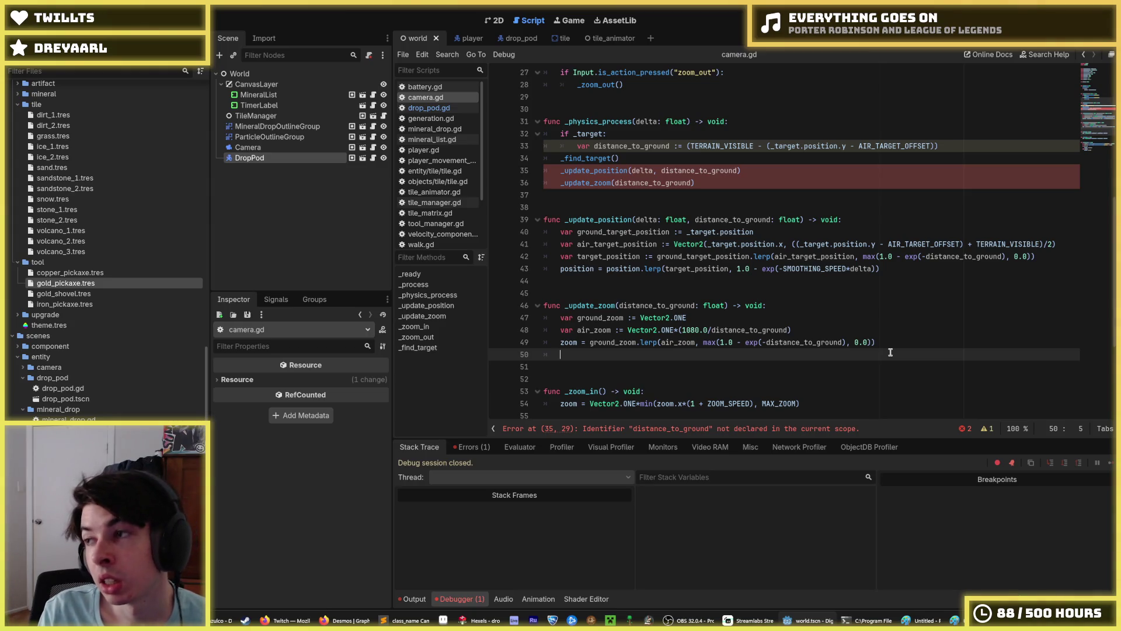
Step: Add a new function header `func _distance_to_ground() -> void:` below the zoom function
key(Return)
key(Return)
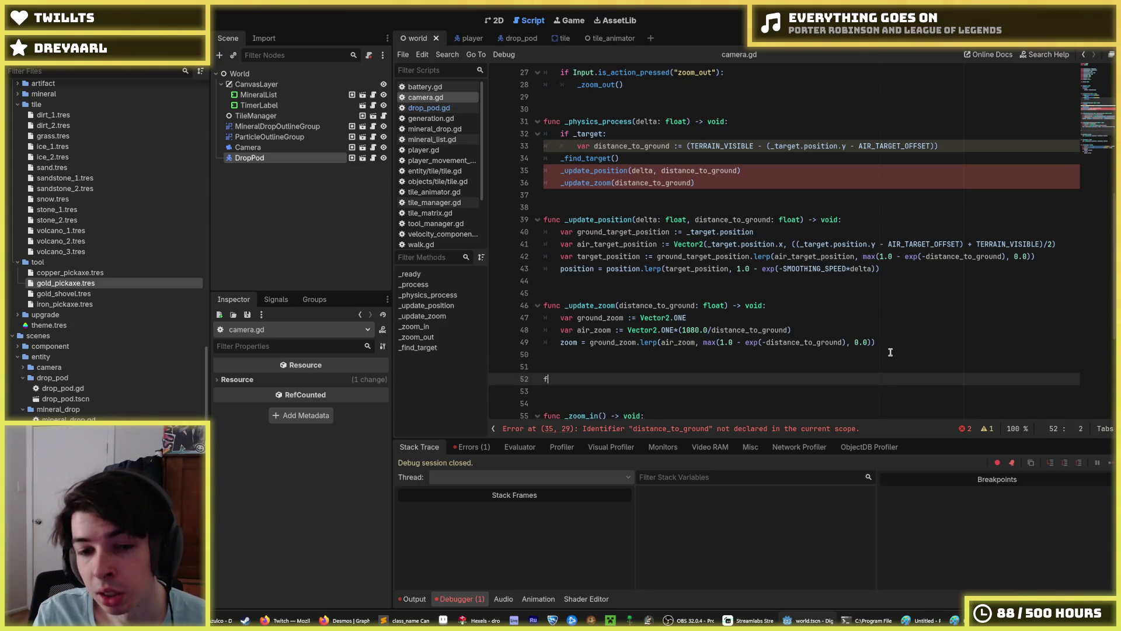
text(func distance_to)
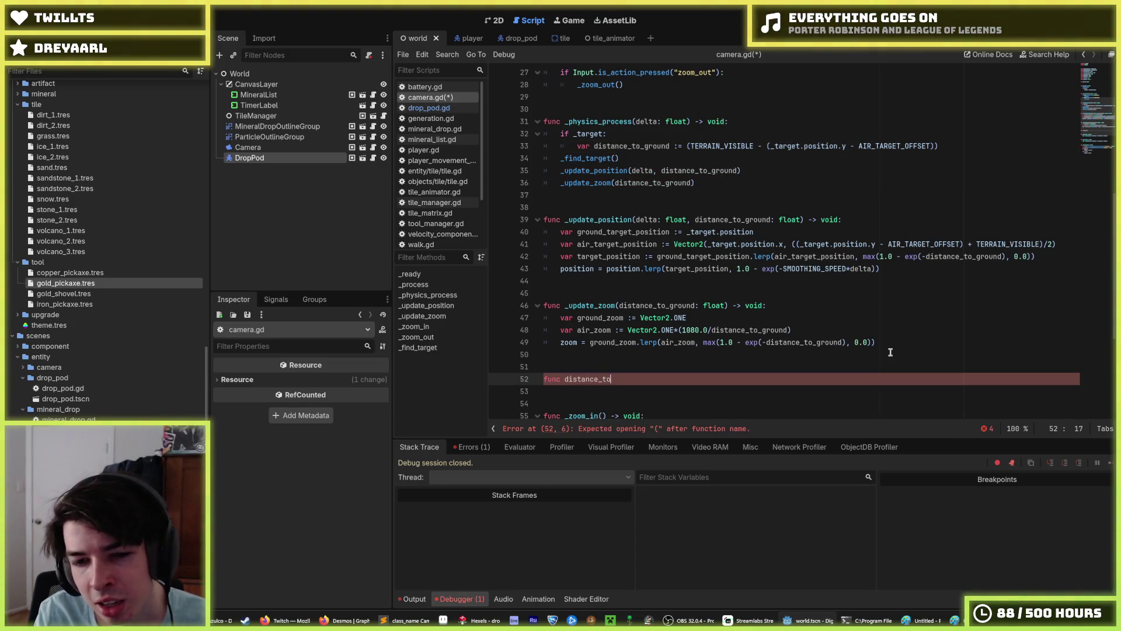
text(_ground() -> vo)
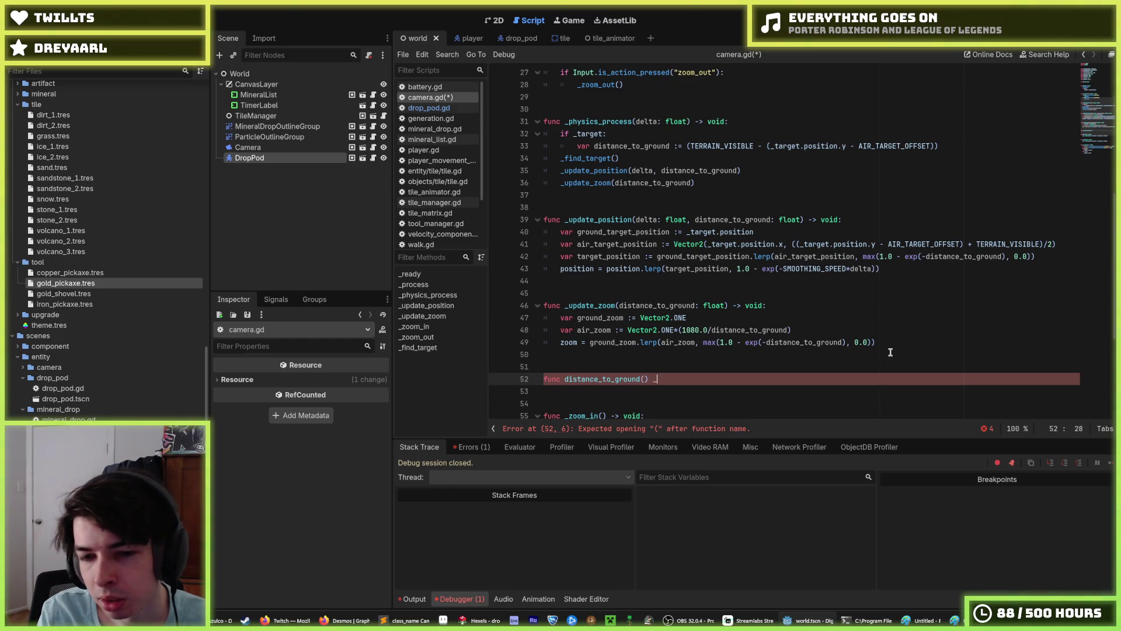
text(id:)
key(Return)
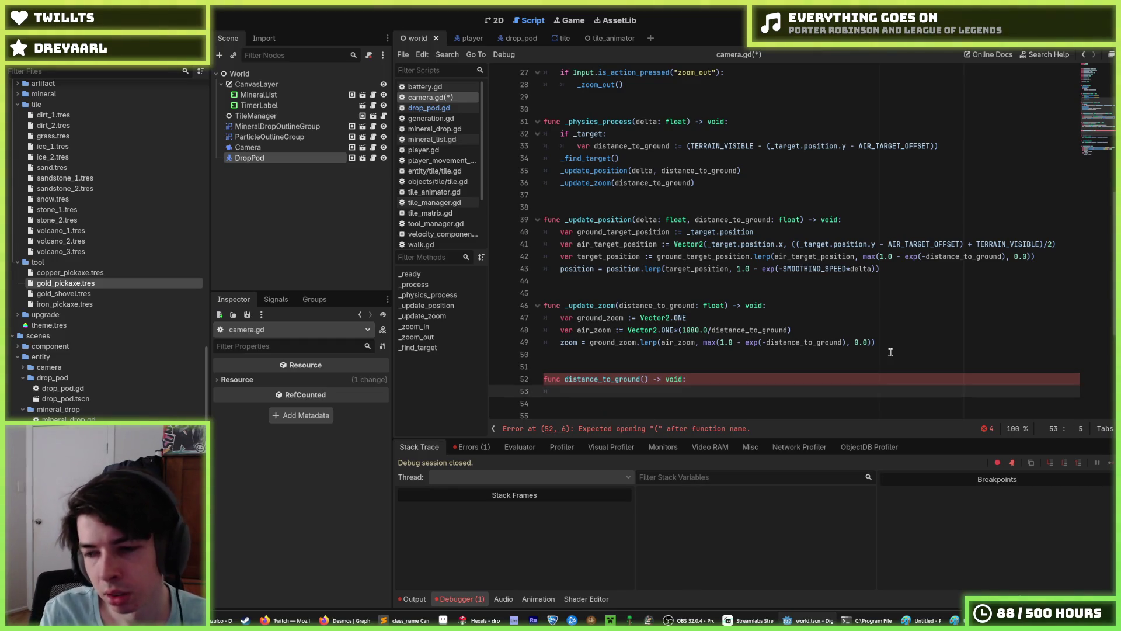
scroll(665, 231, down, 1)
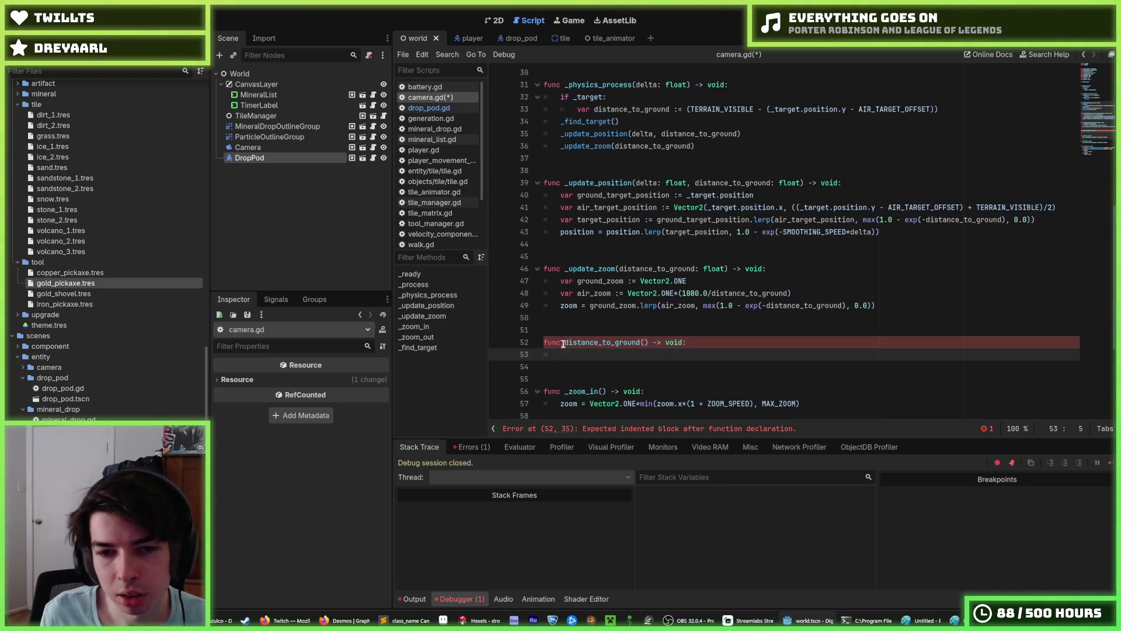
click(564, 343)
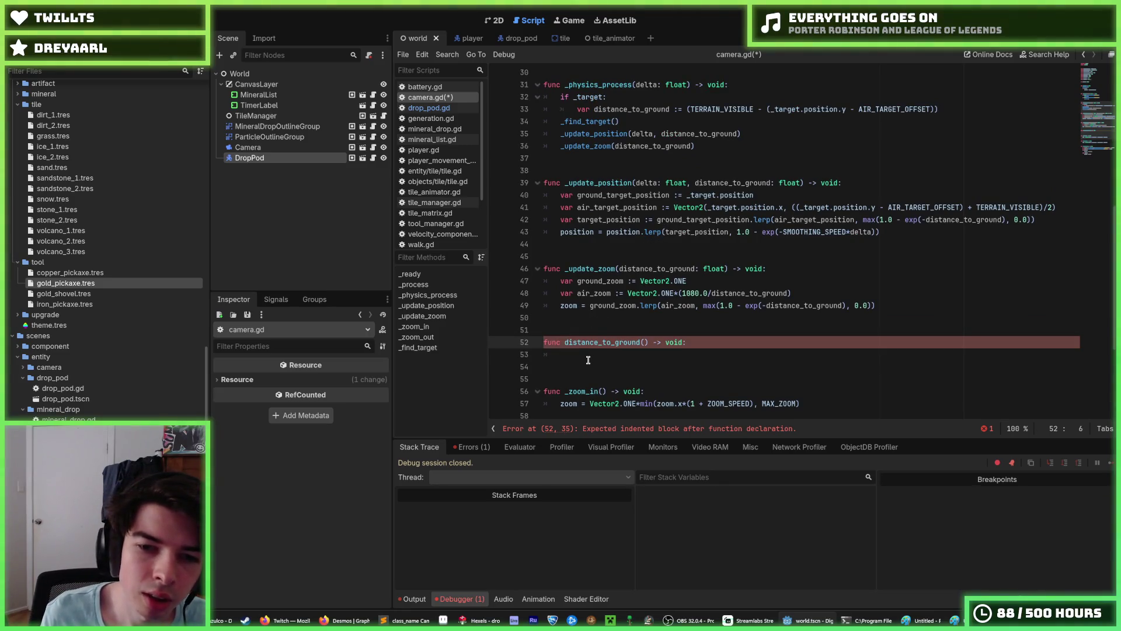
click(588, 360)
click(567, 342)
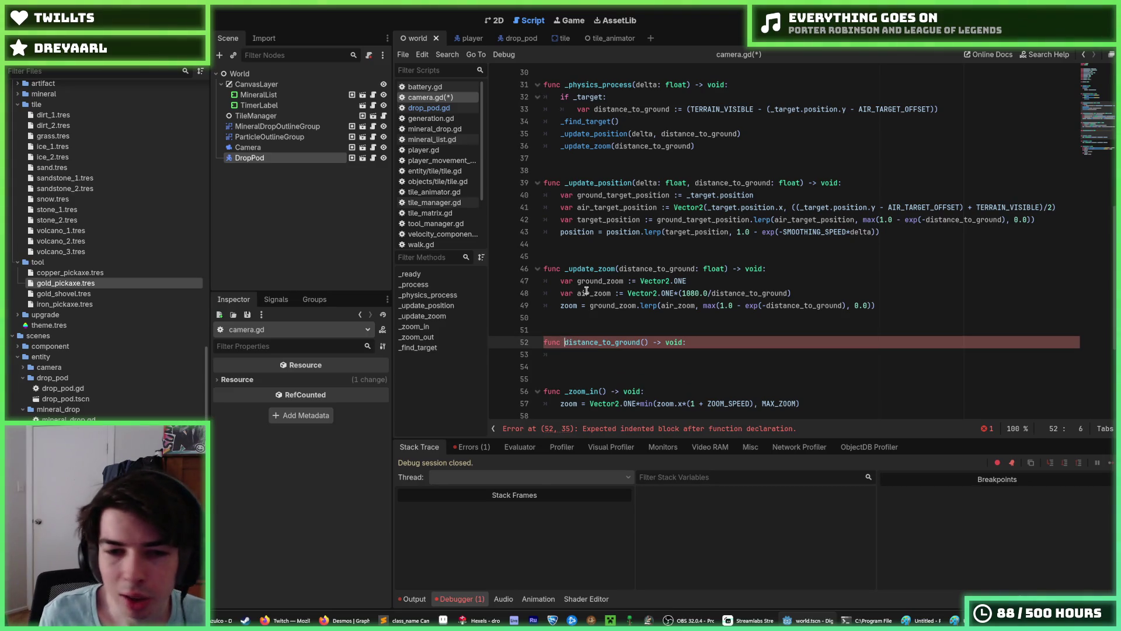
text(_)
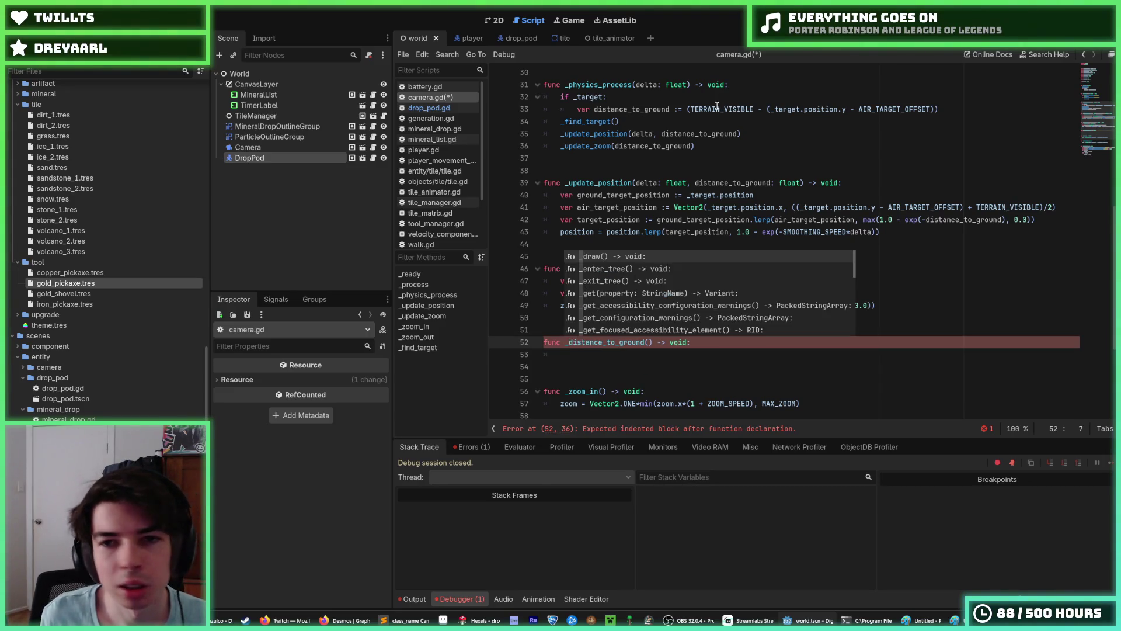
Step: Move the if _target ground-distance lines from _physics_process into the new function and add an else branch
click(718, 109)
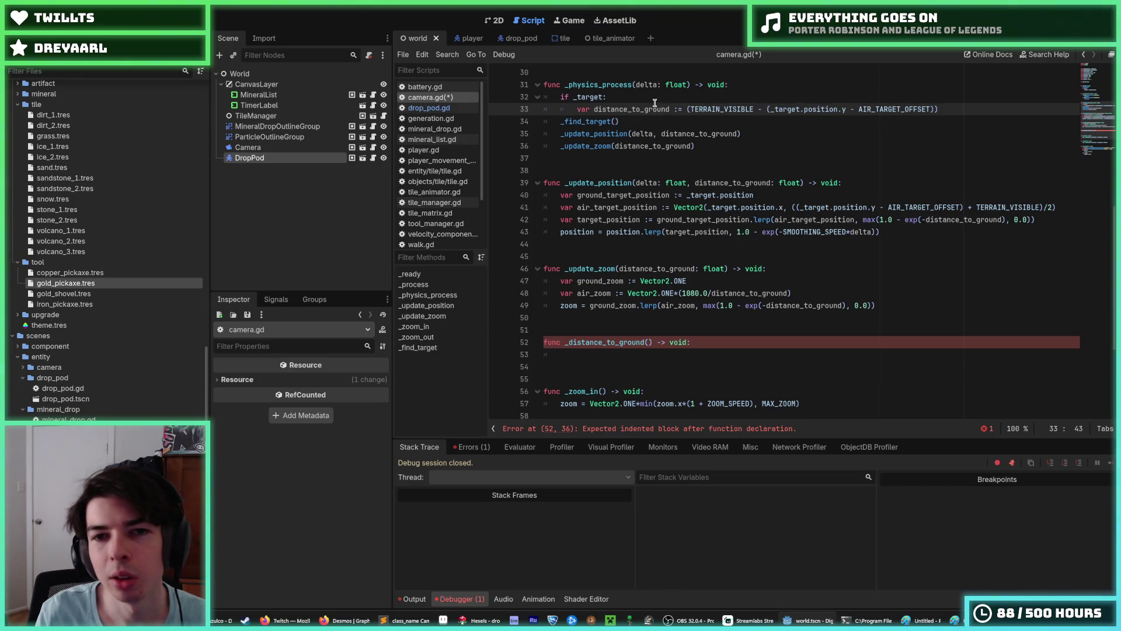
key(shift+Up)
key(alt+Down)
key(alt+Down)
key(alt+Down)
key(alt+Down)
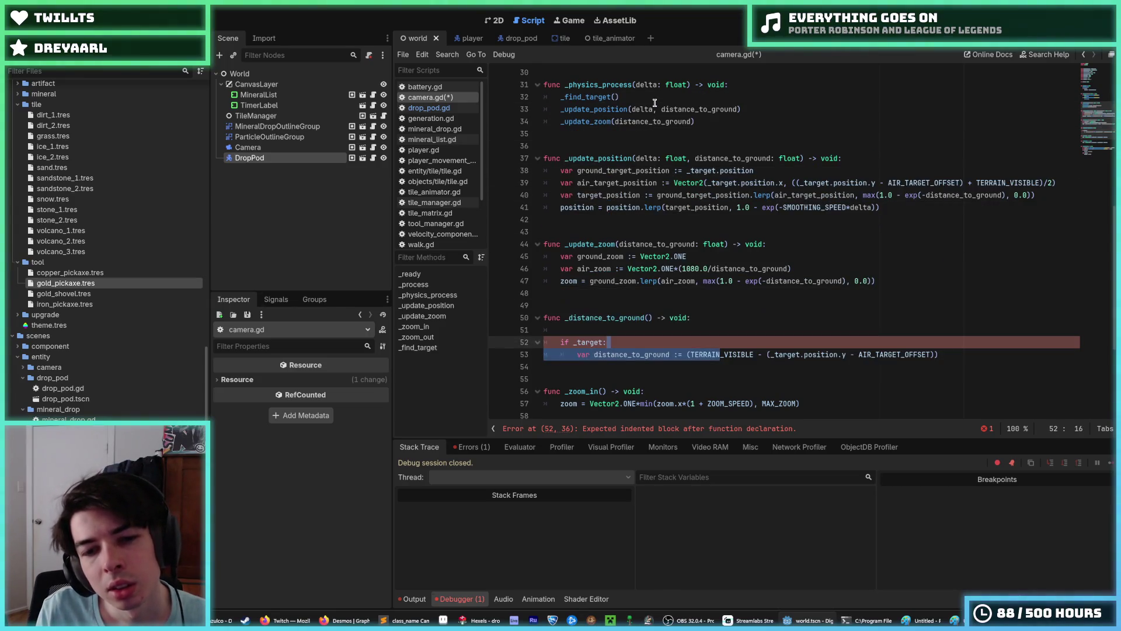
key(Down)
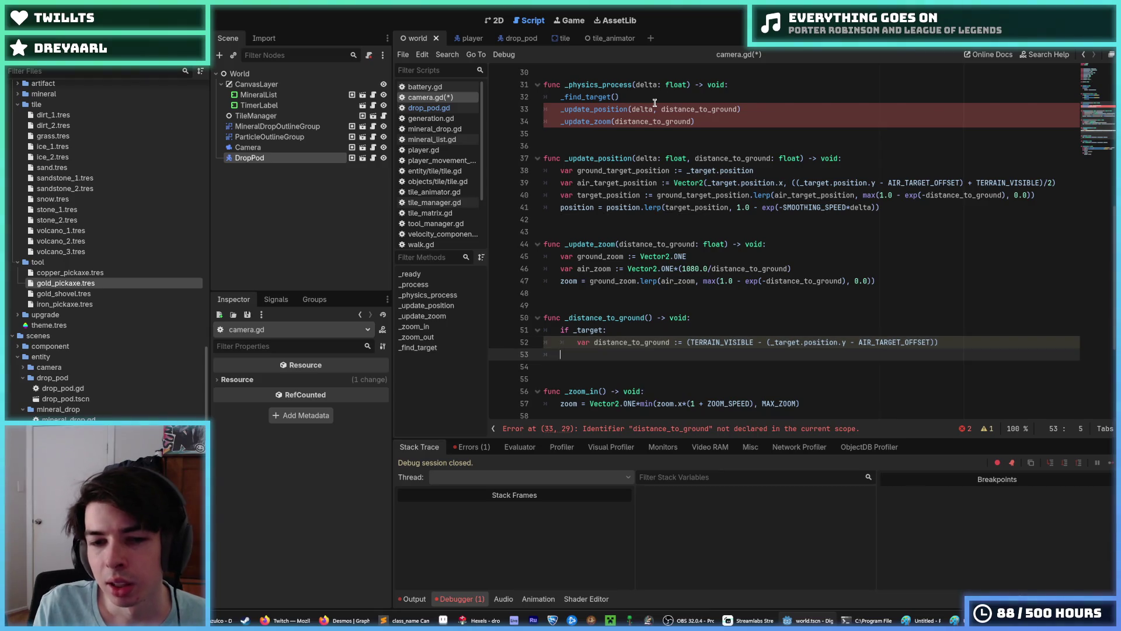
key(BackSpace)
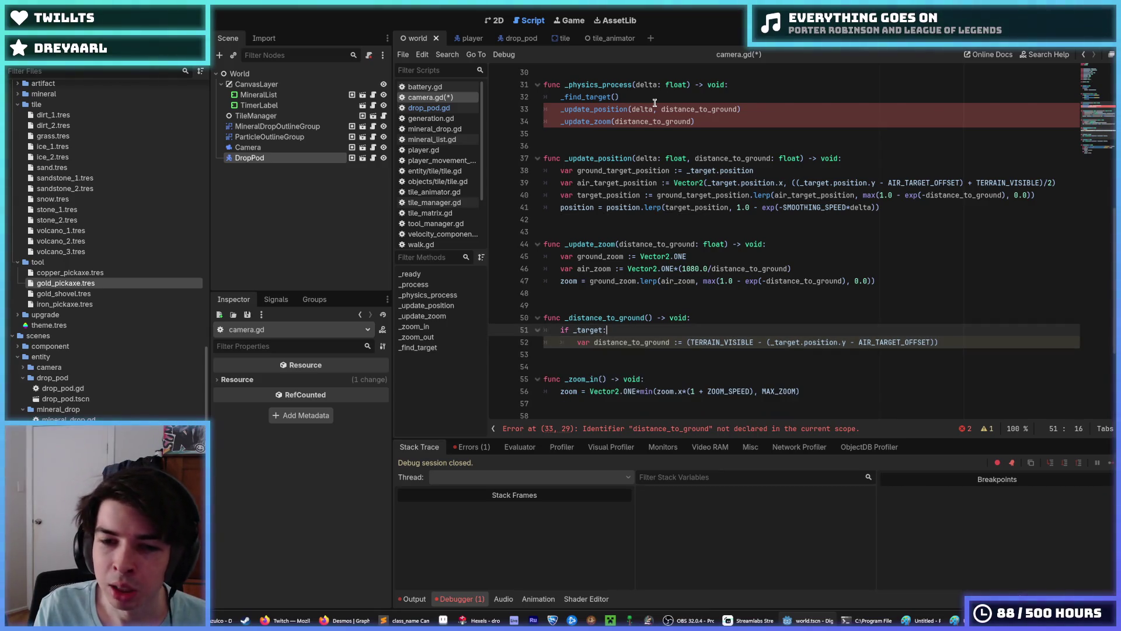
key(Up)
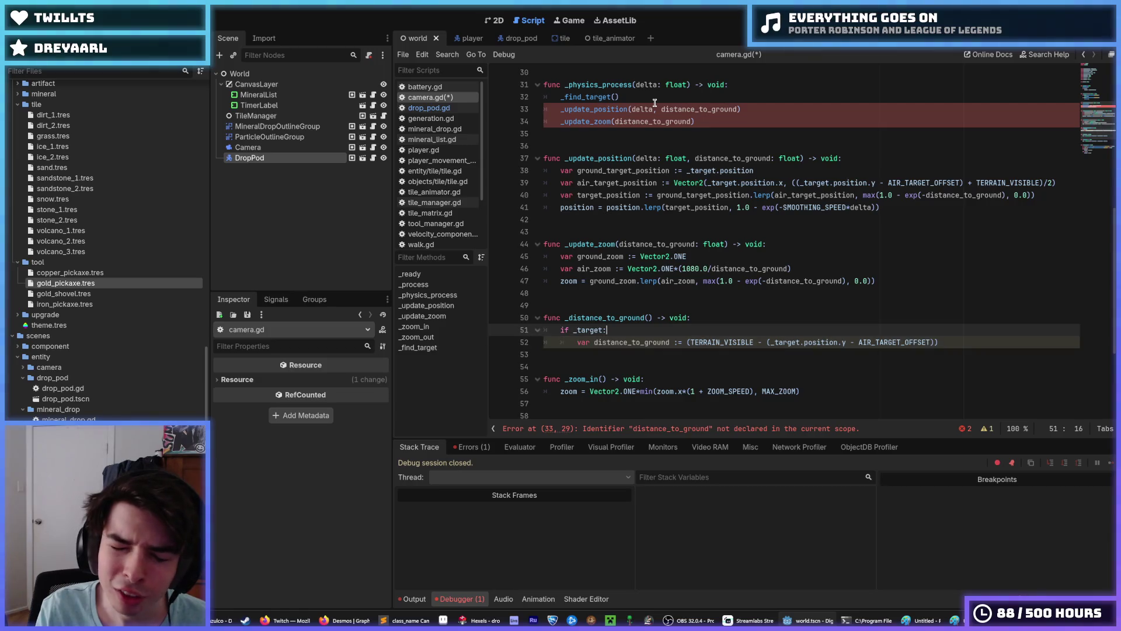
key(Up)
key(Up)
key(Down)
key(Down)
key(Down)
key(End)
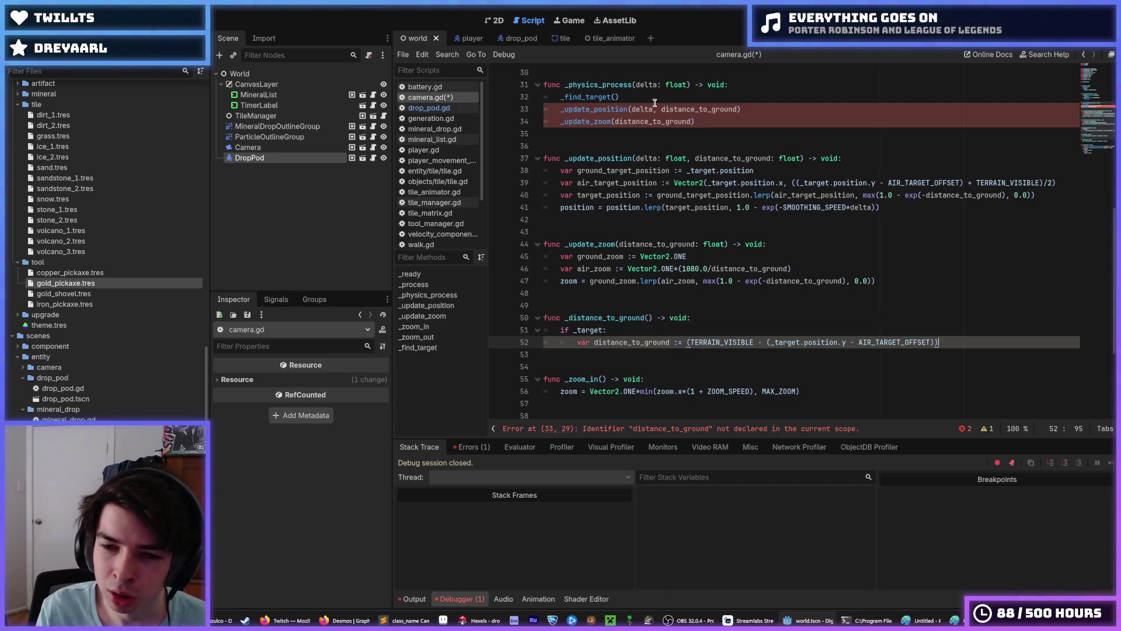
key(Return)
key(BackSpace)
text(else:)
Step: Turn the distance variable assignment into a return statement without the outer parentheses
key(Up)
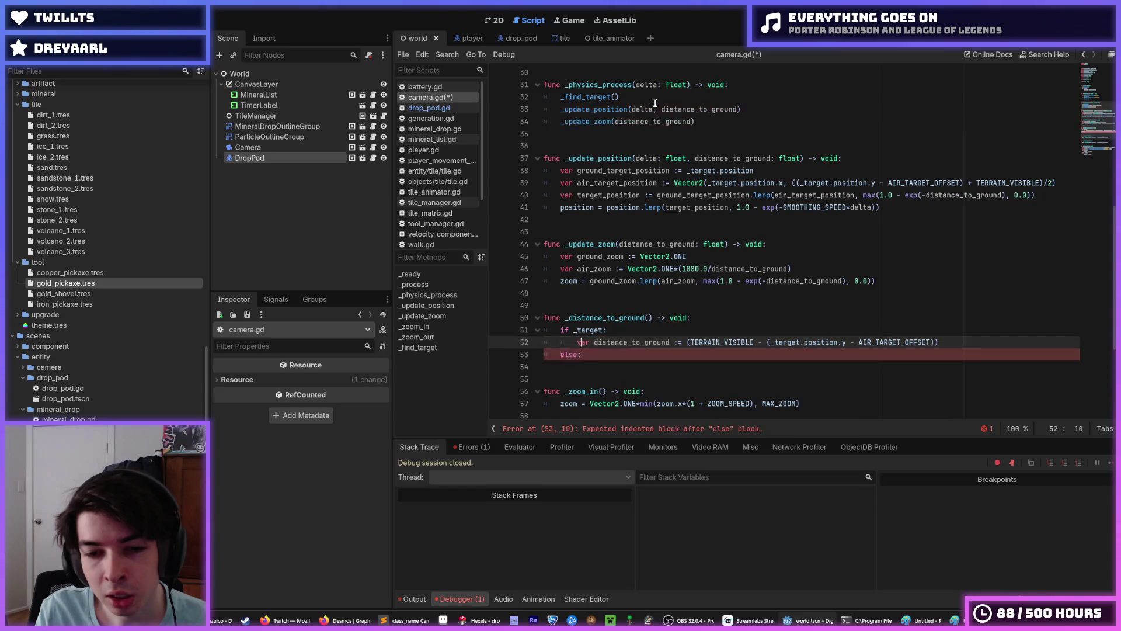
key(ctrl+Left)
key(ctrl+shift+Right)
key(ctrl+shift+Right)
key(ctrl+shift+Right)
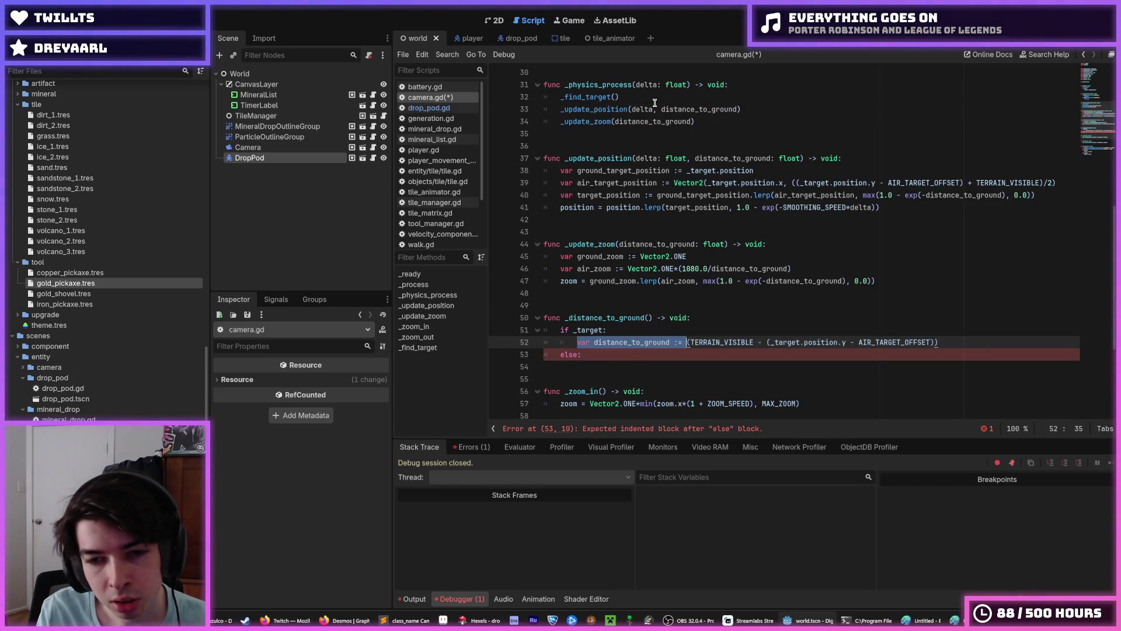
key(BackSpace)
text(return)
key(Right)
key(Right)
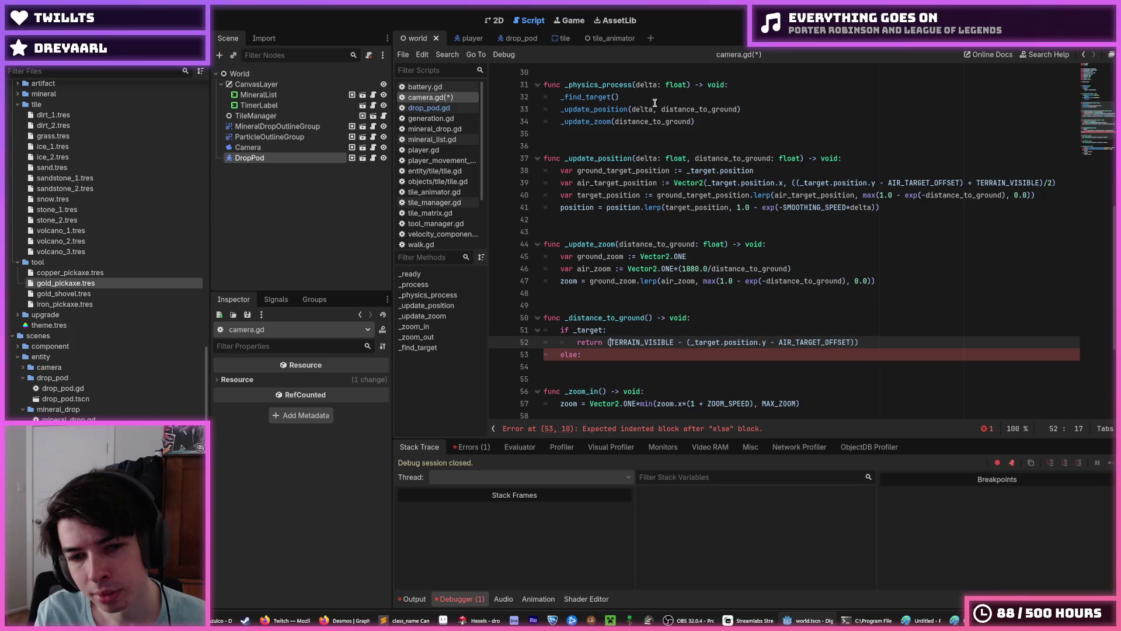
key(Delete)
key(End)
key(BackSpace)
key(Down)
key(Return)
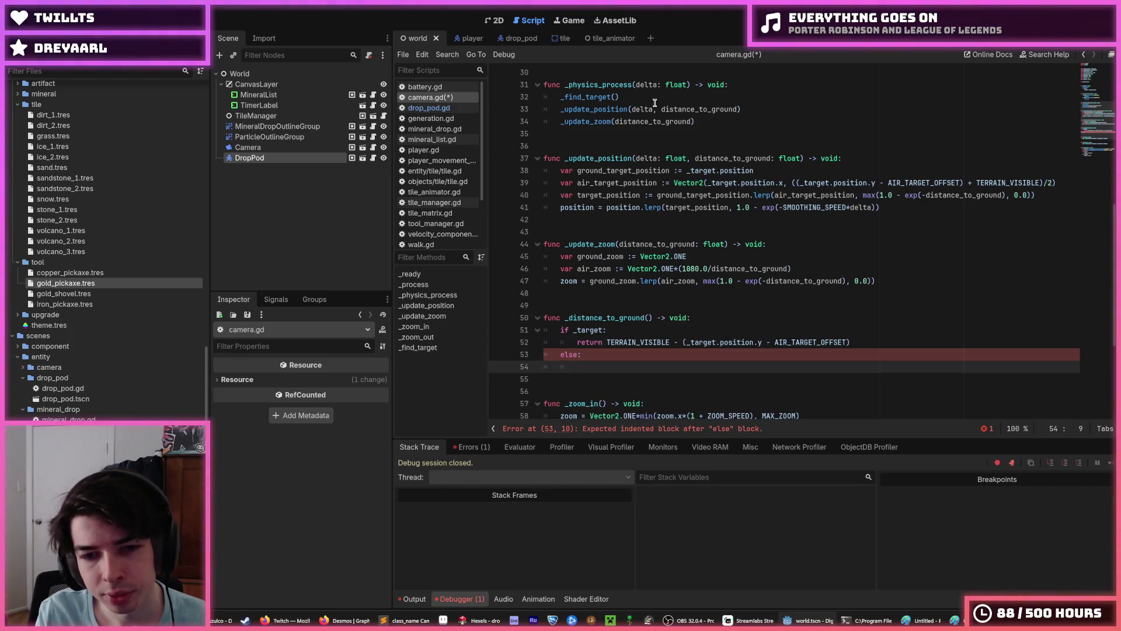
text(turn Vector2)
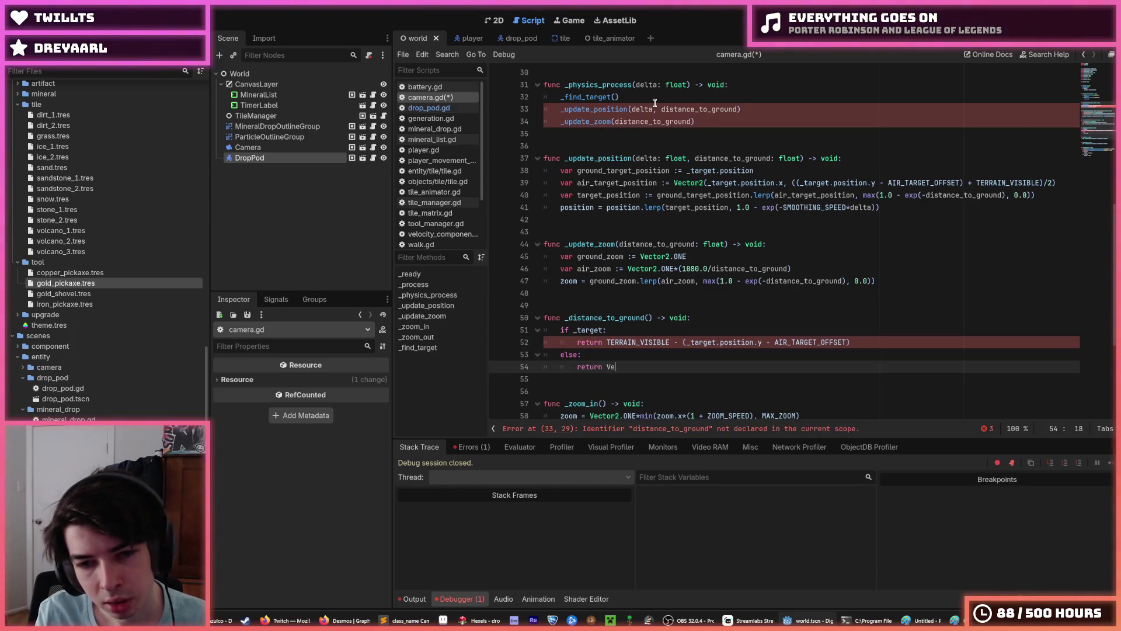
text(.O)
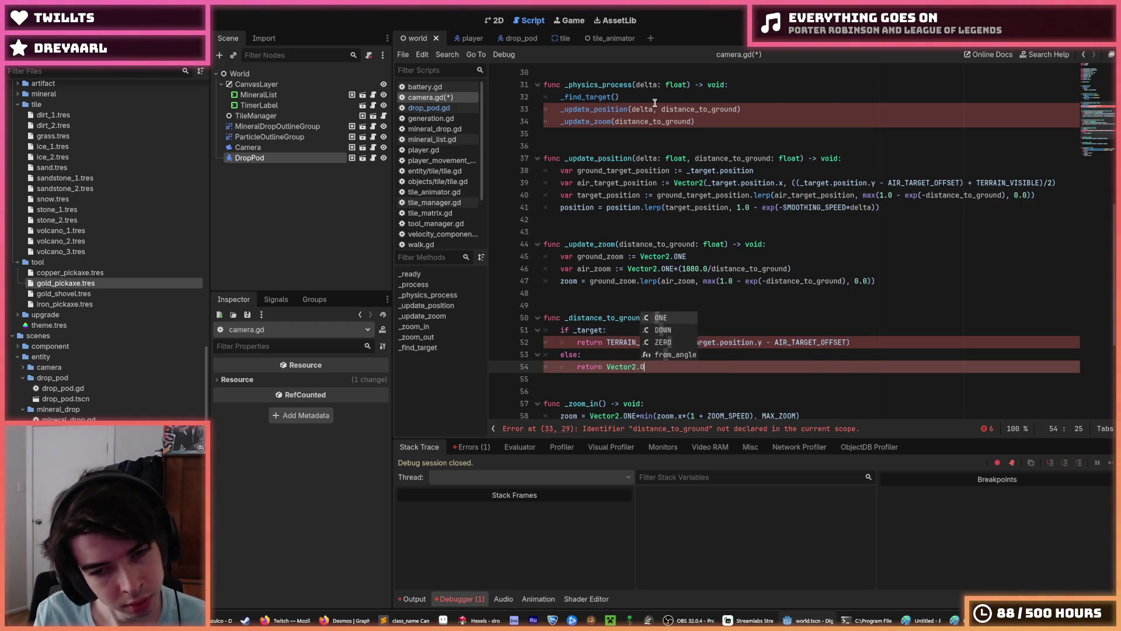
Step: Replace the else branch with an unconditional return 0.0 at the end of the function
key(BackSpace)
key(BackSpace)
key(BackSpace)
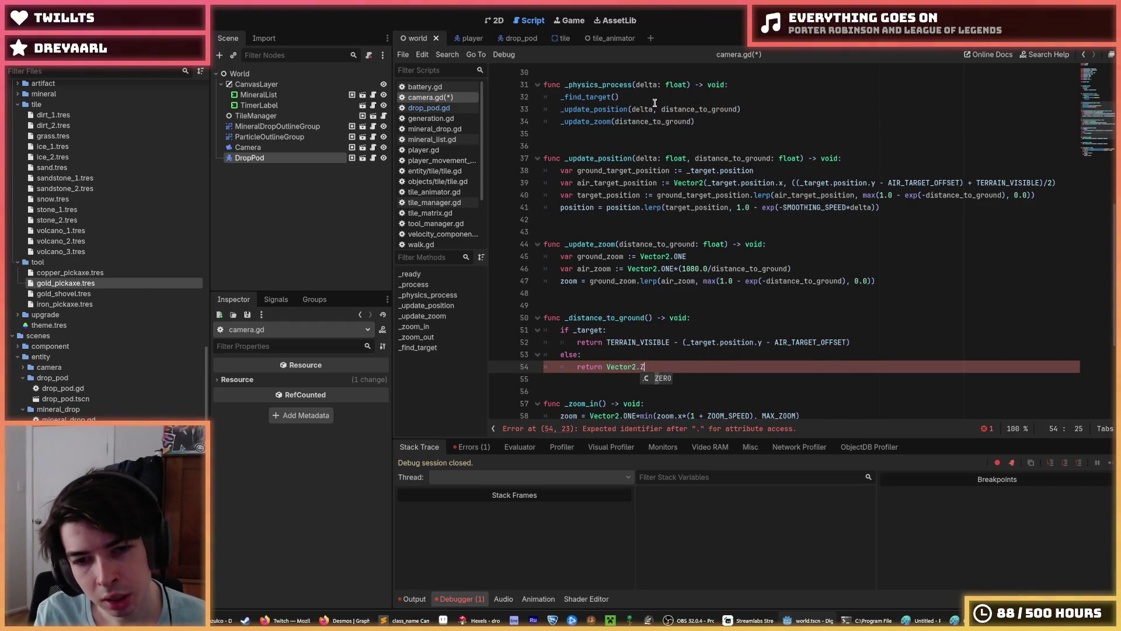
key(BackSpace)
key(BackSpace)
key(BackSpace)
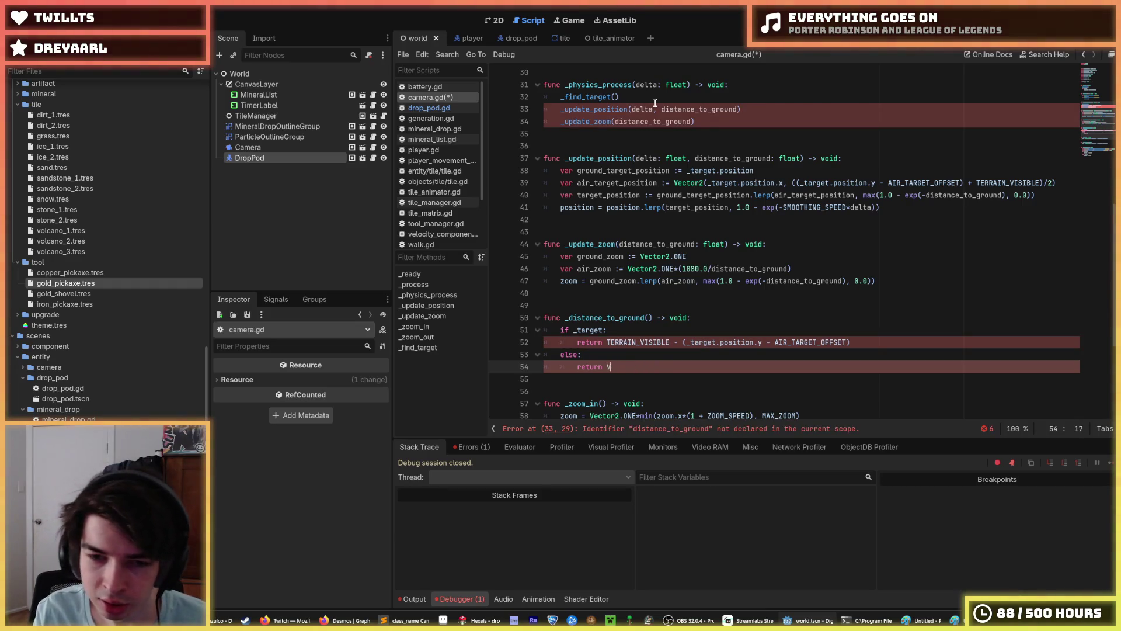
text(loat)
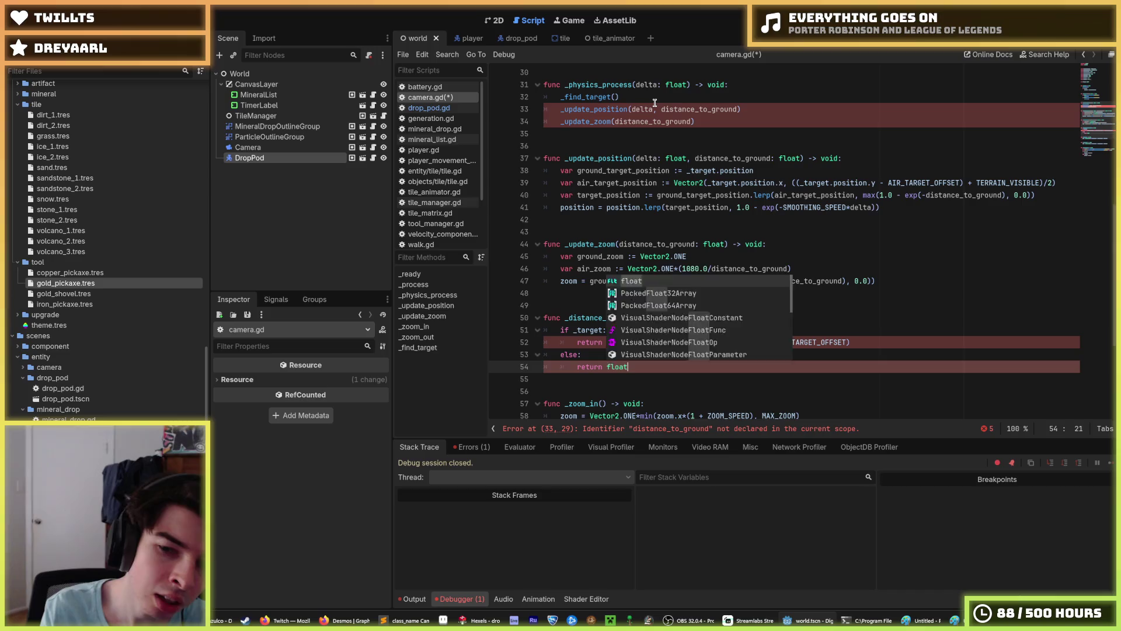
key(Return)
key(Up)
key(shift+Home)
key(BackSpace)
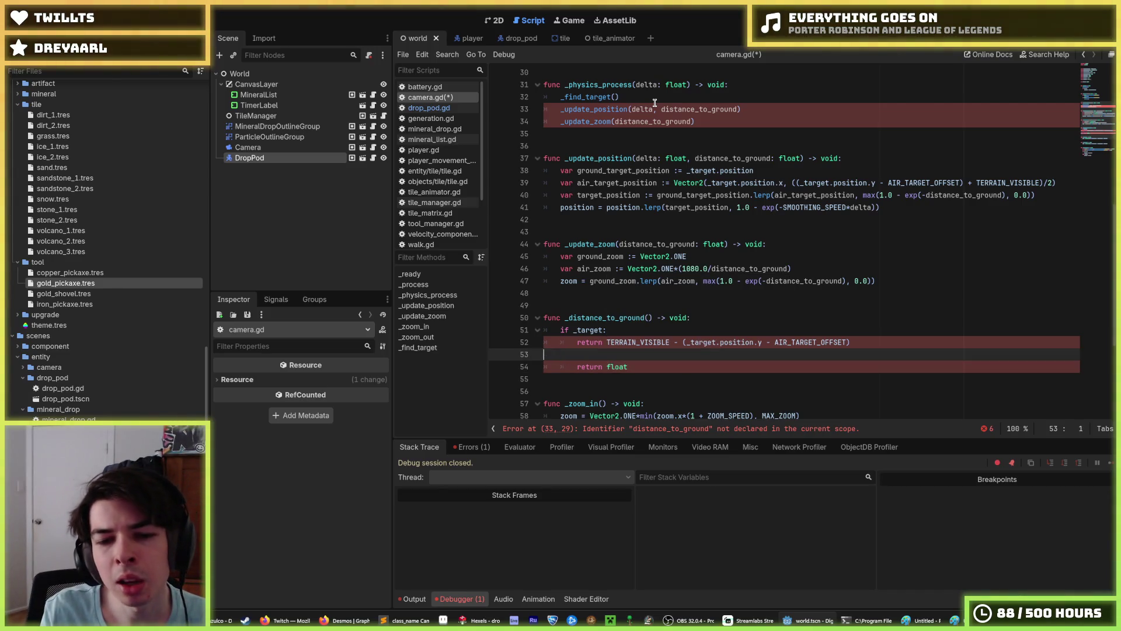
key(ctrl+shift+k)
key(shift+Tab)
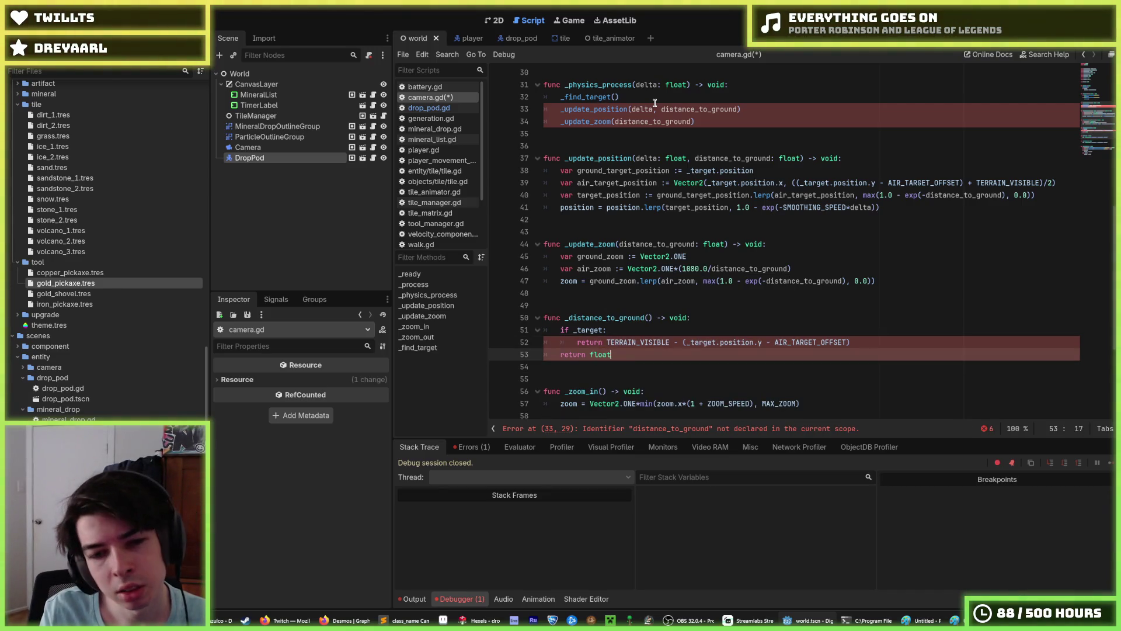
key(BackSpace)
key(BackSpace)
key(BackSpace)
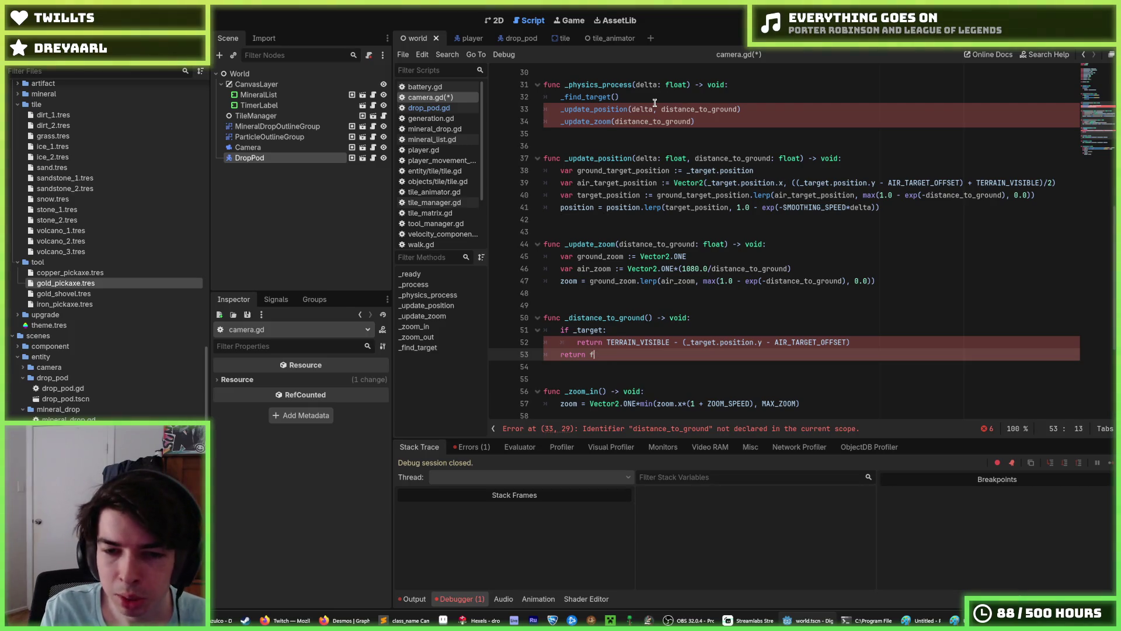
text(0.0)
Step: Change the function's return type from void to float
key(Up)
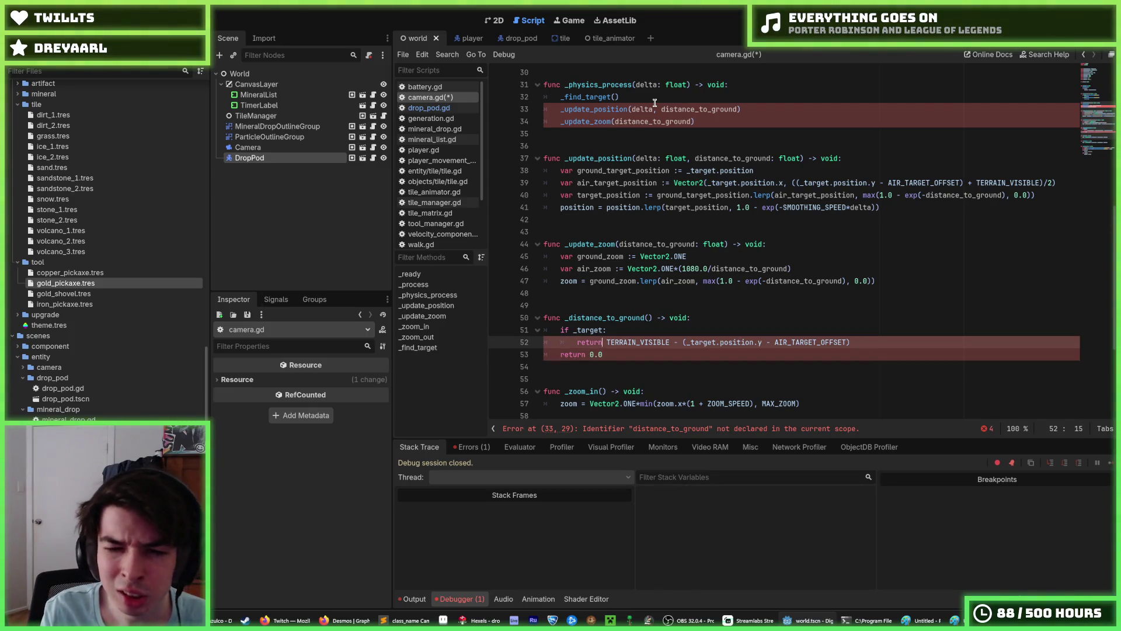
key(Up)
key(Up)
key(BackSpace)
key(BackSpace)
key(BackSpace)
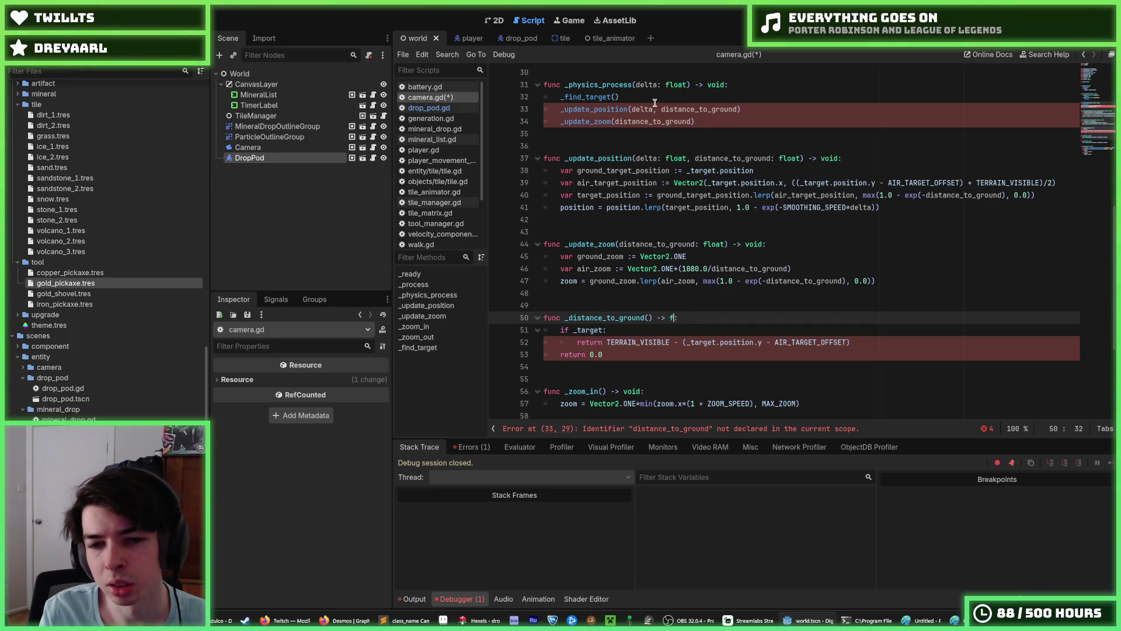
text(float)
key(Down)
key(Down)
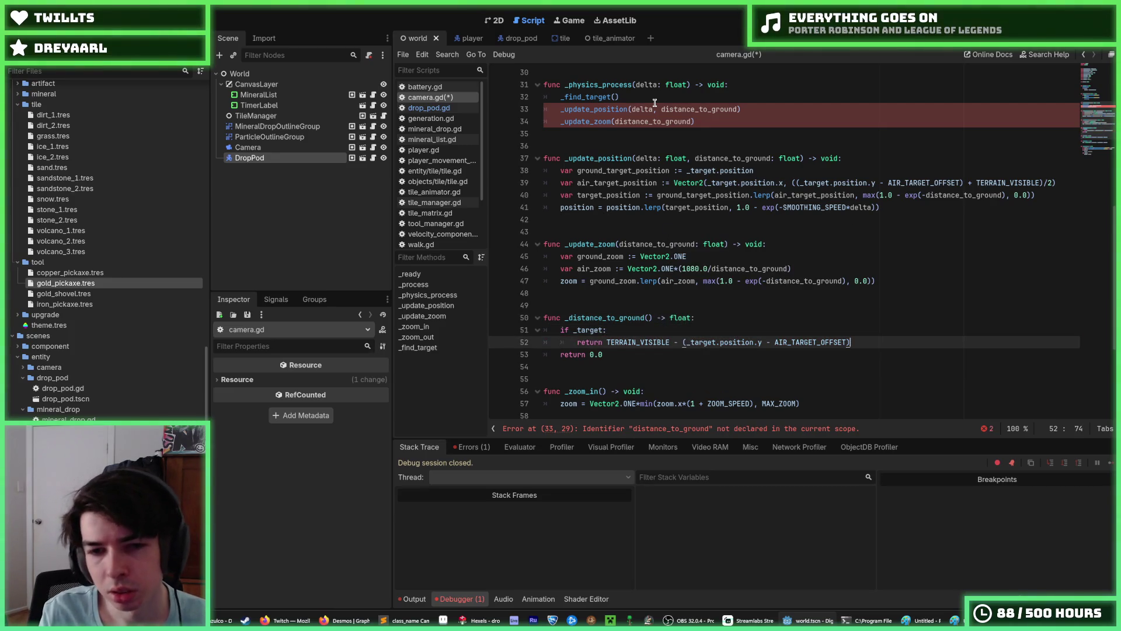
drag(652, 318, 565, 319)
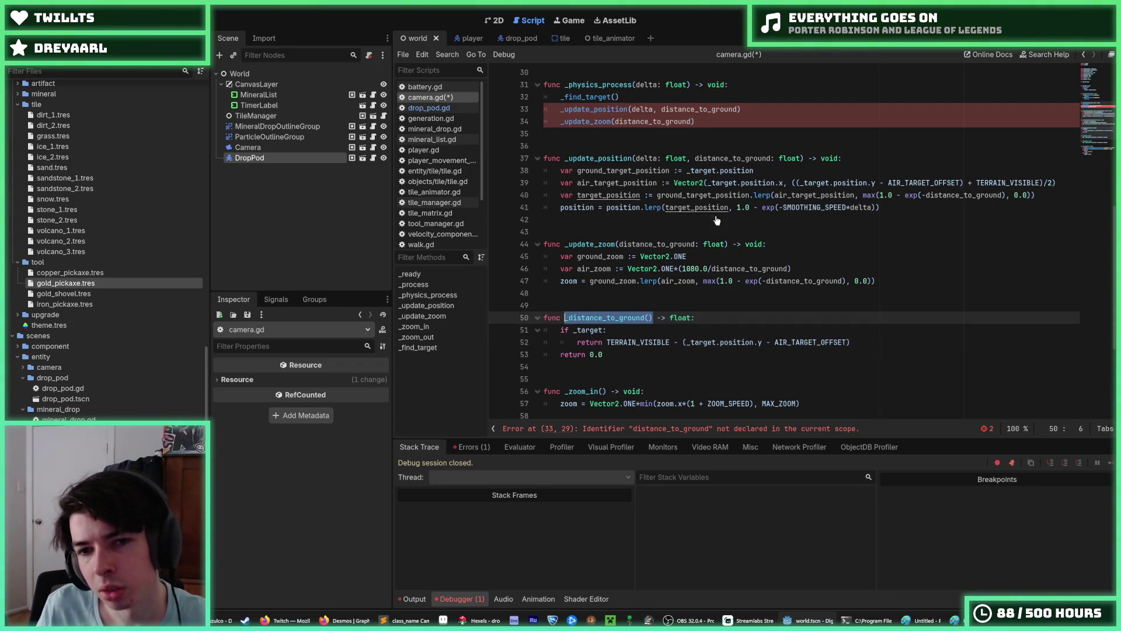
Step: Remove the distance_to_ground argument from both calls and the parameter from the position and zoom functions
scroll(642, 184, up, 1)
click(685, 146)
double_click(684, 146)
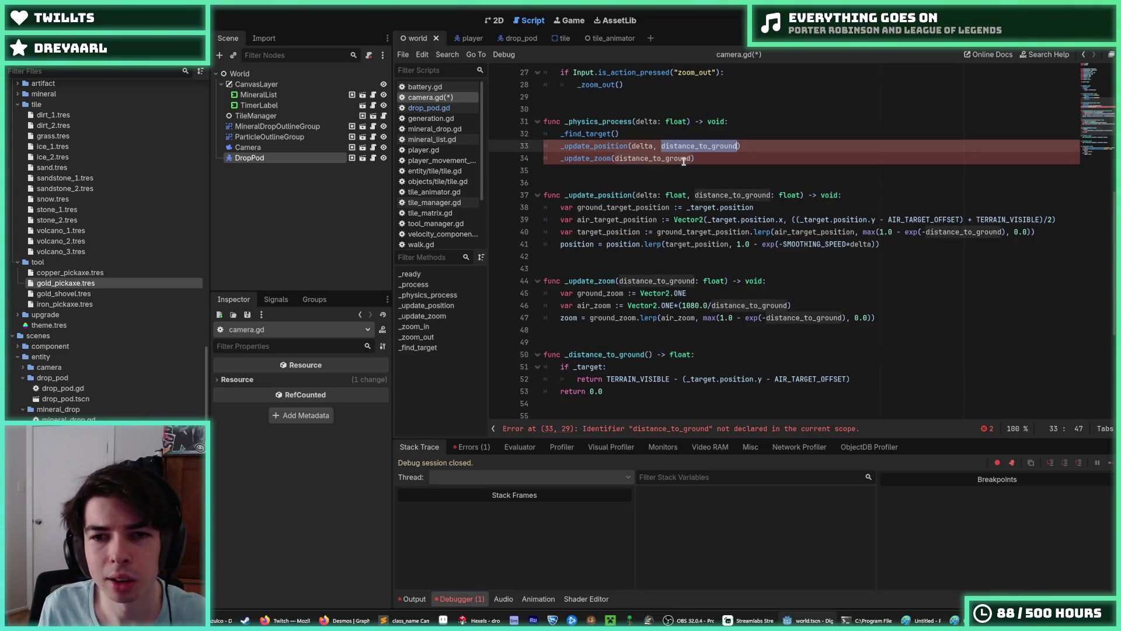
key(ctrl+d)
key(BackSpace)
key(BackSpace)
key(BackSpace)
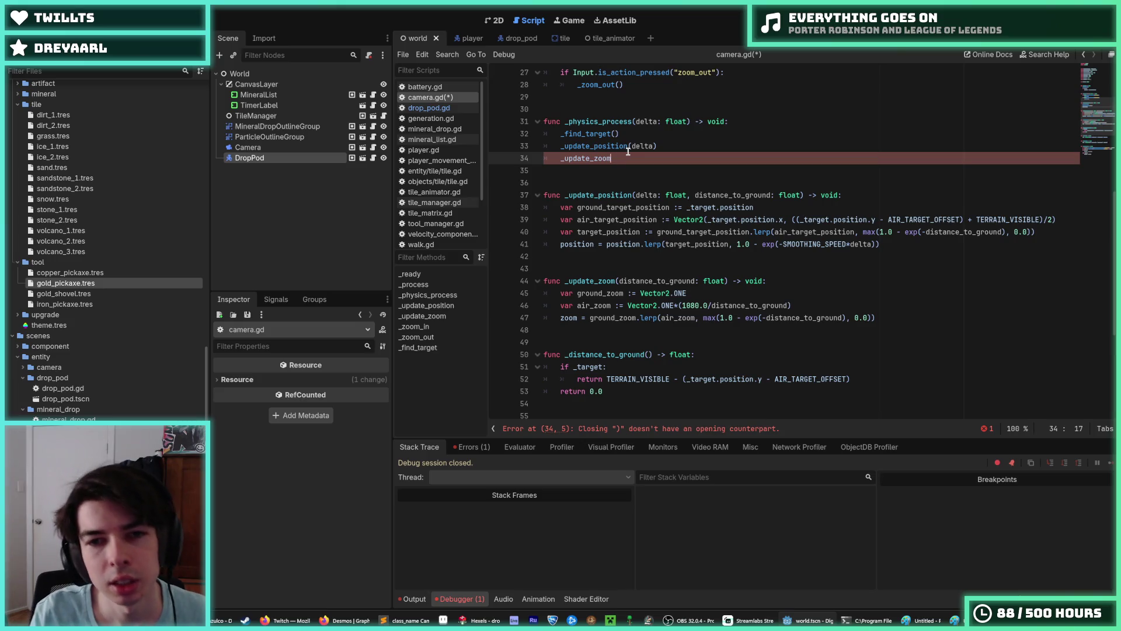
text(()
drag(684, 197, 788, 198)
key(BackSpace)
click(724, 280)
drag(724, 281, 619, 281)
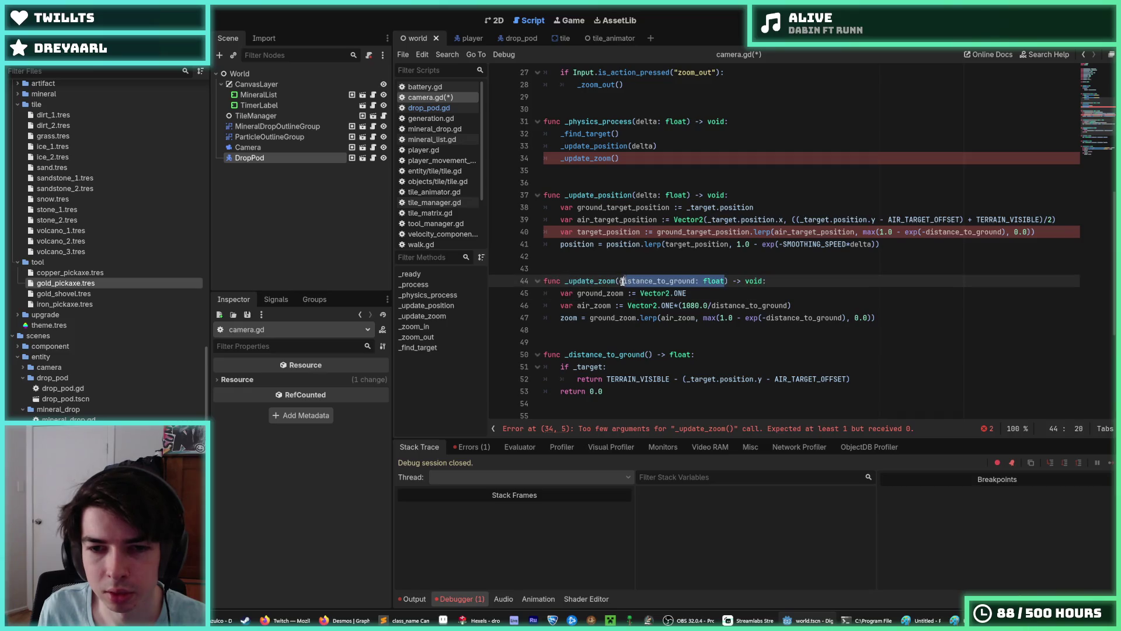
key(BackSpace)
Step: Replace distance_to_ground on lines 40, 46 and 47 with _distance_to_ground()
double_click(958, 232)
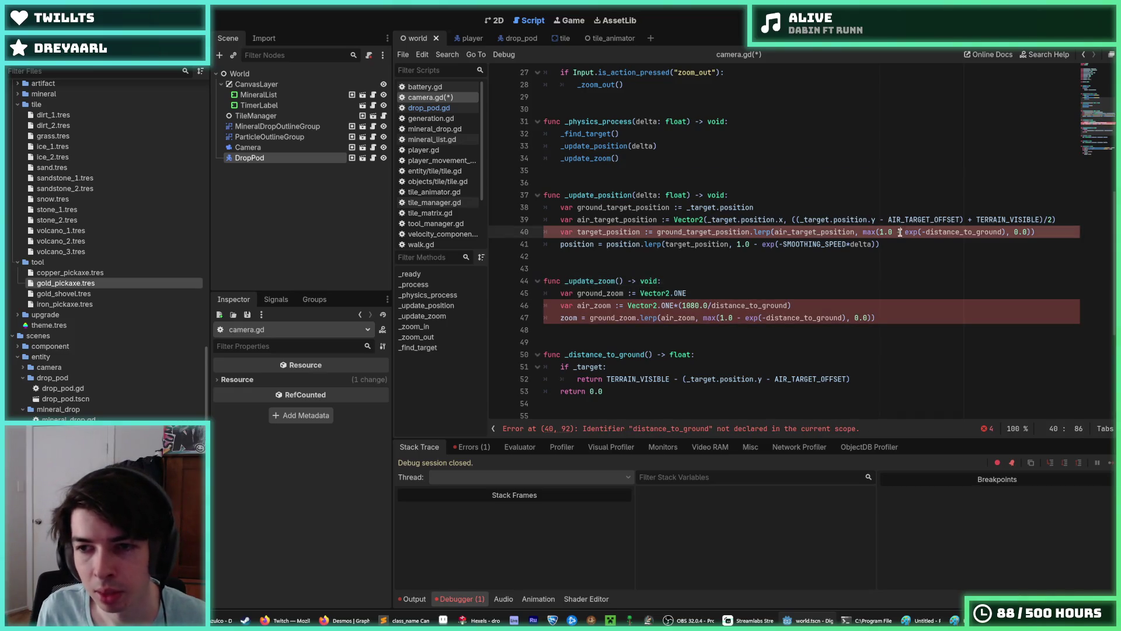
text(_distance_to_ground())
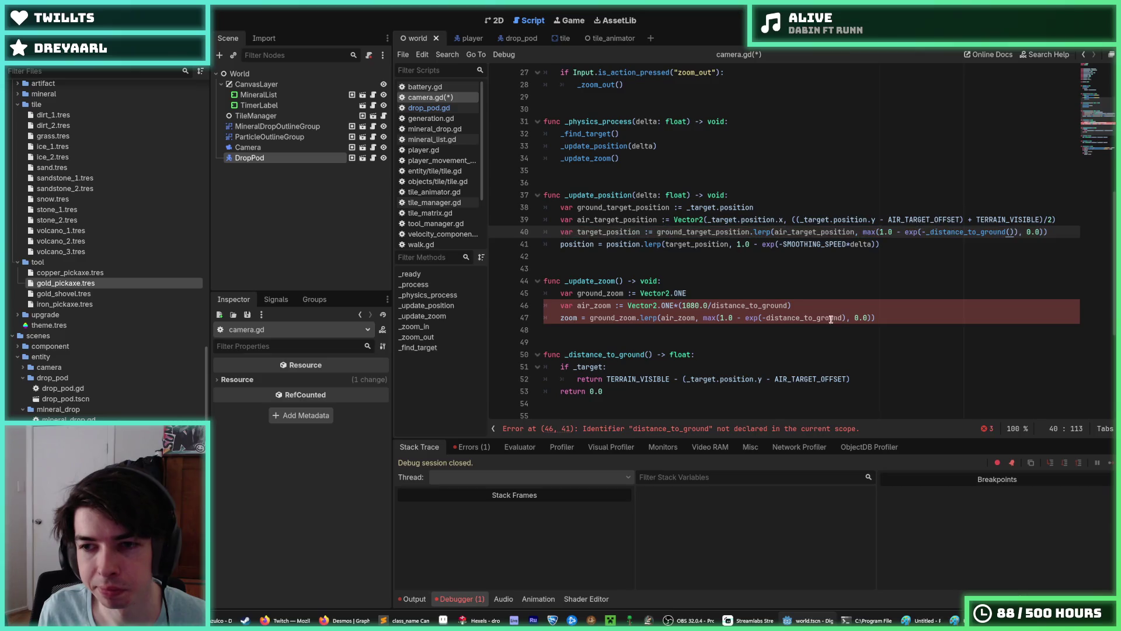
double_click(754, 305)
text(_distance_to_ground())
double_click(806, 318)
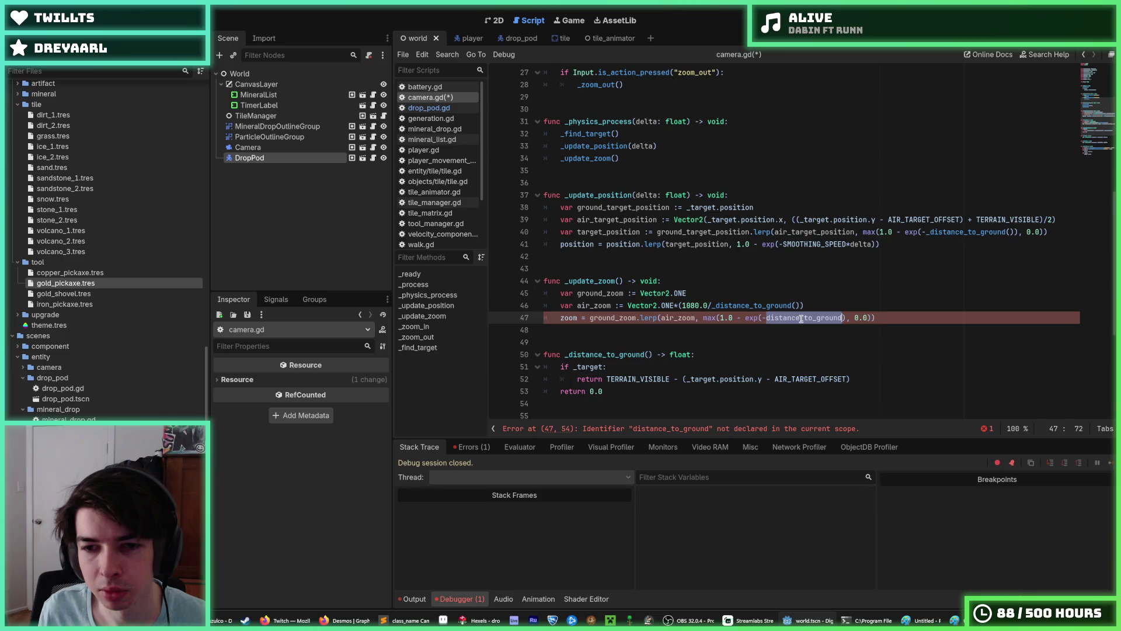
text(_distance_to_ground())
Step: Rename the helper to _get_distance_to_ground, save camera.gd and launch a test run
double_click(981, 232)
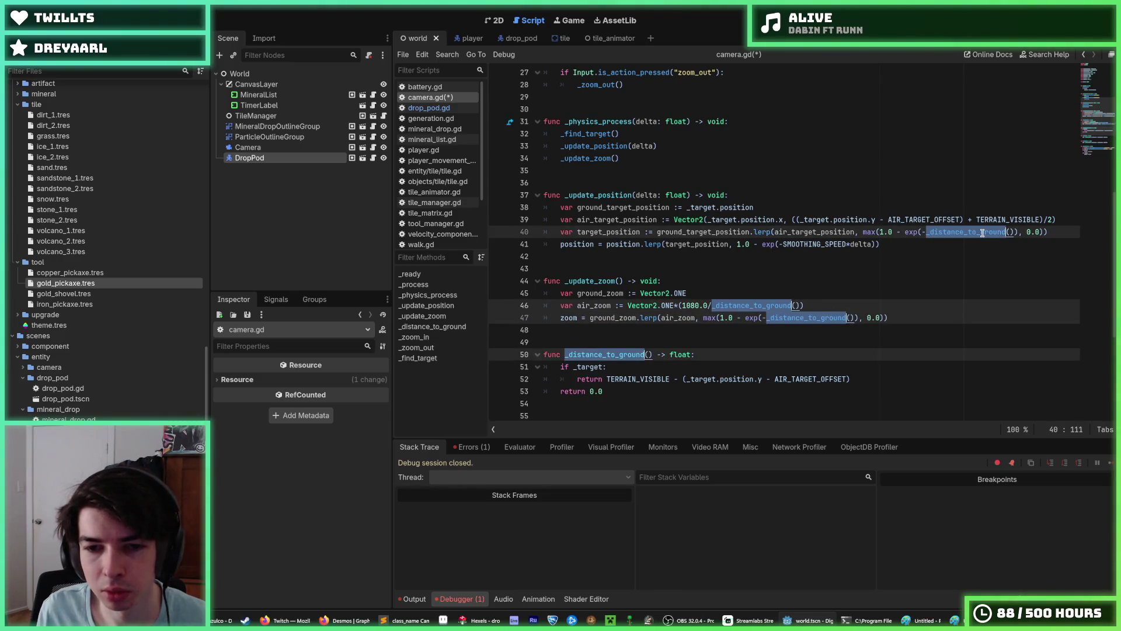
text(_get)
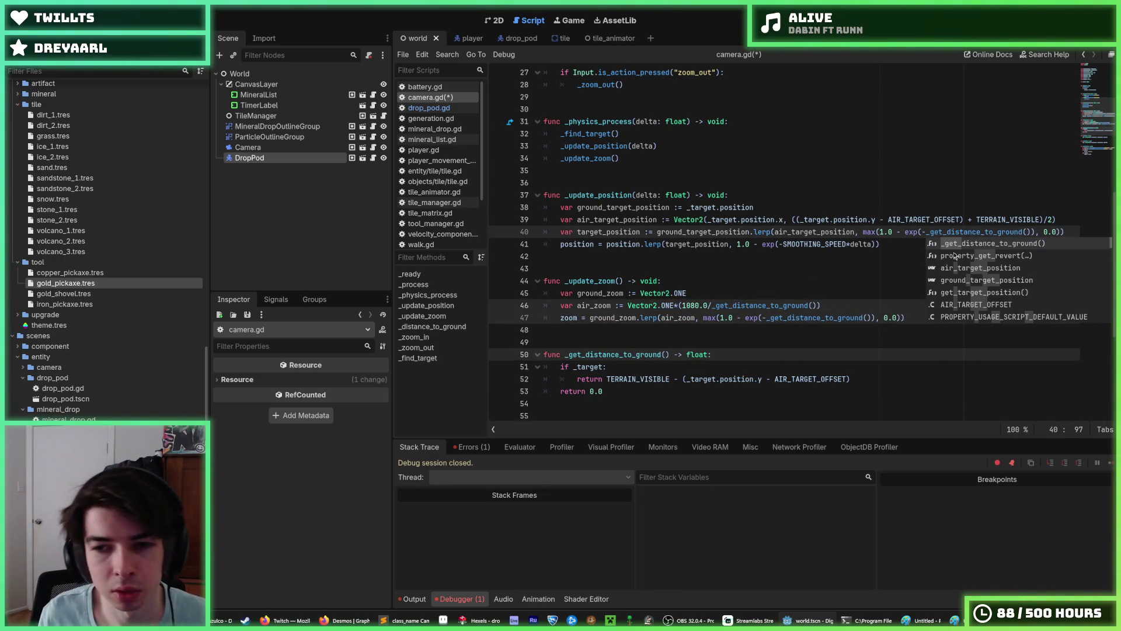
click(867, 281)
key(ctrl+s)
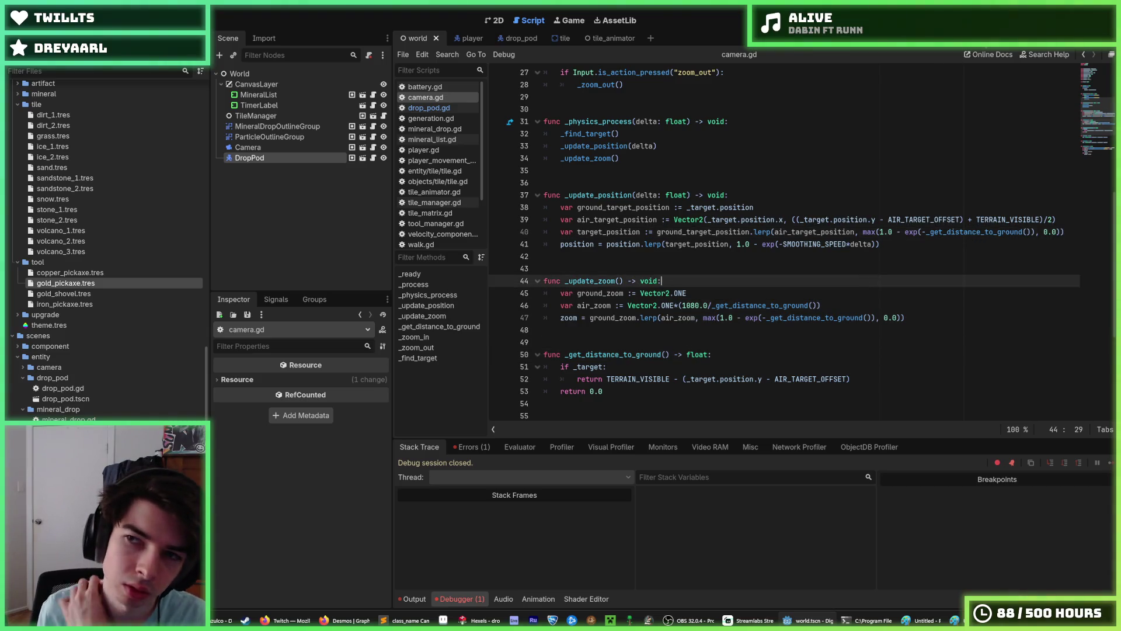
key(F5)
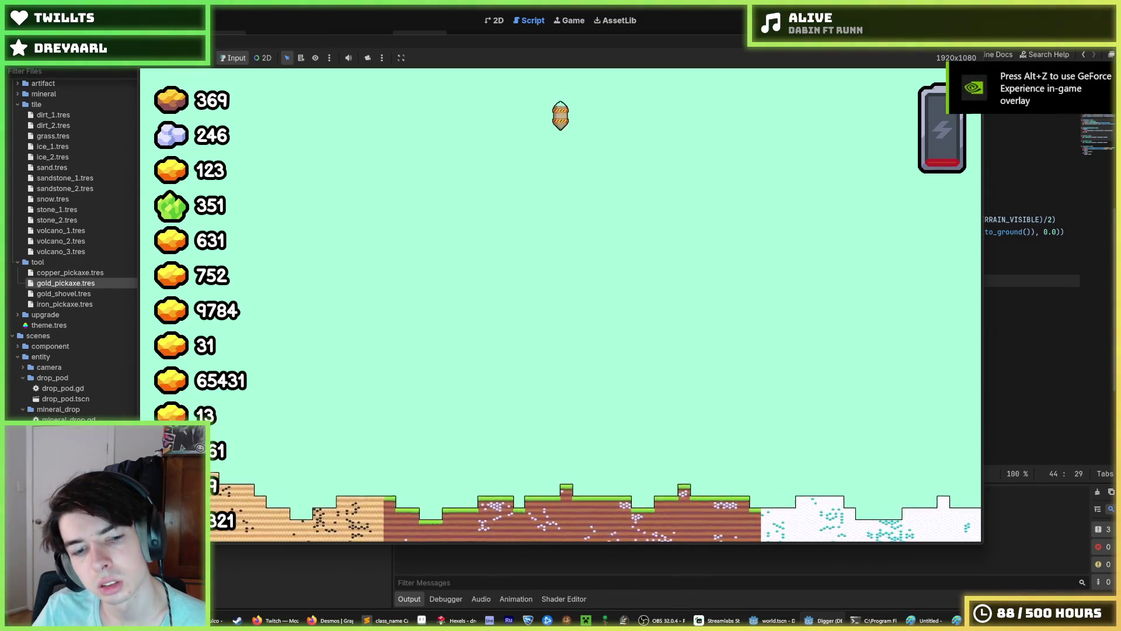
Step: Stop the running game and bring up the Desmos graph of 1 − e^(−x)
key(F8)
click(344, 620)
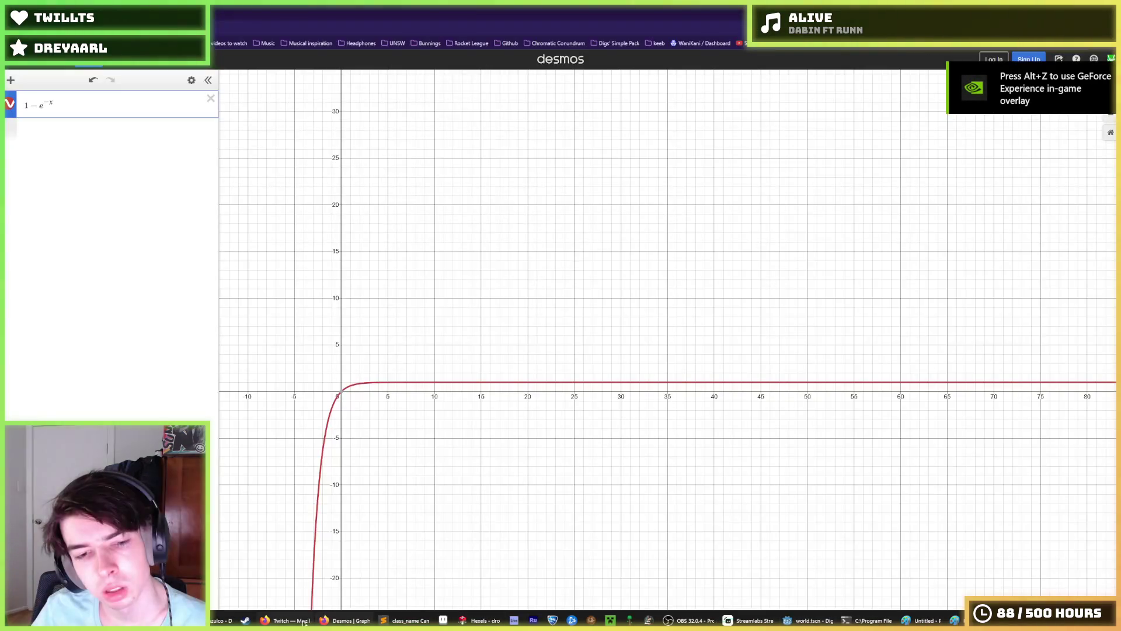
Step: Try an exponent coefficient of 0.01 in Desmos and pan to inspect the flattened curve
click(50, 103)
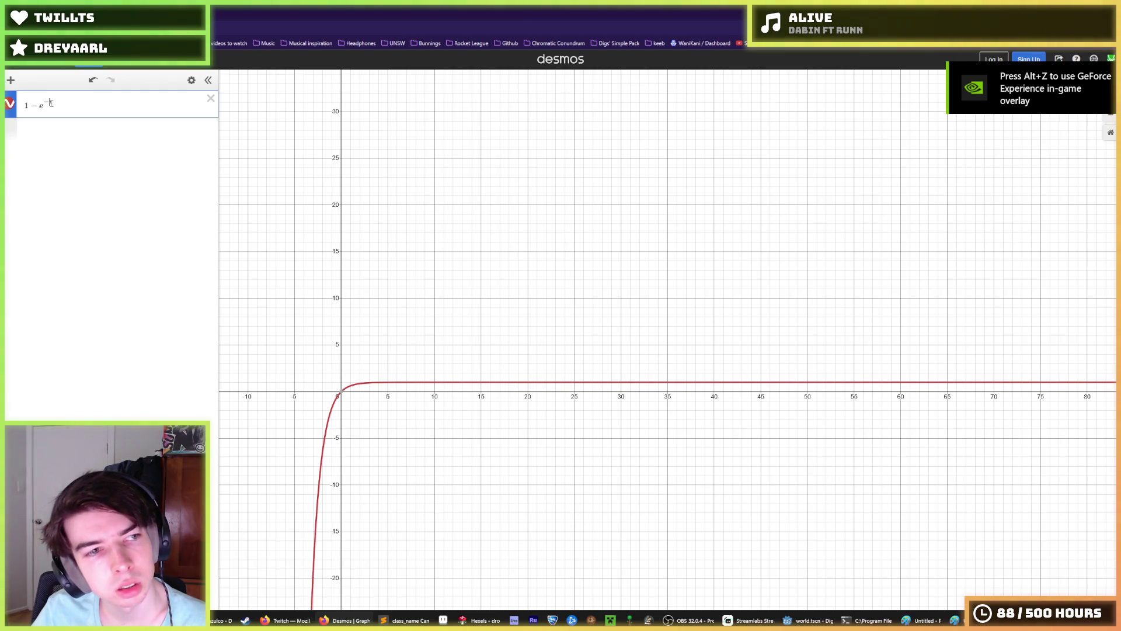
text(4)
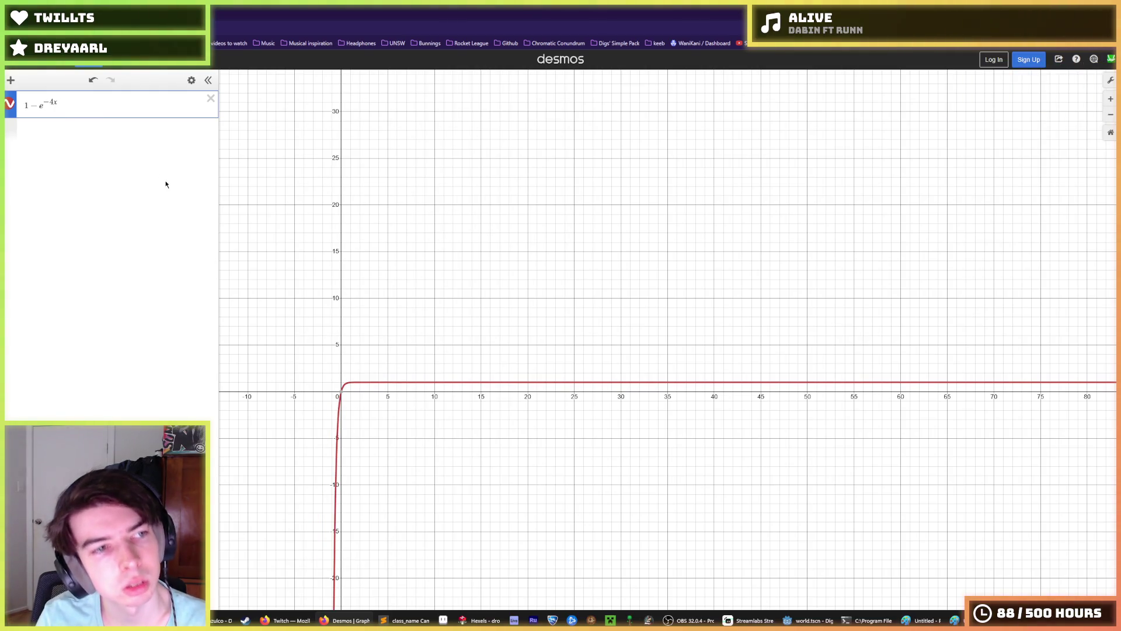
key(BackSpace)
text(0.01)
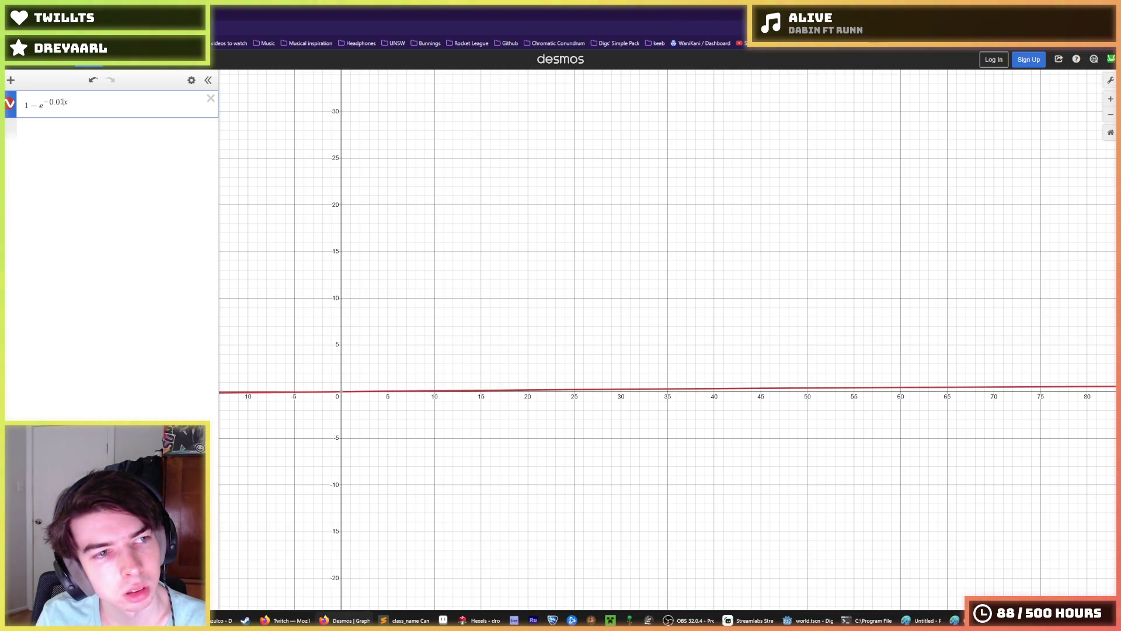
scroll(458, 285, down, 6)
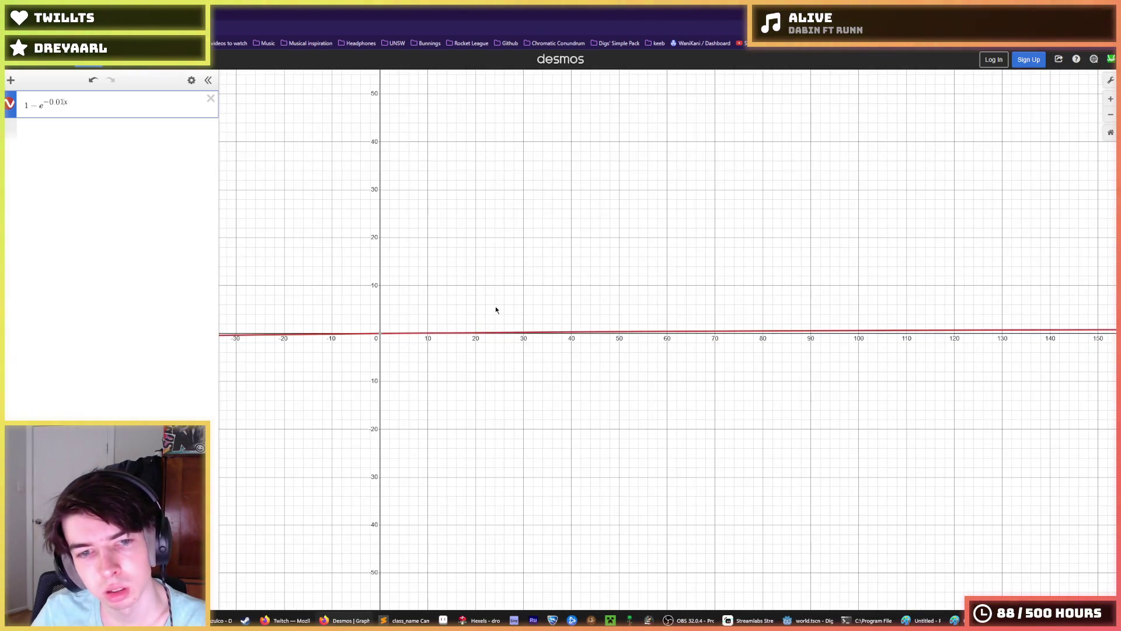
scroll(651, 318, down, 2)
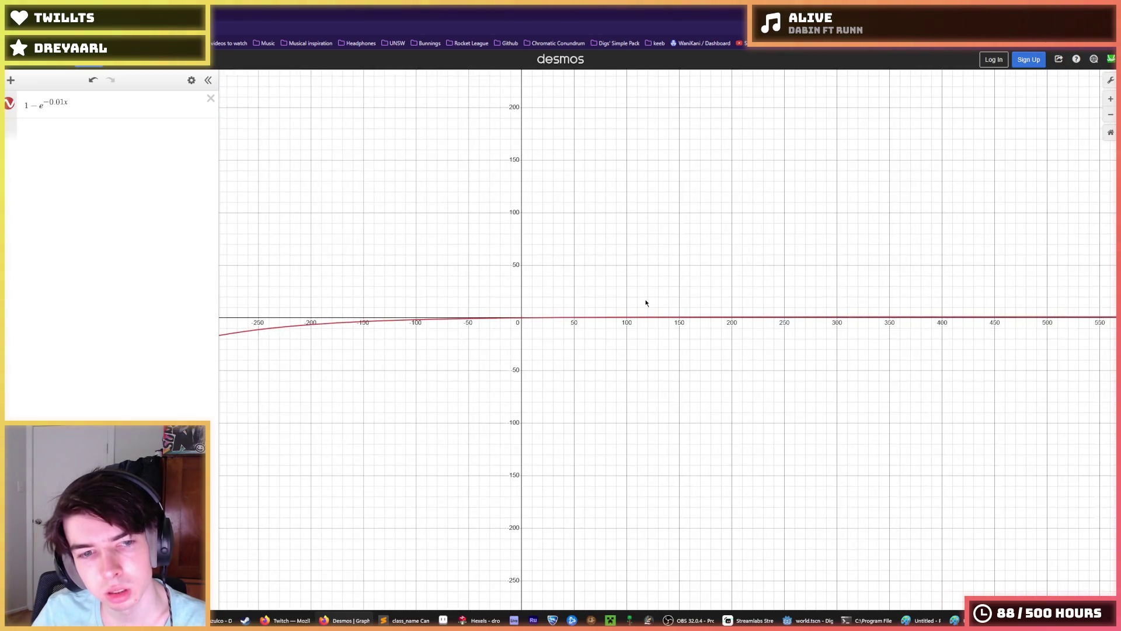
mouse_move(645, 303)
mouse_down()
mouse_move(460, 315)
mouse_move(484, 295)
mouse_up()
scroll(700, 321, up, 5)
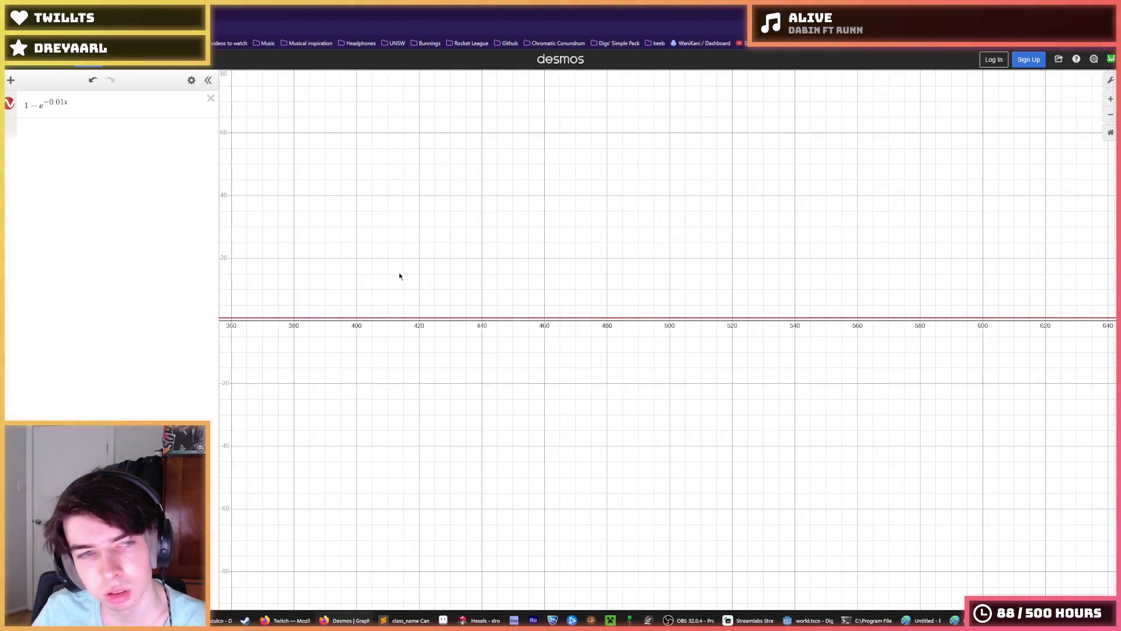
Step: Change the curve to 1 − e^(−0.1x) and trace it to read values along the rise
click(59, 99)
text(.1)
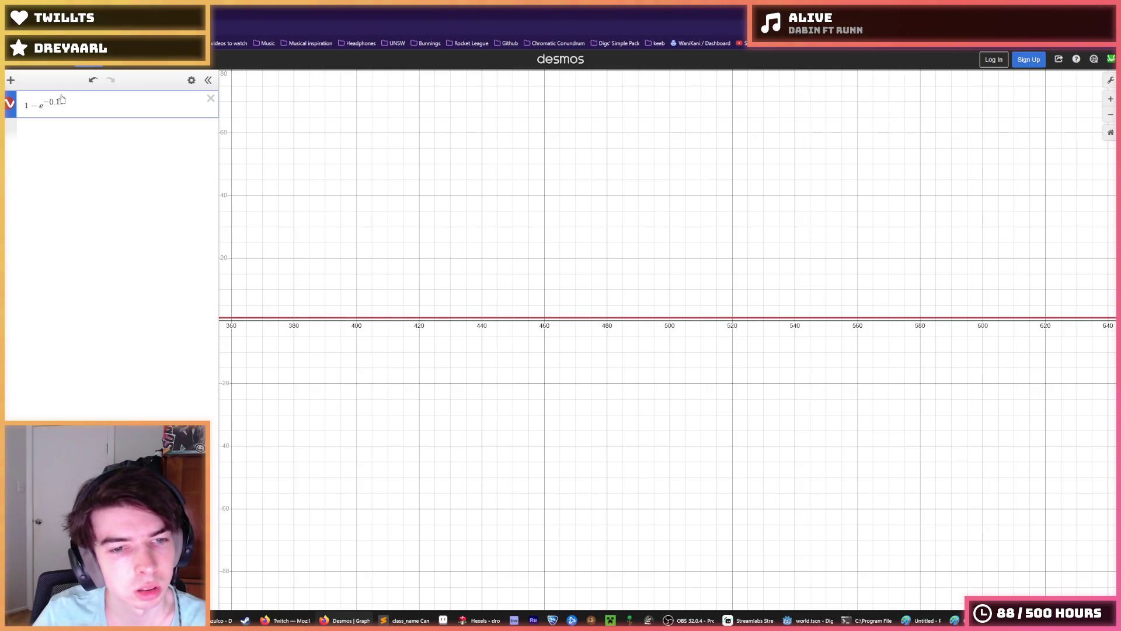
mouse_move(245, 230)
mouse_down()
mouse_move(730, 261)
mouse_move(728, 215)
mouse_move(491, 236)
mouse_up()
scroll(491, 236, up, 5)
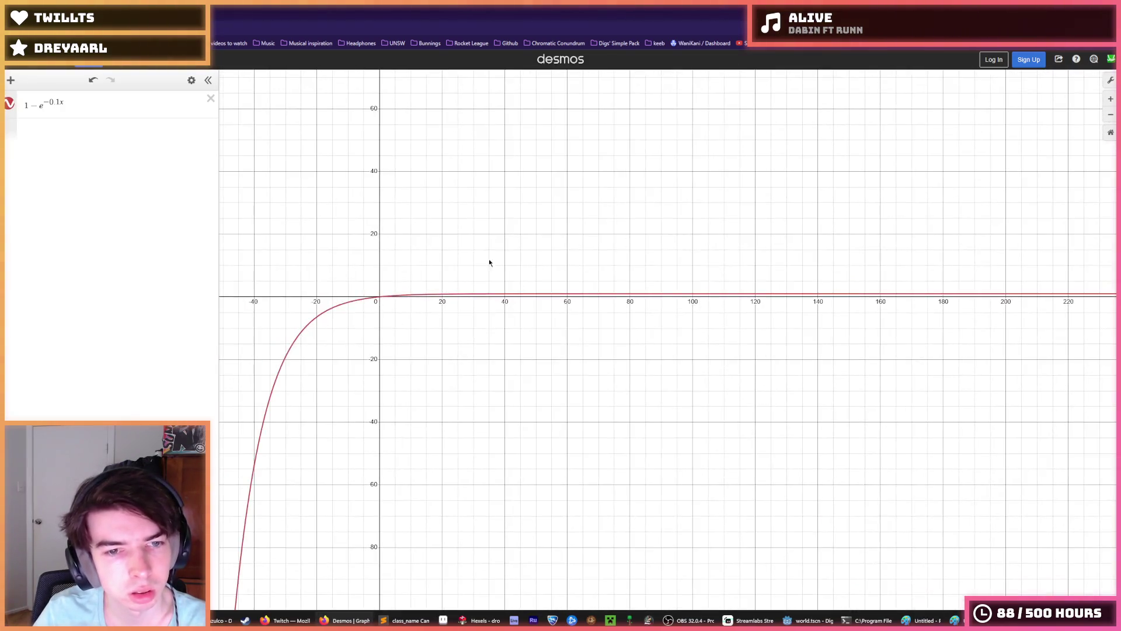
click(524, 323)
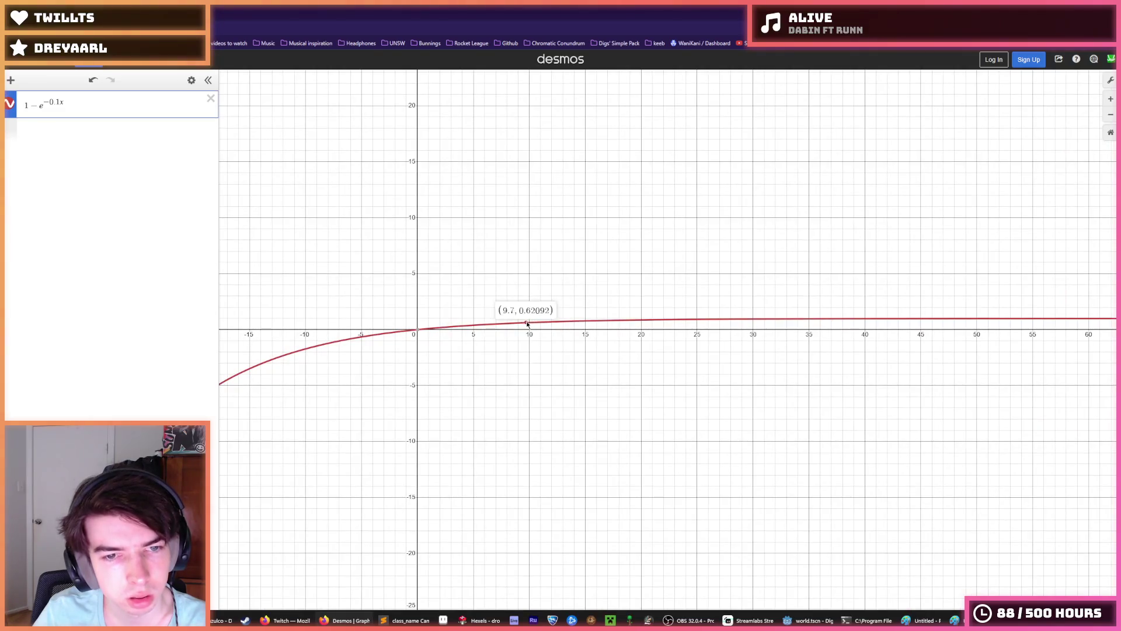
scroll(531, 321, up, 3)
mouse_move(569, 320)
mouse_down()
mouse_move(873, 316)
mouse_move(613, 330)
mouse_move(883, 323)
mouse_move(821, 323)
mouse_up()
scroll(811, 341, down, 1)
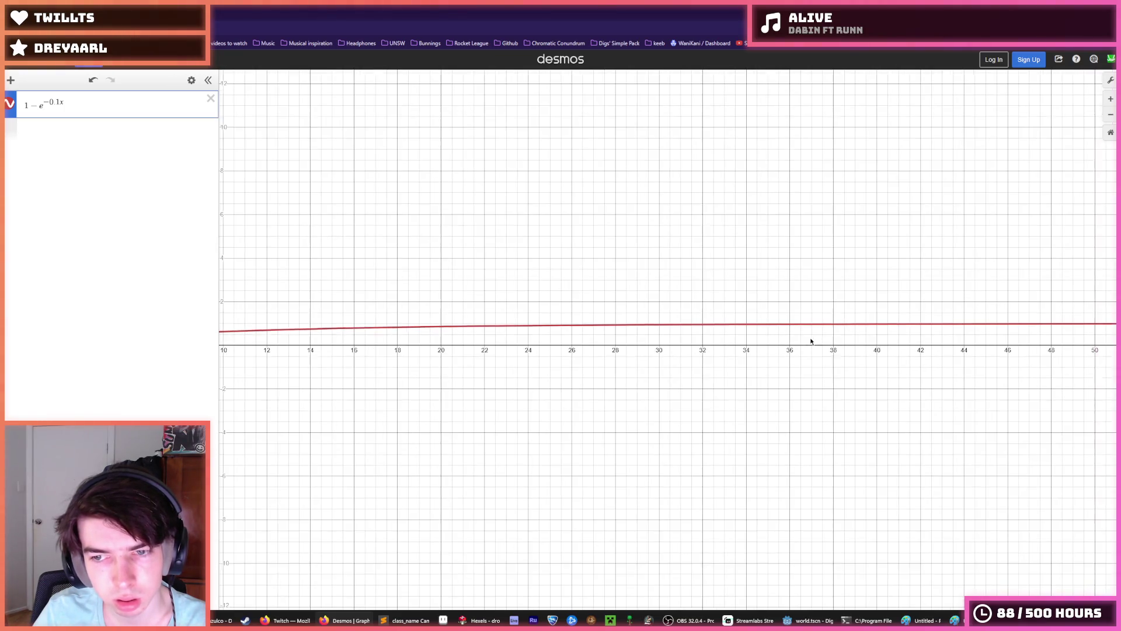
mouse_move(997, 326)
mouse_down()
mouse_move(1026, 320)
mouse_move(552, 333)
mouse_move(560, 327)
mouse_up()
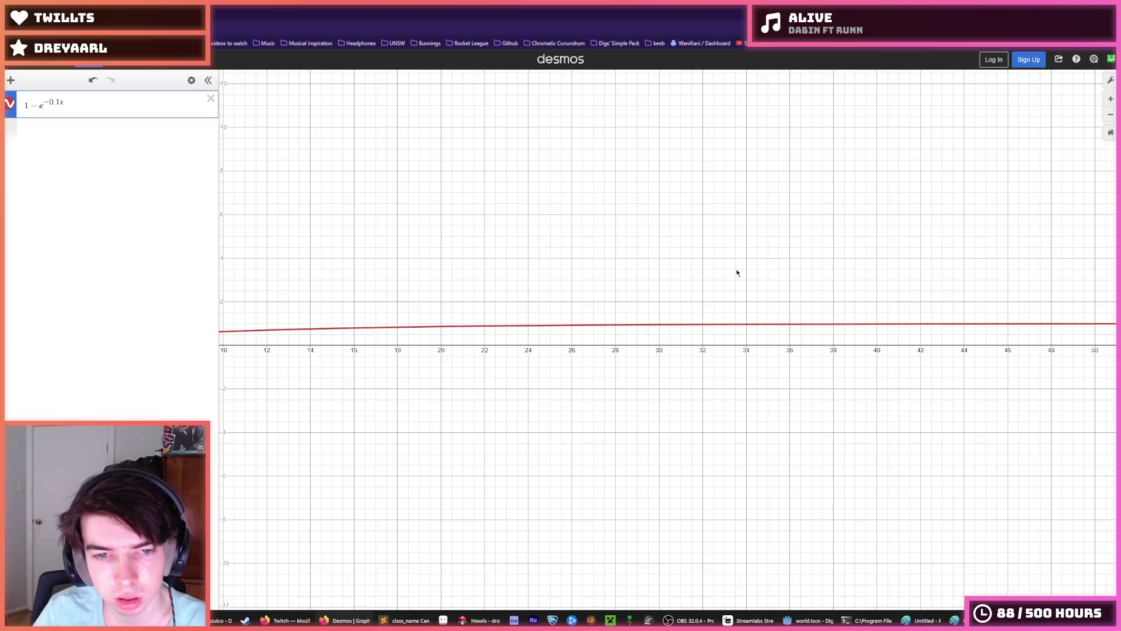
drag(779, 265, 969, 250)
scroll(741, 258, up, 3)
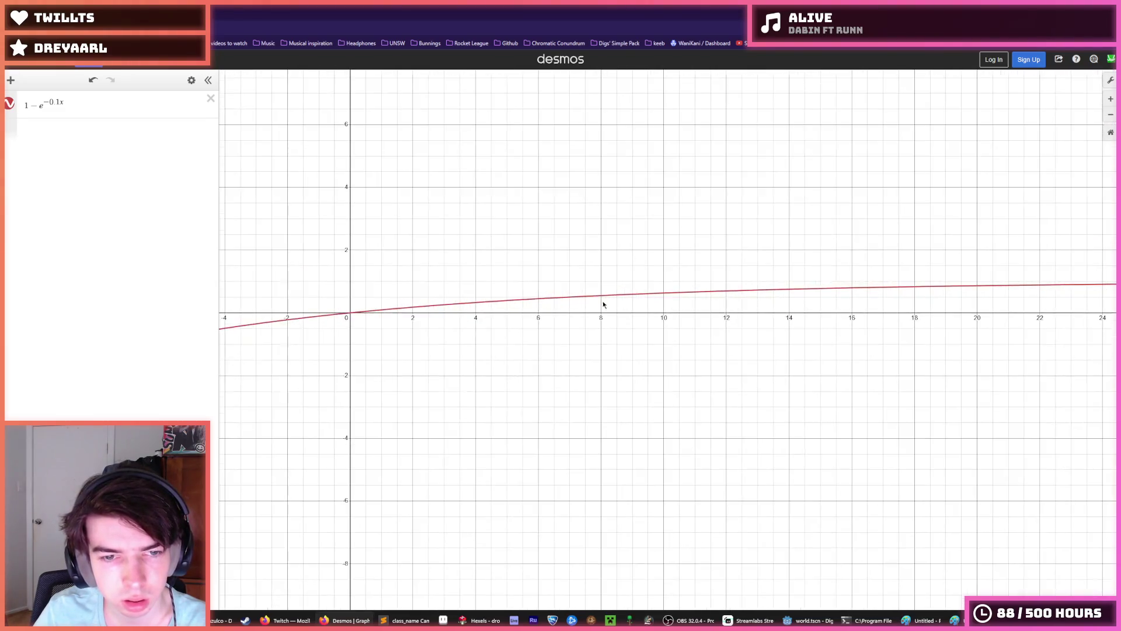
drag(584, 307, 601, 300)
click(810, 289)
drag(811, 293, 796, 316)
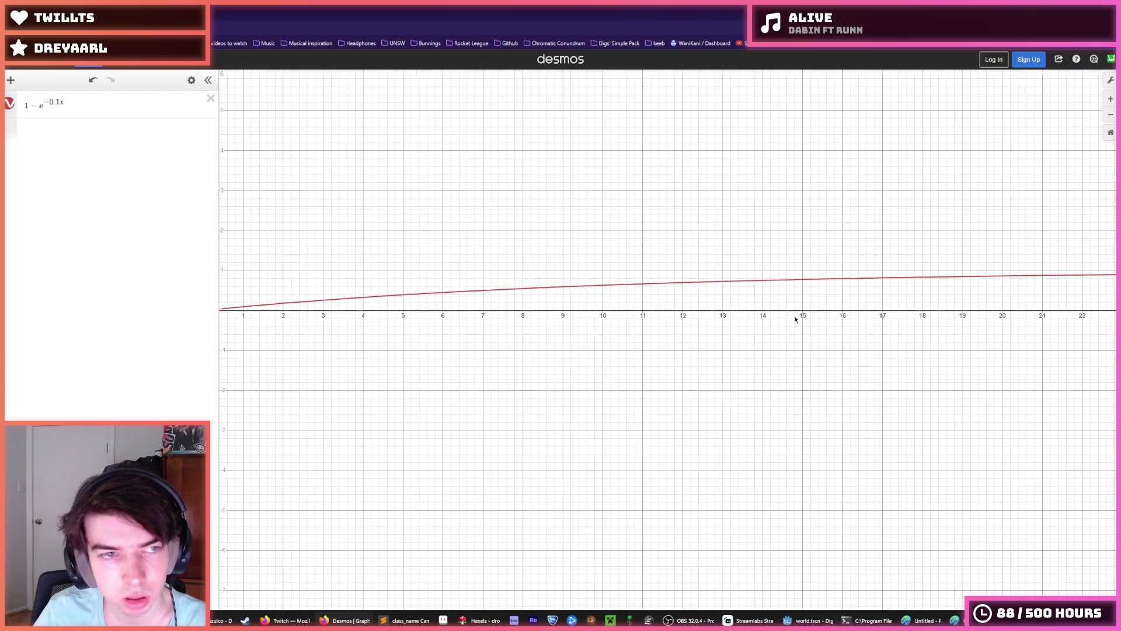
Step: Return to camera.gd in the Godot script editor
mouse_move(467, 623)
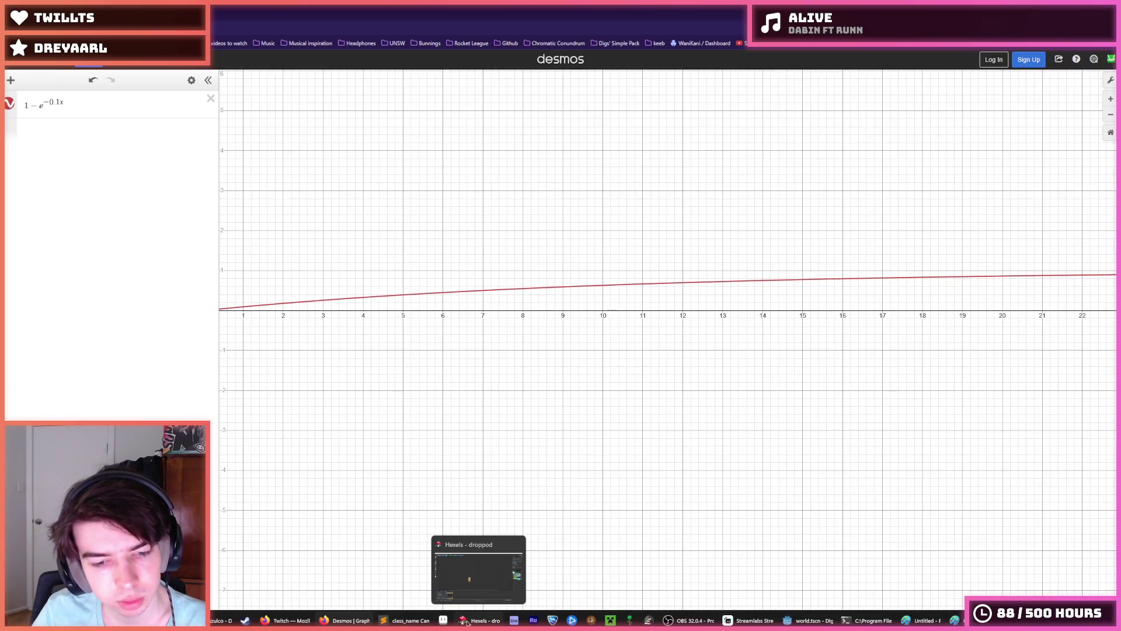
mouse_move(406, 621)
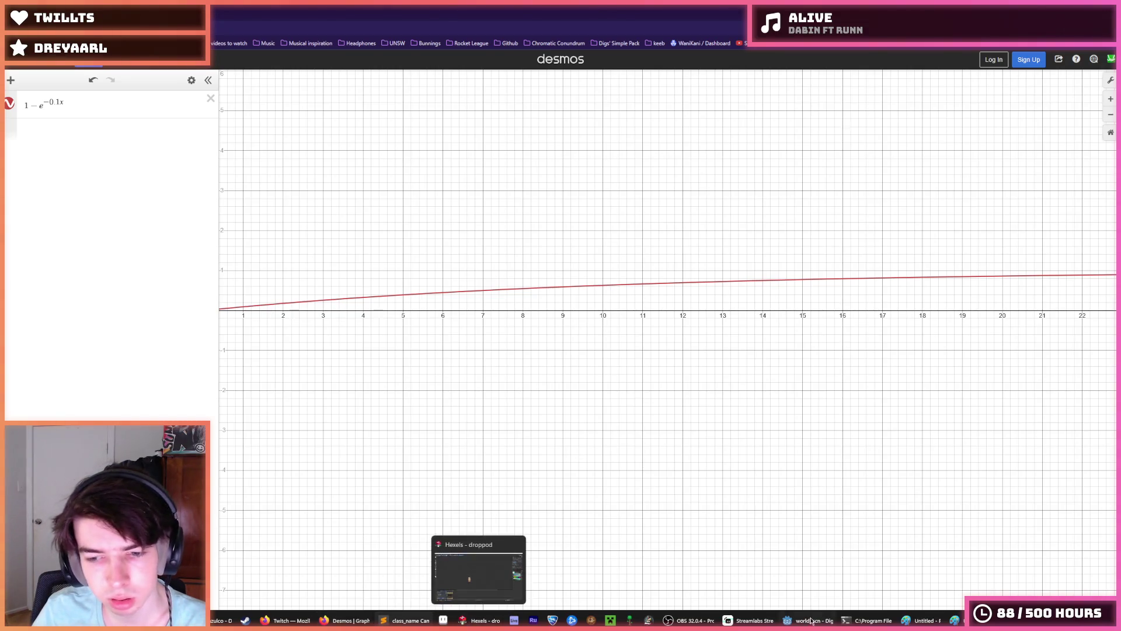
key(alt+Tab)
scroll(634, 338, up, 4)
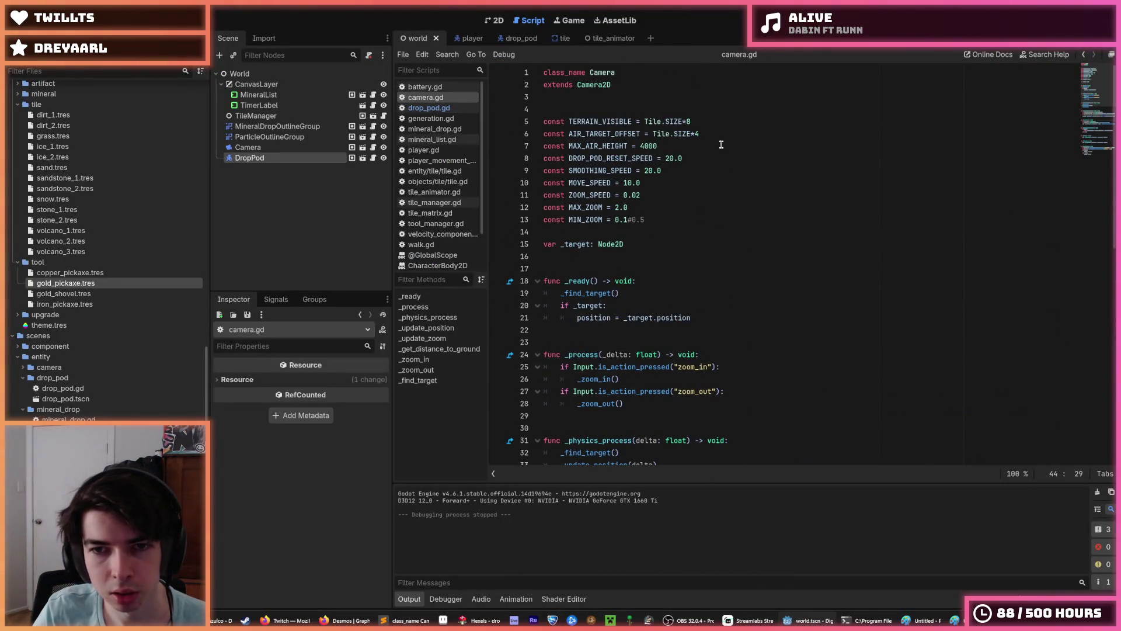
Step: Rename the constant on line 7 to AIR_CHANGE_SPEED
click(671, 146)
key(ctrl+shift+d)
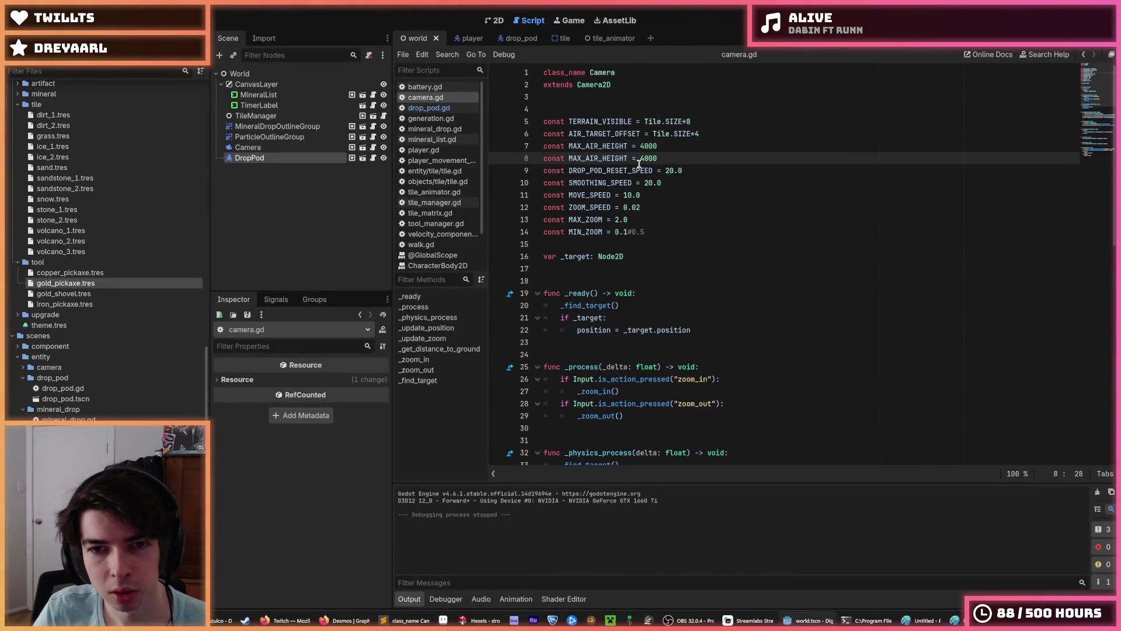
double_click(610, 146)
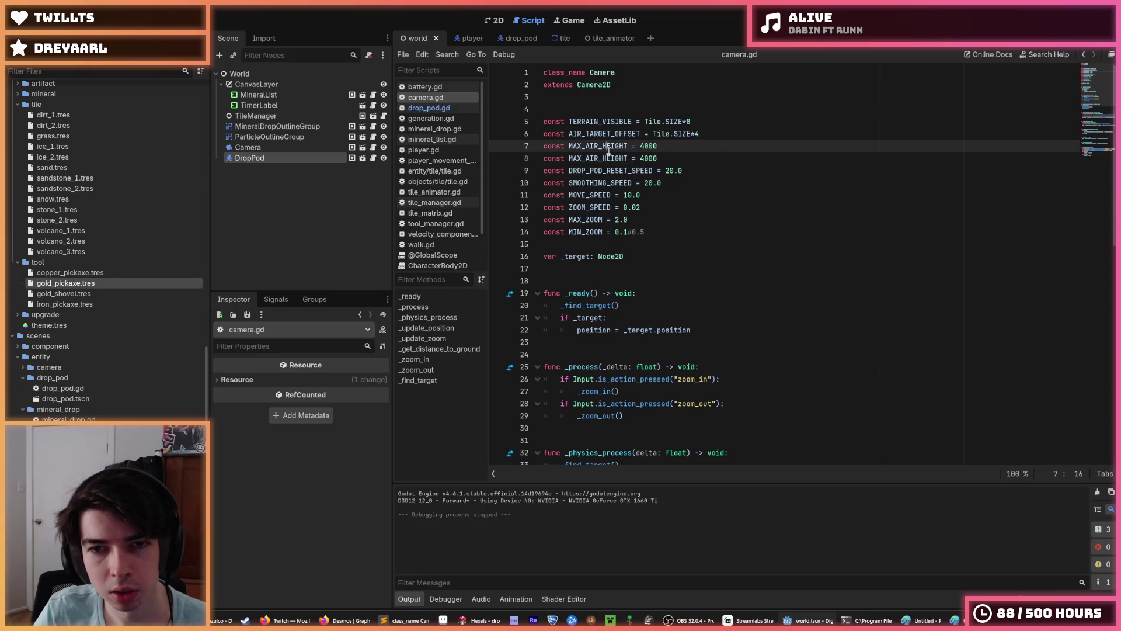
click(669, 146)
key(ctrl+z)
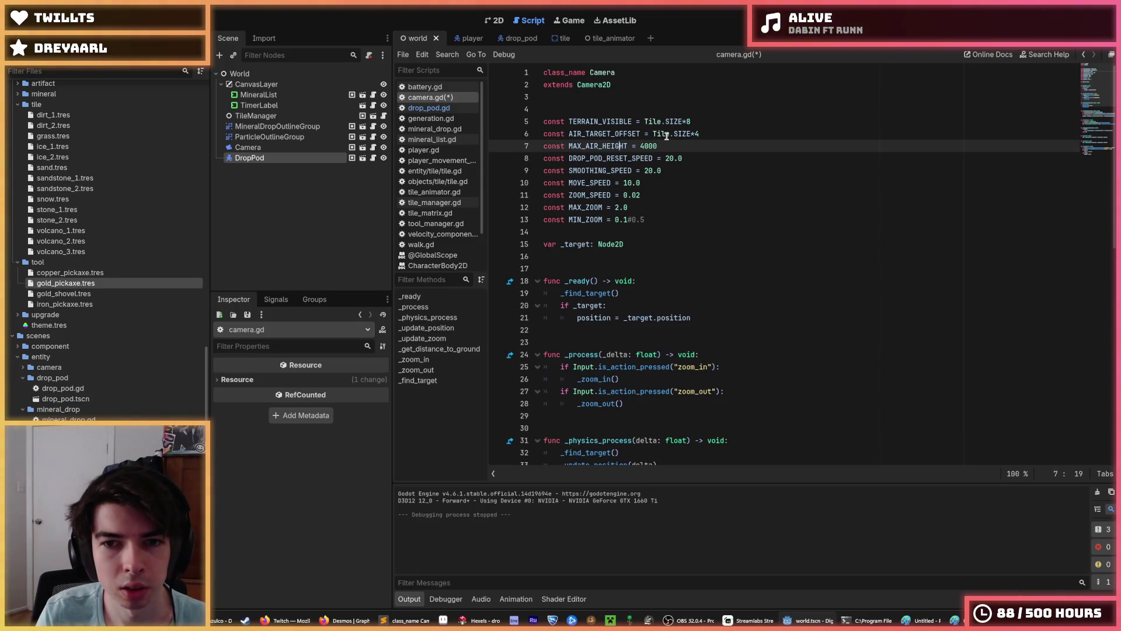
key(shift+Left)
key(shift+Left)
key(shift+Left)
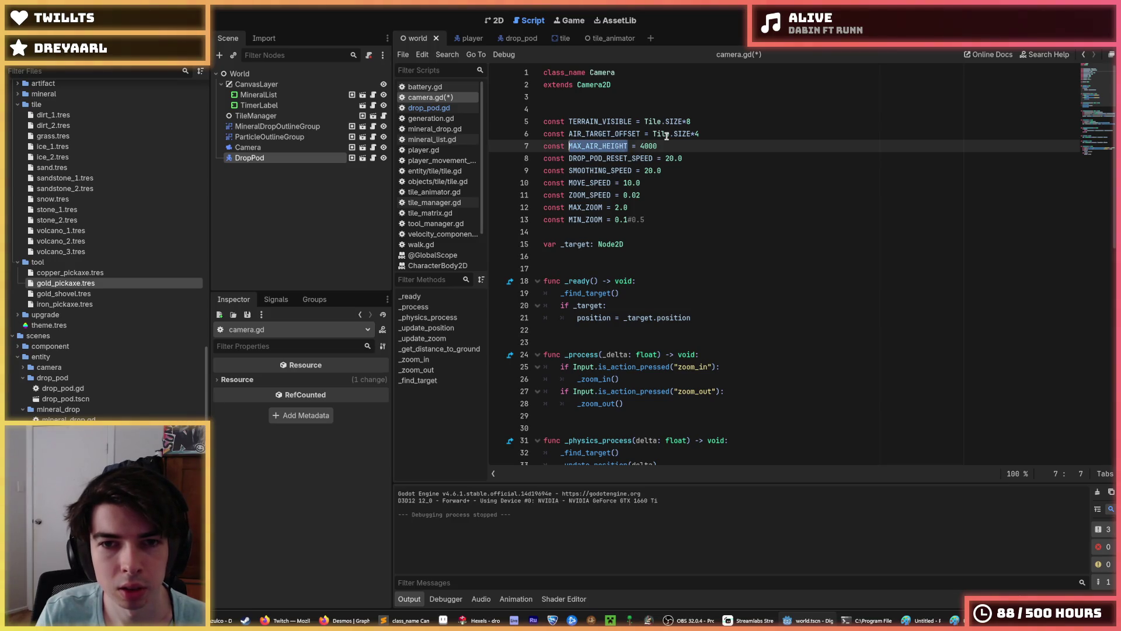
text(AIR_)
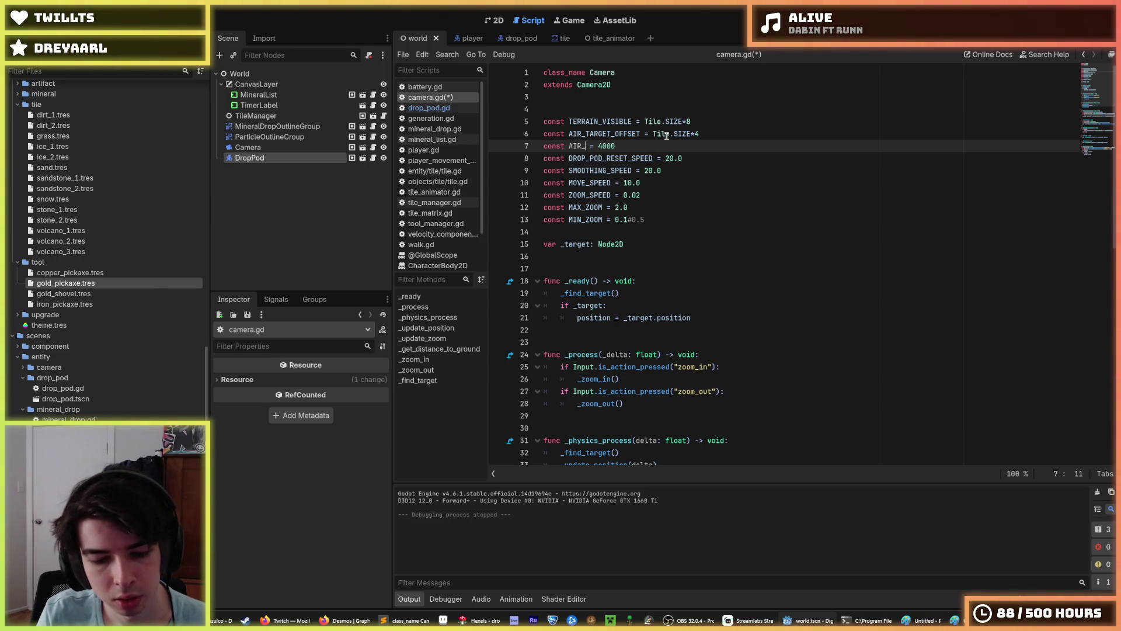
text(CHANGE_)
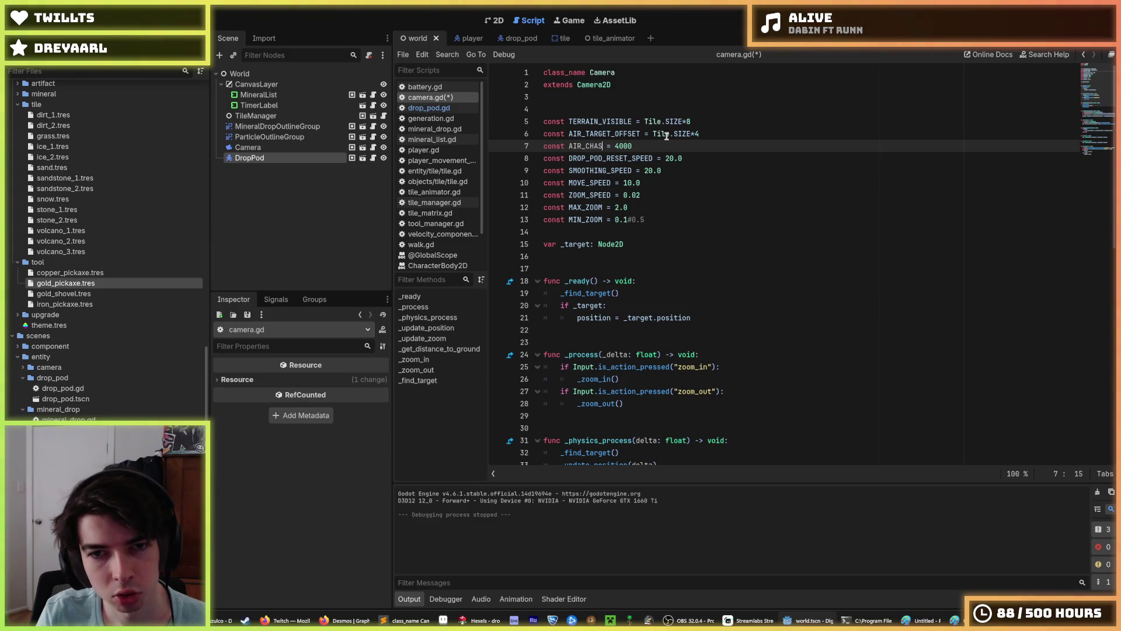
text(SPEED)
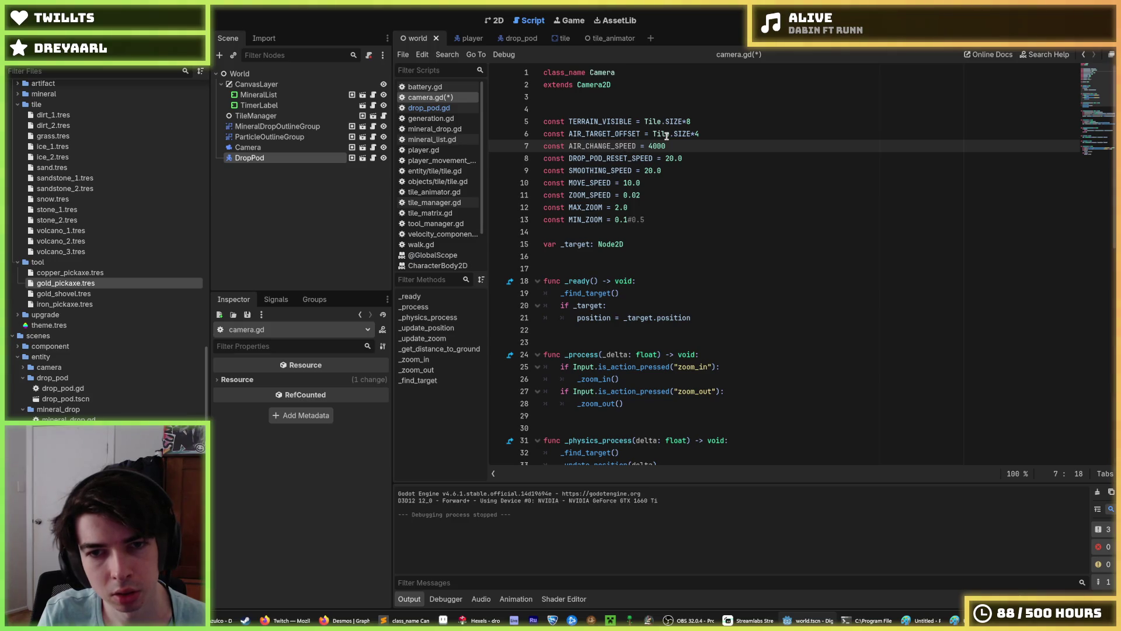
Step: Delete the DROP_POD_RESET_SPEED constant line
key(Down)
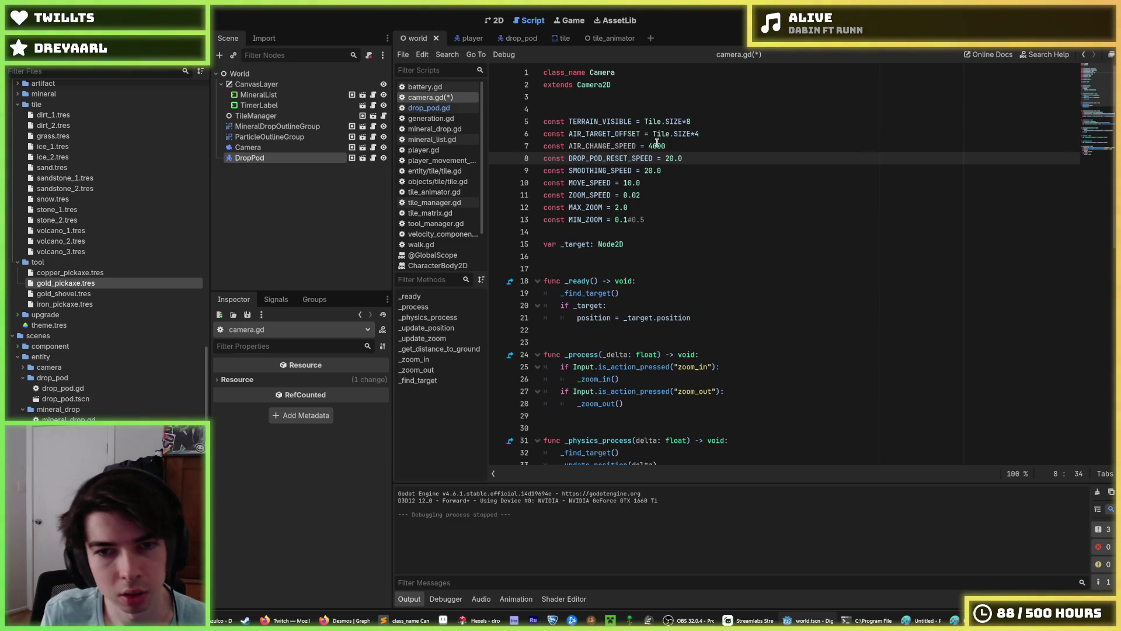
double_click(624, 159)
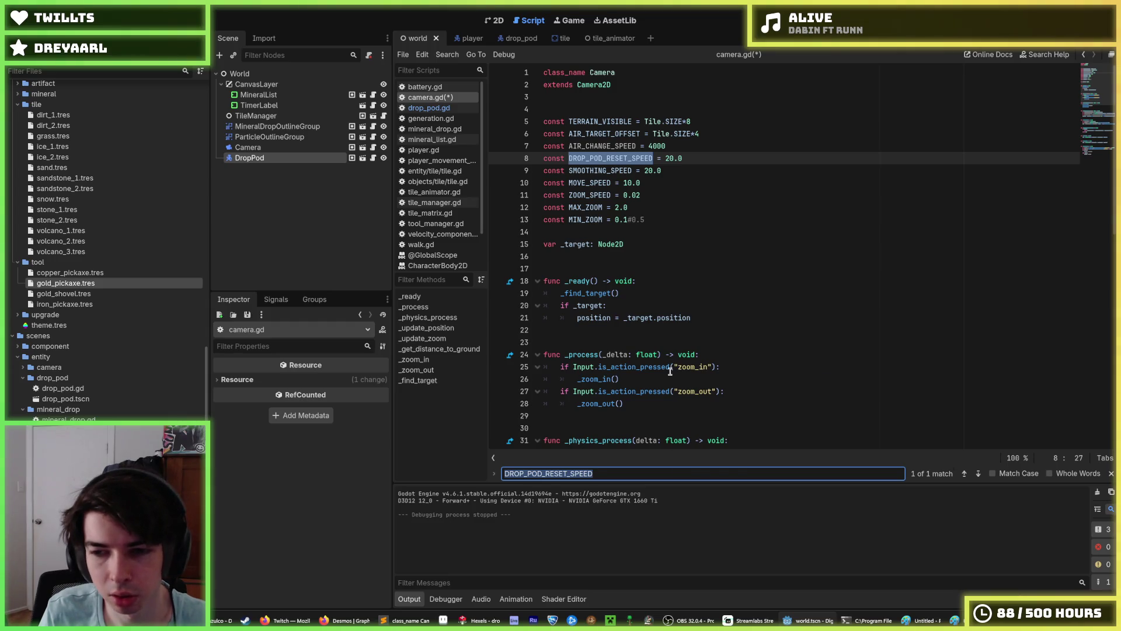
drag(697, 158, 691, 146)
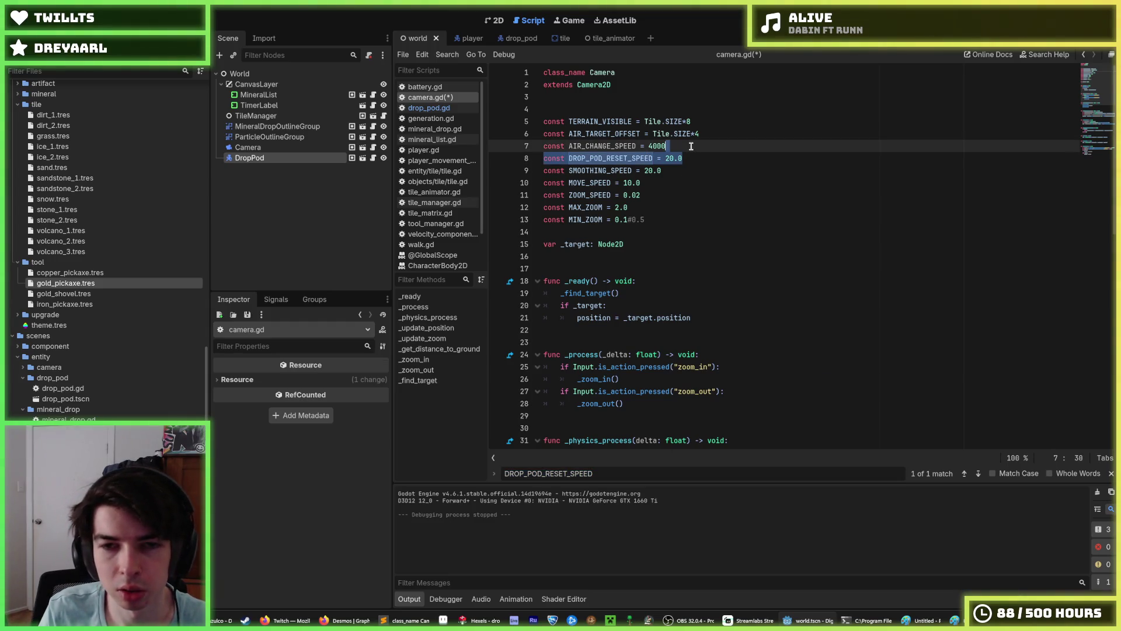
key(BackSpace)
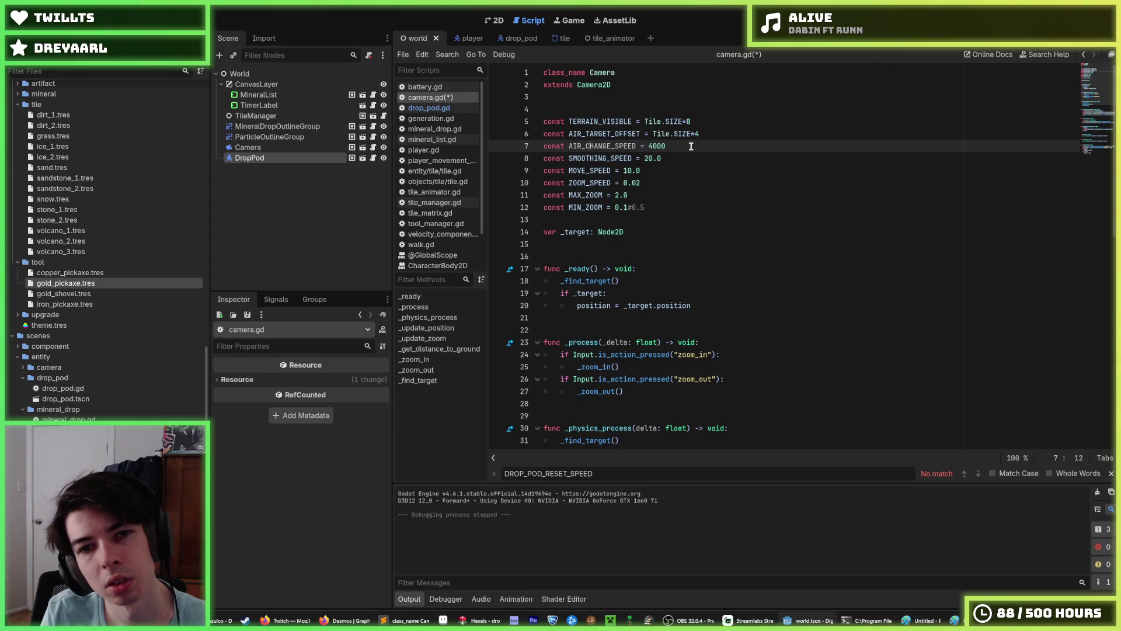
Step: Rename AIR_CHANGE_SPEED to AIR_SWITCH_SPEED
key(ctrl+shift+Right)
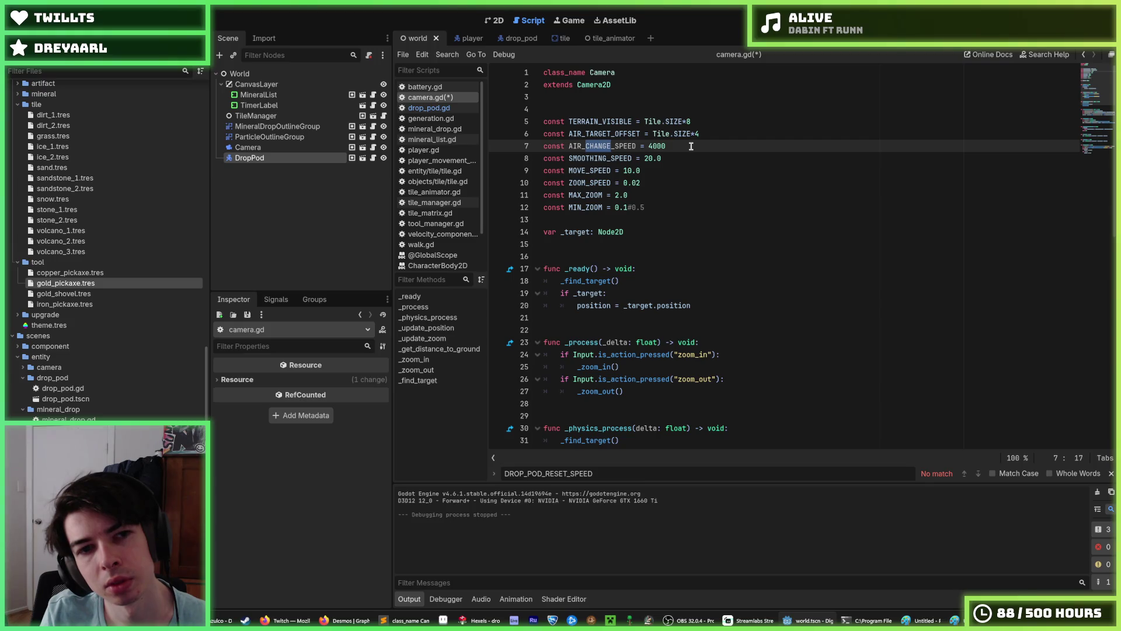
key(End)
key(Left)
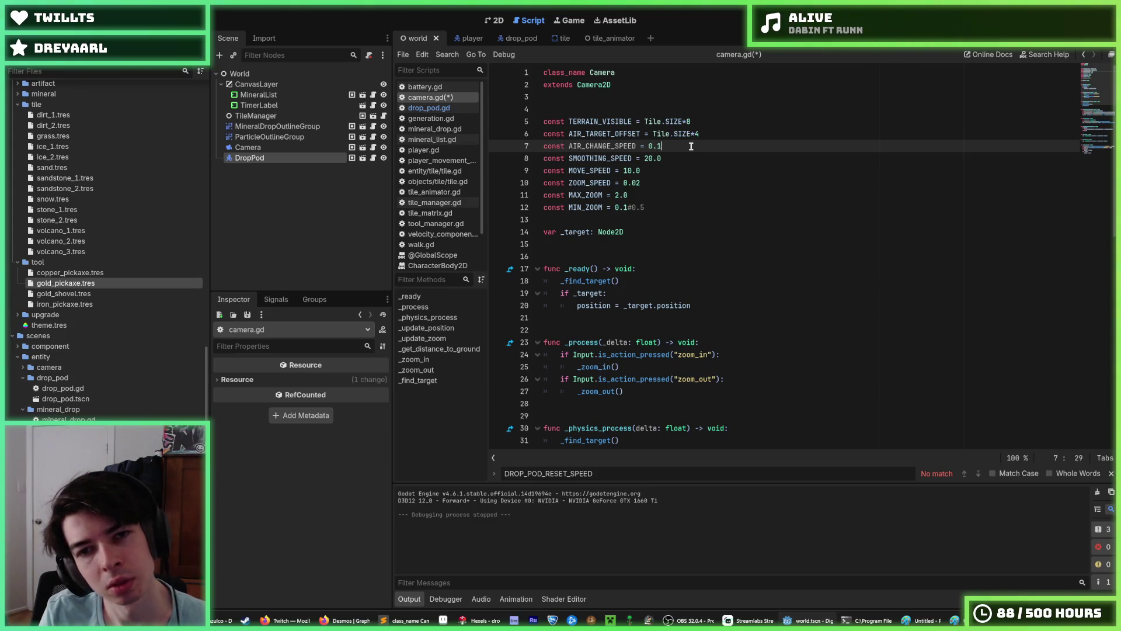
double_click(596, 149)
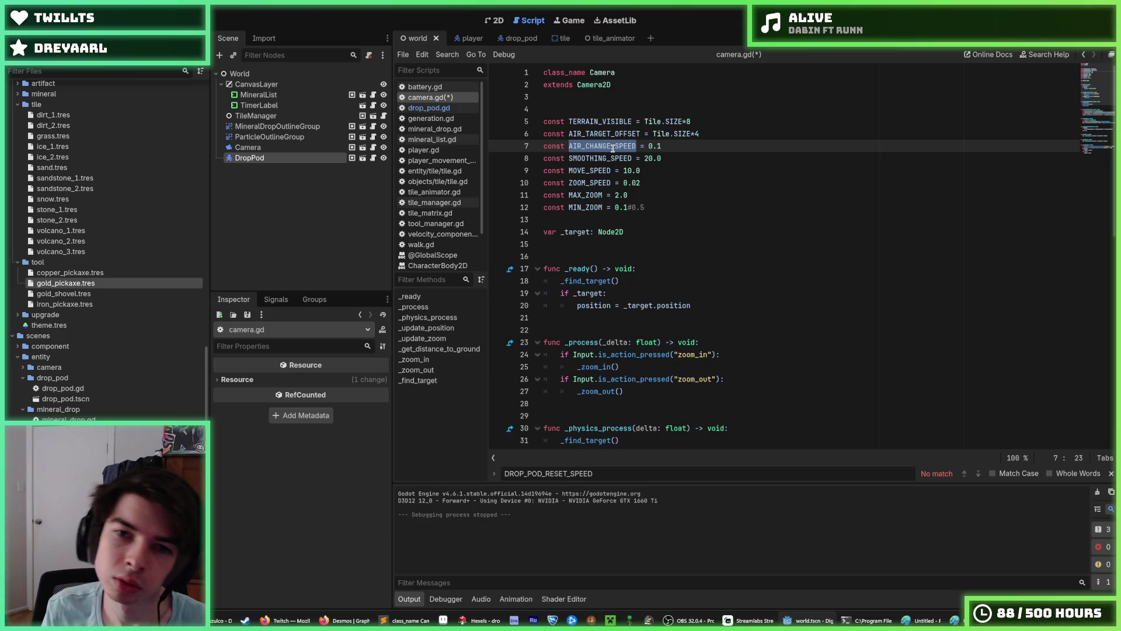
click(613, 148)
drag(616, 147, 592, 147)
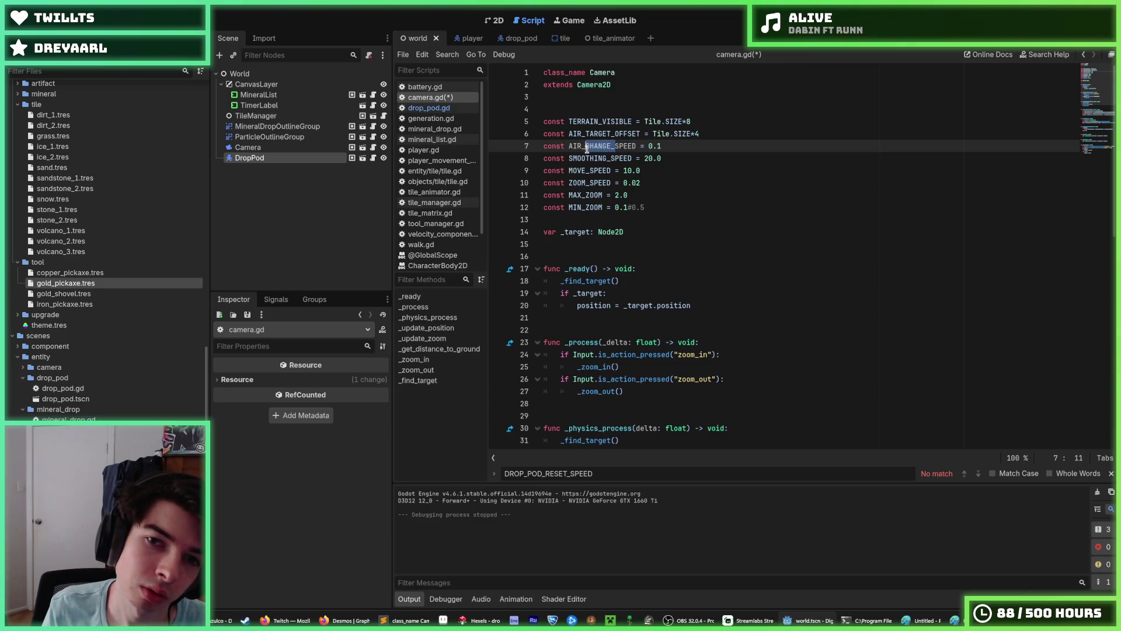
click(587, 149)
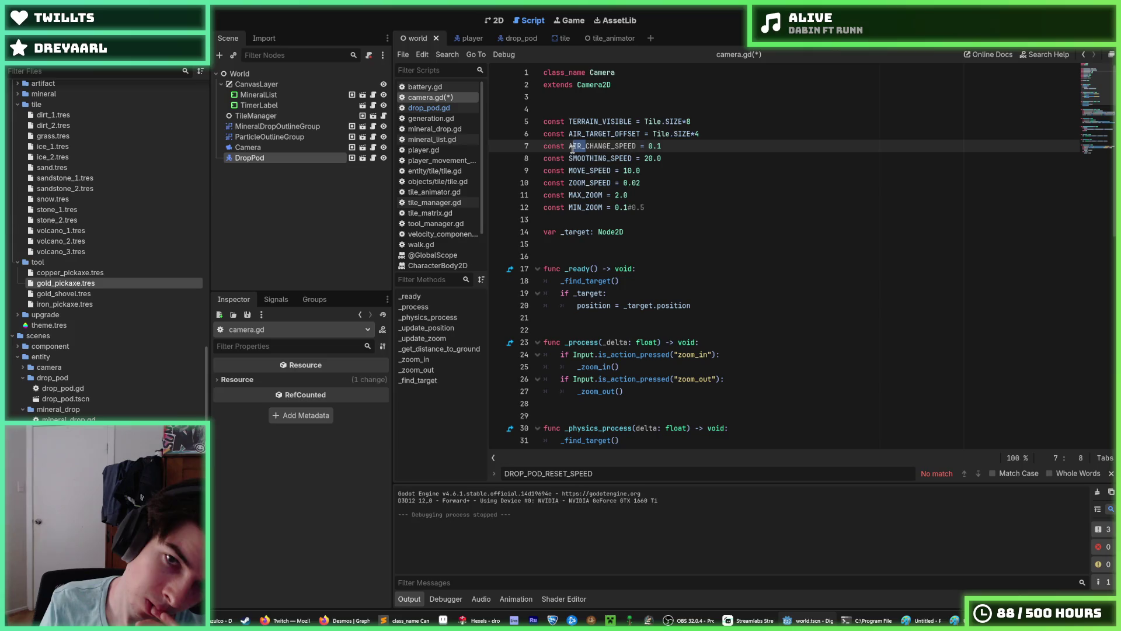
click(571, 149)
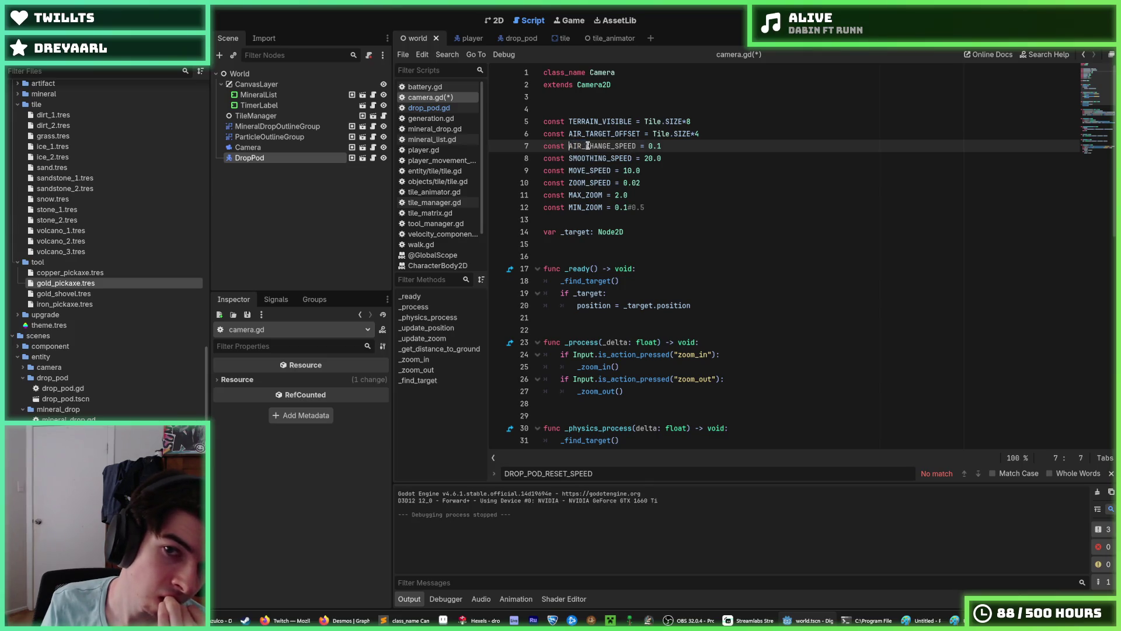
drag(585, 146, 611, 144)
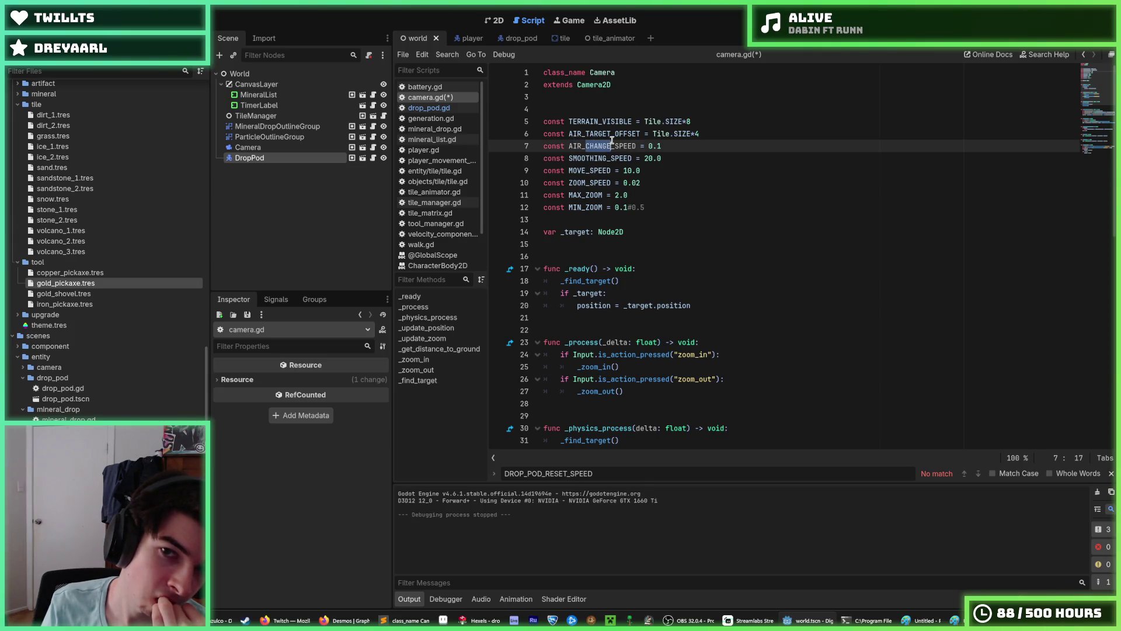
text(SWITCH)
double_click(612, 146)
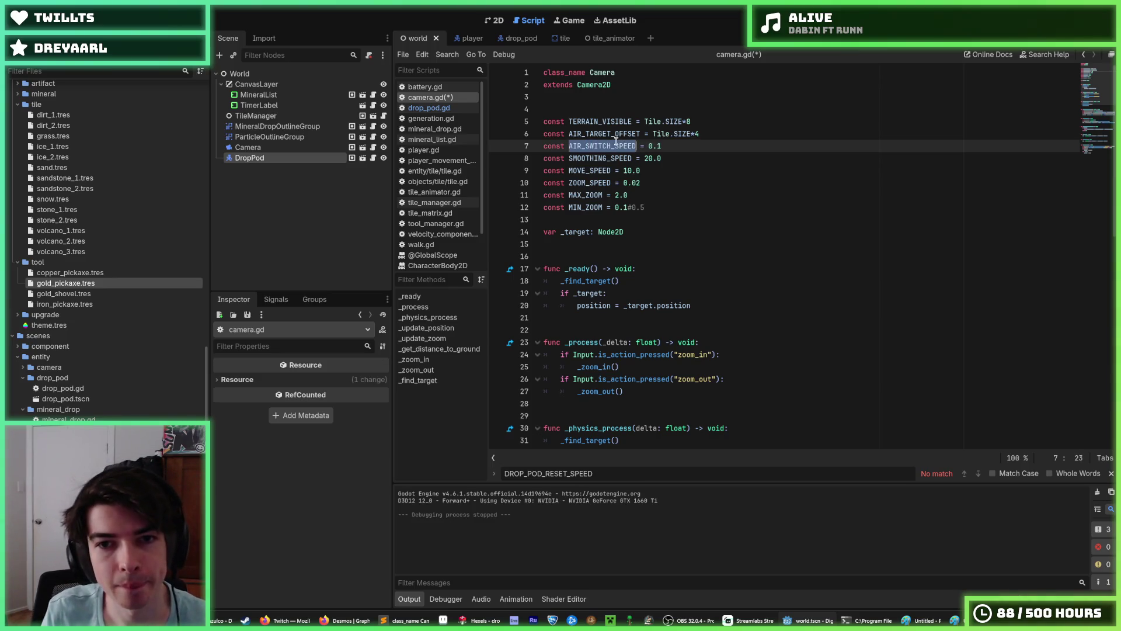
Step: Multiply _get_distance_to_ground() by AIR_SWITCH_SPEED in the lerps on lines 46 and 39, then run the game
scroll(698, 222, down, 12)
scroll(699, 231, up, 5)
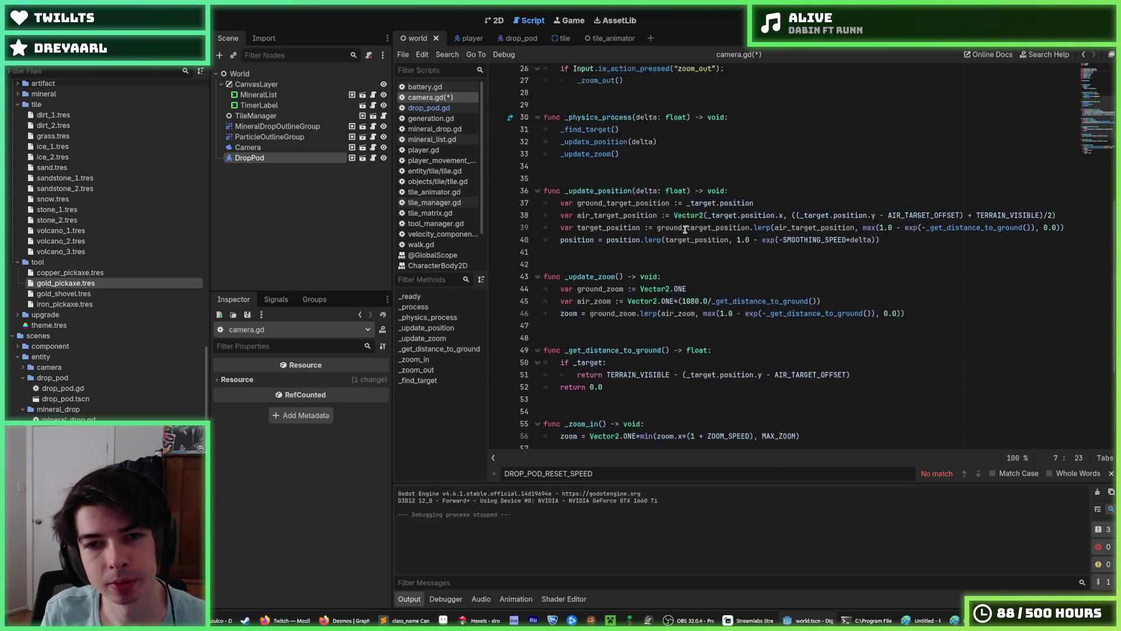
click(688, 280)
scroll(688, 283, down, 3)
scroll(664, 256, up, 1)
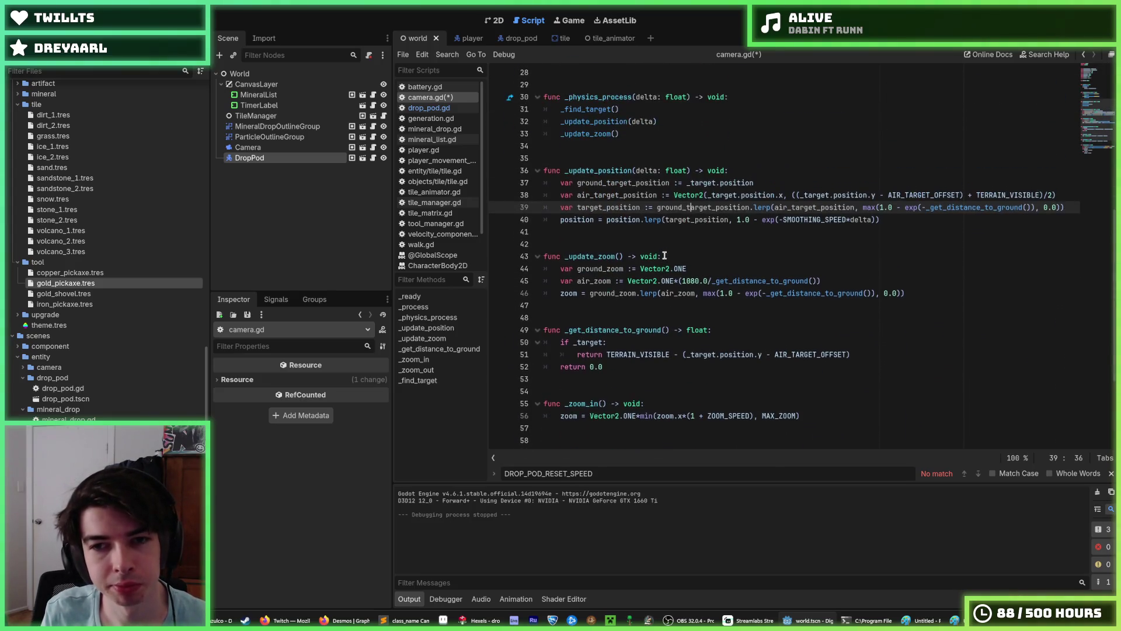
click(869, 293)
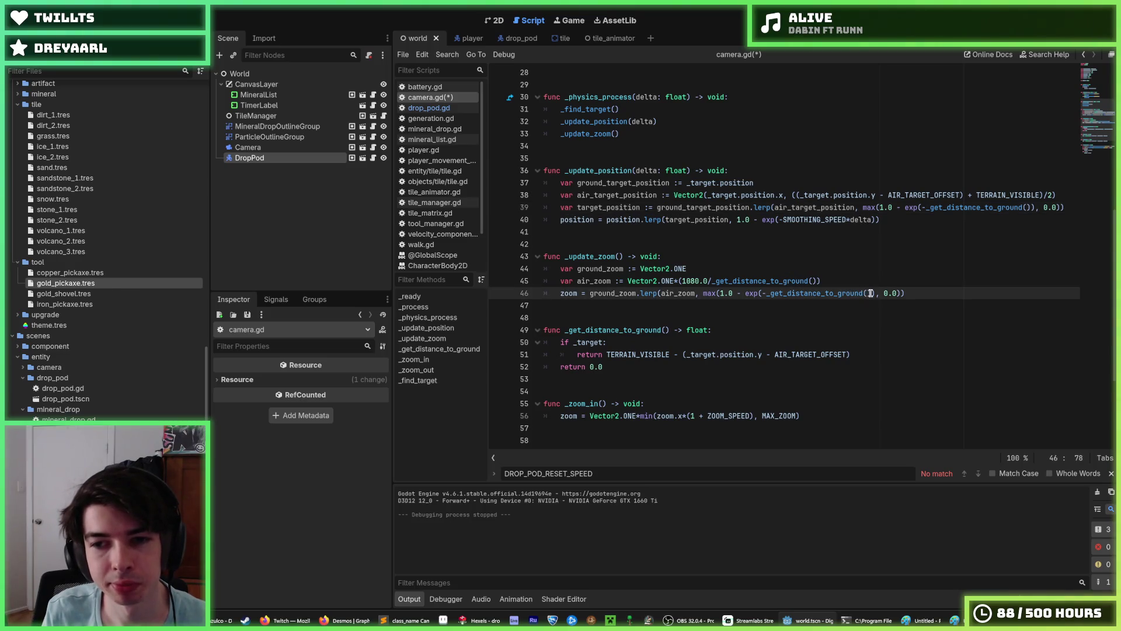
text(*AIR_SWITCH_SPEED)
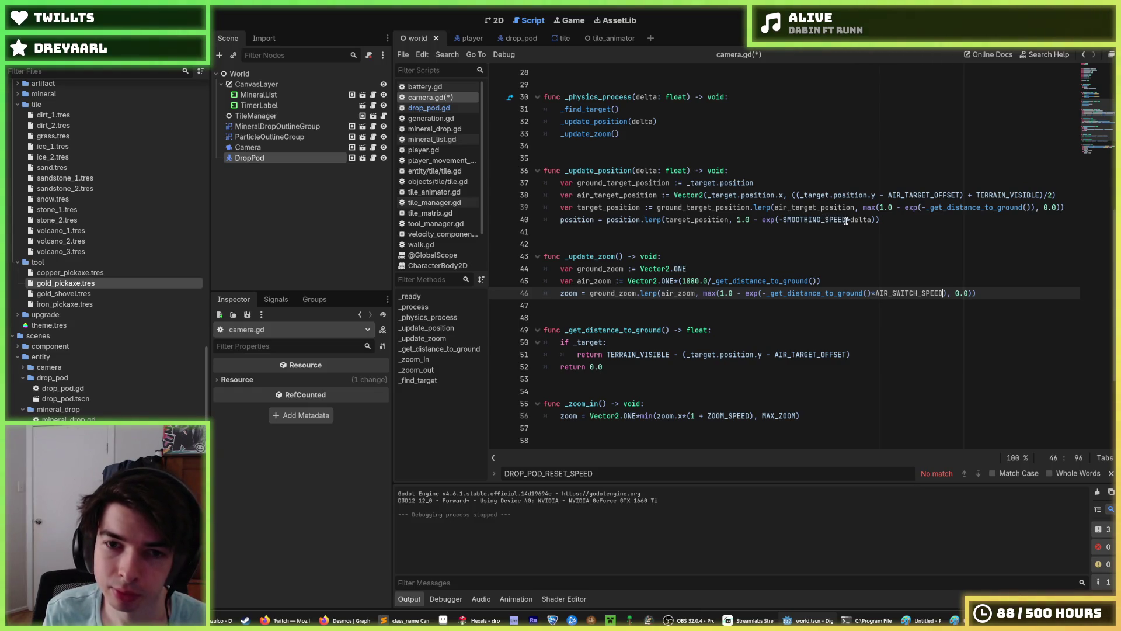
mouse_move(845, 220)
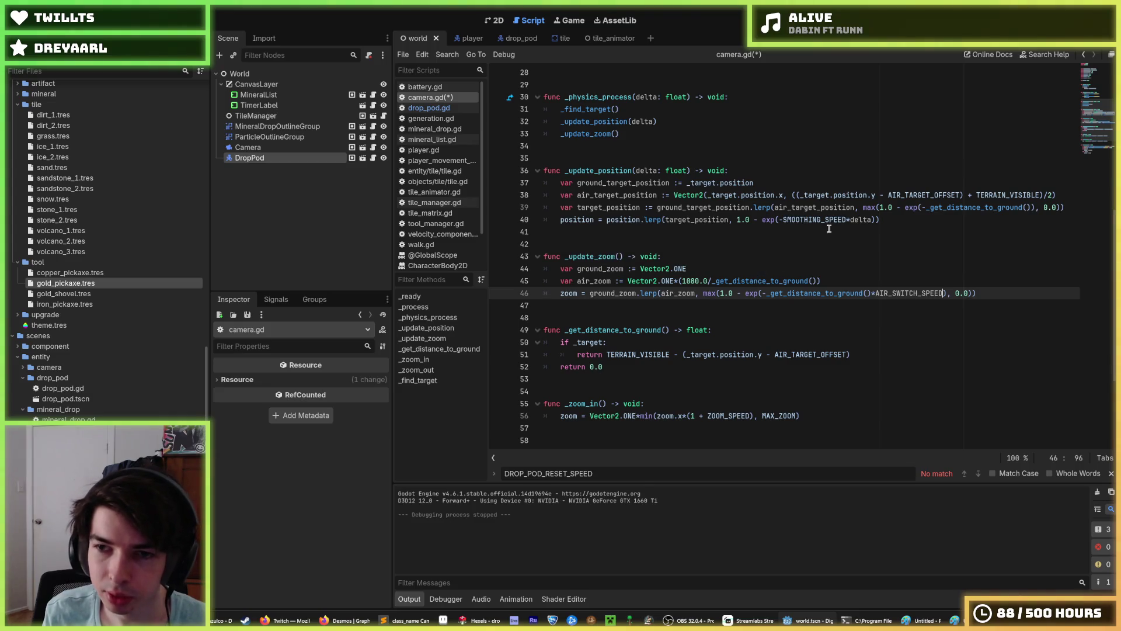
click(1028, 208)
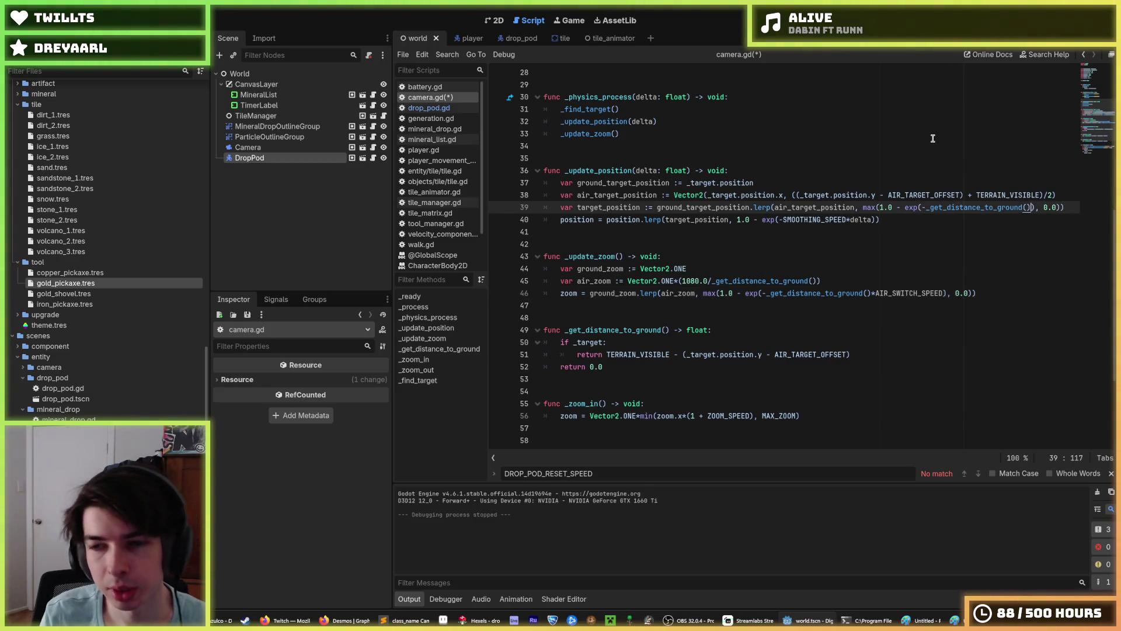
text(AIR_SWITCH_SPEED)
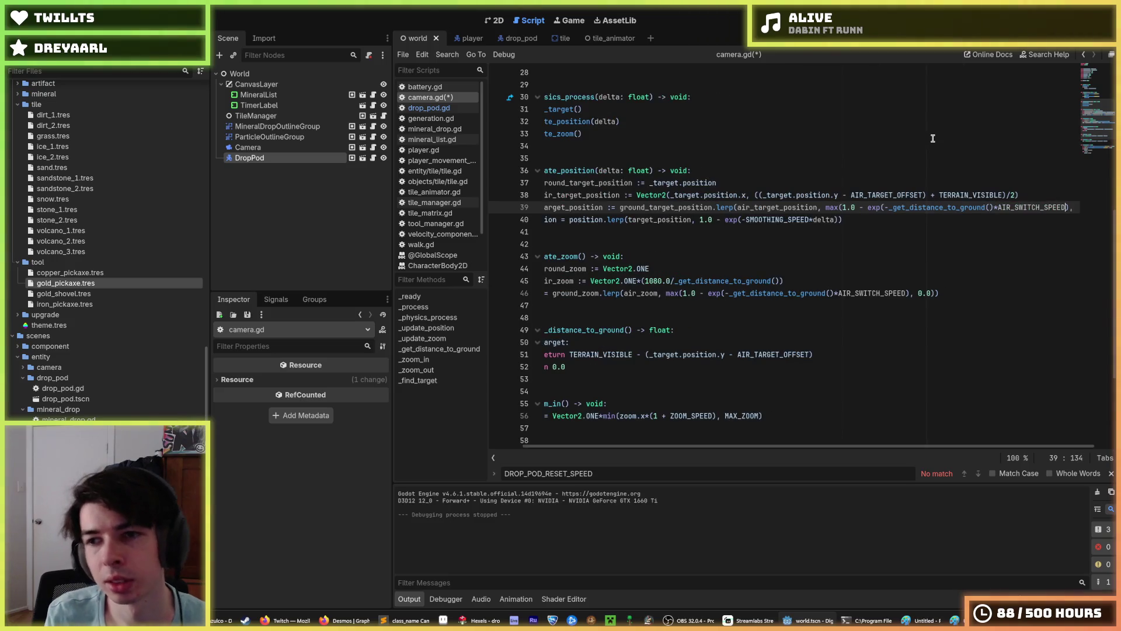
key(F5)
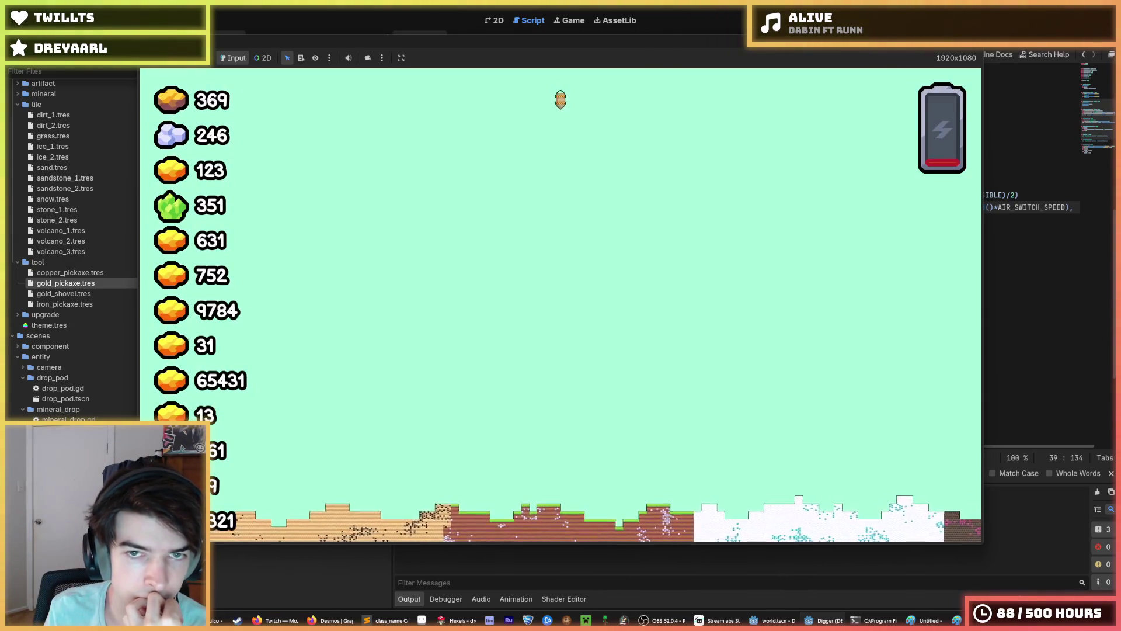
Step: Watch the drop pod descend toward the grassy terrain, then stop the game
key(super+z)
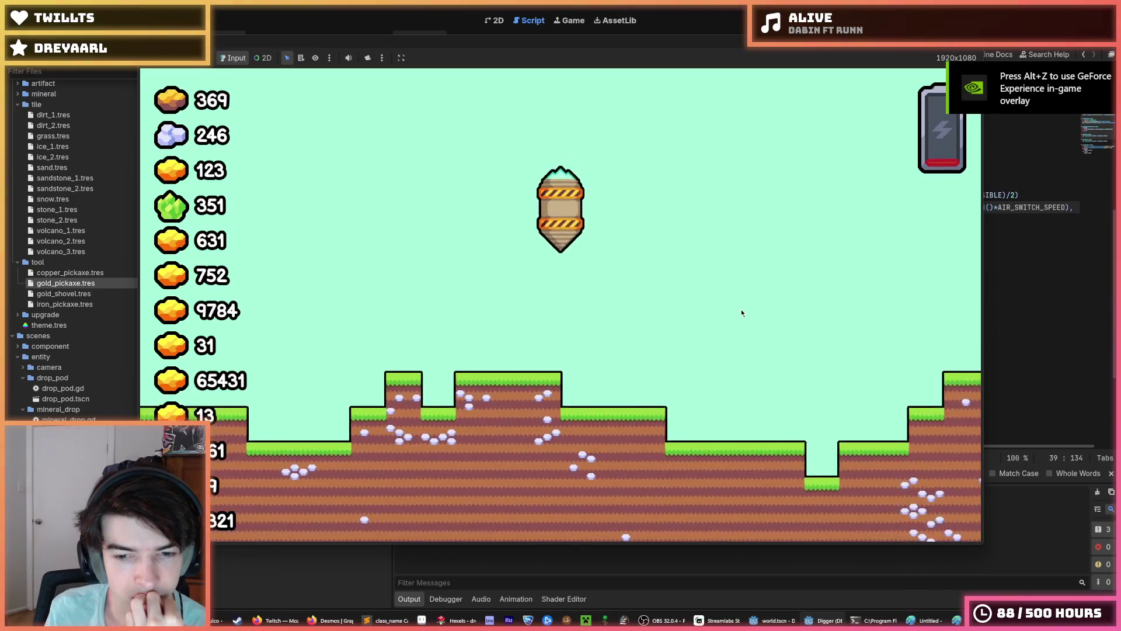
key(F8)
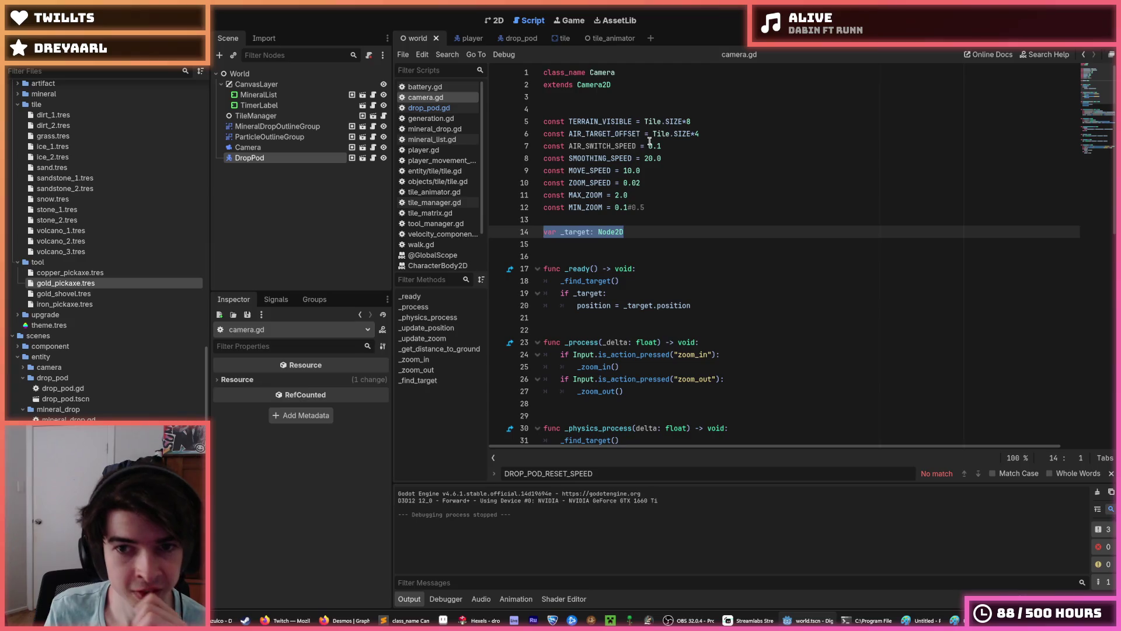
Step: Change AIR_SWITCH_SPEED from 0.1 to 0.001 and relaunch the game
click(650, 144)
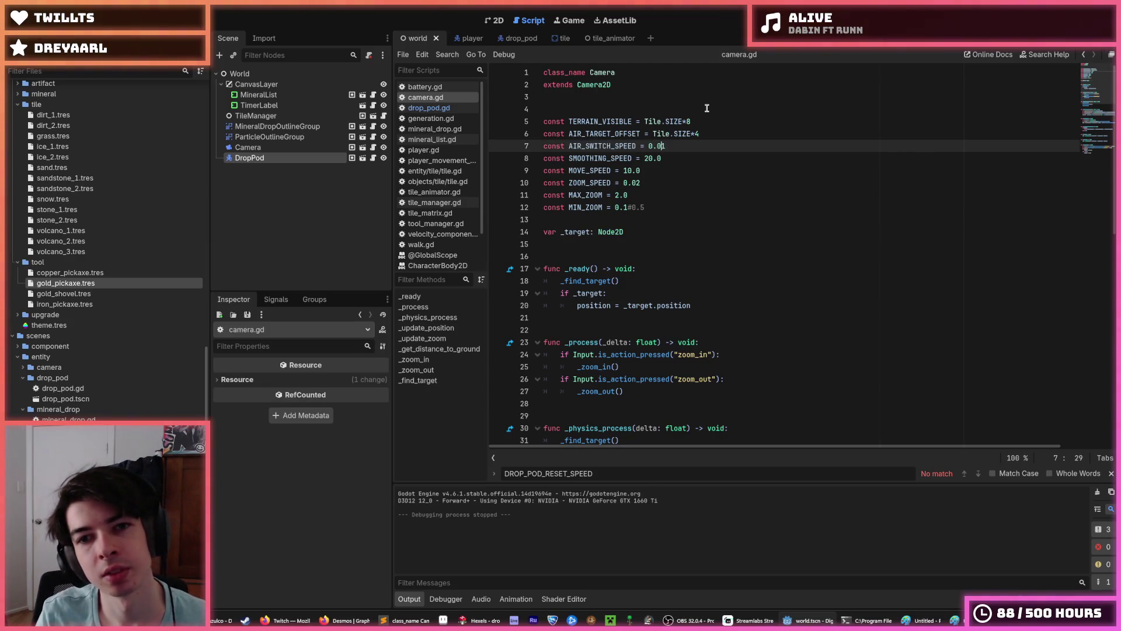
key(F5)
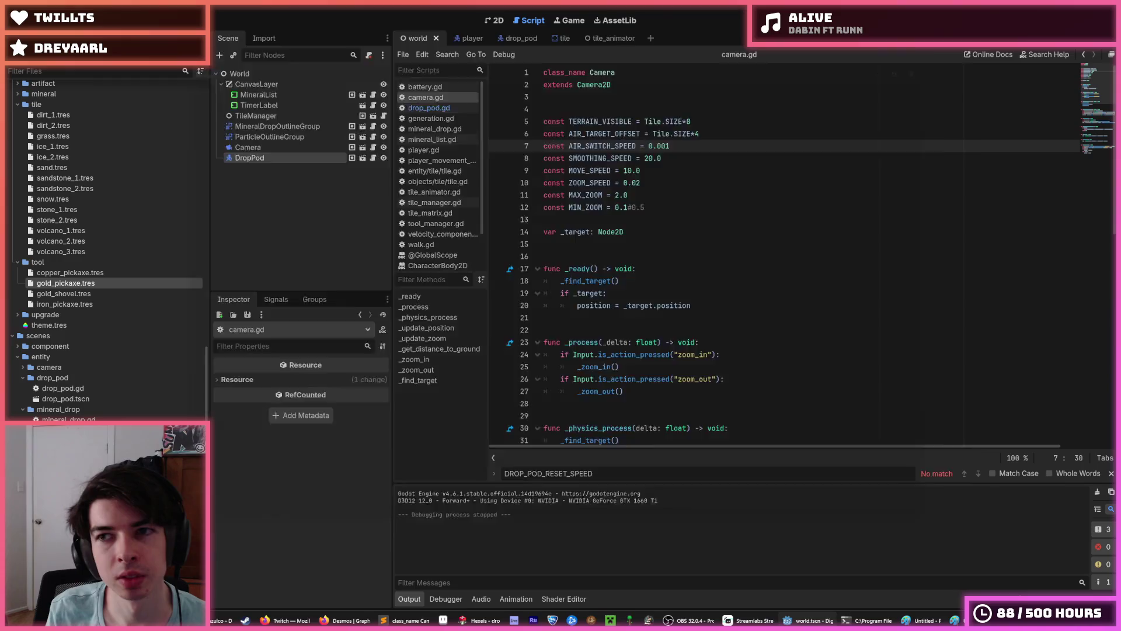
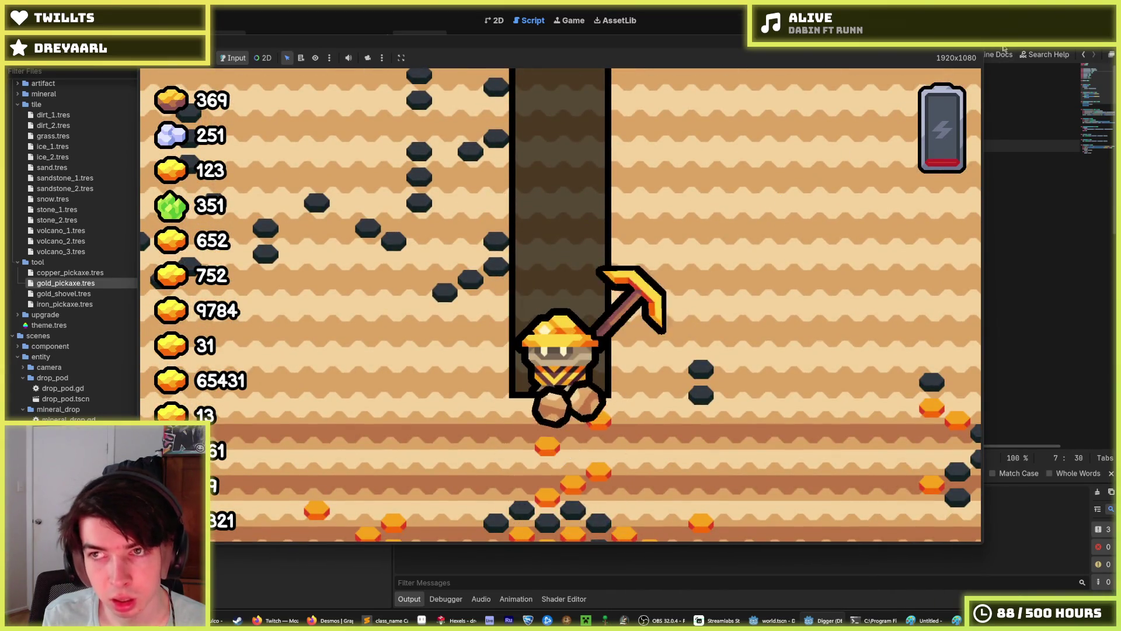
Step: Stop the running game and return to the zoom blend on line 46 of camera.gd's _update_zoom
key(F8)
scroll(747, 293, down, 10)
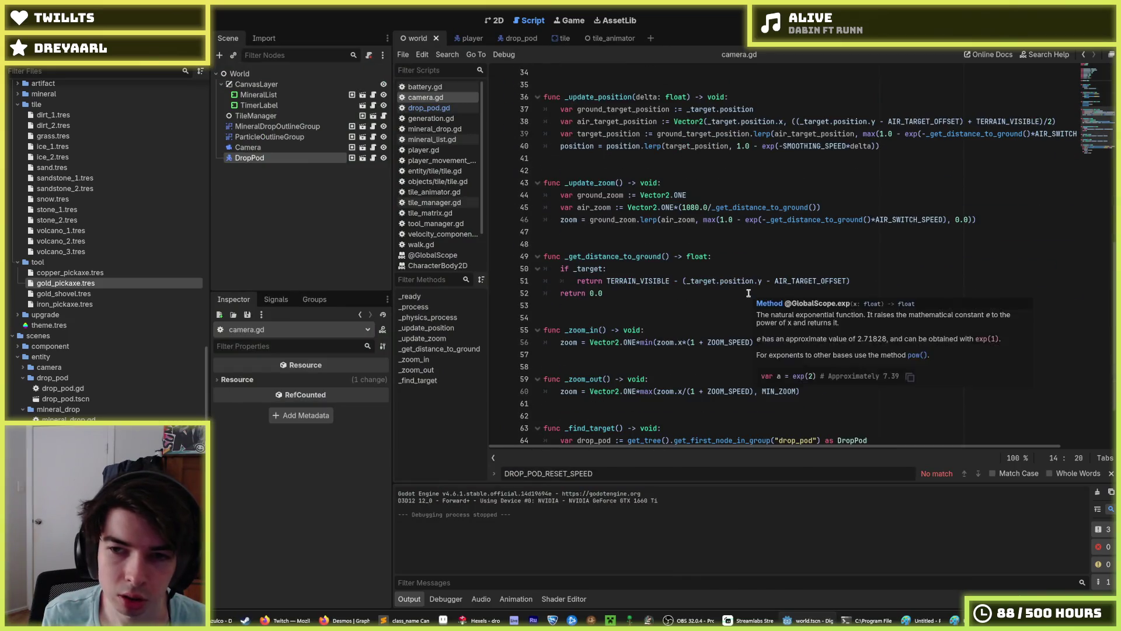
scroll(820, 272, up, 2)
click(866, 292)
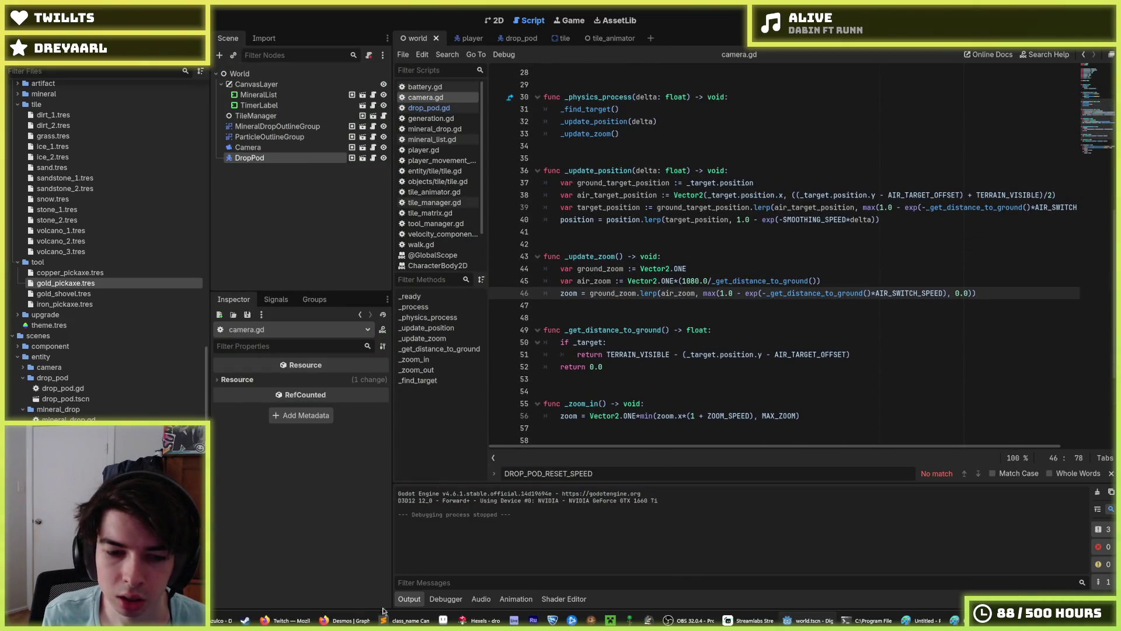
click(346, 620)
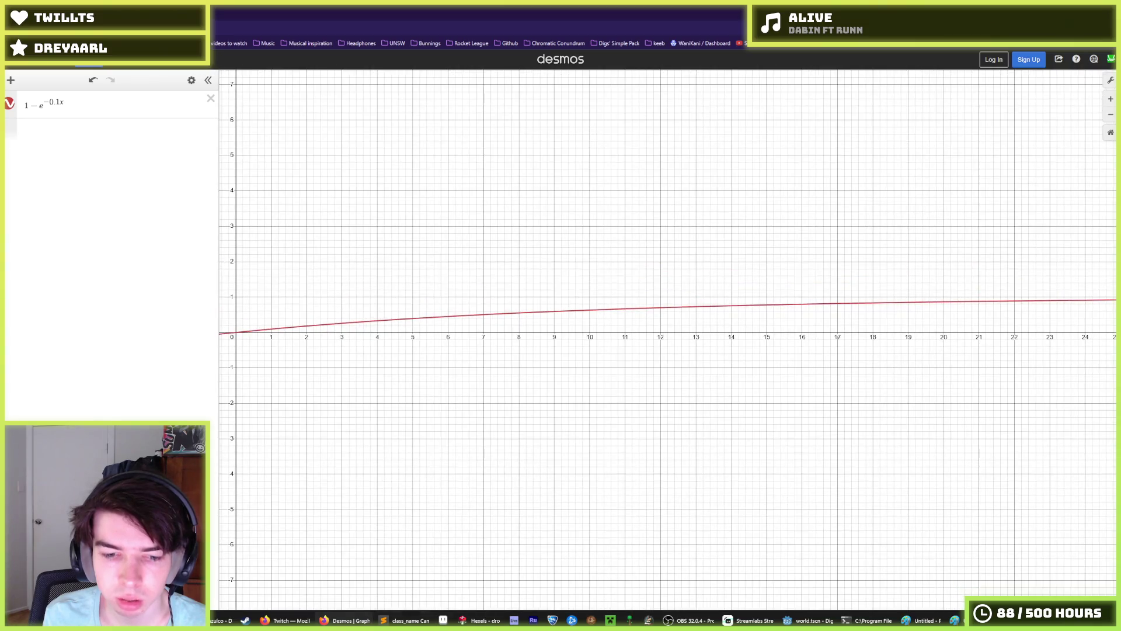
Step: Pan the Desmos graph of 1 − e^(−0.1x) to show negative x, then return to Godot
mouse_move(232, 331)
mouse_down()
mouse_move(270, 320)
mouse_move(471, 331)
mouse_move(430, 338)
mouse_move(605, 326)
mouse_up()
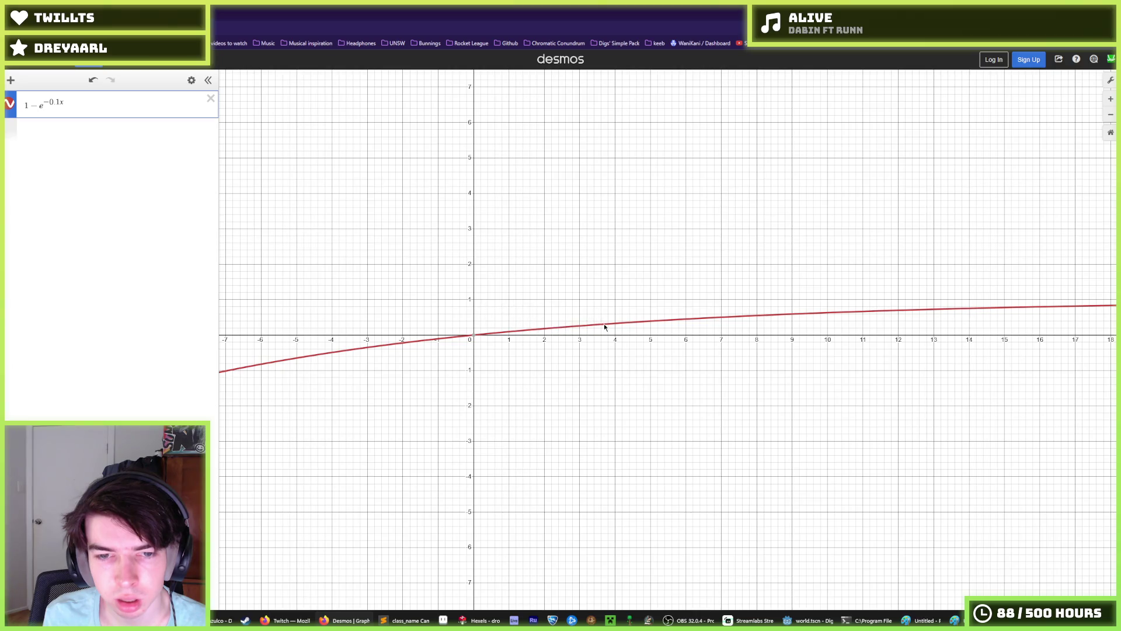
click(624, 492)
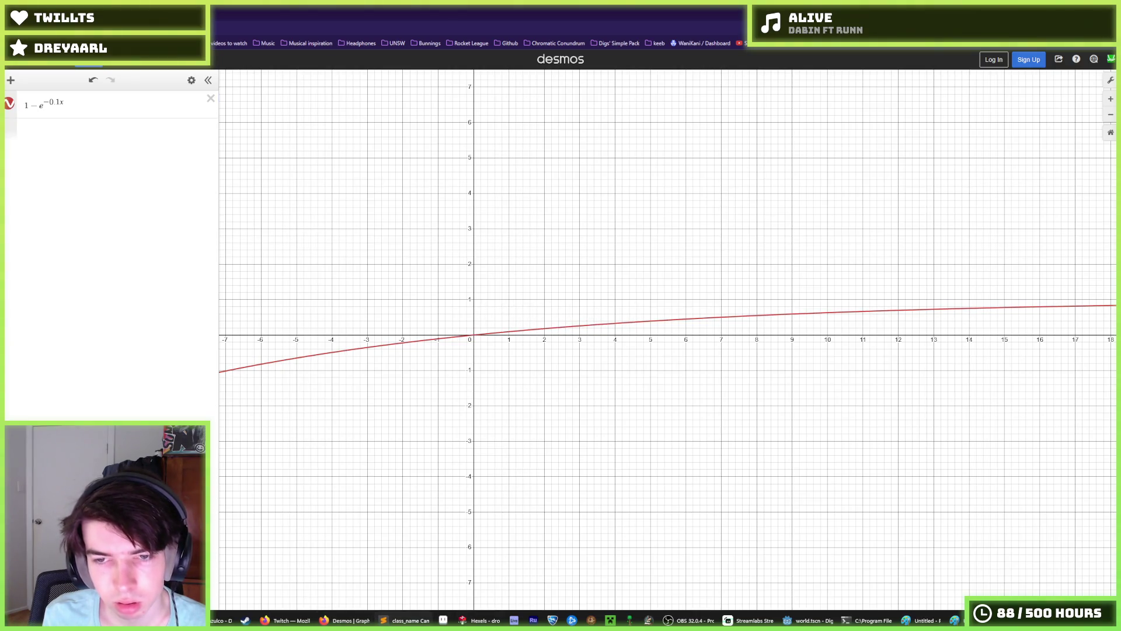
click(795, 618)
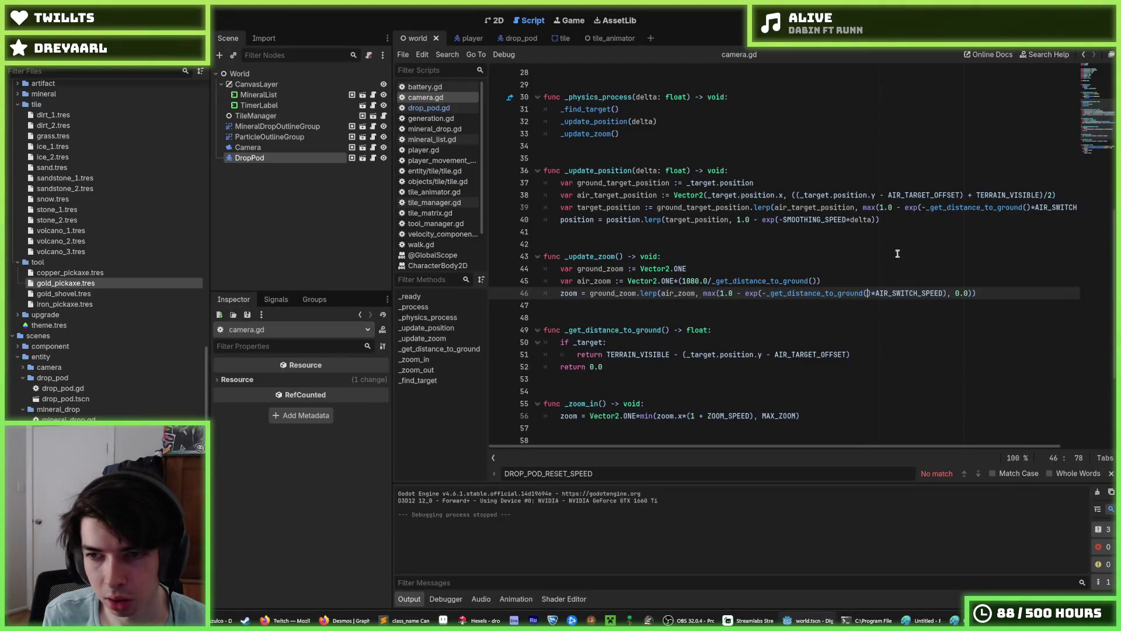
double_click(866, 207)
click(875, 234)
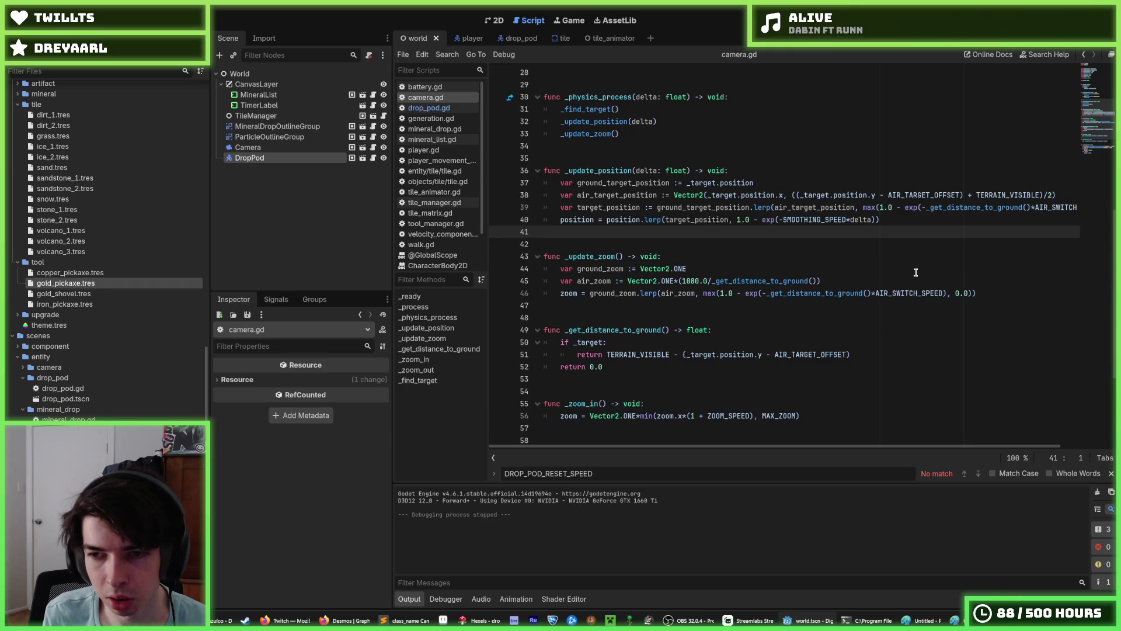
click(977, 291)
drag(874, 445, 925, 443)
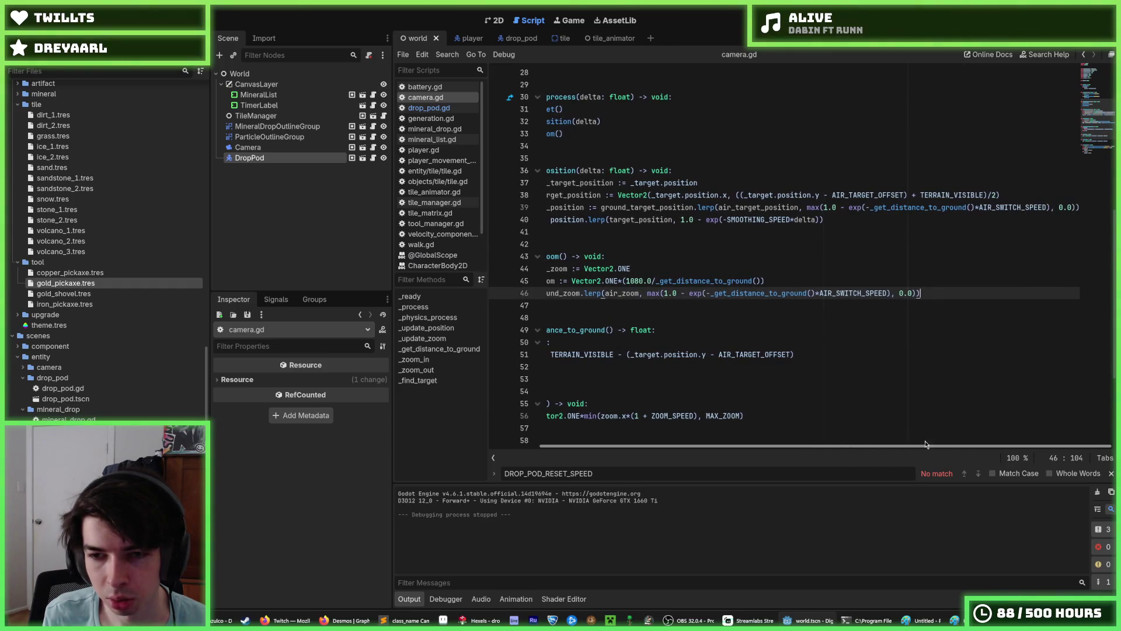
double_click(856, 294)
click(812, 286)
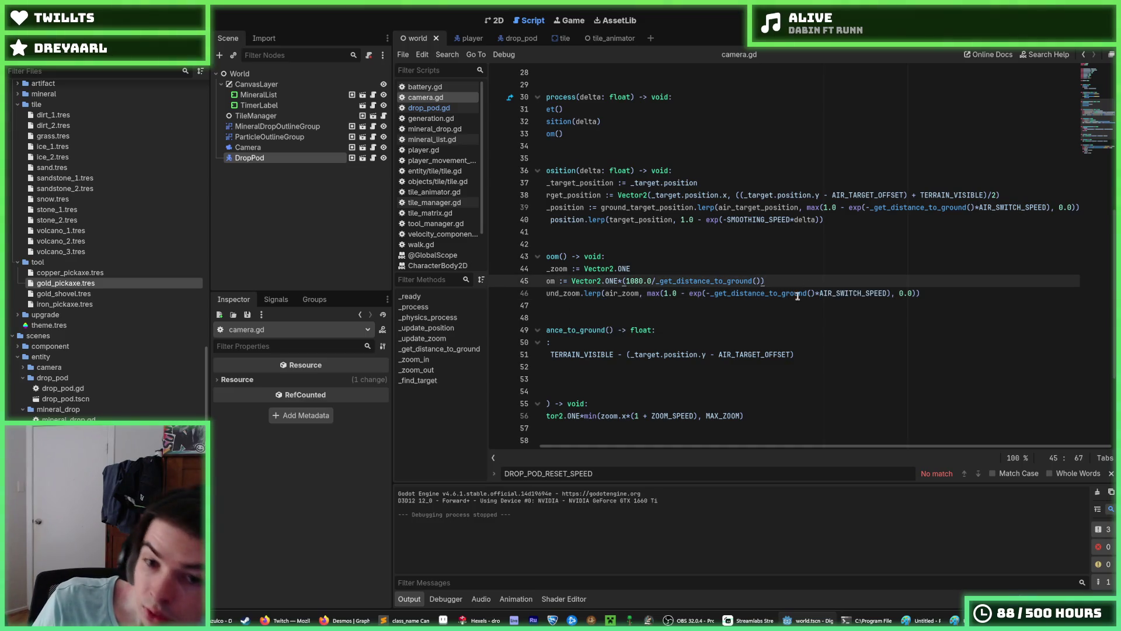
click(765, 293)
drag(709, 293, 399, 298)
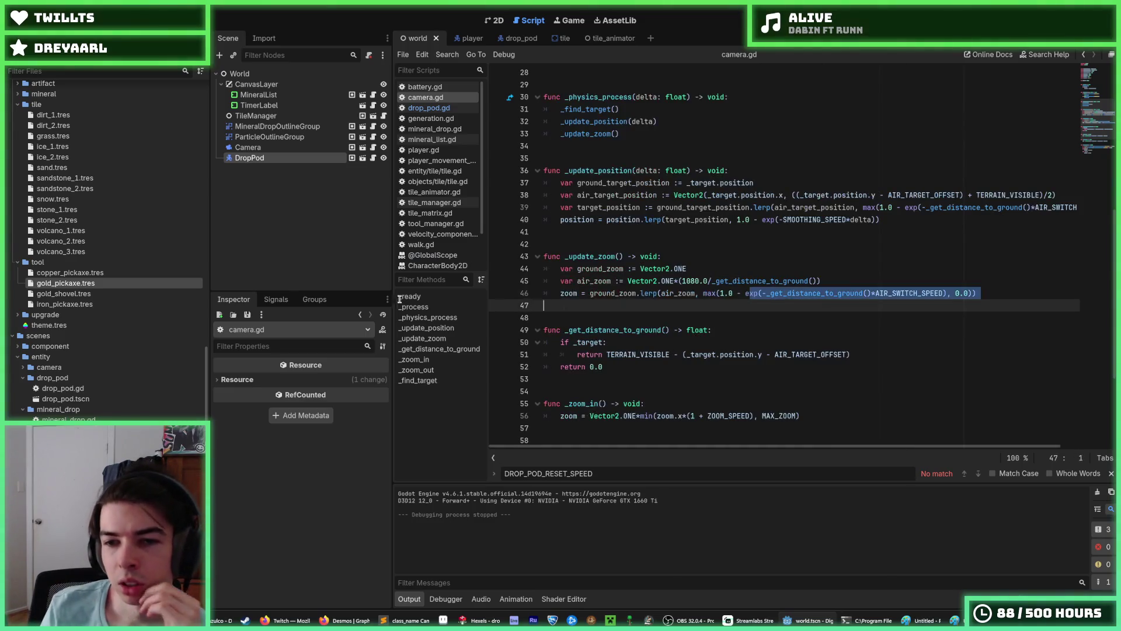
click(848, 282)
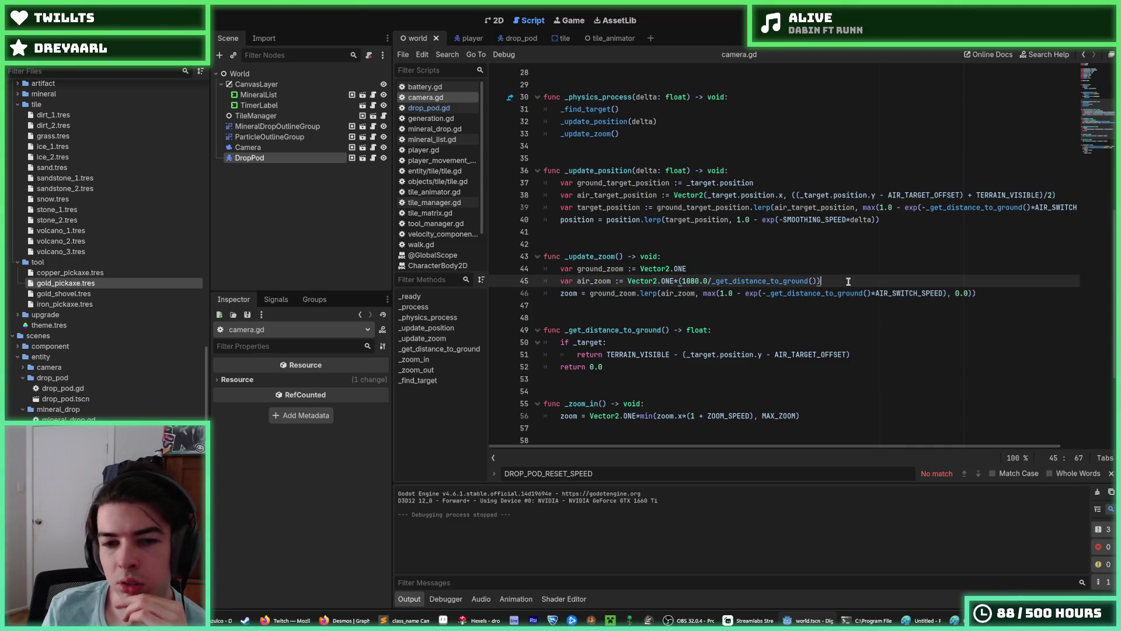
click(864, 349)
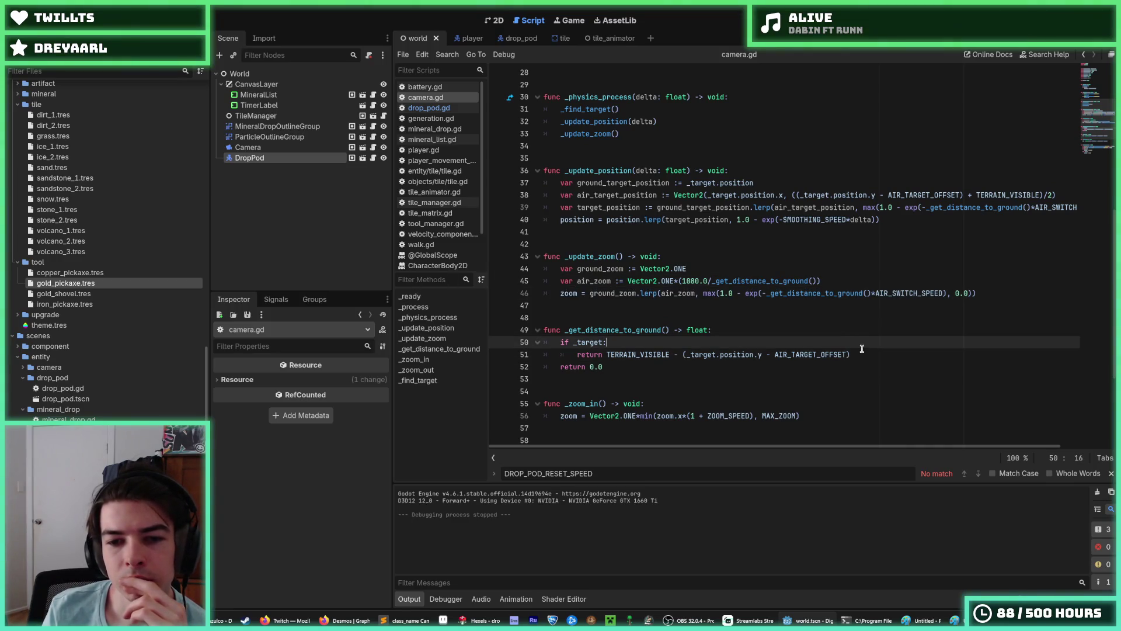
click(847, 330)
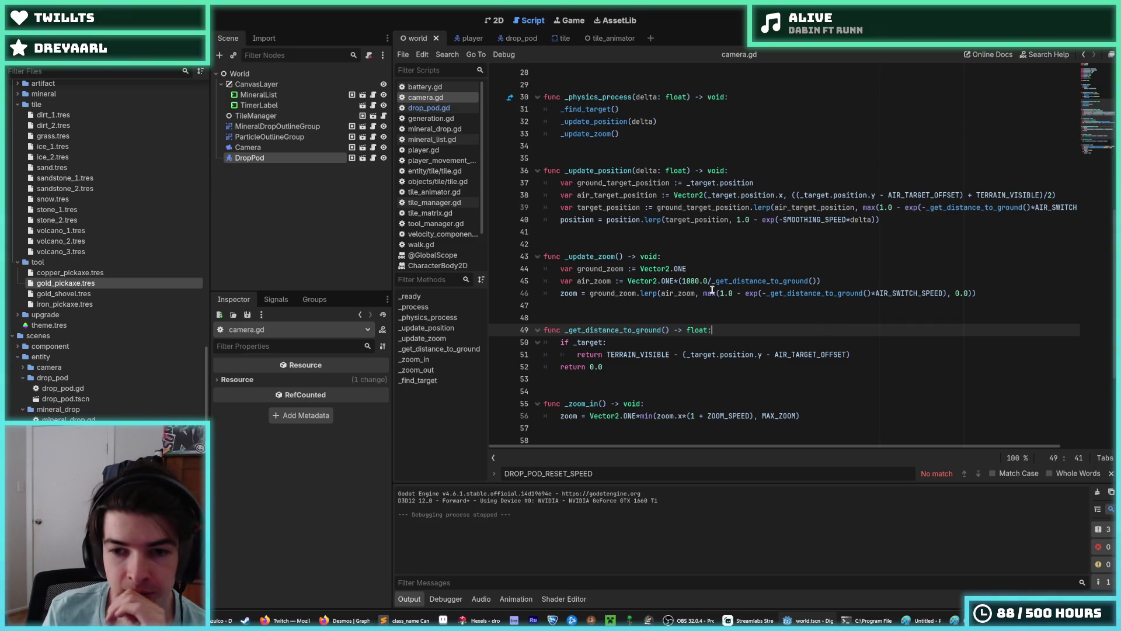
mouse_move(711, 289)
click(825, 281)
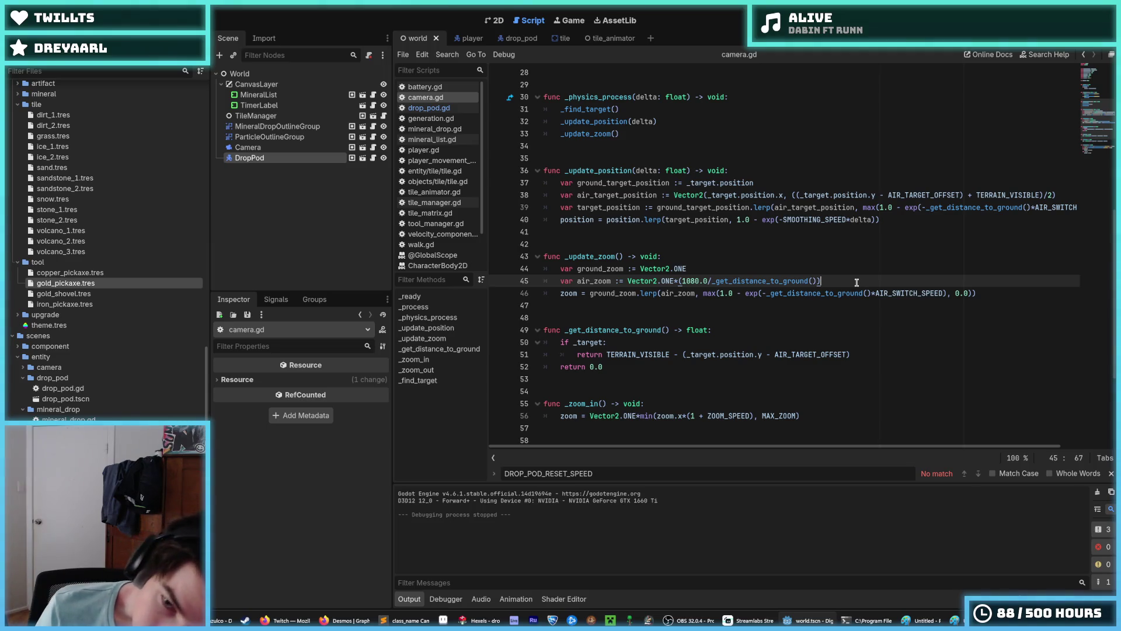
click(740, 293)
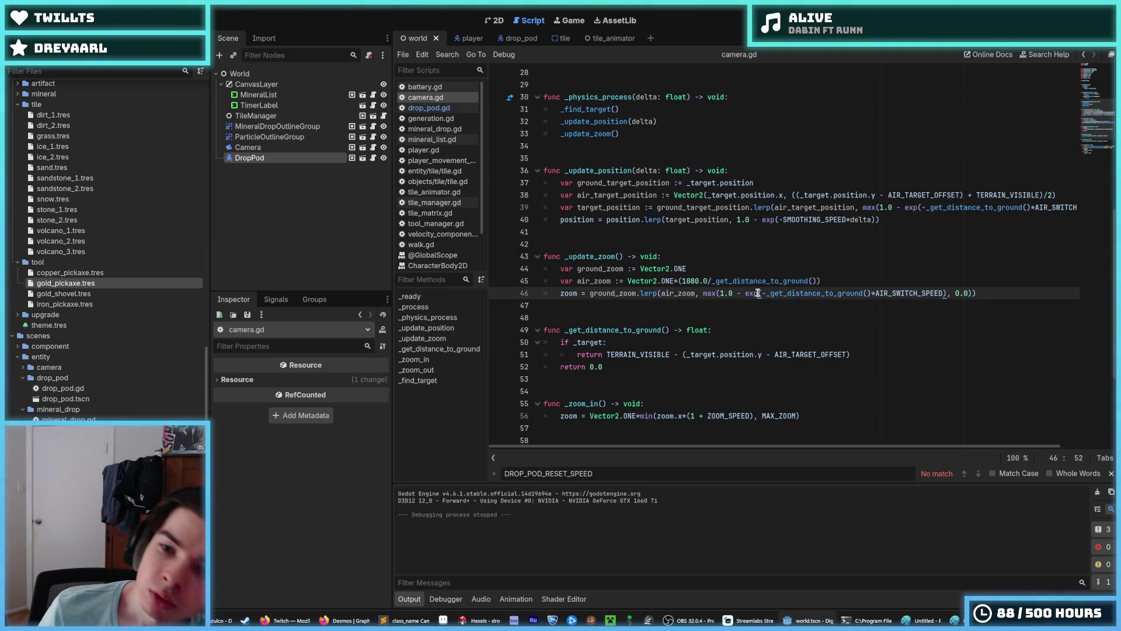
double_click(708, 293)
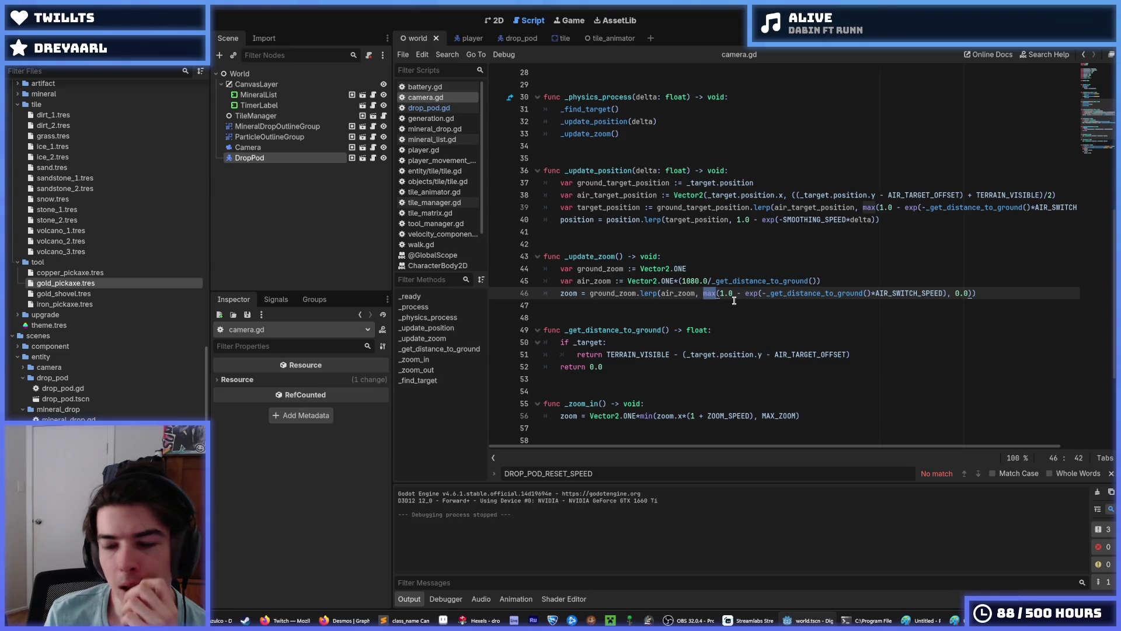
click(734, 300)
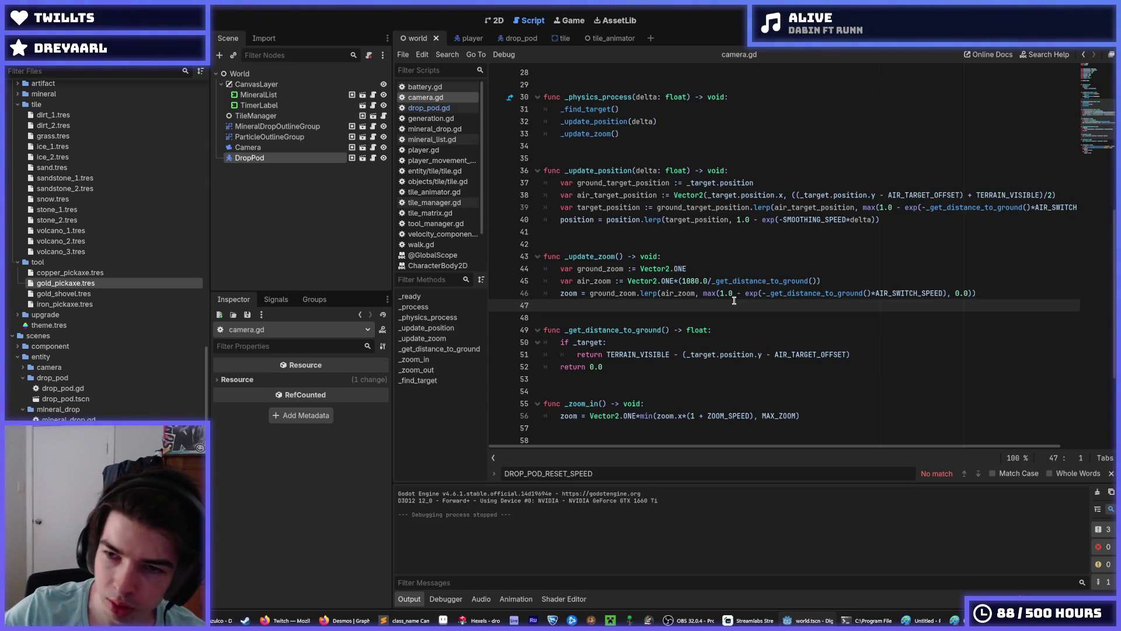
mouse_move(899, 447)
mouse_down()
mouse_move(949, 448)
mouse_move(898, 448)
mouse_up()
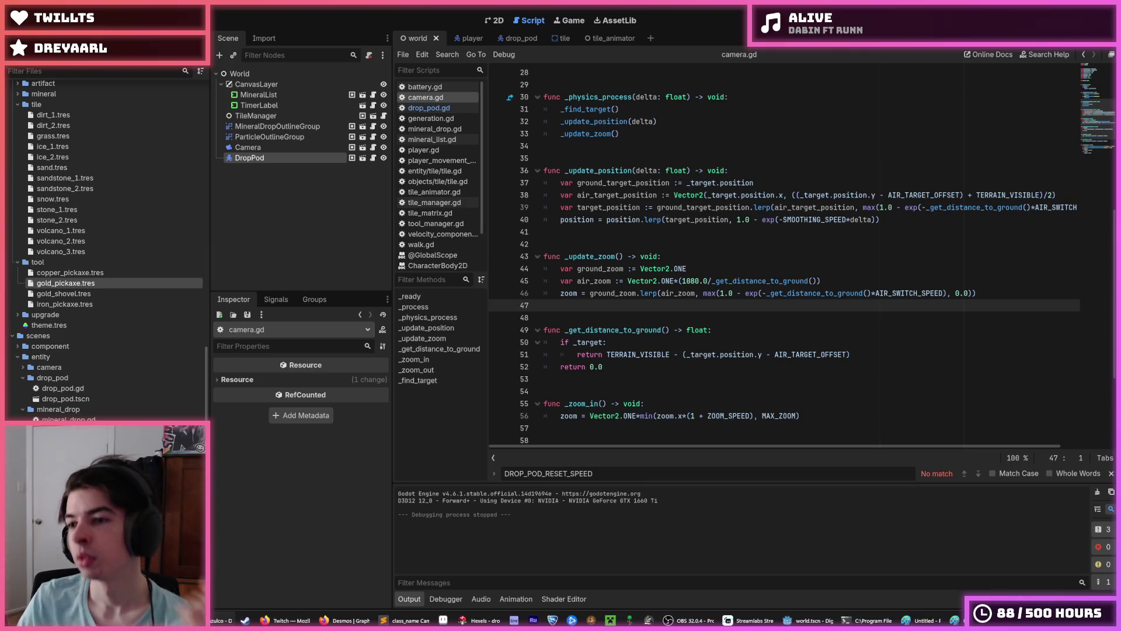
click(790, 323)
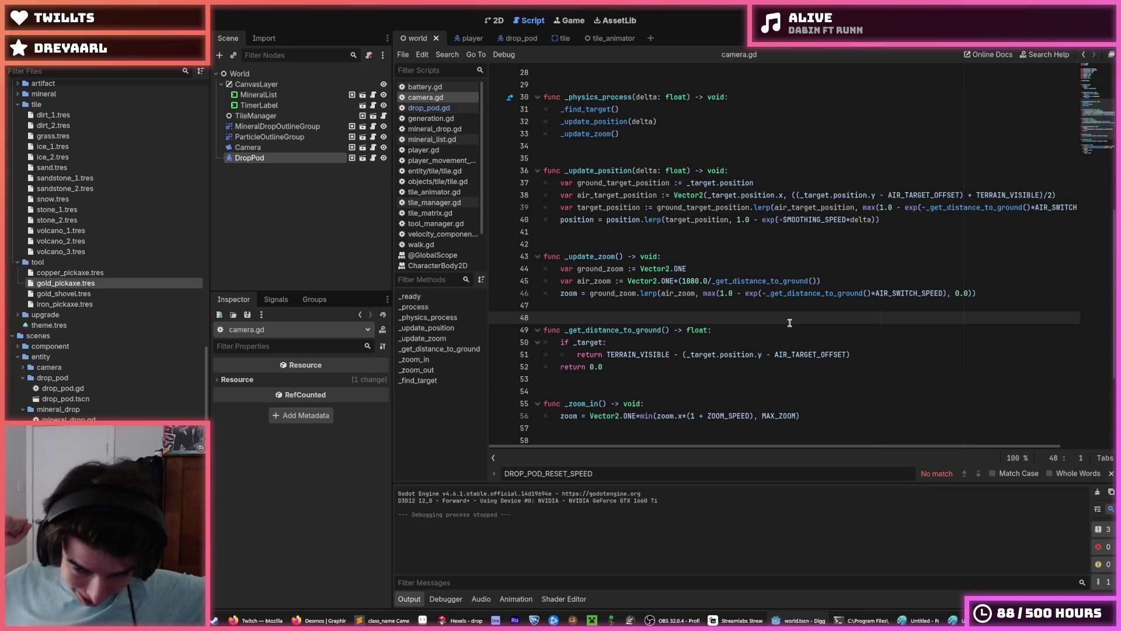
click(762, 293)
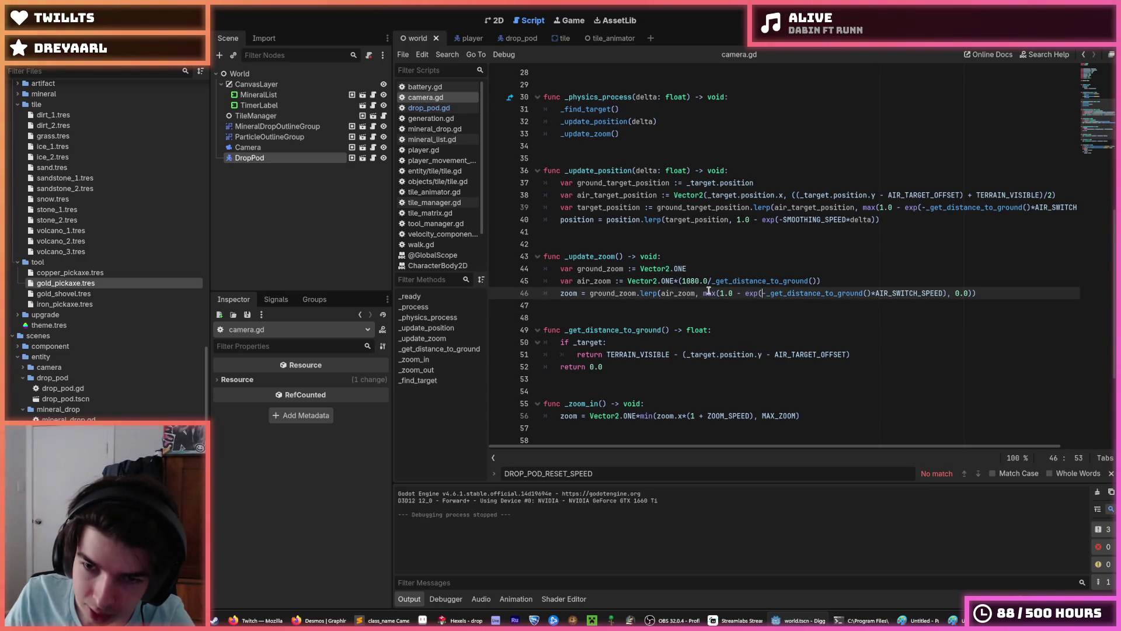
drag(704, 292, 973, 293)
key(ctrl+c)
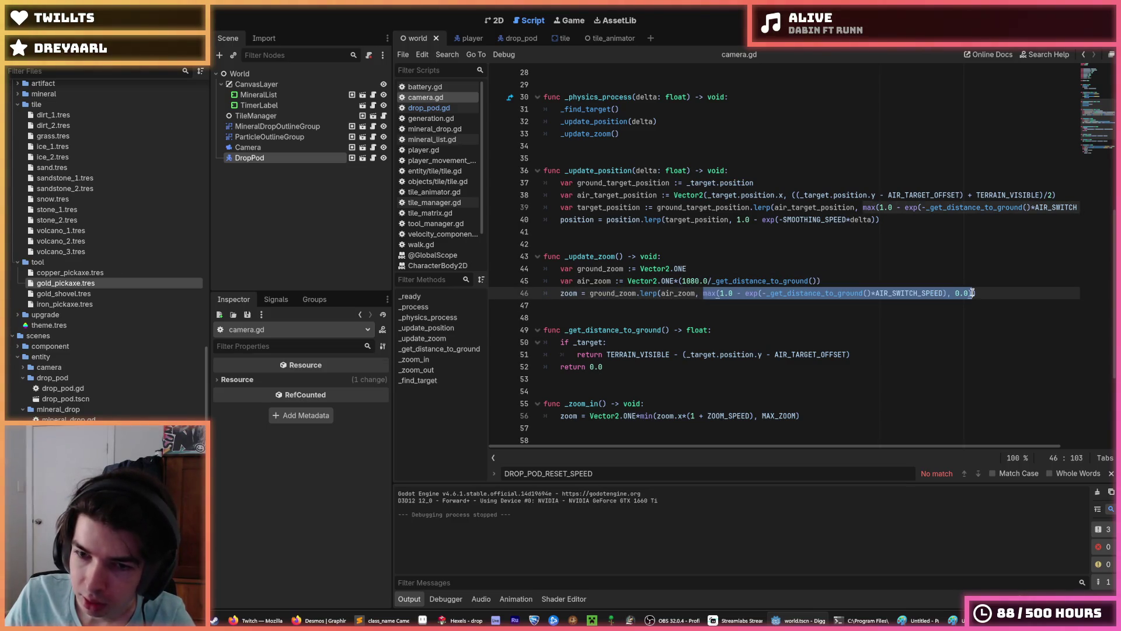
click(1025, 293)
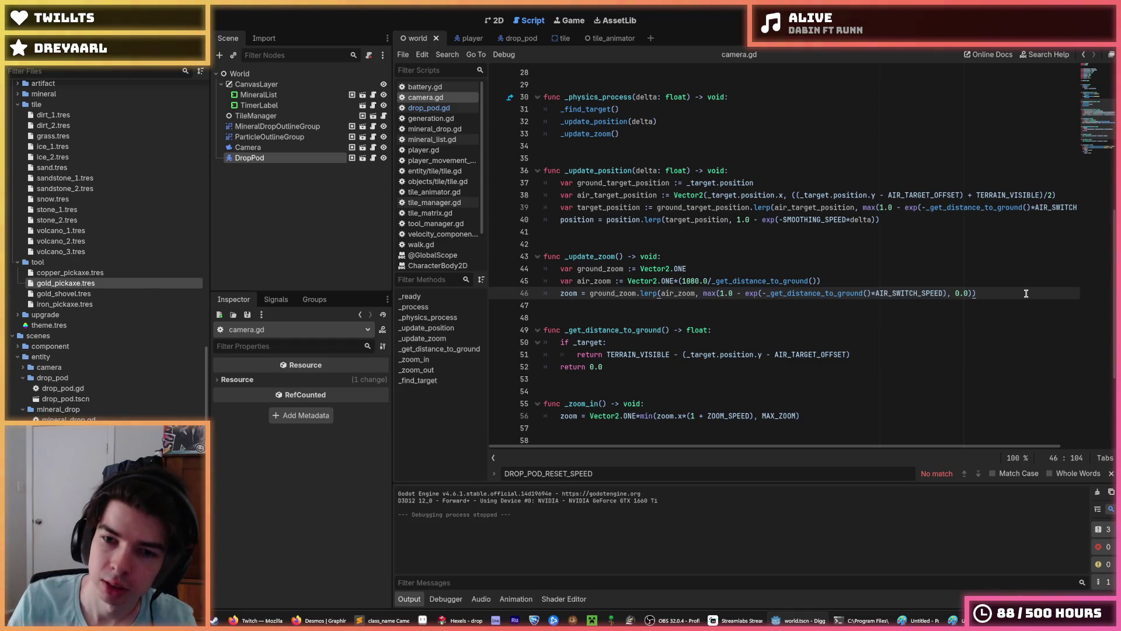
Step: Add a print of the max(1.0 − exp(...), 0.0) blend below line 46, then save and run
key(Return)
text(print()
key(ctrl+v)
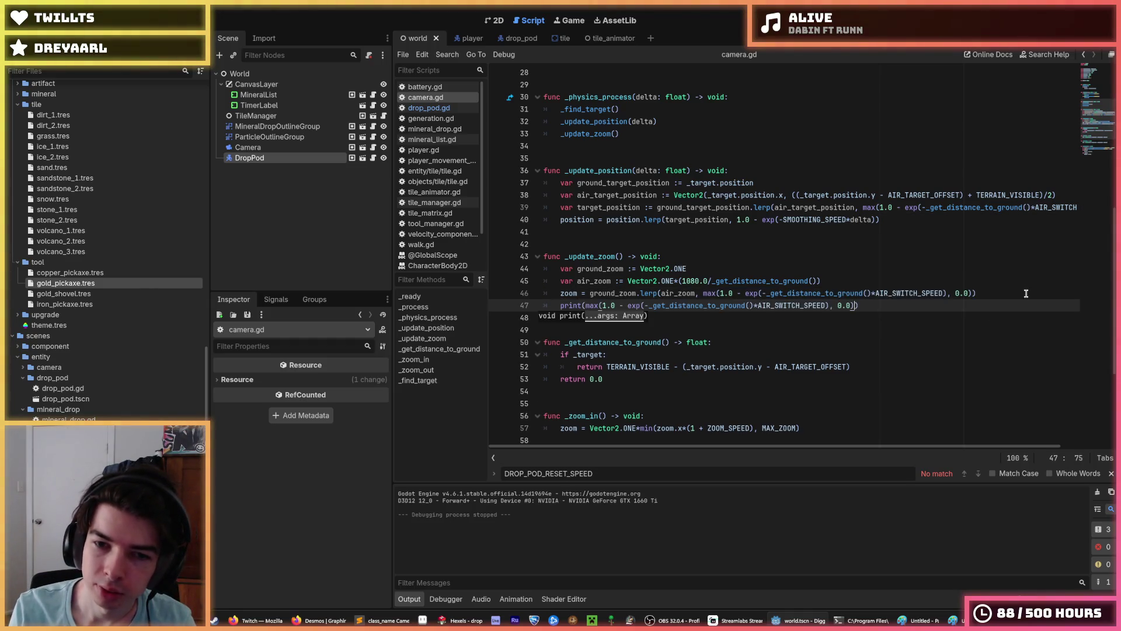
text())
key(F5)
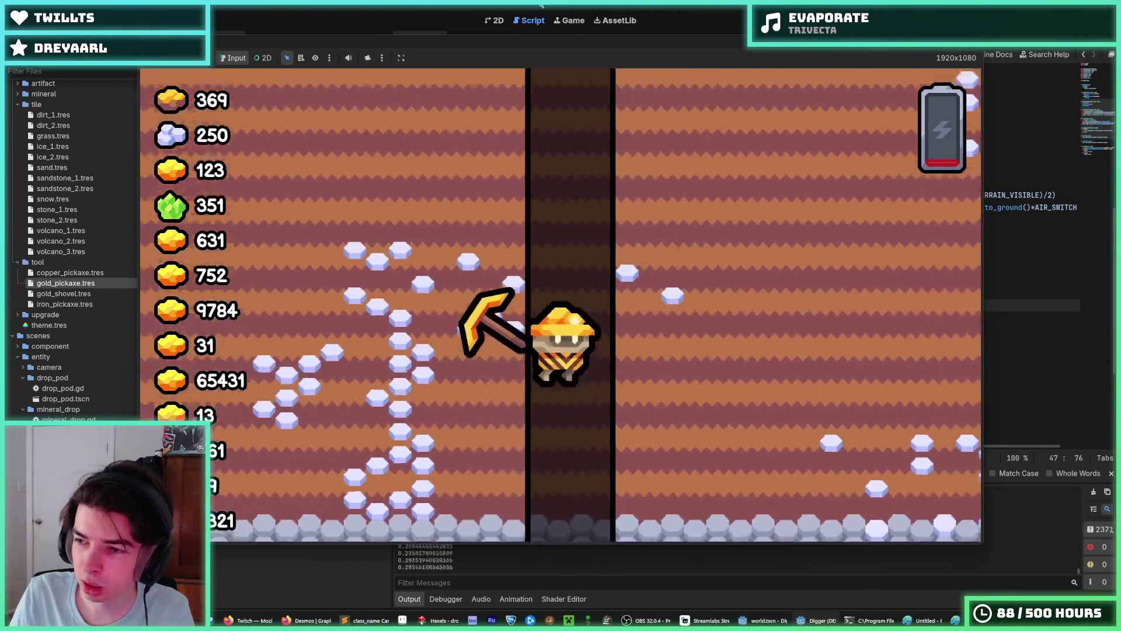
Step: Stop the test run and inspect _get_distance_to_ground and ground_zoom on lines 46–47
key(F8)
scroll(705, 148, down, 3)
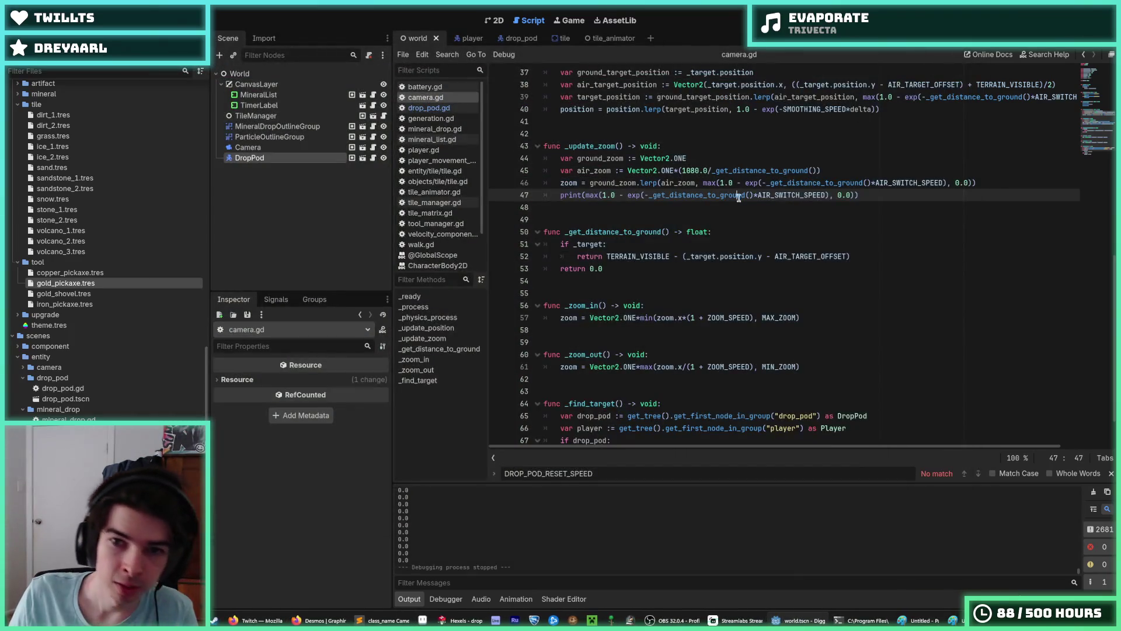
double_click(695, 195)
click(613, 183)
double_click(613, 183)
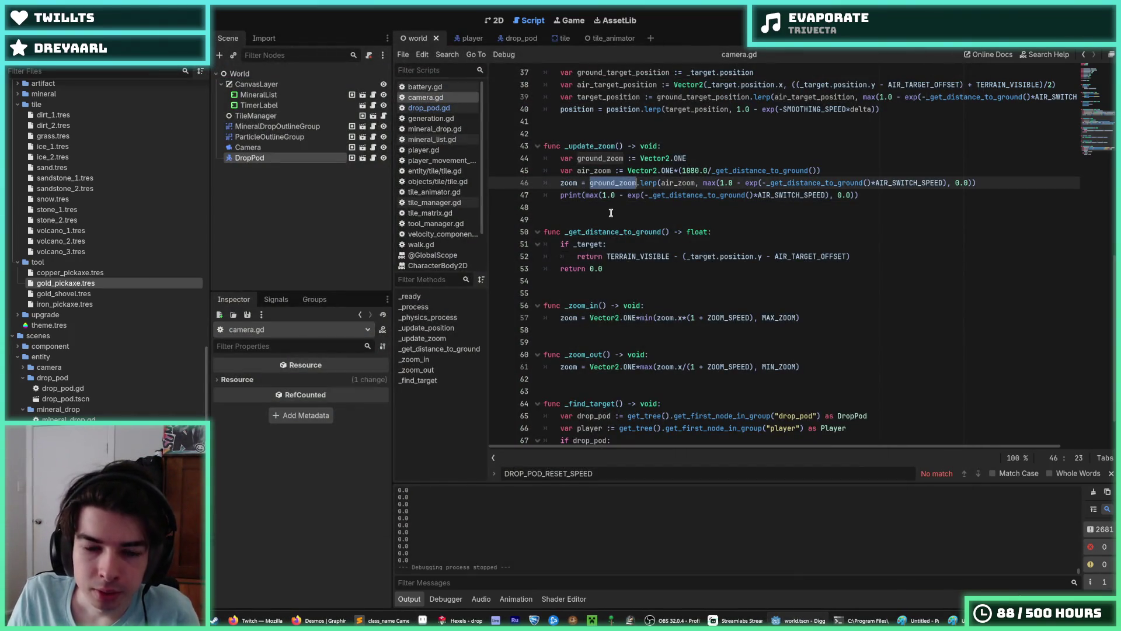
click(584, 219)
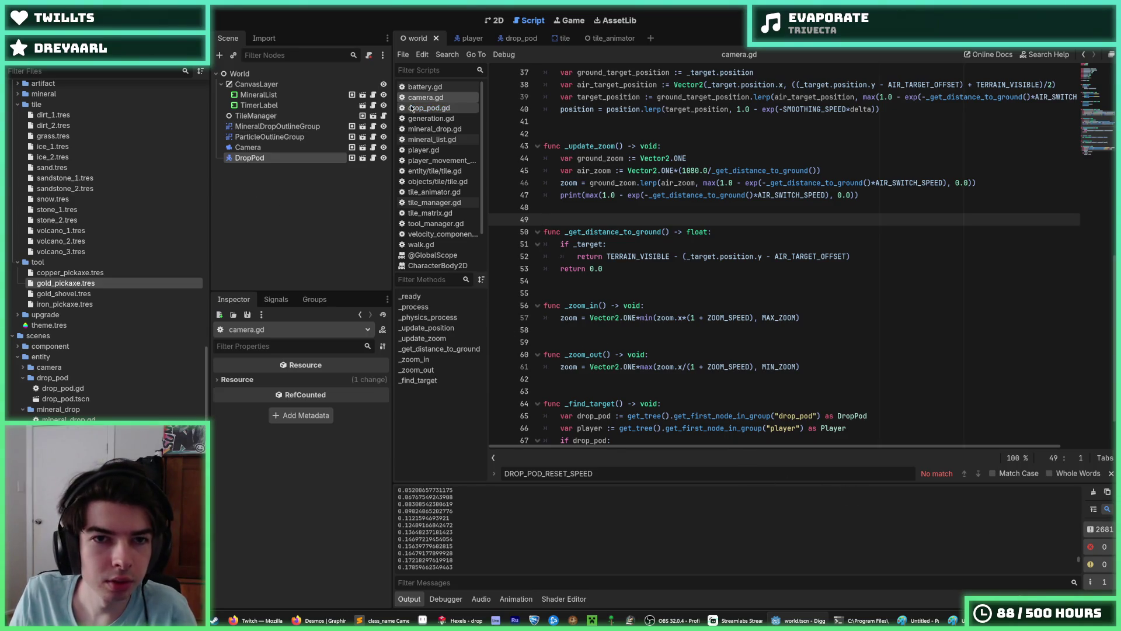
scroll(82, 398, down, 2)
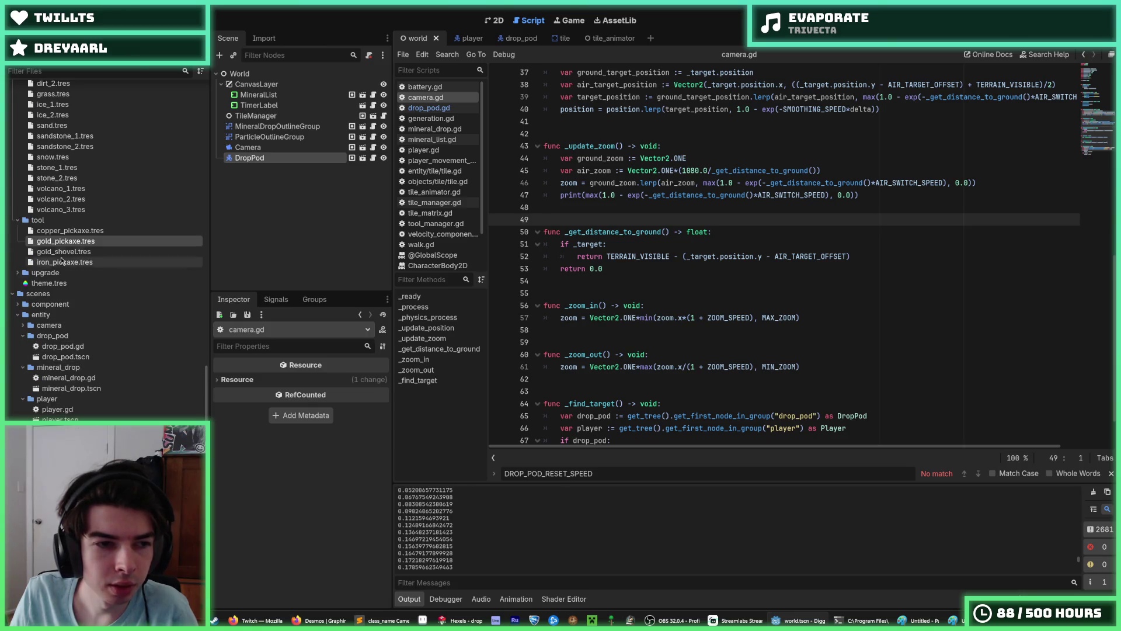
Step: Set the gold pickaxe's Damage to 100
click(73, 243)
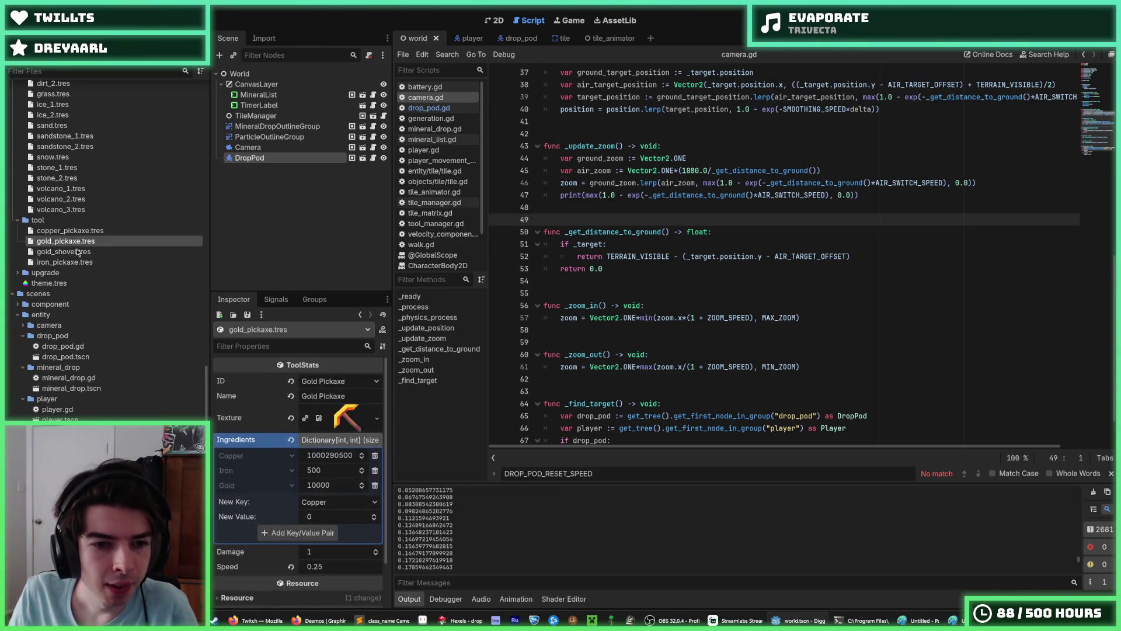
click(308, 551)
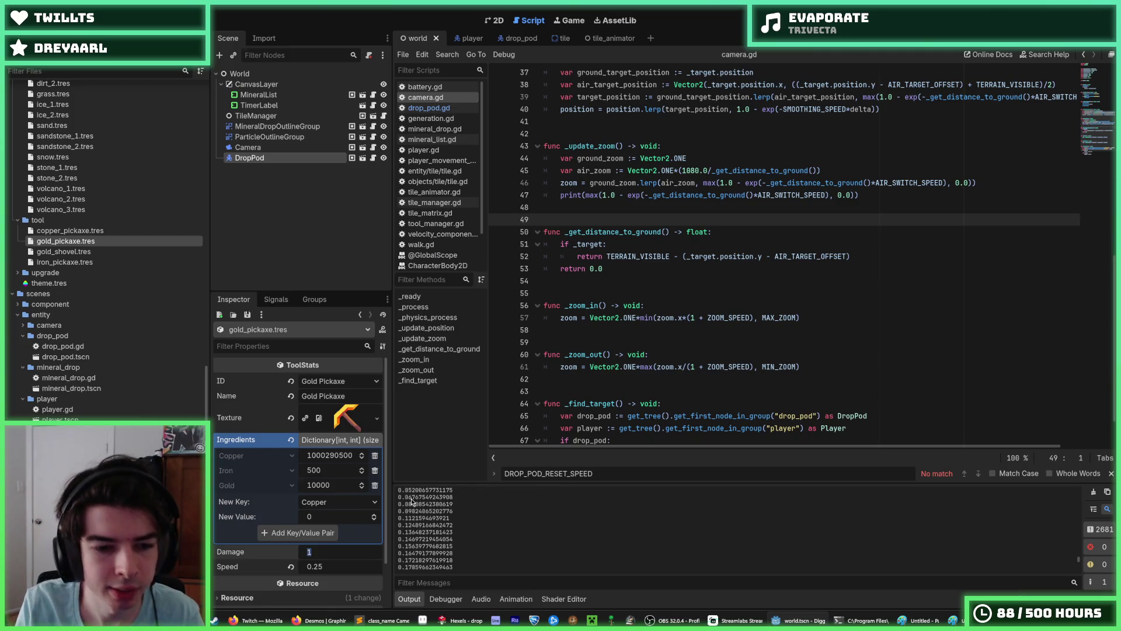
text(100)
key(Return)
Step: Review the print and zoom lerp lines in _update_zoom
click(687, 294)
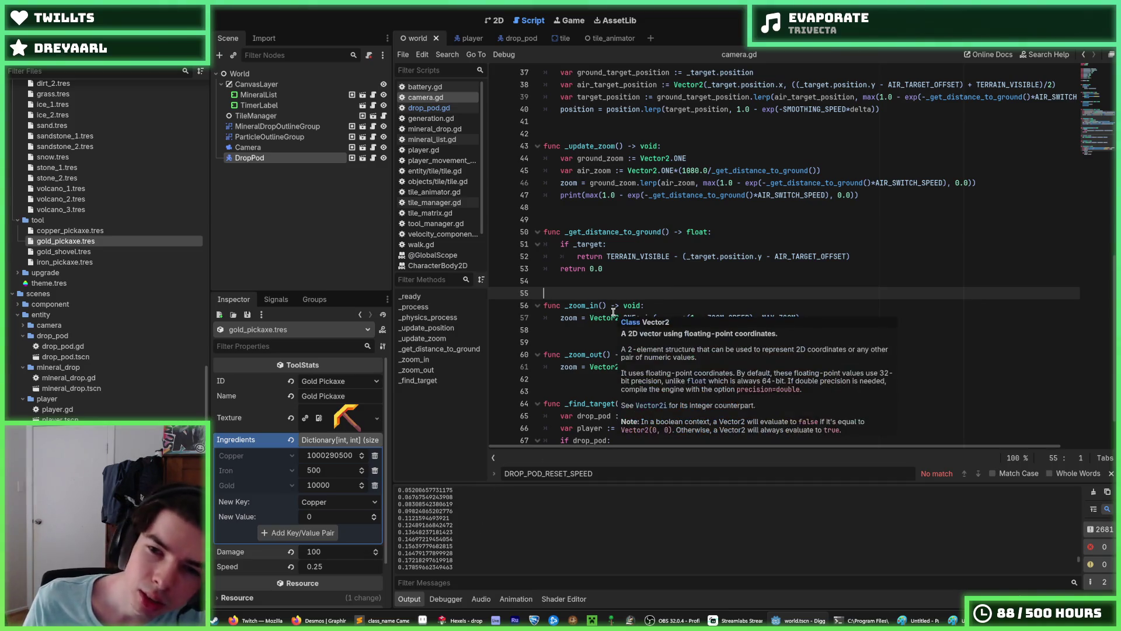
click(864, 196)
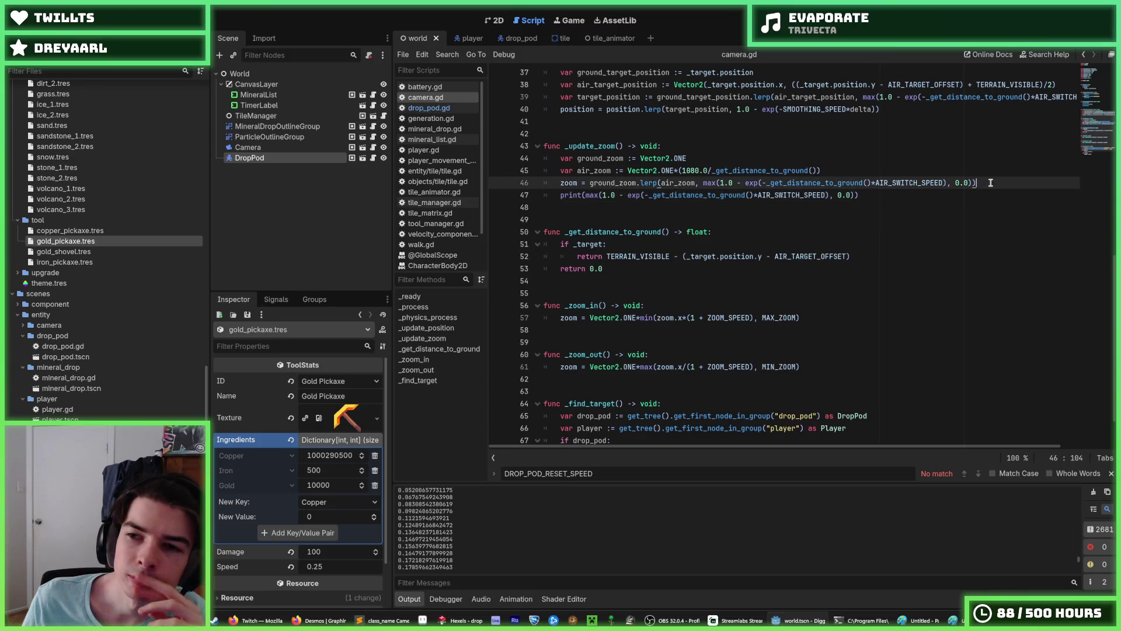
triple_click(691, 183)
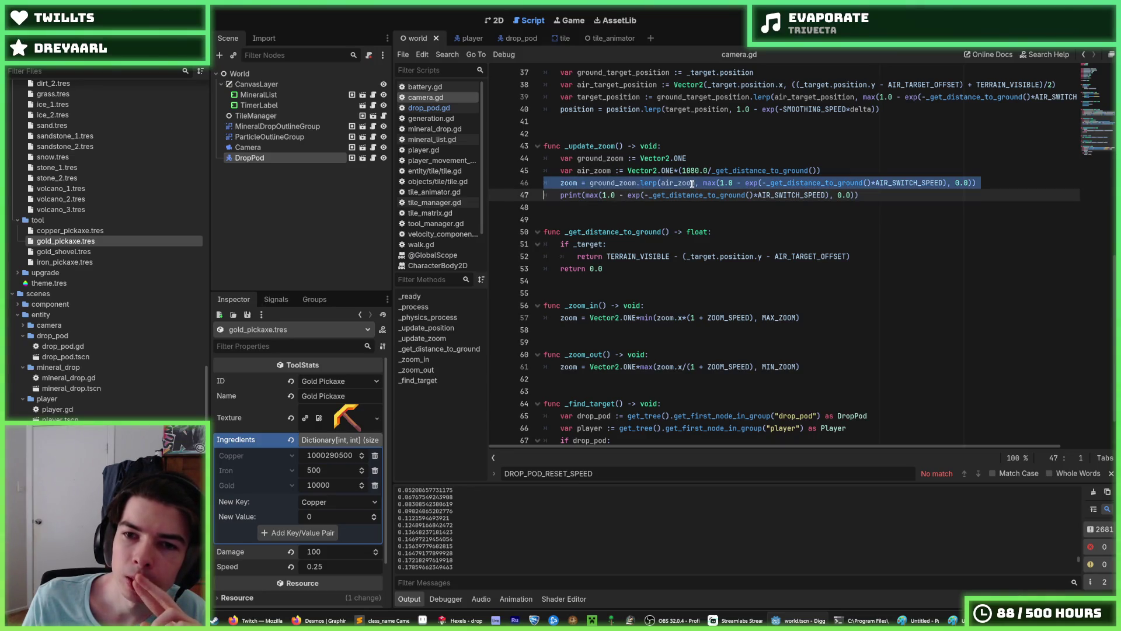
click(695, 183)
scroll(728, 211, up, 2)
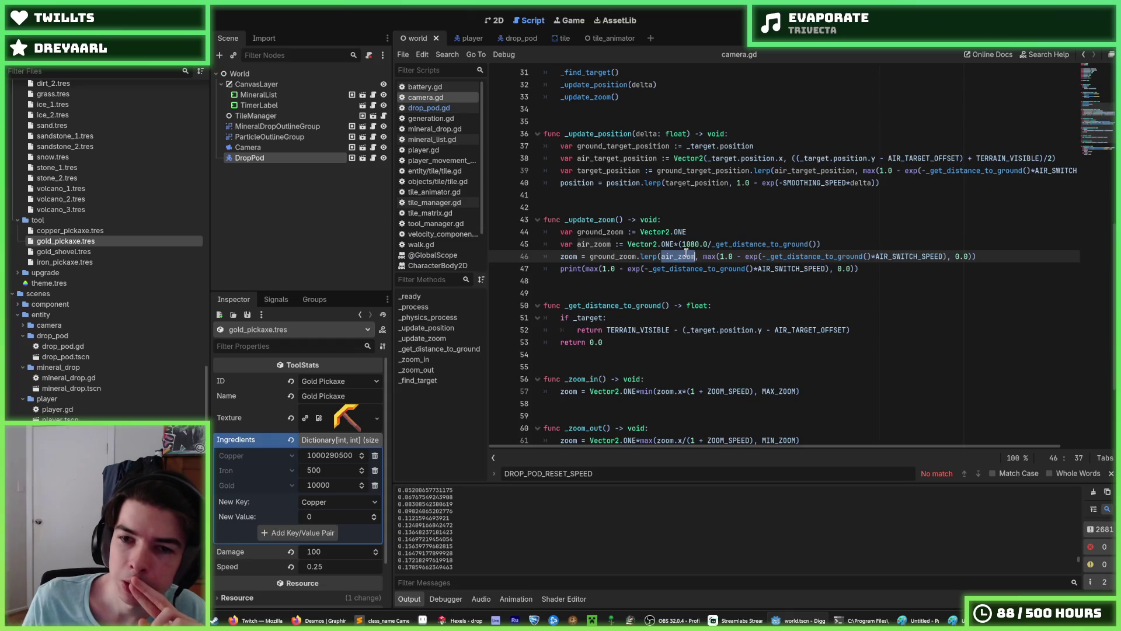
Step: Wrap 1080.0/_get_distance_to_ground() in parentheses in the air_zoom line 45
drag(682, 244, 699, 244)
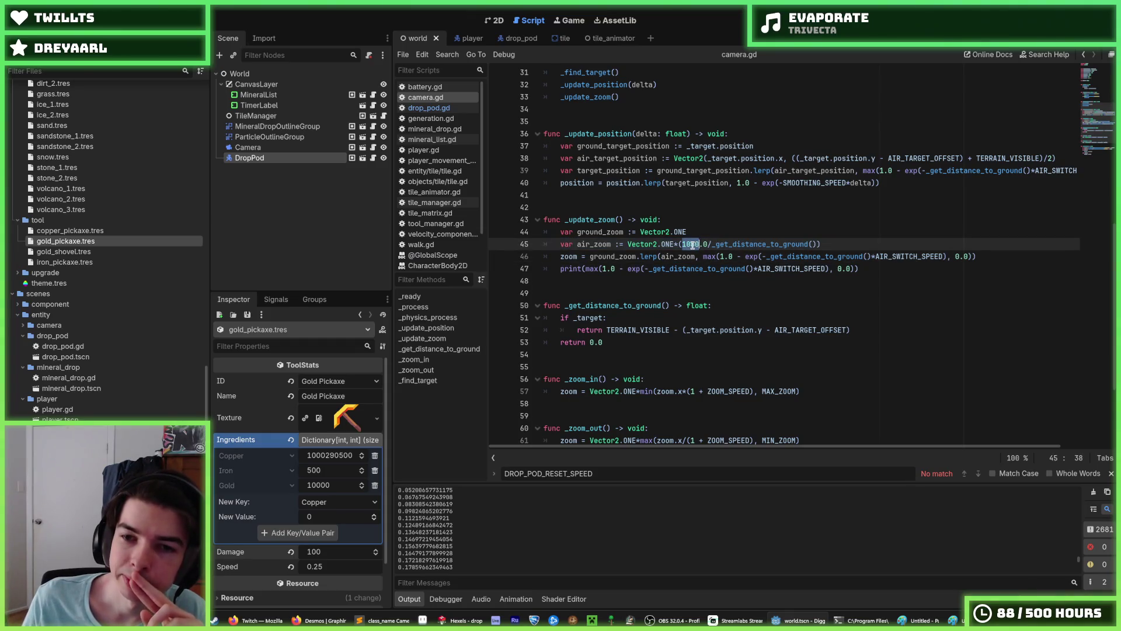
scroll(730, 292, up, 2)
click(733, 304)
click(728, 317)
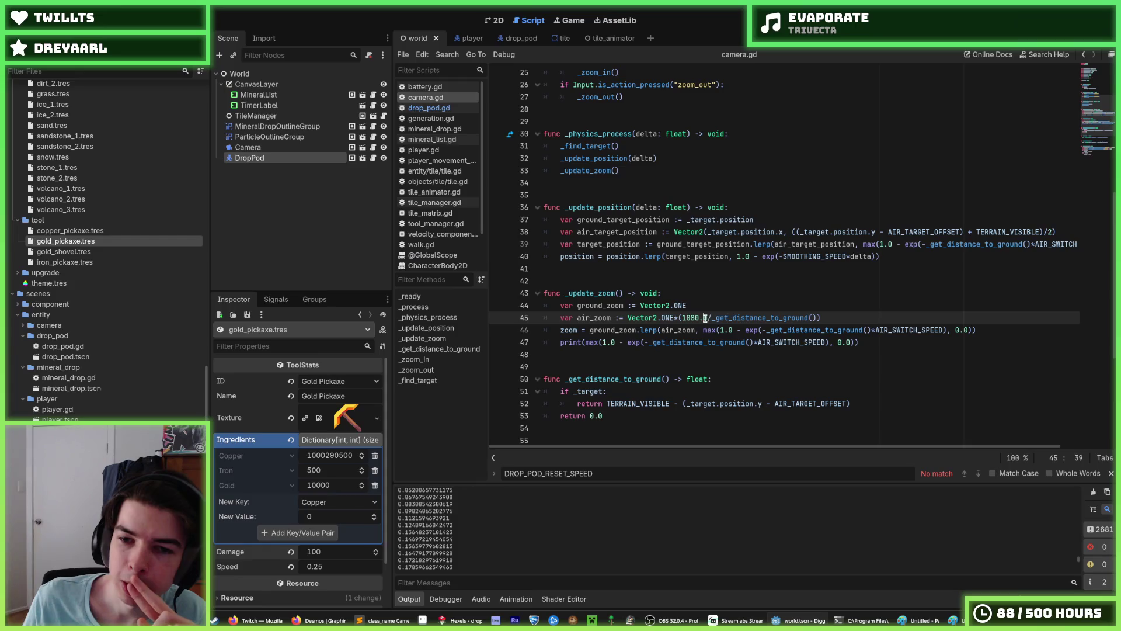
click(679, 317)
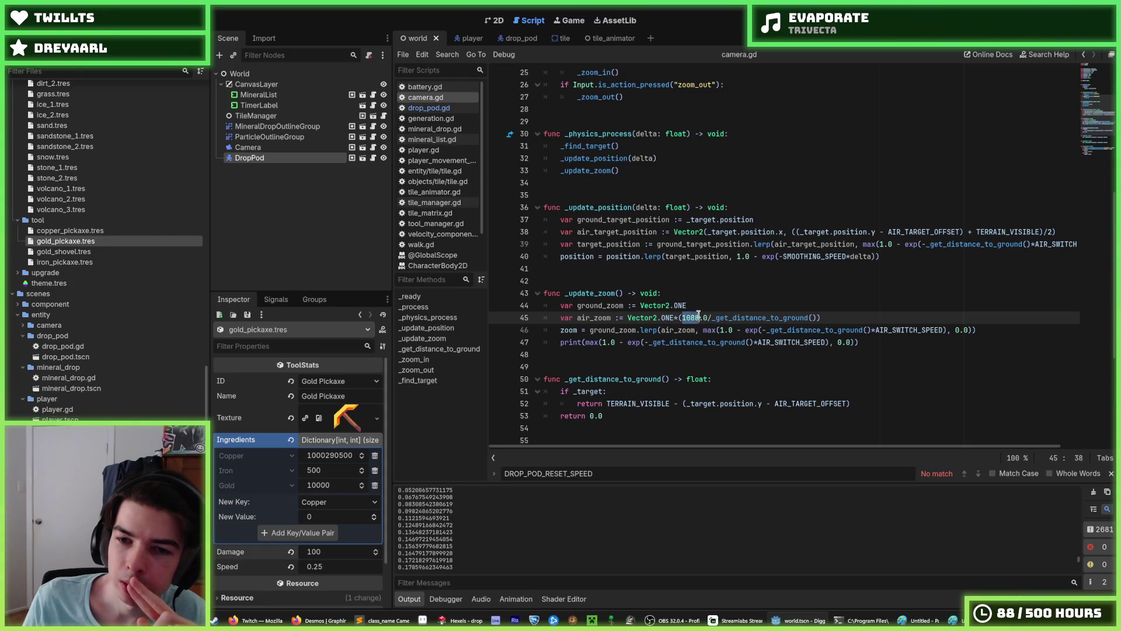
text(()
click(706, 317)
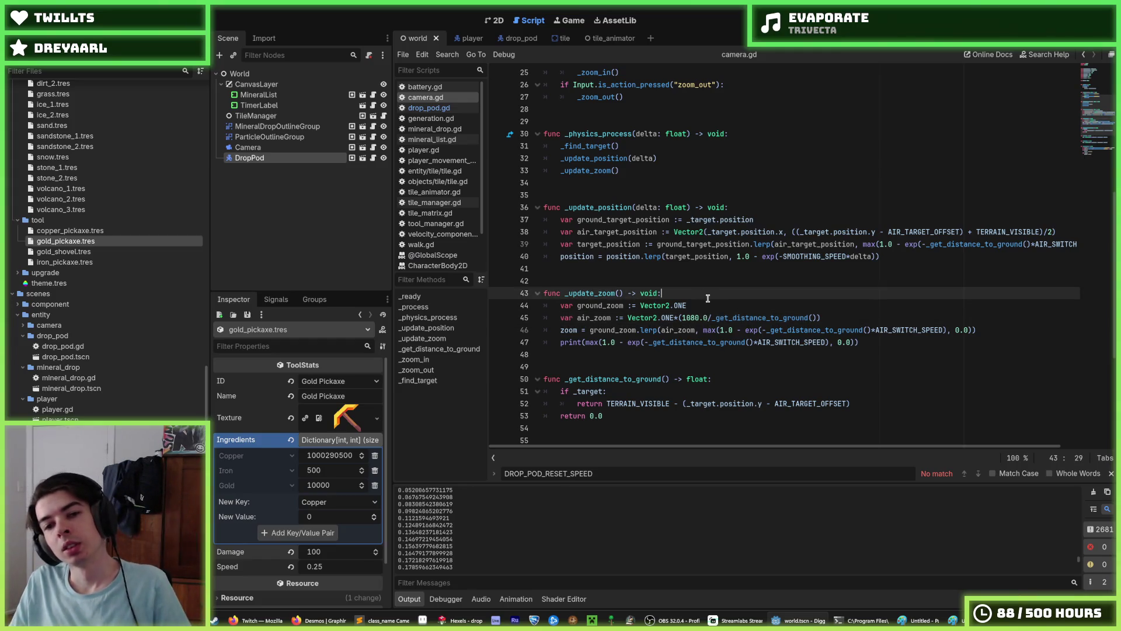
click(700, 301)
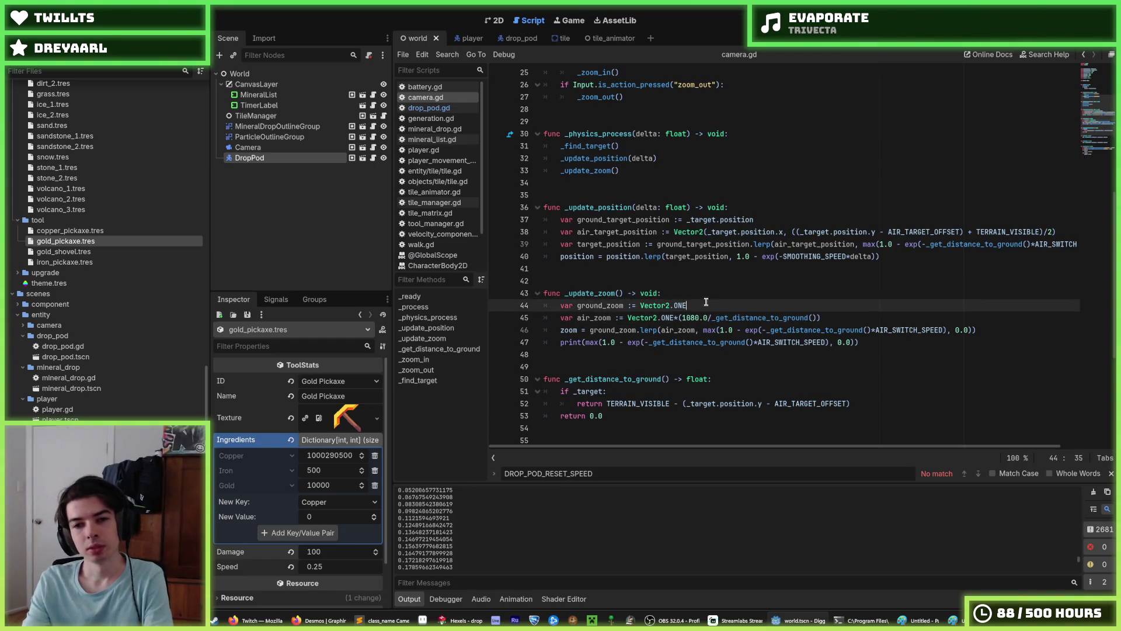
click(696, 296)
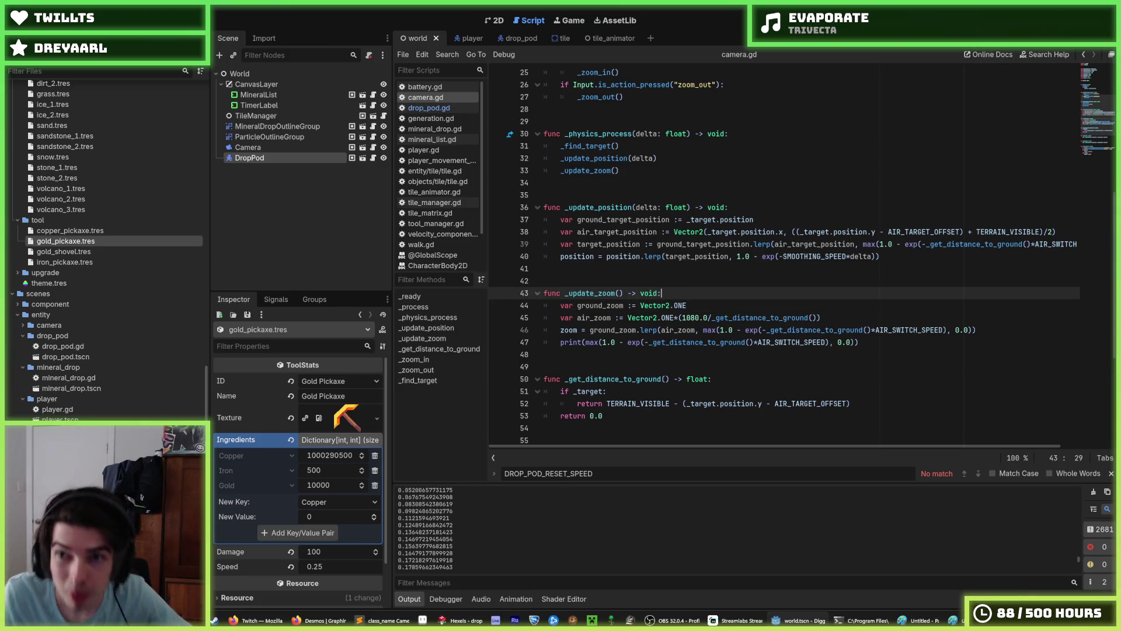
key(F5)
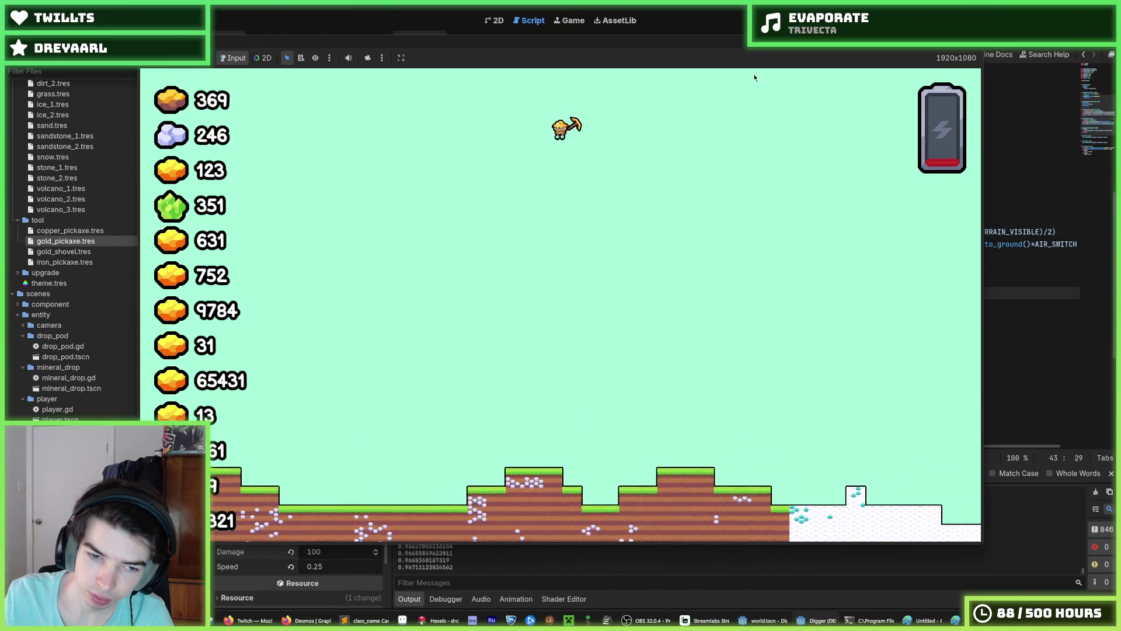
key(a)
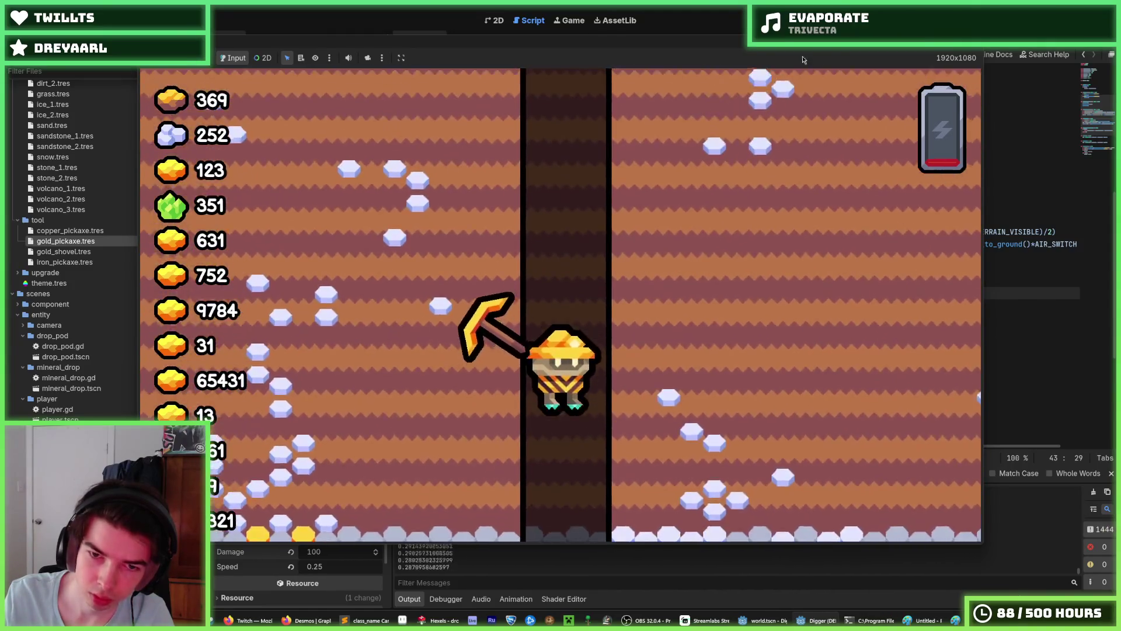
key(F8)
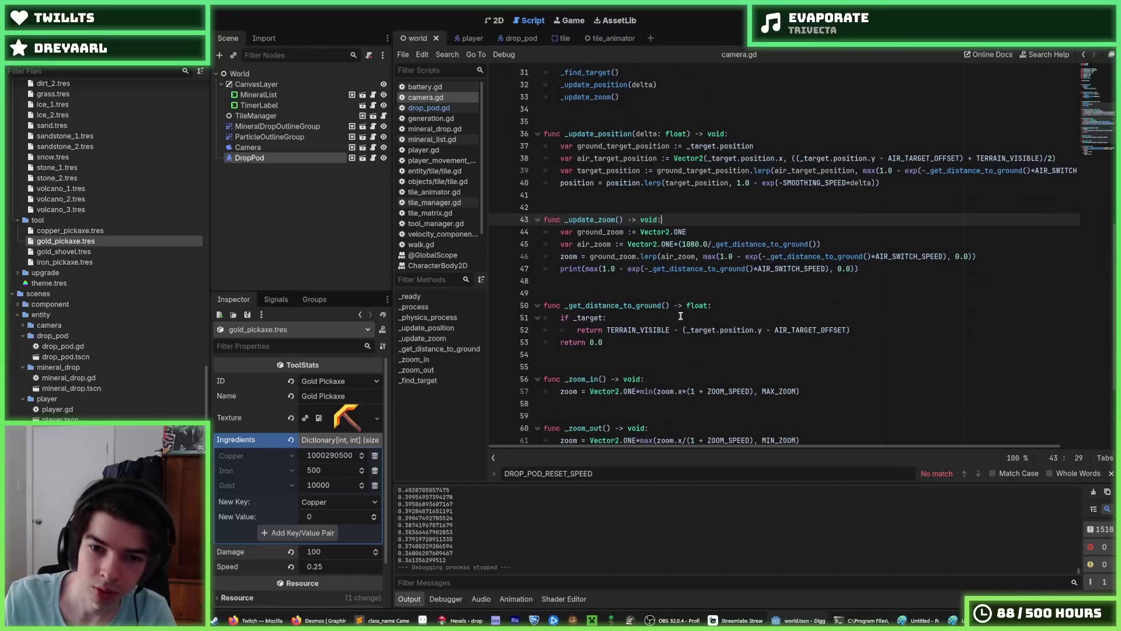
Step: Save the scripts and inspect ground_zoom, air_zoom and lerp in _update_zoom
scroll(669, 249, down, 2)
key(ctrl+s)
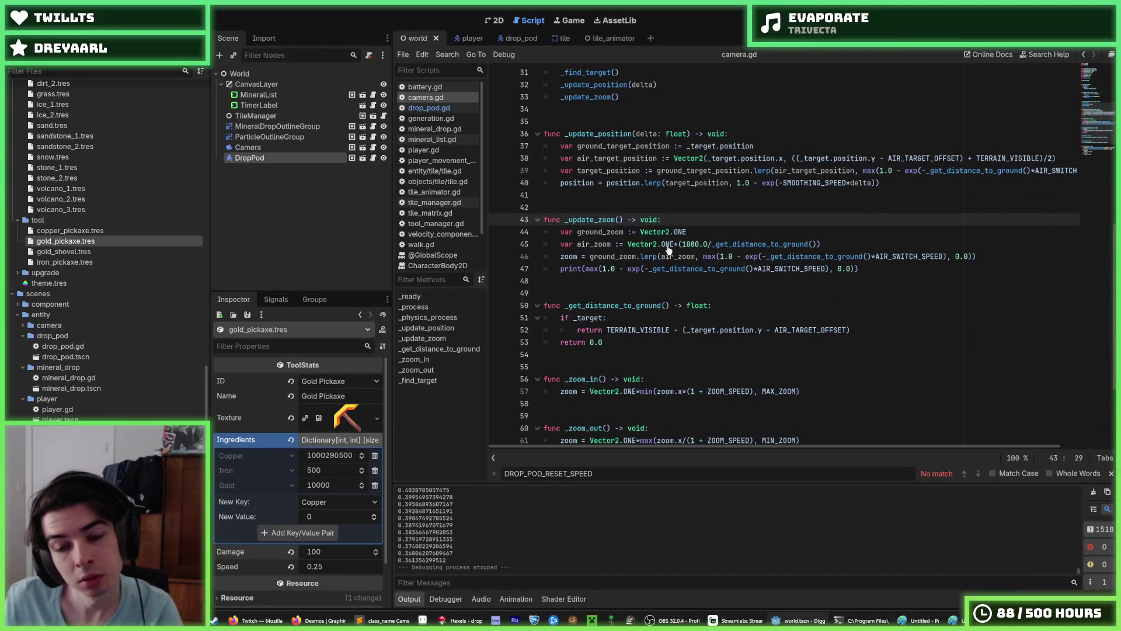
double_click(649, 255)
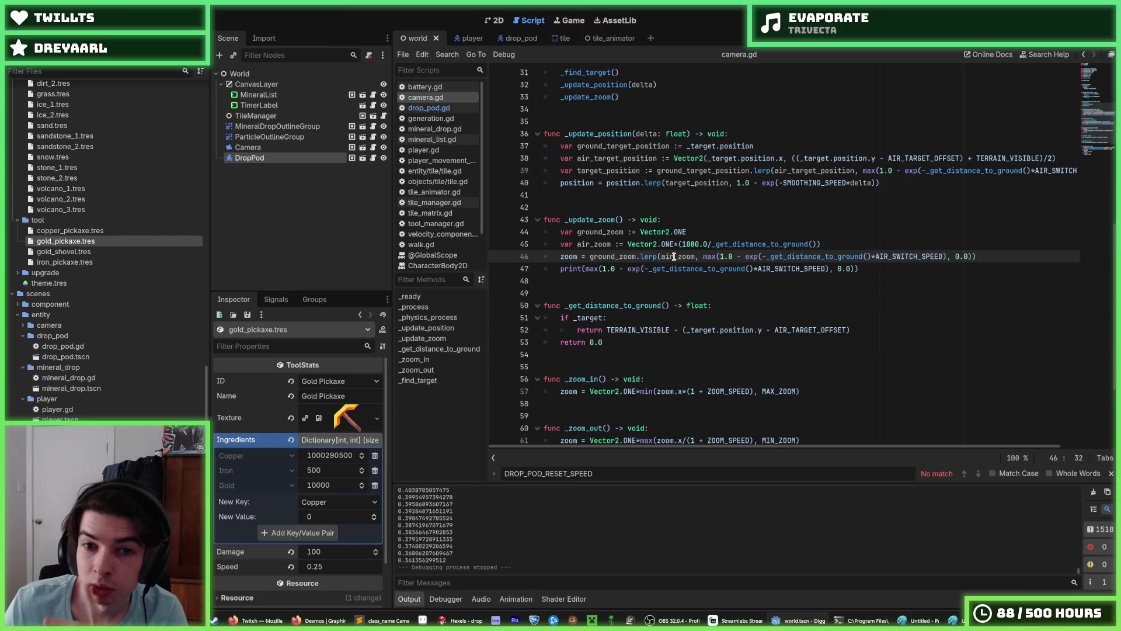
double_click(598, 244)
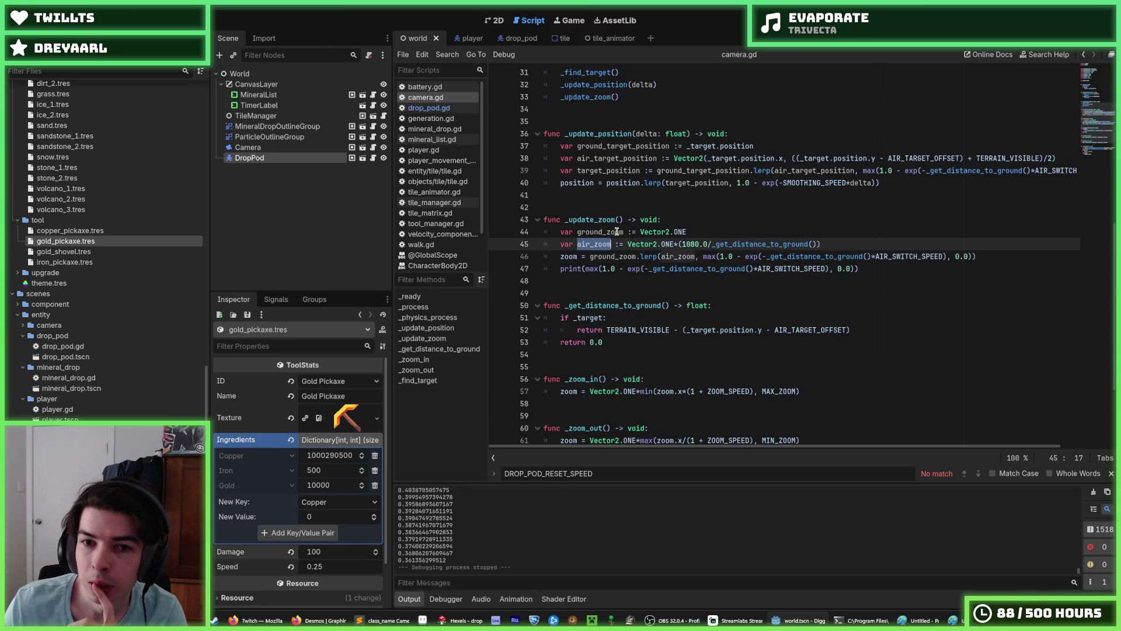
double_click(606, 232)
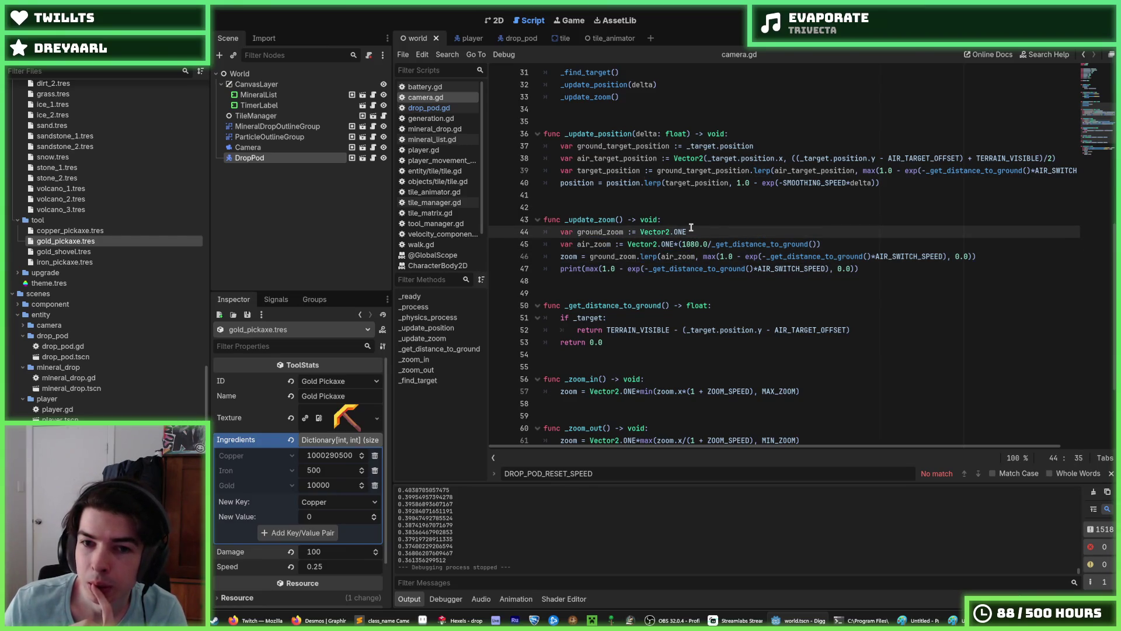
Step: Add a zoom print line ('rpint(zoom)') after the blend print and run the game
click(649, 256)
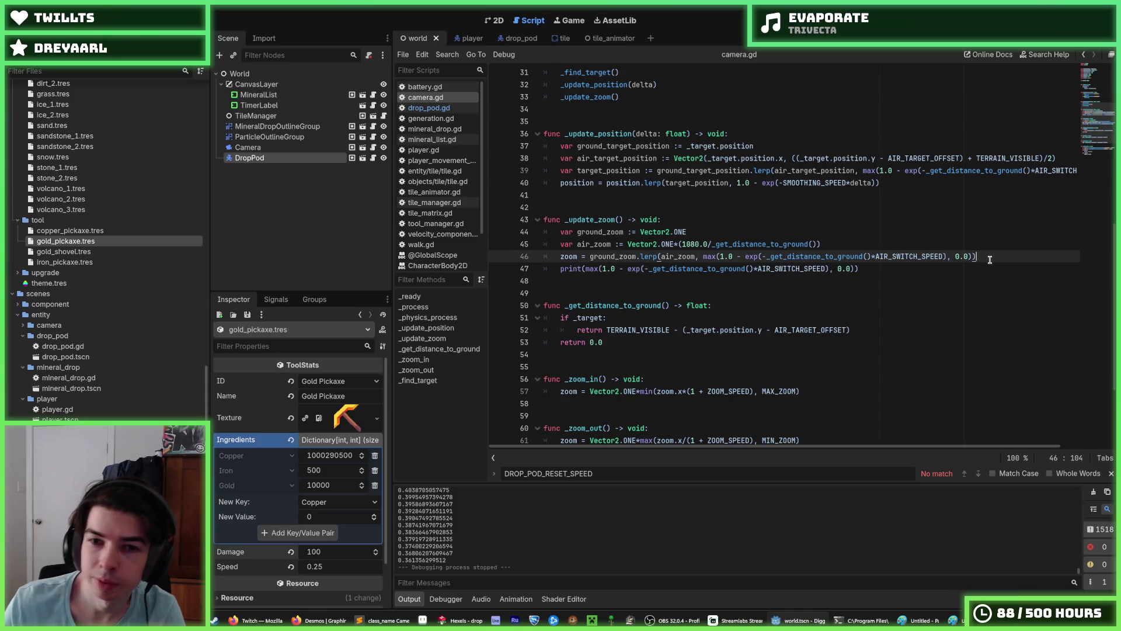
key(Down)
key(Return)
text(rp)
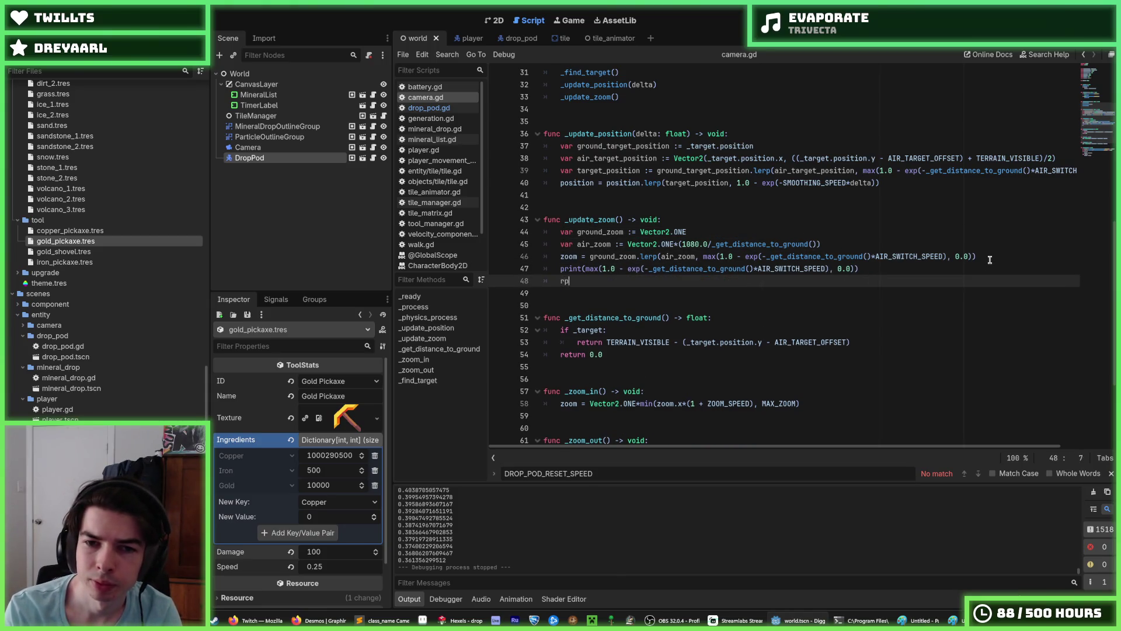
text(int(zoom)
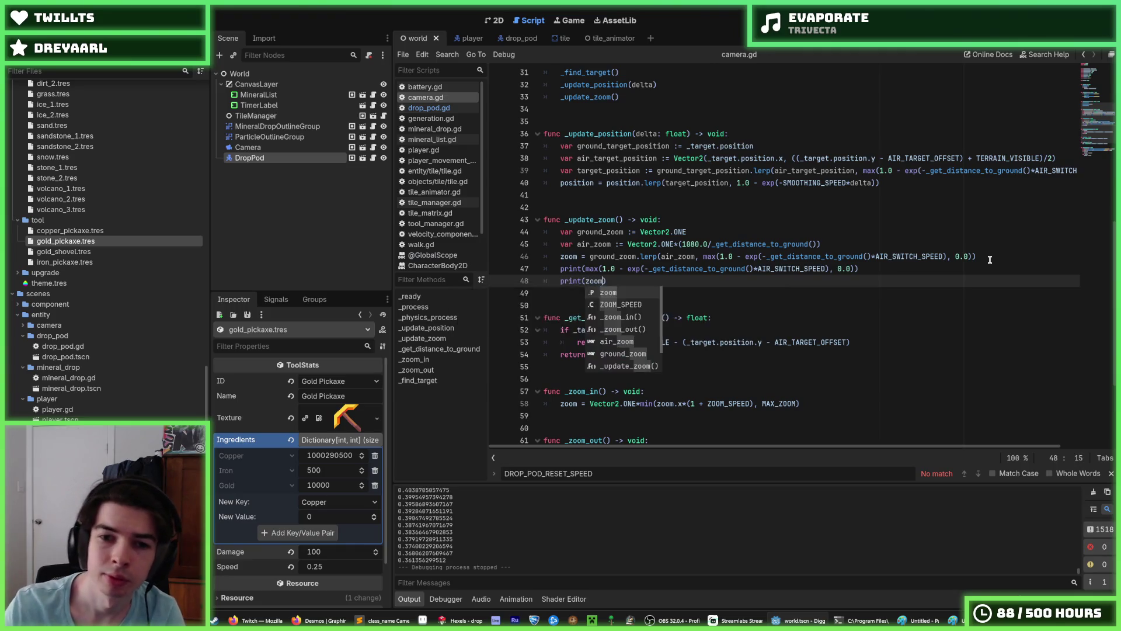
key(F5)
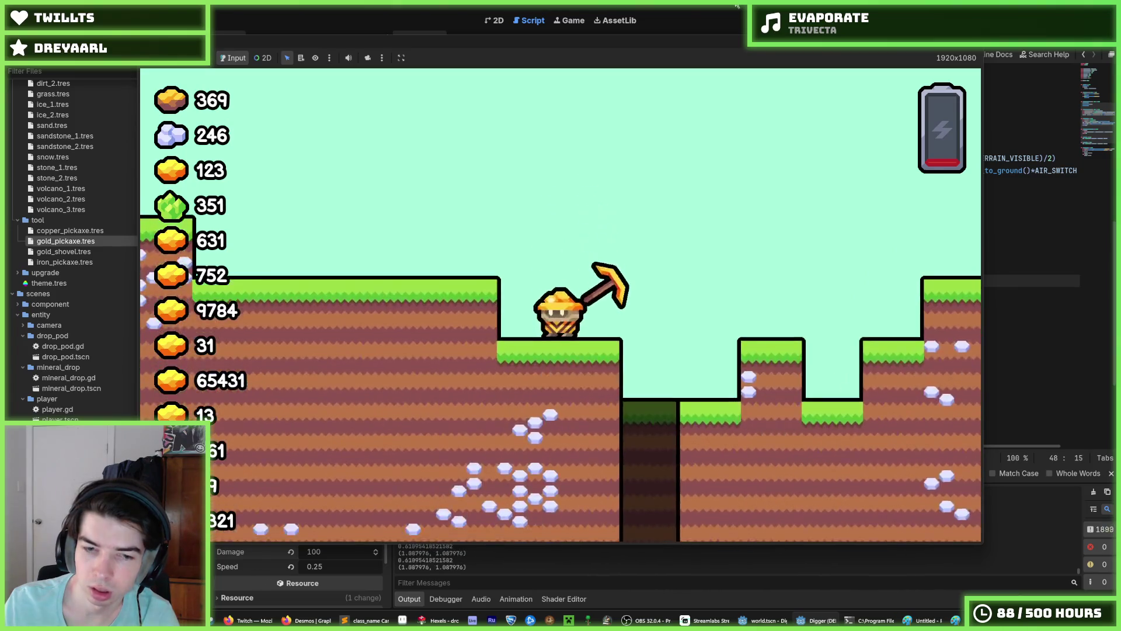
Step: Stop the game and return to the print(zoom) line in camera.gd
key(F8)
click(673, 281)
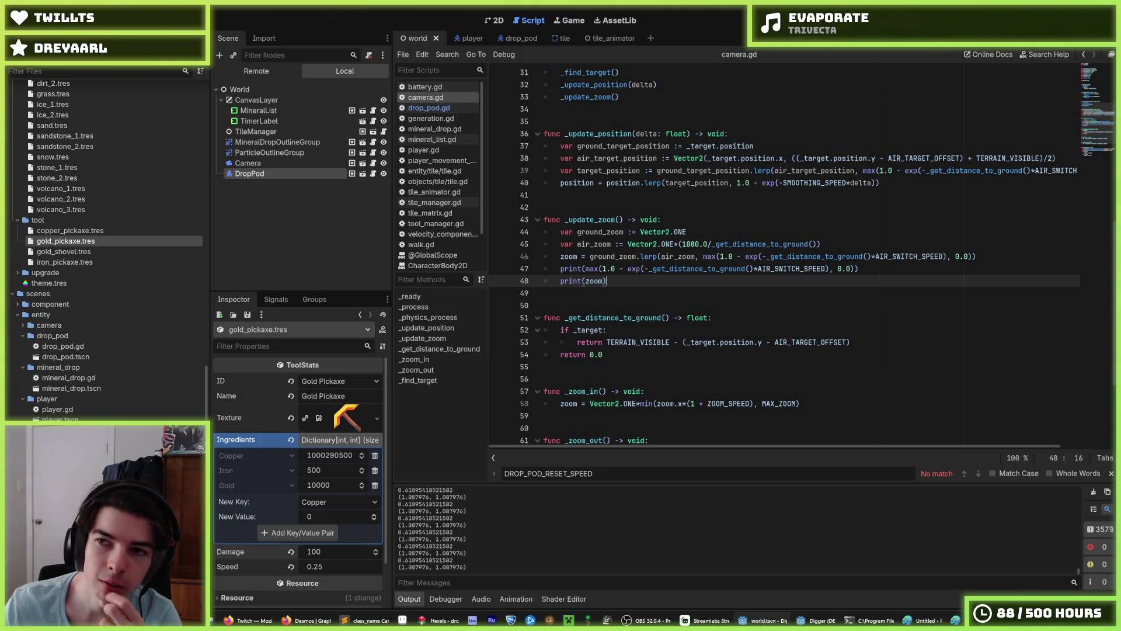
scroll(780, 114, up, 10)
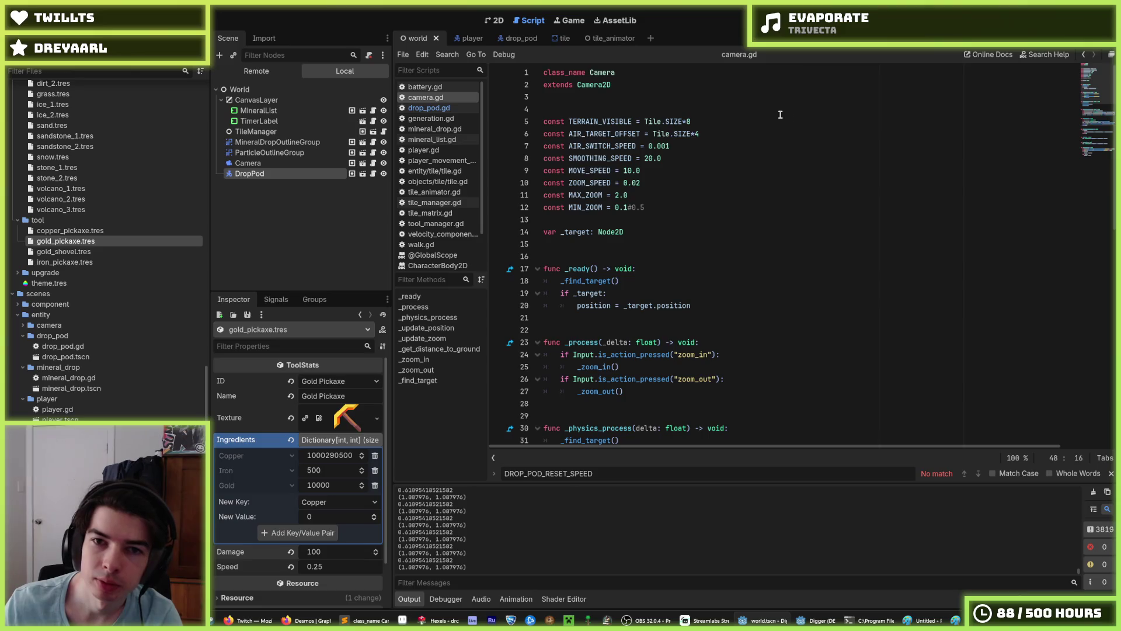
double_click(598, 121)
double_click(603, 132)
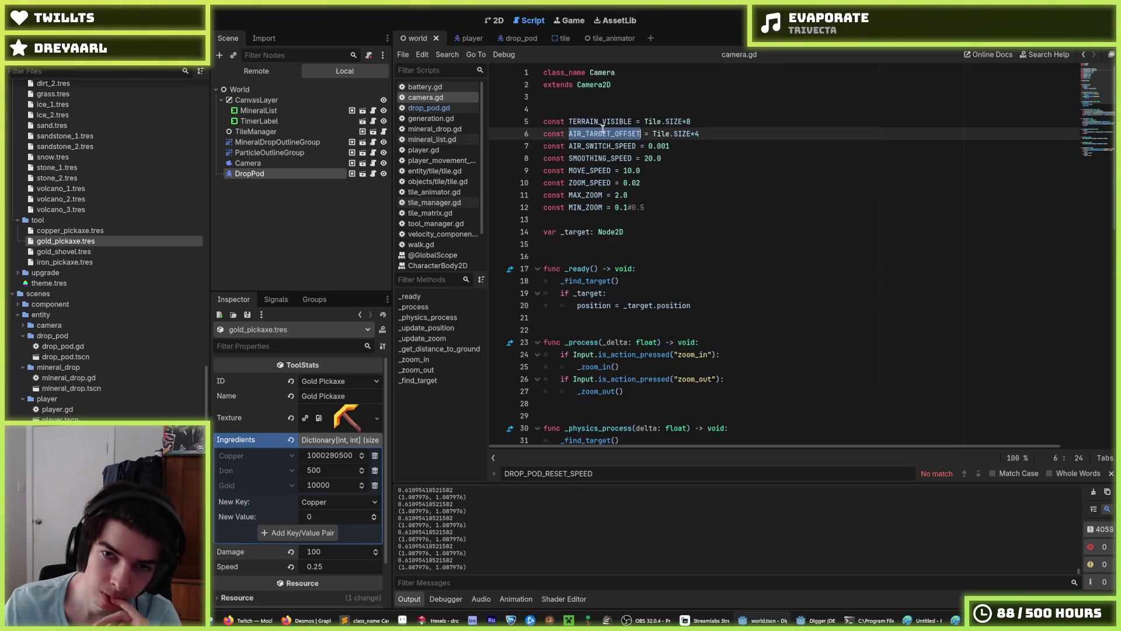
double_click(601, 122)
click(730, 171)
scroll(754, 245, down, 11)
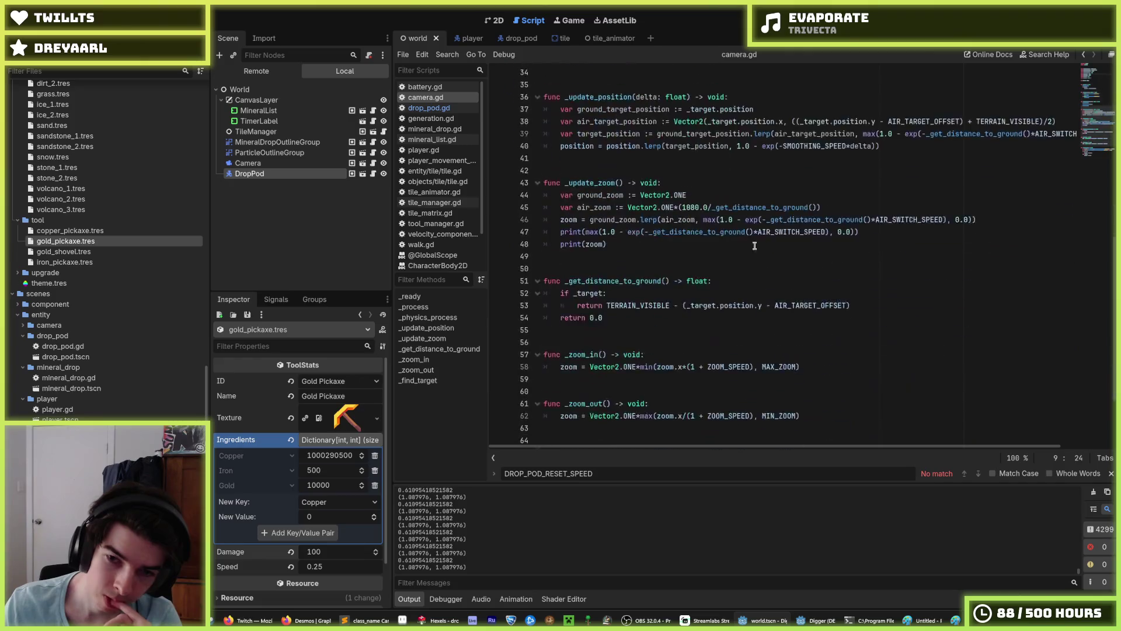
scroll(759, 251, down, 3)
click(777, 257)
scroll(783, 251, up, 5)
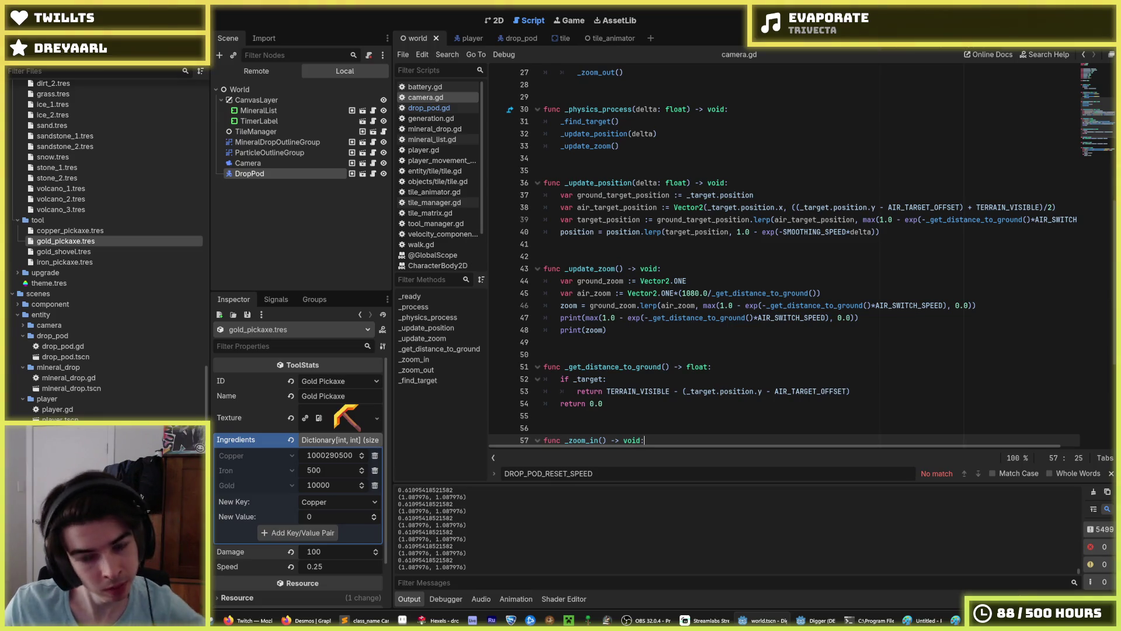
key(F8)
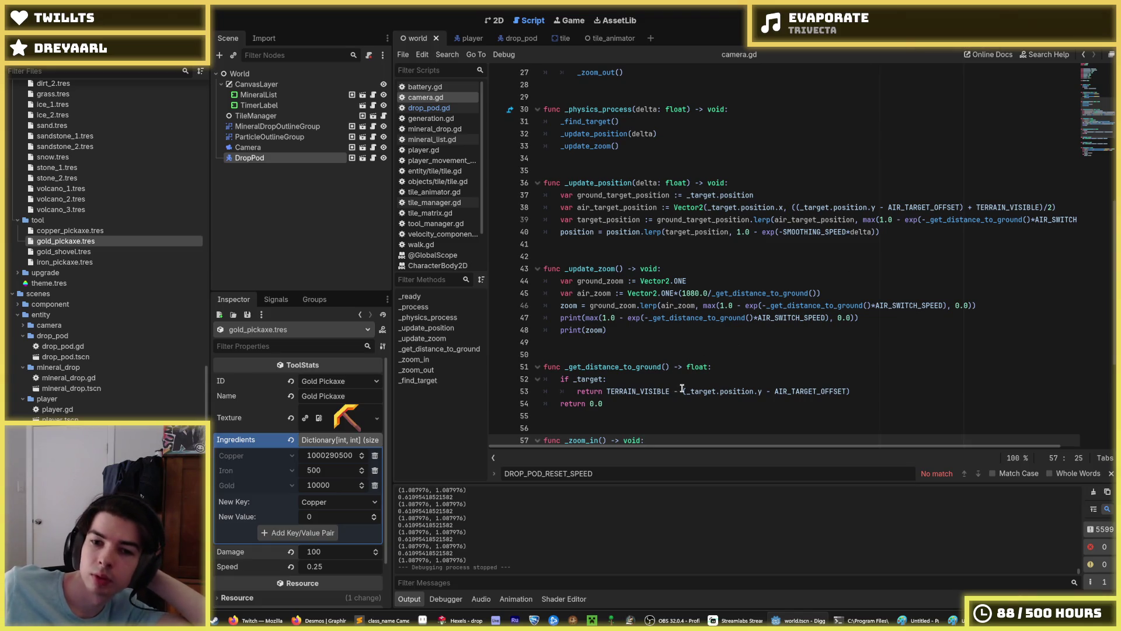
mouse_move(682, 388)
mouse_down()
mouse_move(606, 389)
mouse_move(680, 389)
mouse_up()
click(607, 390)
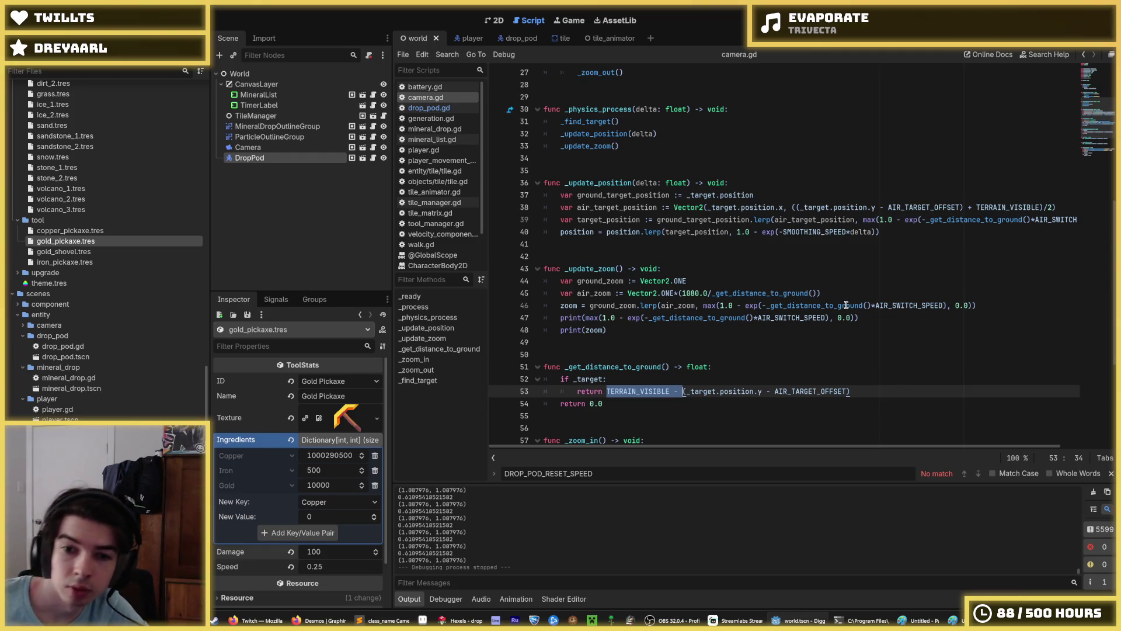
mouse_move(846, 304)
key(ctrl)
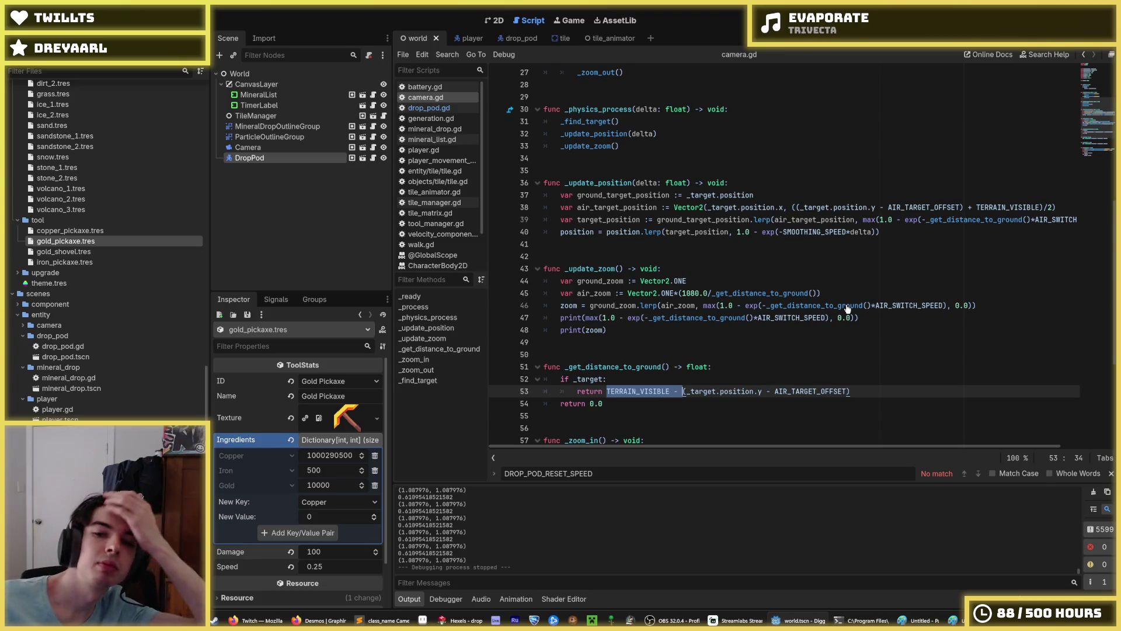
drag(762, 390, 689, 390)
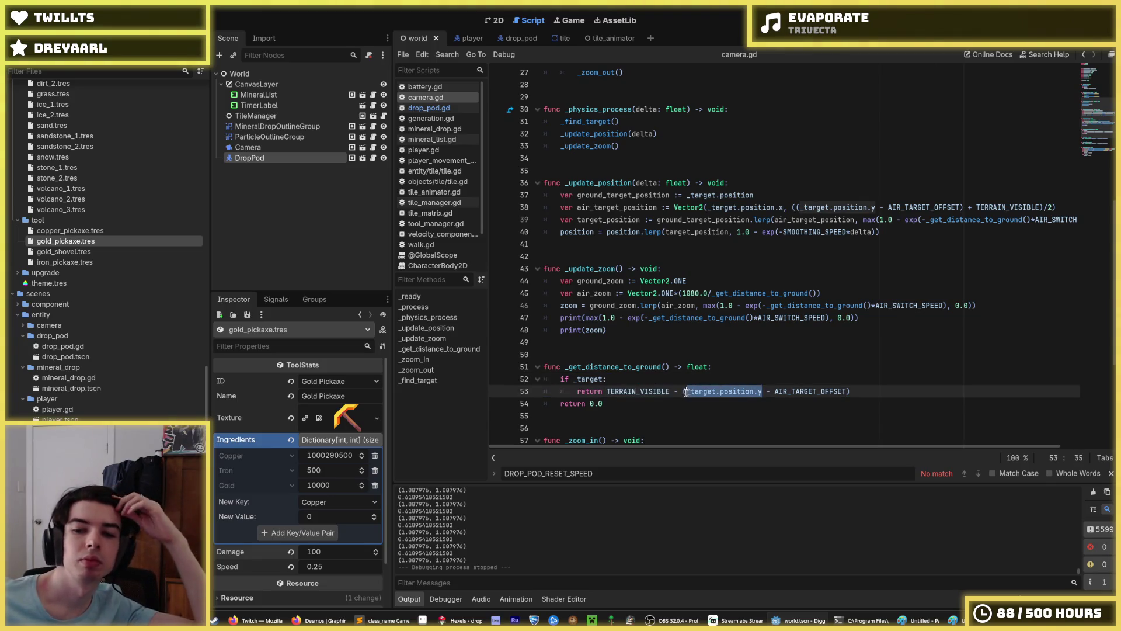
right_click(688, 392)
click(728, 453)
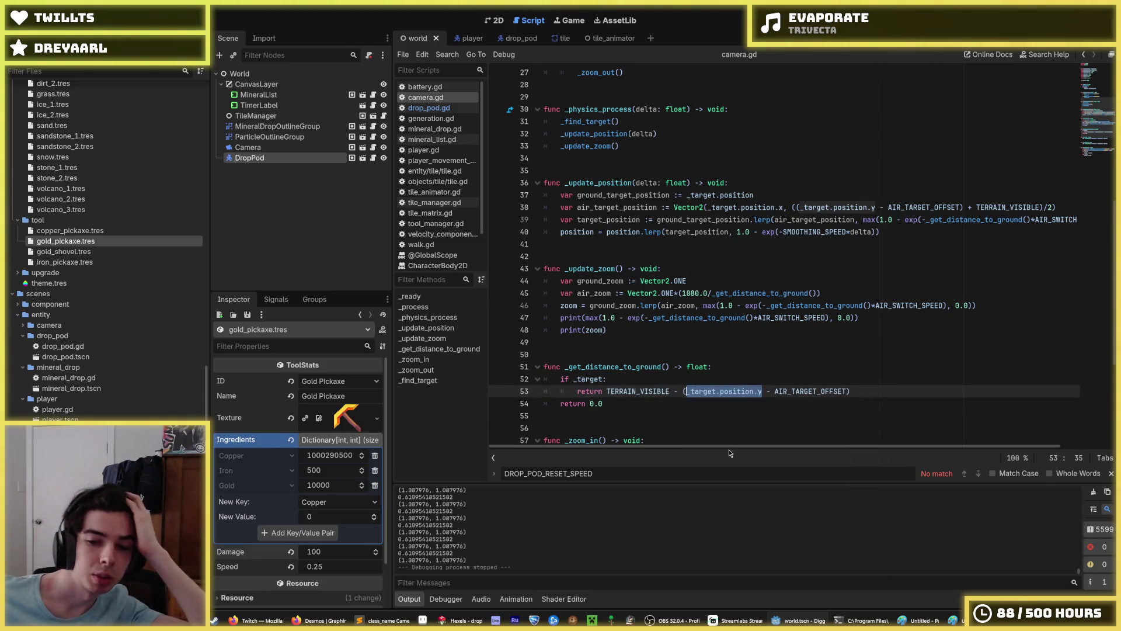
click(754, 391)
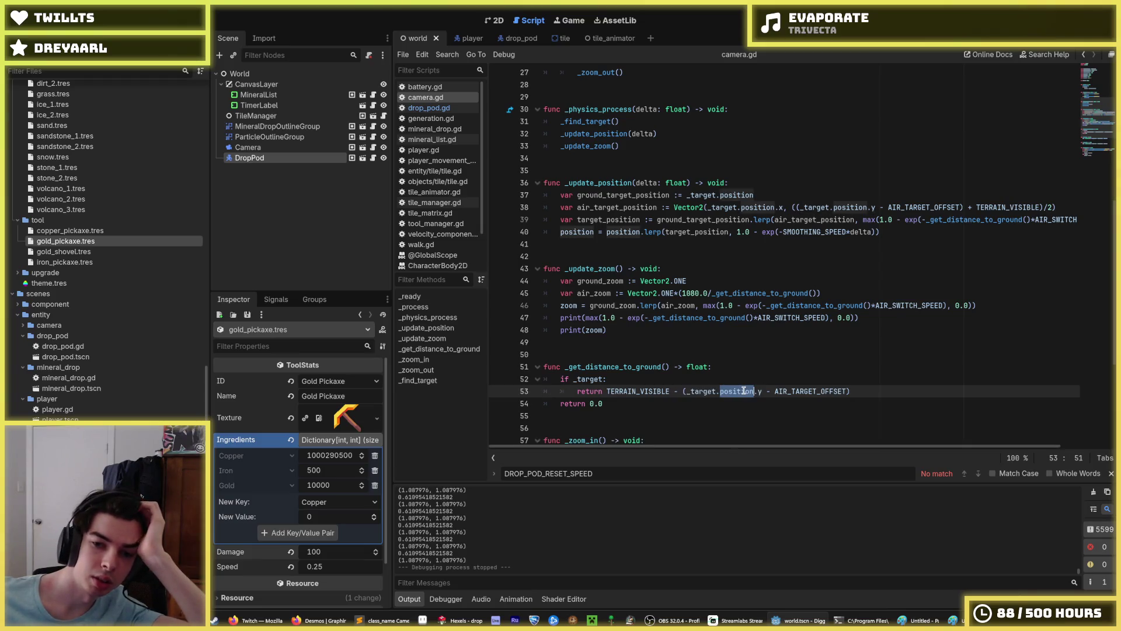
drag(762, 391, 687, 390)
right_click(695, 390)
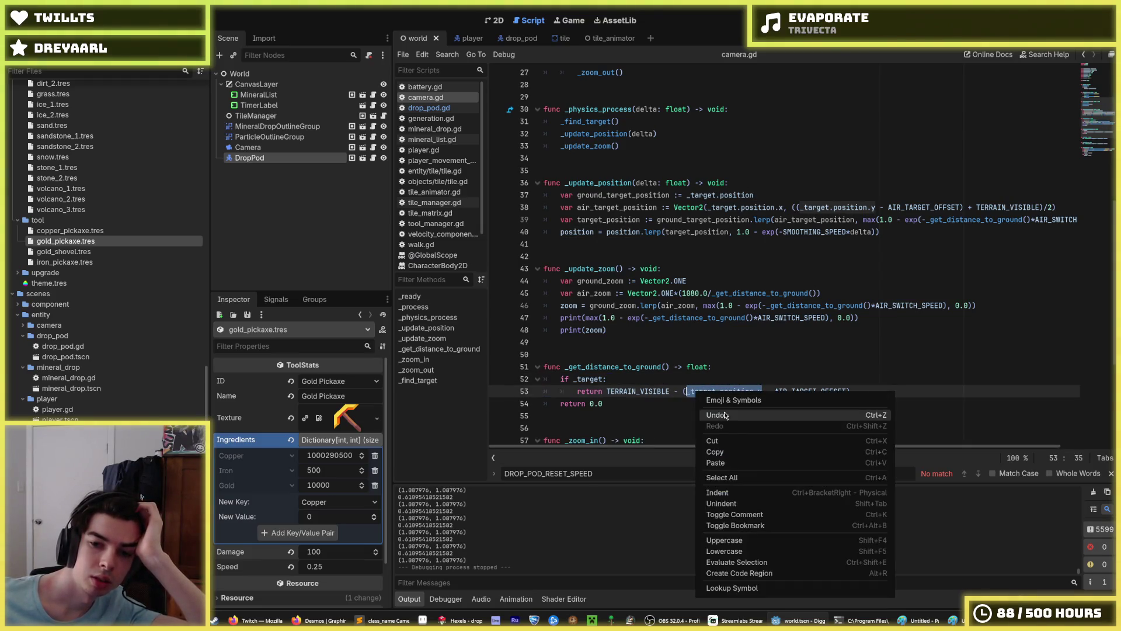
click(742, 451)
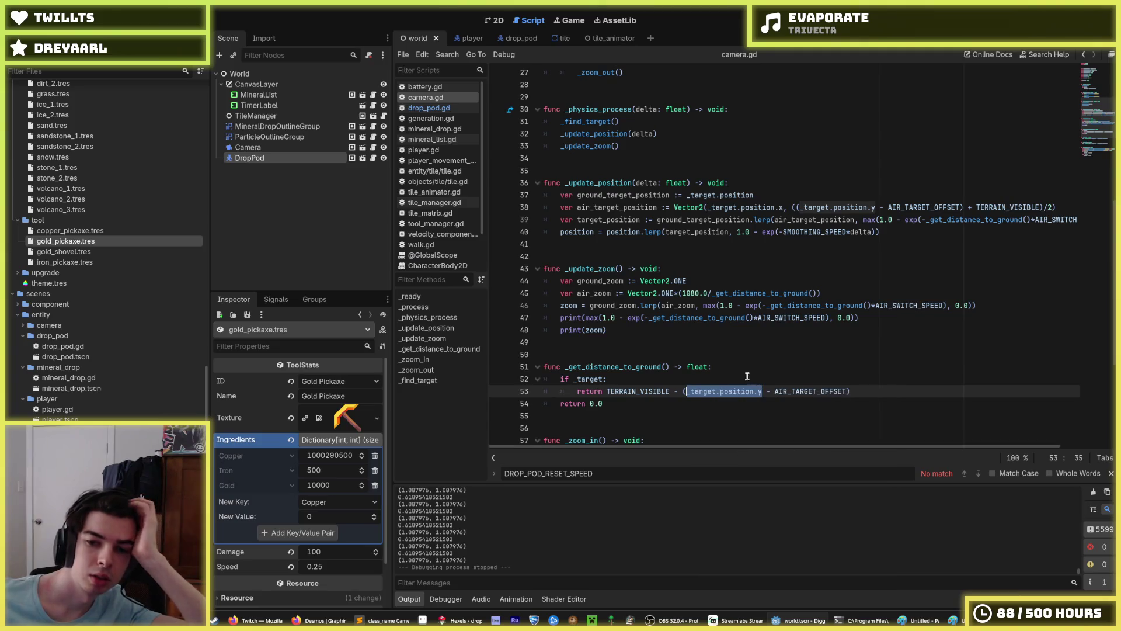
double_click(791, 318)
click(791, 318)
double_click(874, 304)
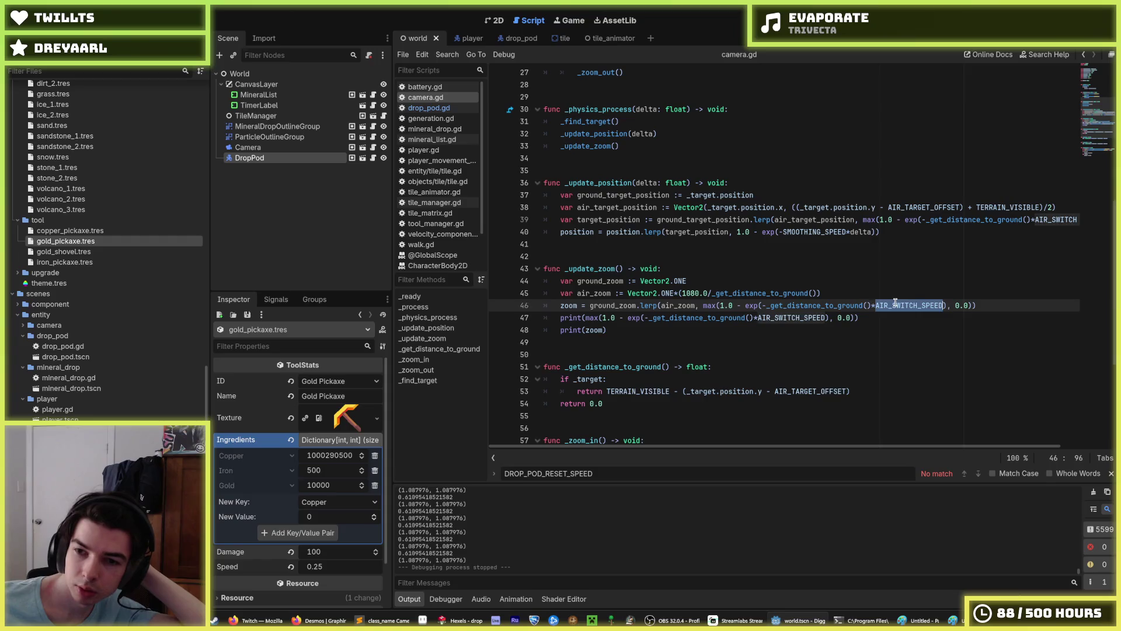
double_click(789, 306)
triple_click(787, 318)
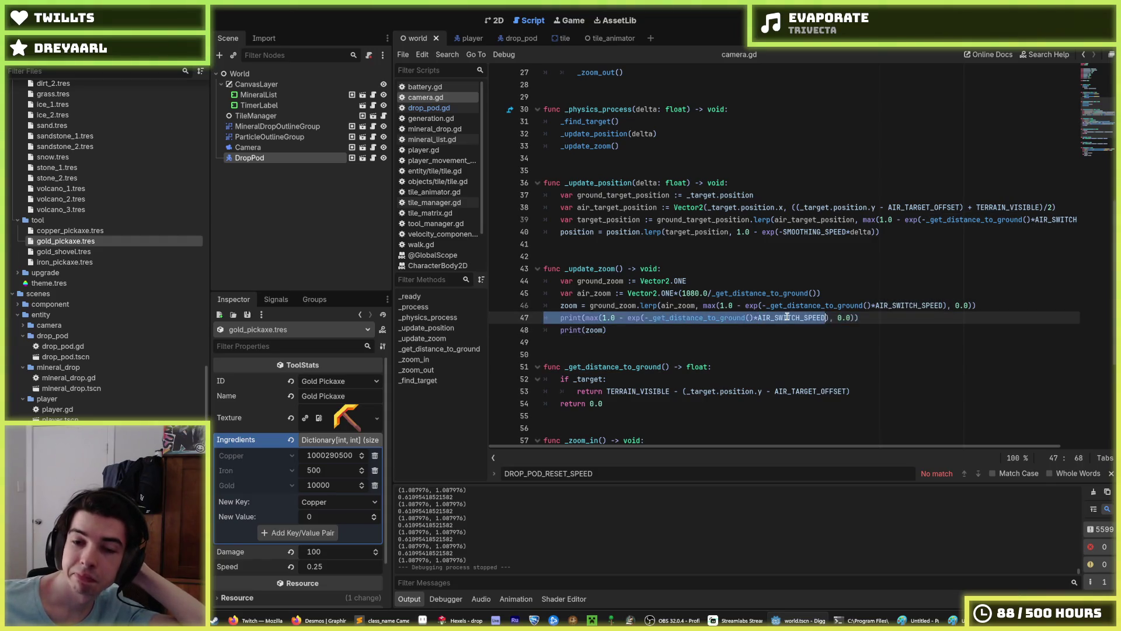
click(790, 305)
double_click(897, 304)
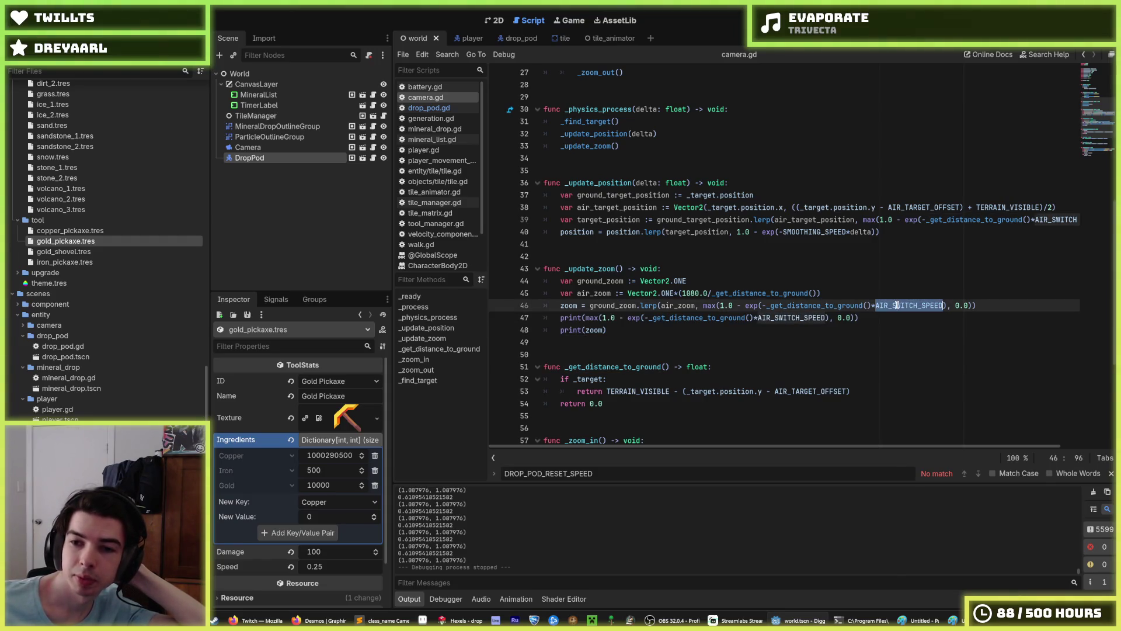
double_click(814, 317)
mouse_move(814, 312)
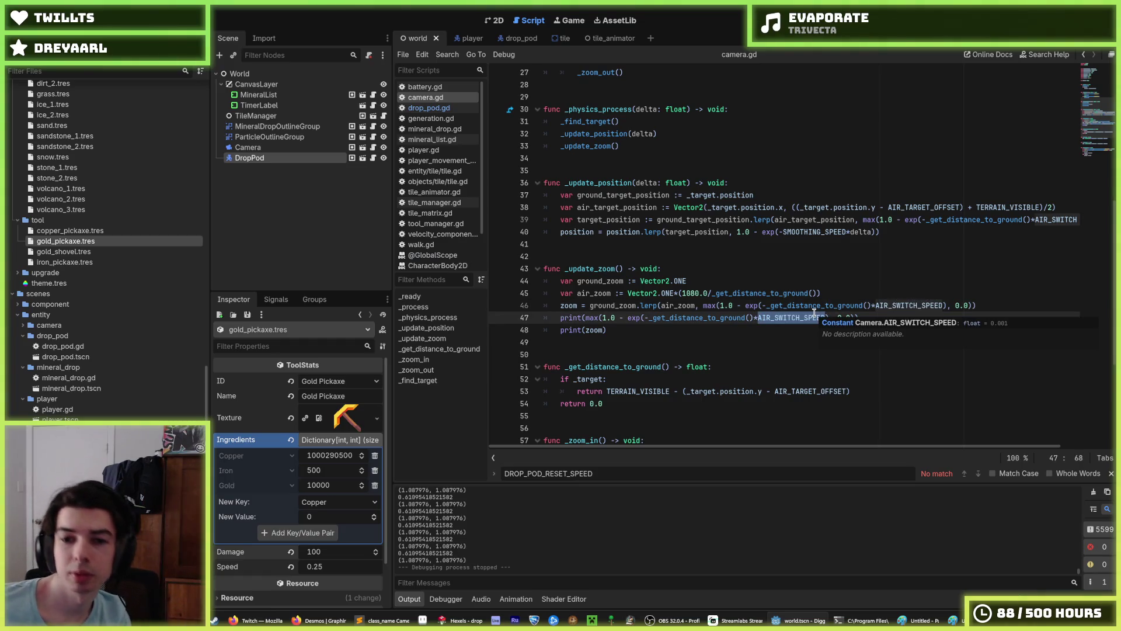
click(779, 293)
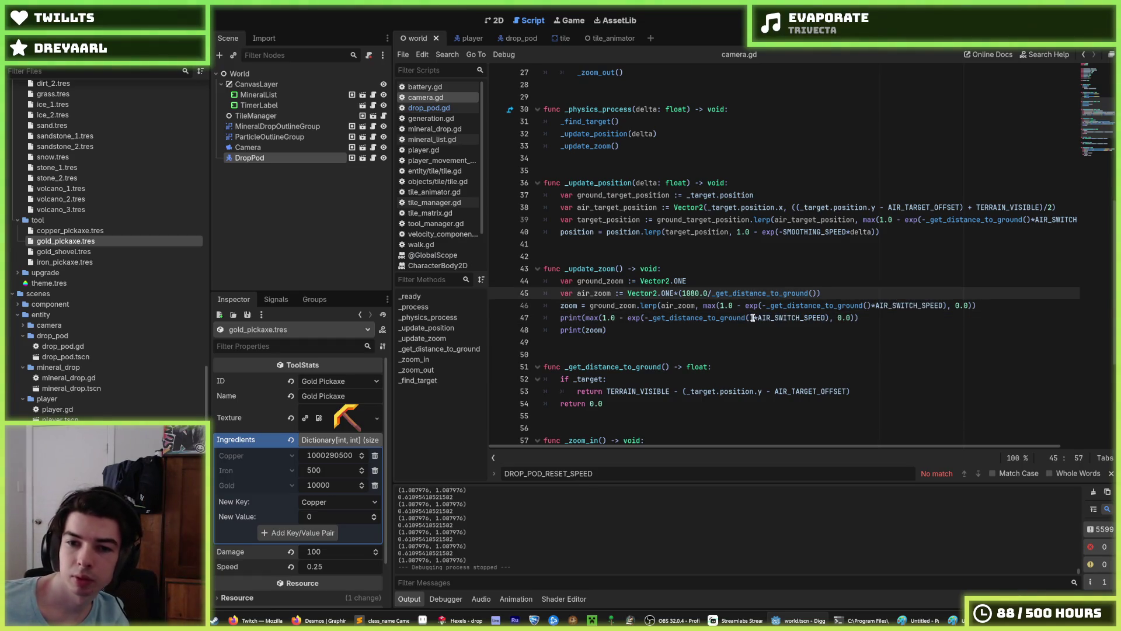
drag(753, 318, 648, 317)
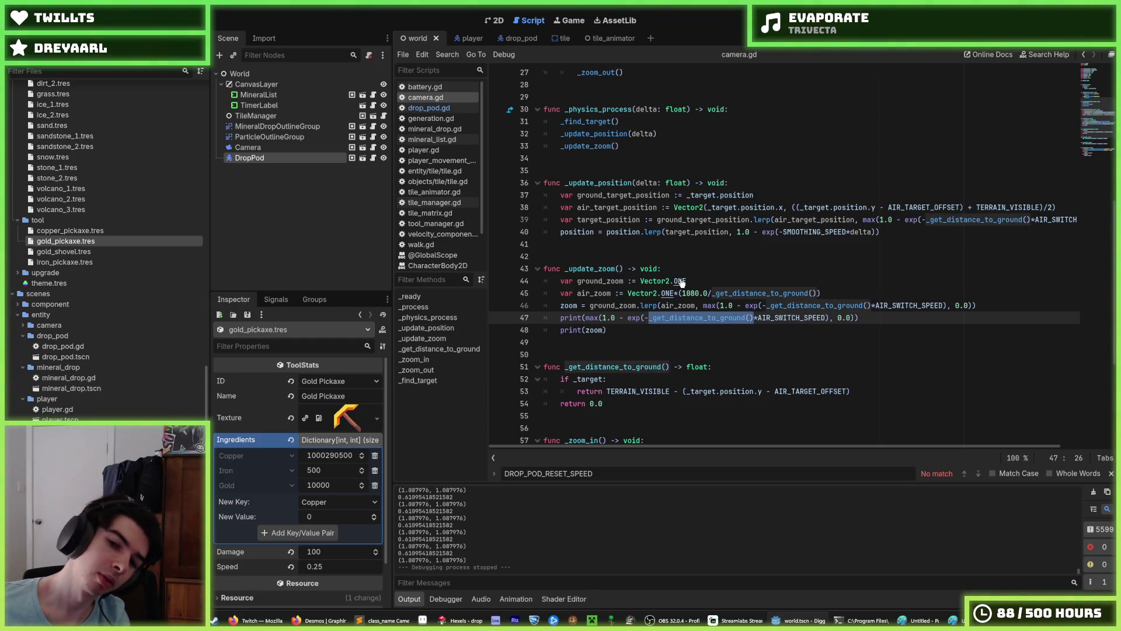
Step: Paste _target.position.y over the ground-distance call on line 47, checking it with undo and redo
key(ctrl+v)
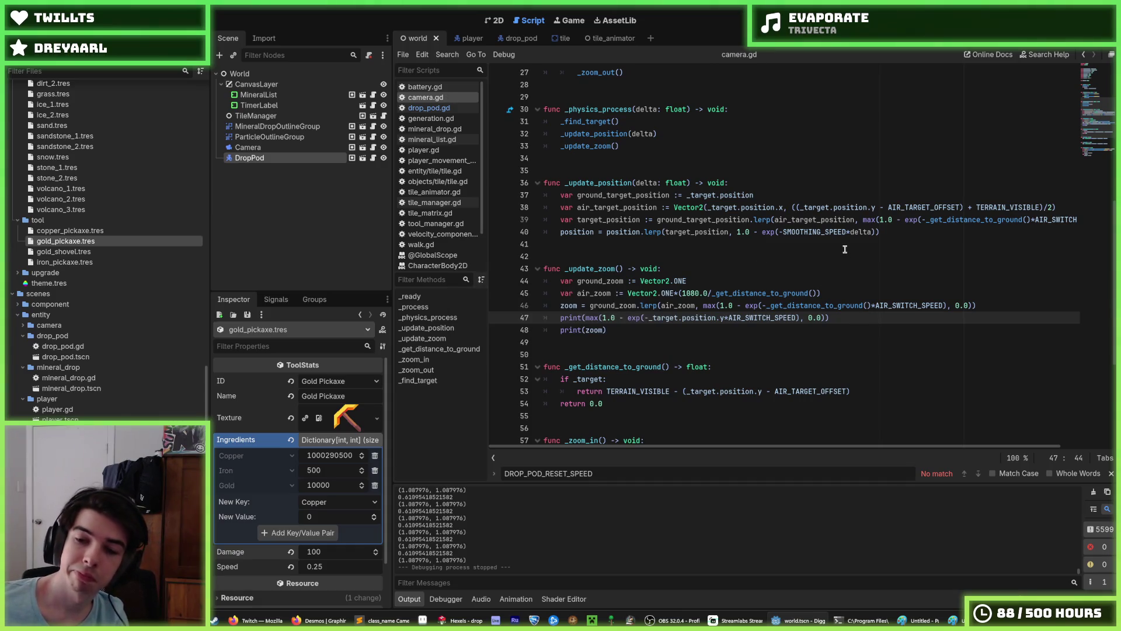
click(994, 221)
key(End)
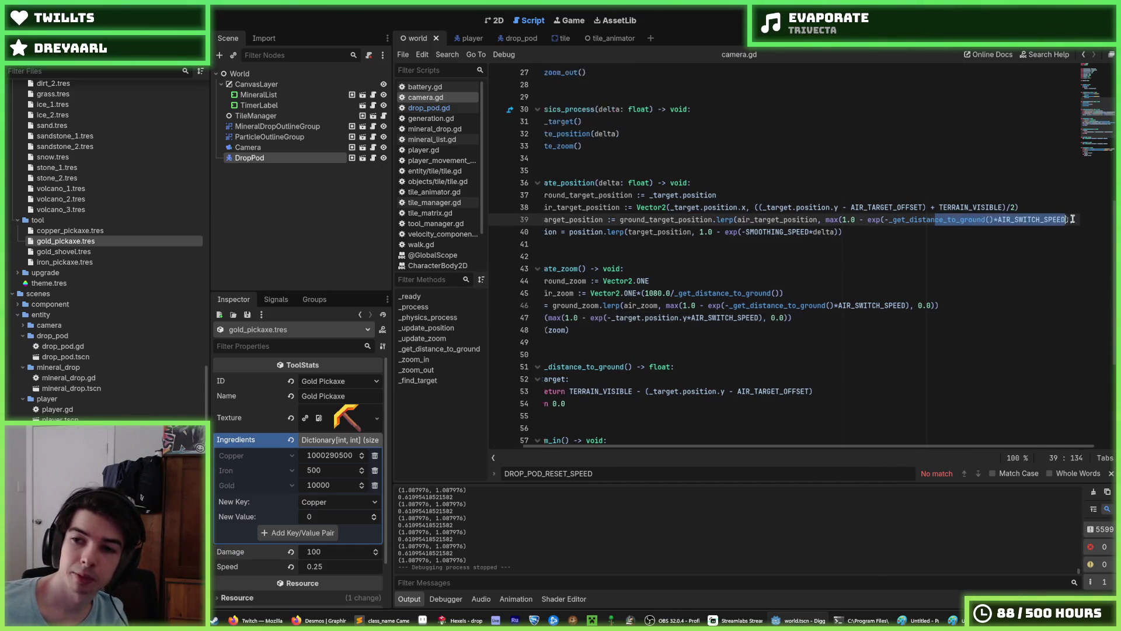
key(Up)
drag(975, 219, 870, 220)
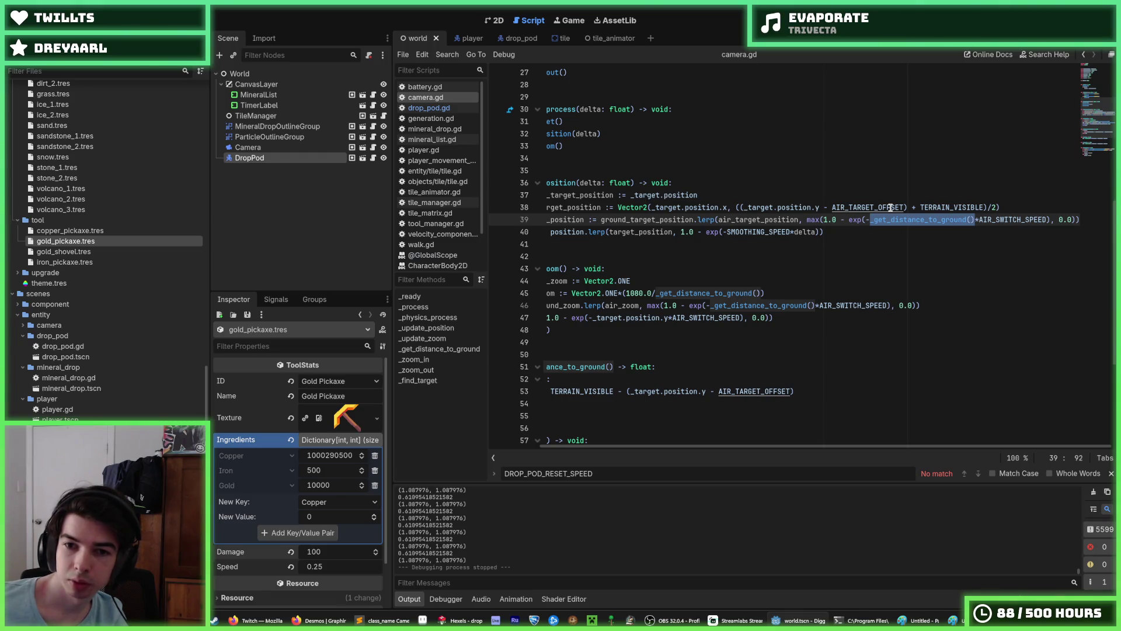
key(ctrl+z)
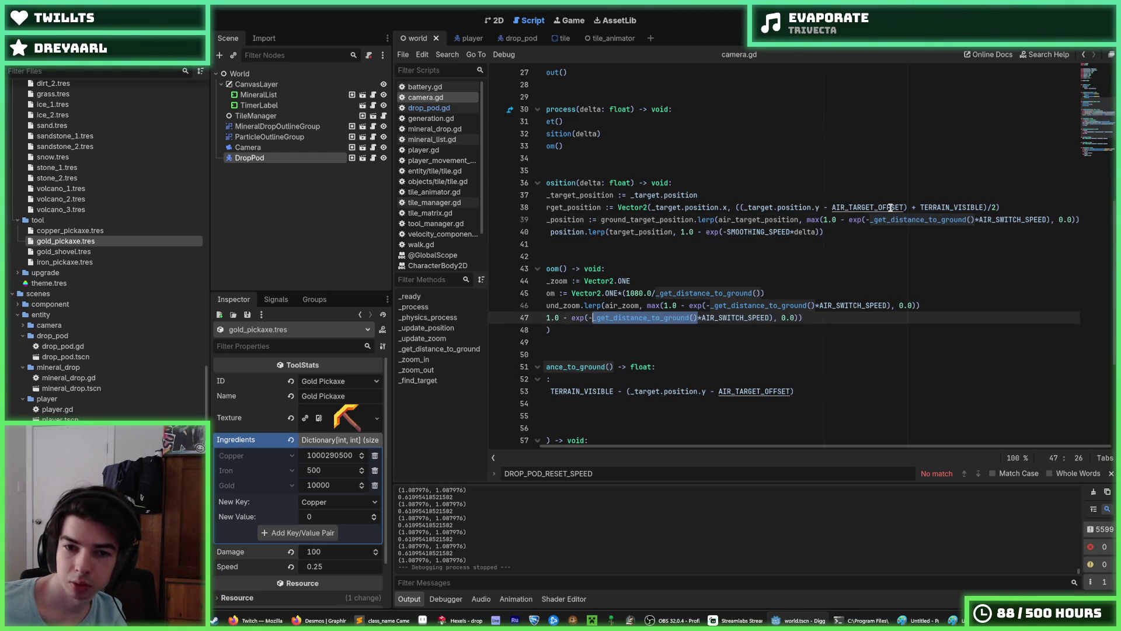
key(ctrl+shift+z)
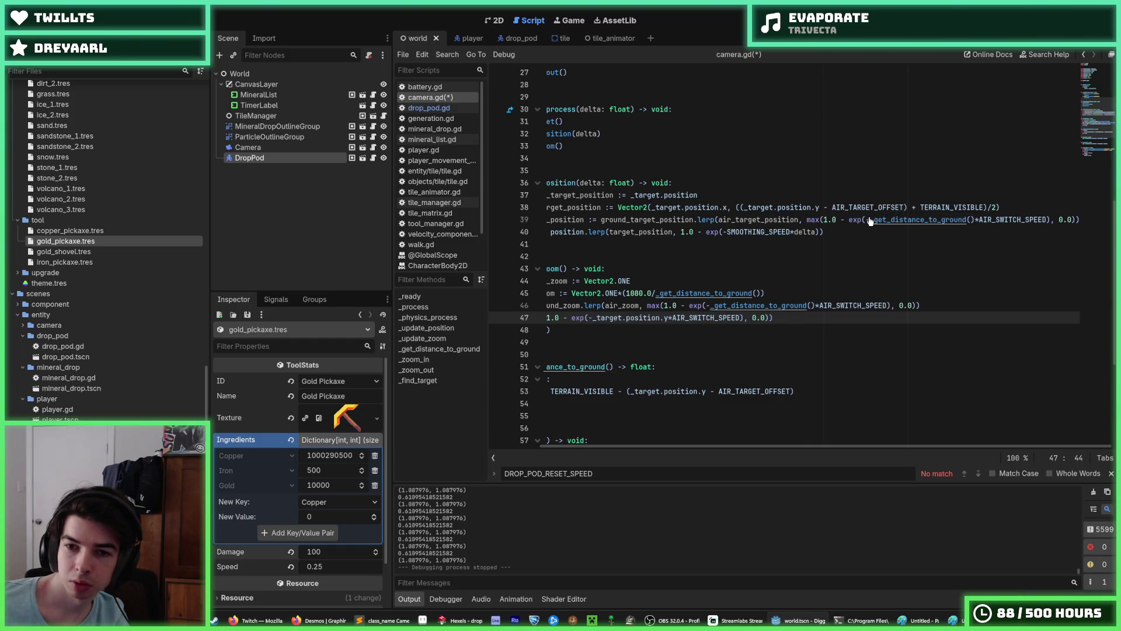
Step: Replace _get_distance_to_ground() with _target.position.y on lines 46 and 39
mouse_move(670, 317)
mouse_down()
mouse_move(480, 323)
mouse_move(530, 306)
mouse_move(548, 314)
mouse_up()
click(697, 305)
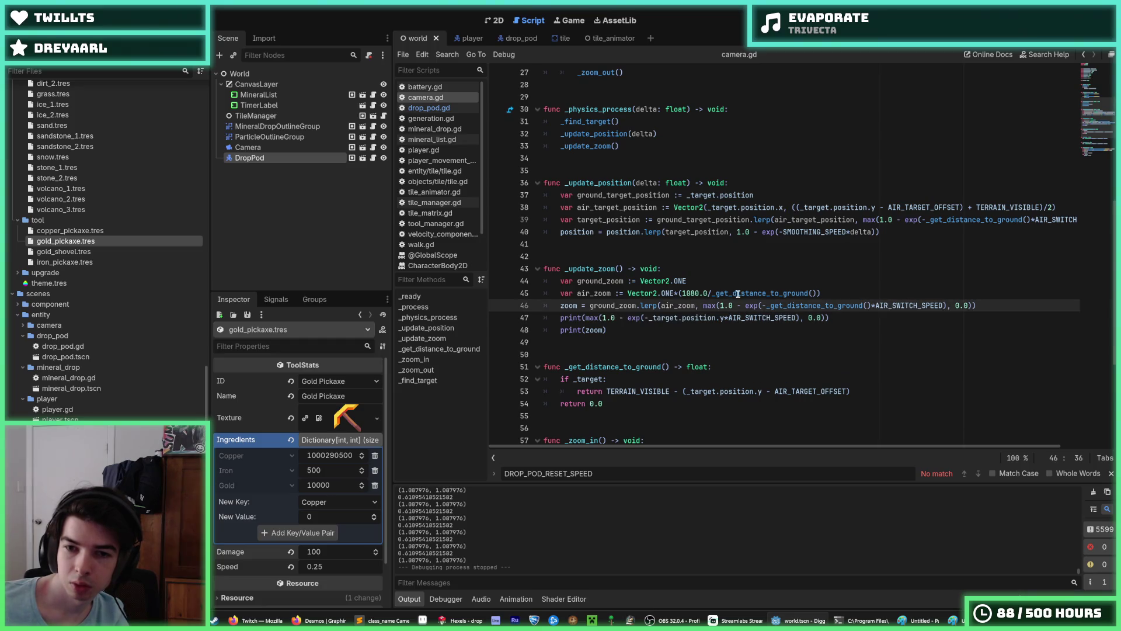
click(779, 296)
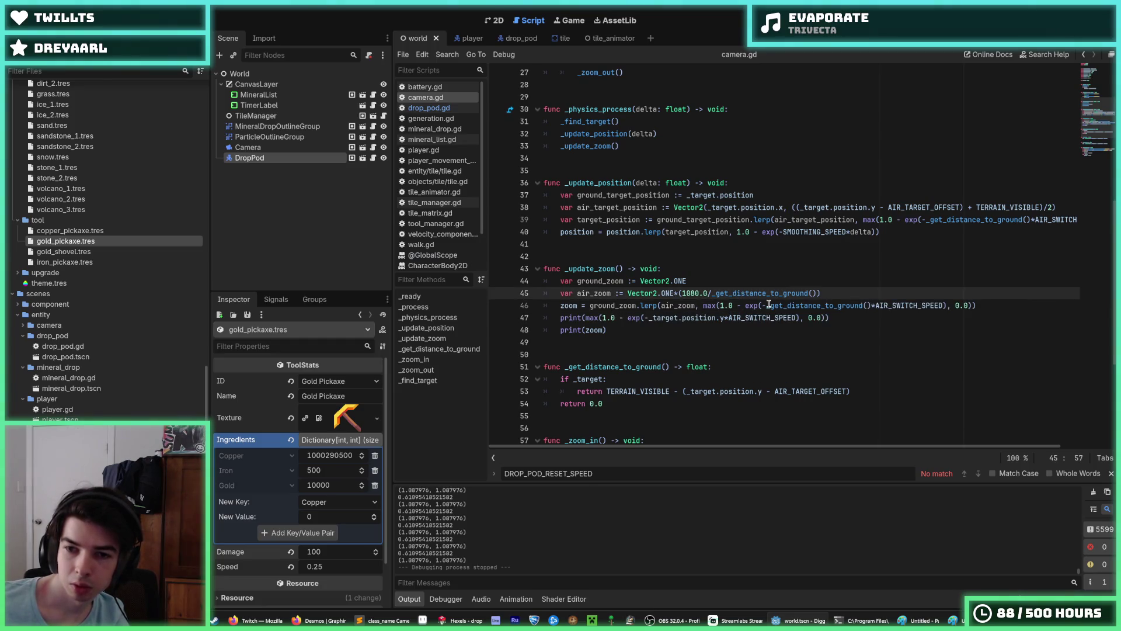
drag(767, 305, 870, 305)
key(ctrl+v)
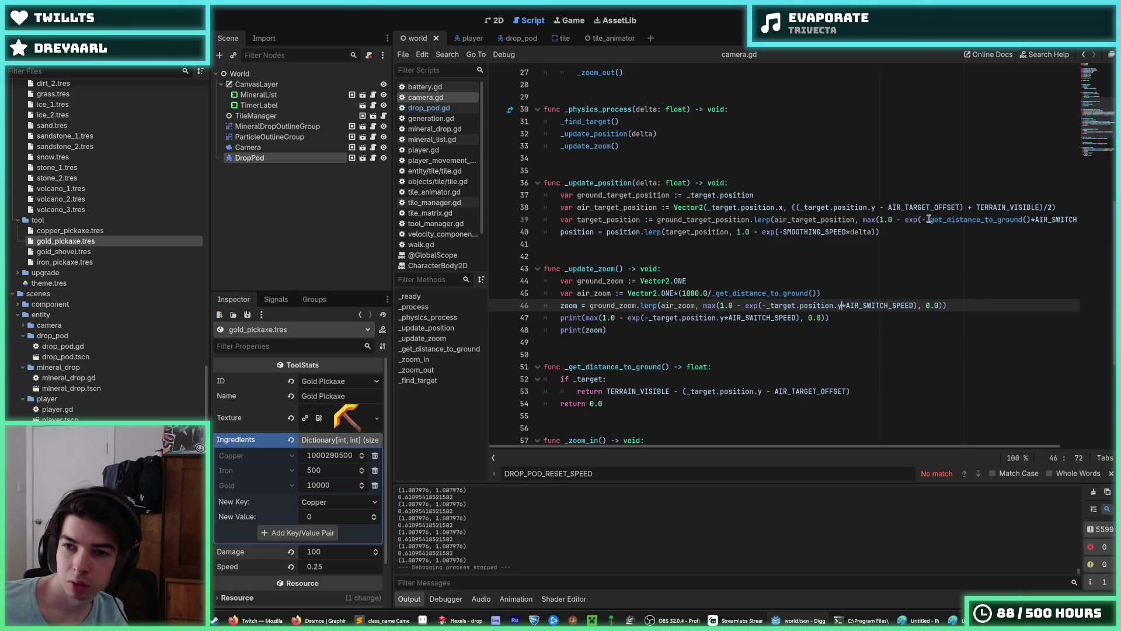
drag(926, 219, 1031, 219)
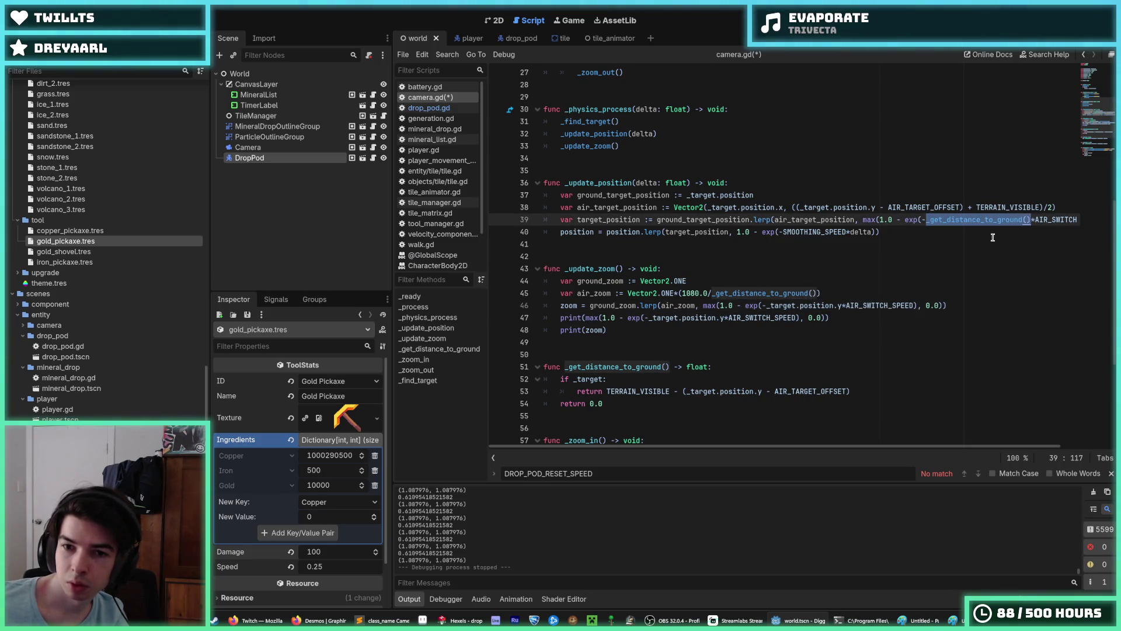
text(_target.position.y)
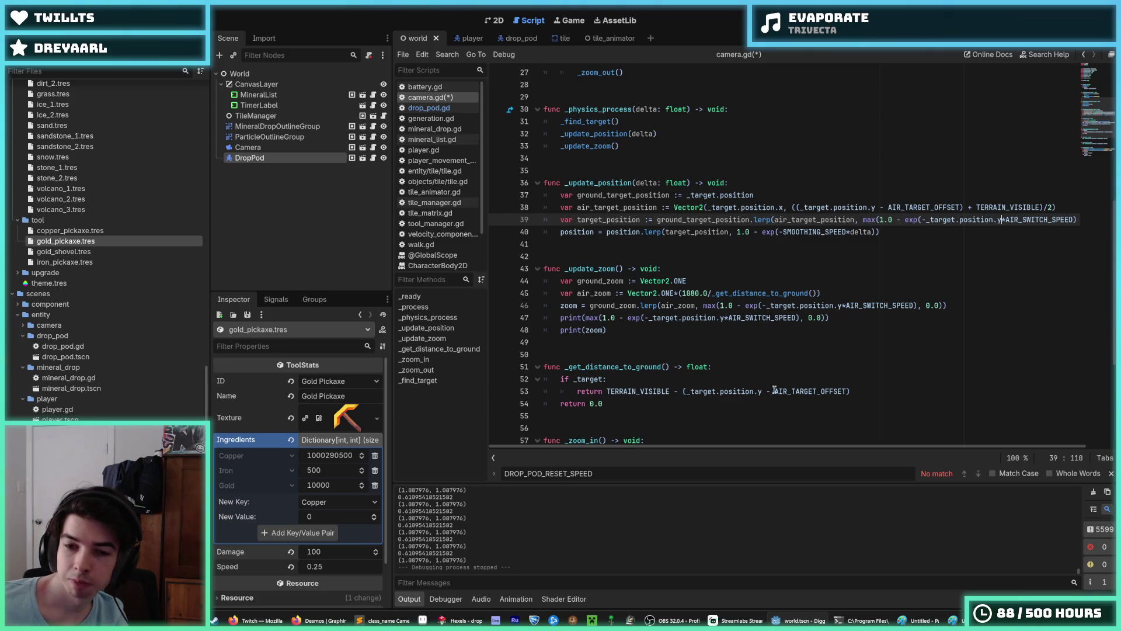
drag(876, 393, 605, 394)
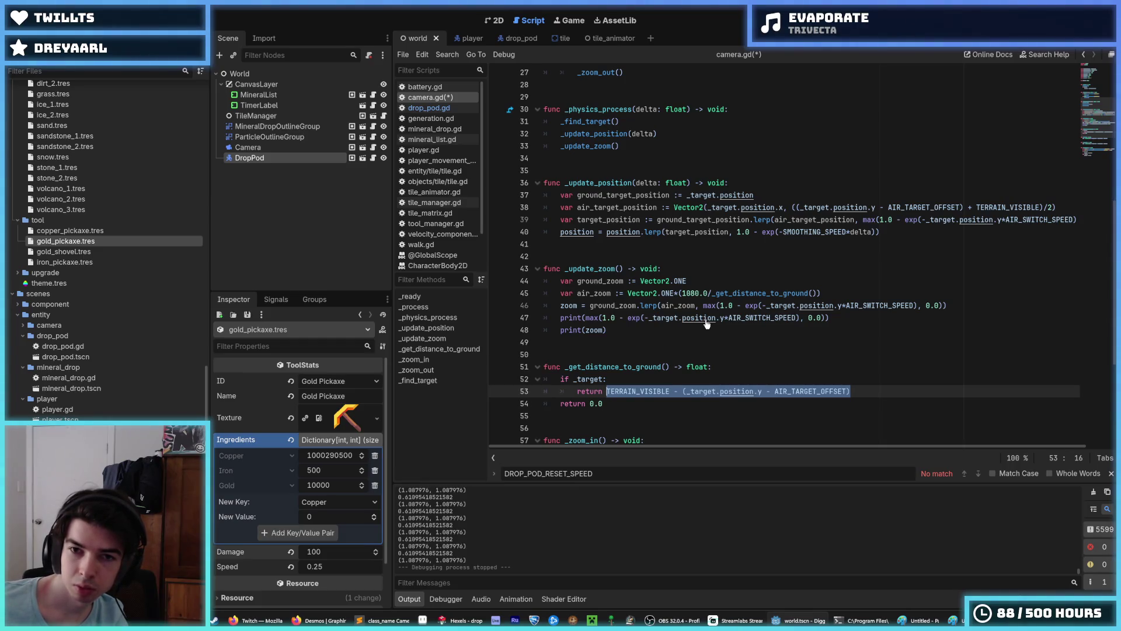
Step: Indent the camera update calls under an 'if _target:' check after _find_target()
click(658, 121)
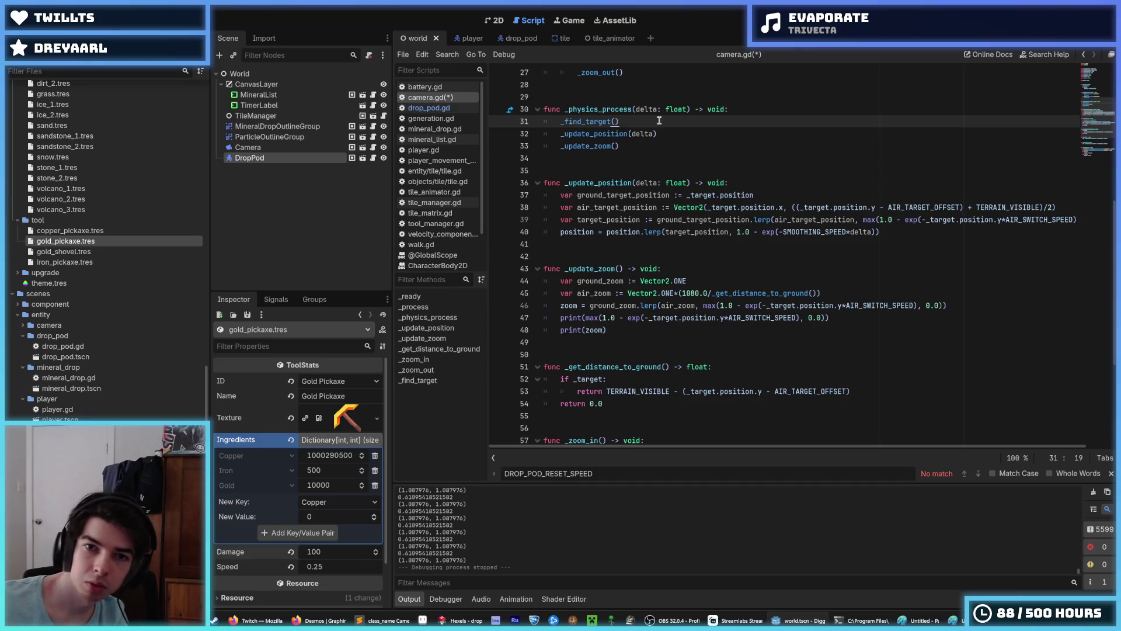
key(Return)
text(if _t)
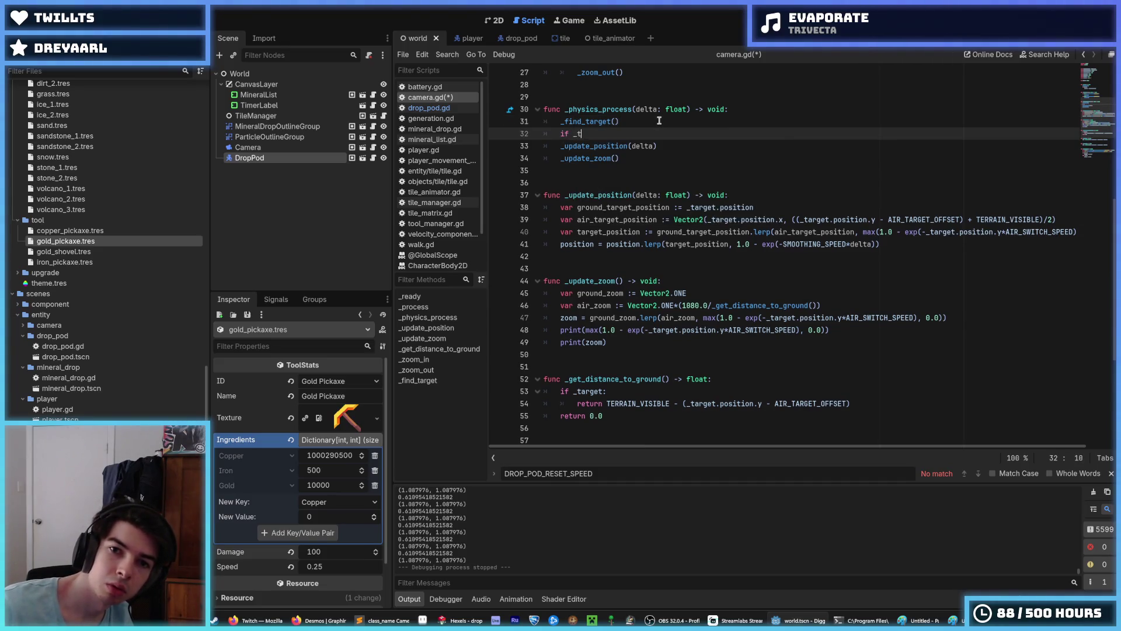
text(arget:)
key(Down)
key(shift+Down)
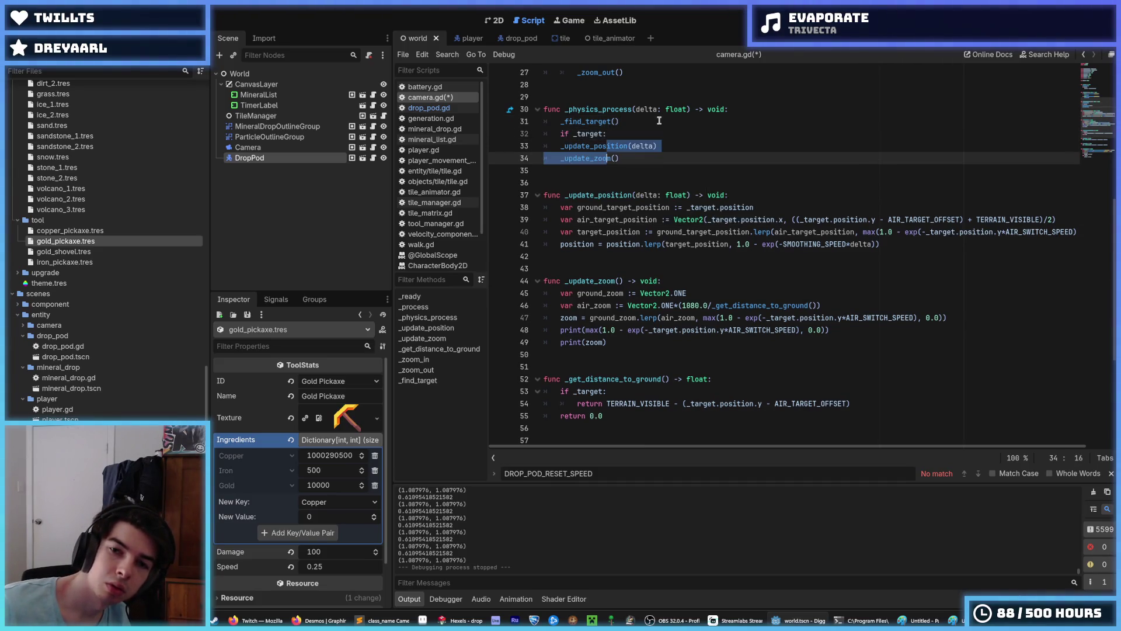
key(Tab)
key(Right)
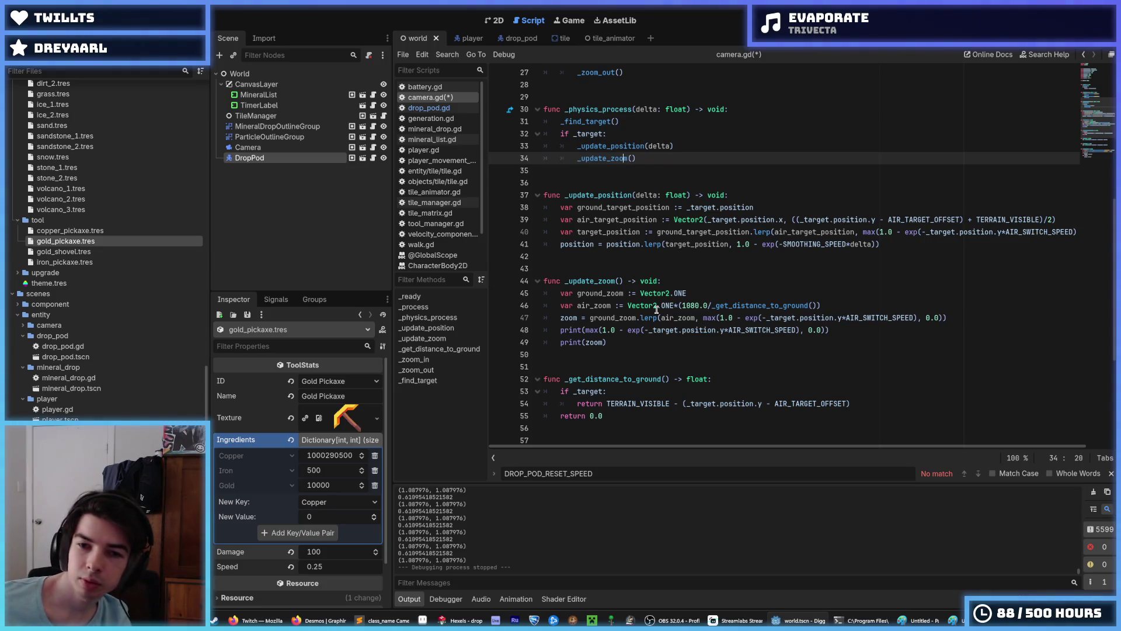
Step: Copy the ground-distance return expression and paste it into the air_zoom line
click(705, 340)
click(638, 393)
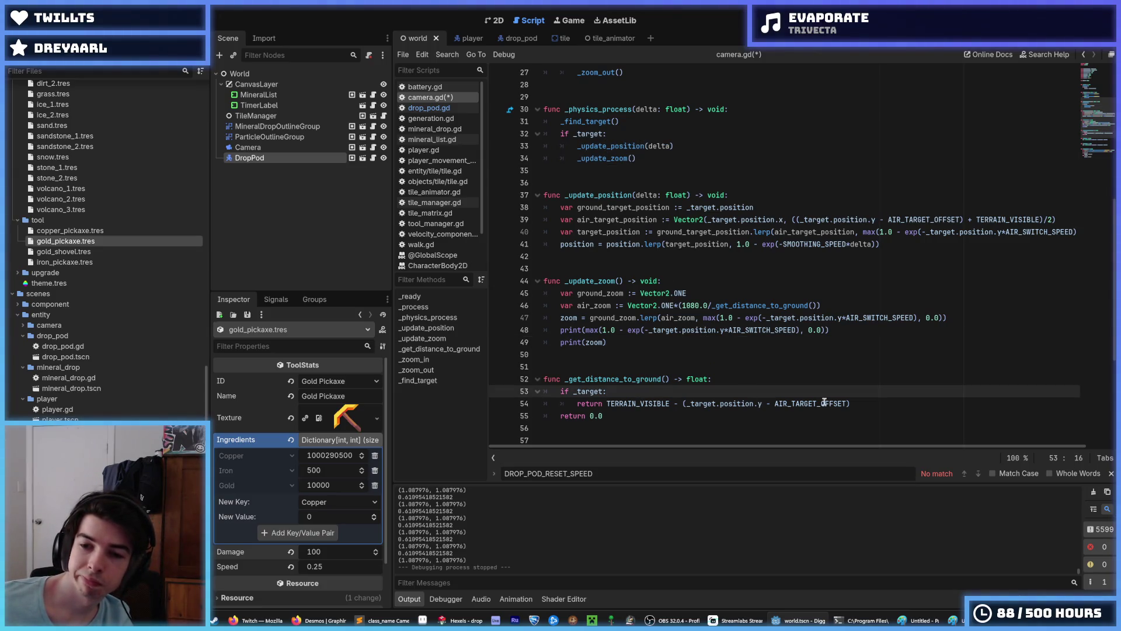
drag(850, 403, 607, 403)
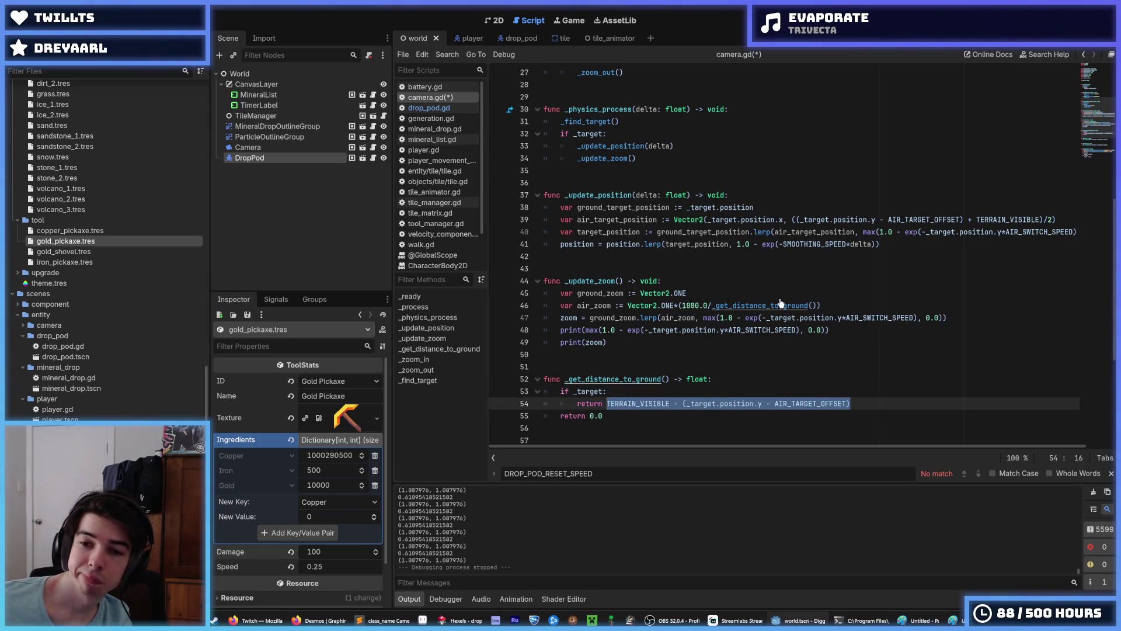
key(ctrl+c)
drag(817, 305, 712, 304)
key(ctrl+v)
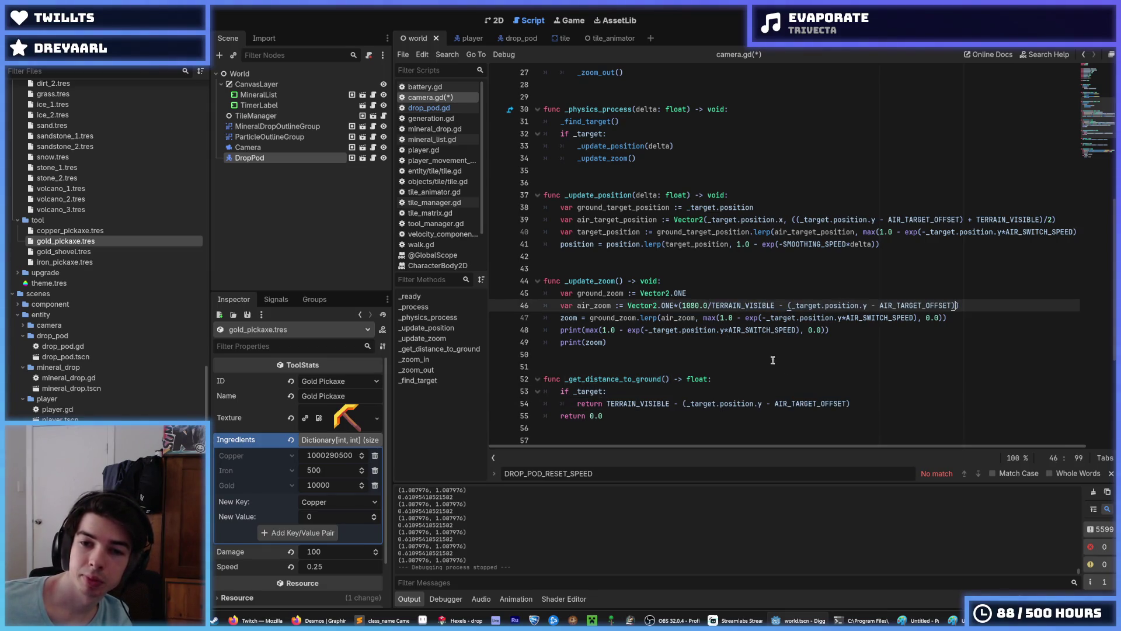
Step: Delete the _get_distance_to_ground function, save camera.gd and run the game
mouse_move(698, 418)
mouse_down()
mouse_move(549, 370)
mouse_move(547, 356)
mouse_up()
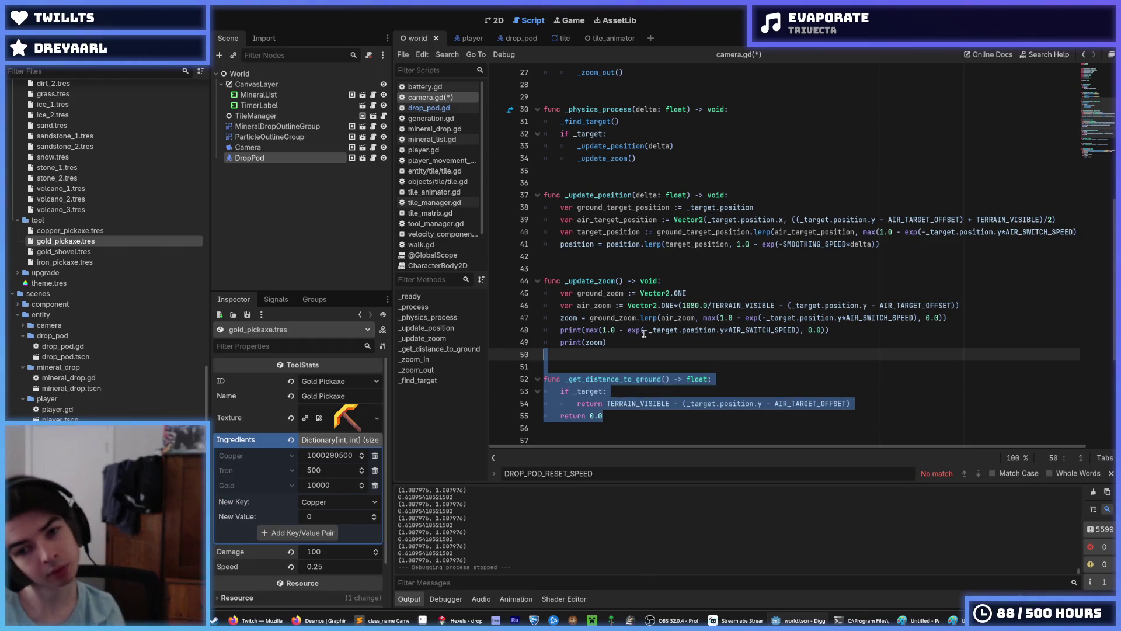
key(BackSpace)
key(BackSpace)
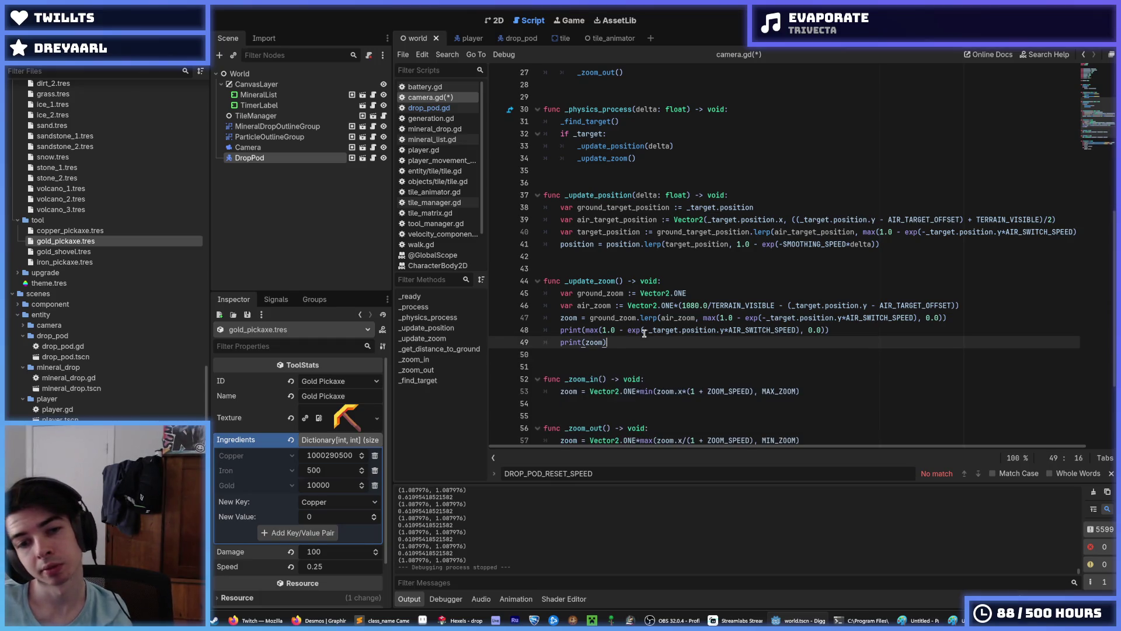
key(ctrl+s)
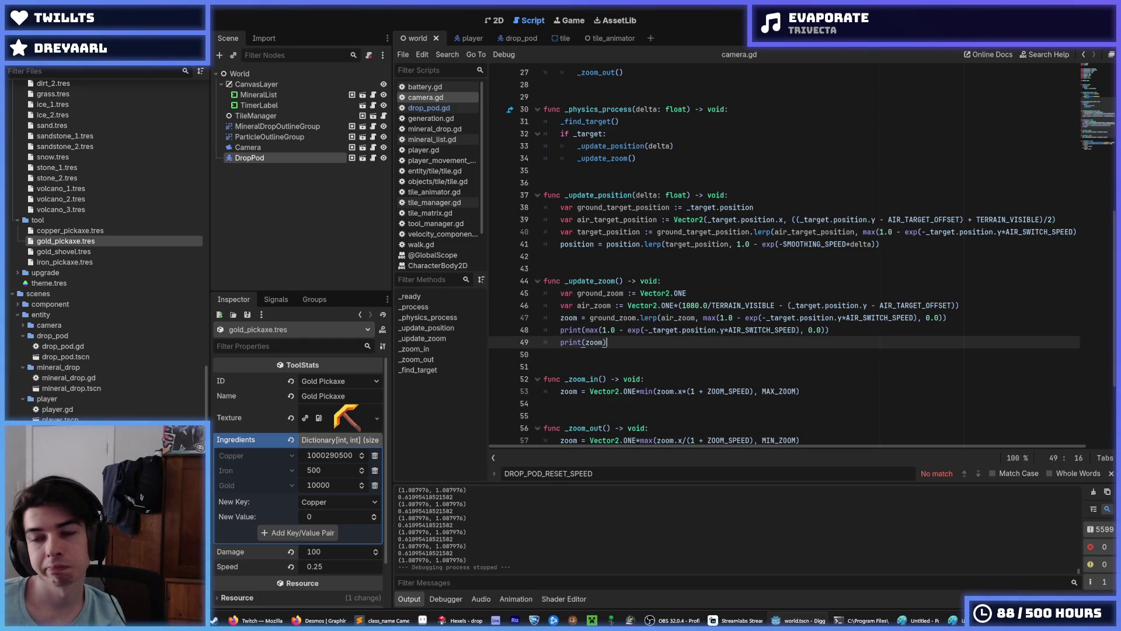
key(F5)
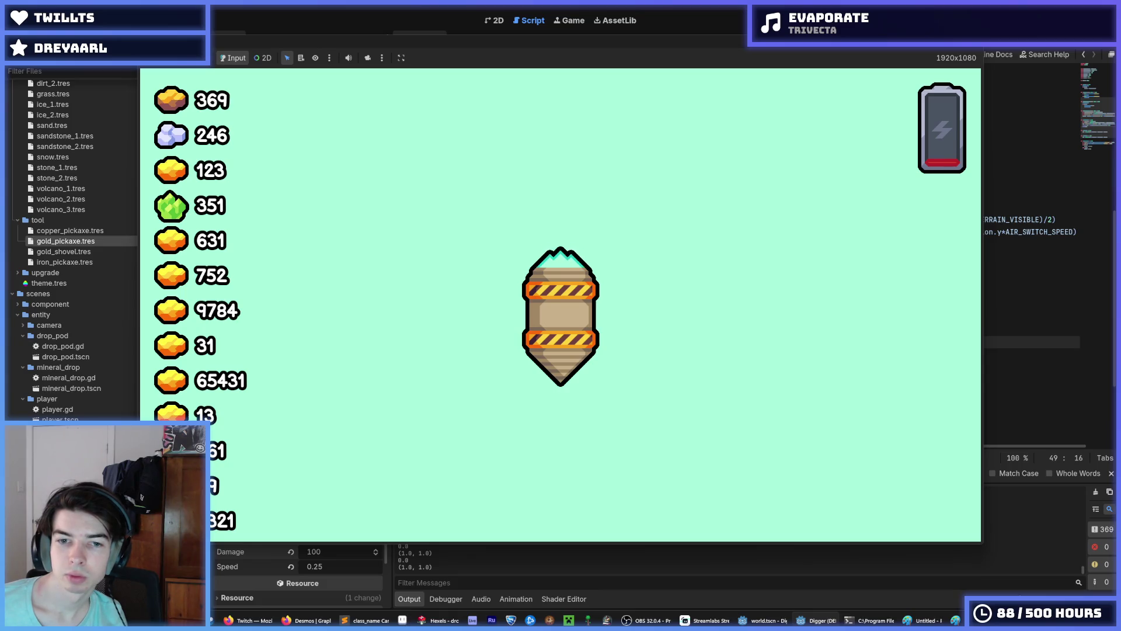
Step: Move the drop pod left and zoom in the running game, then stop it and return to line 40
key(Left)
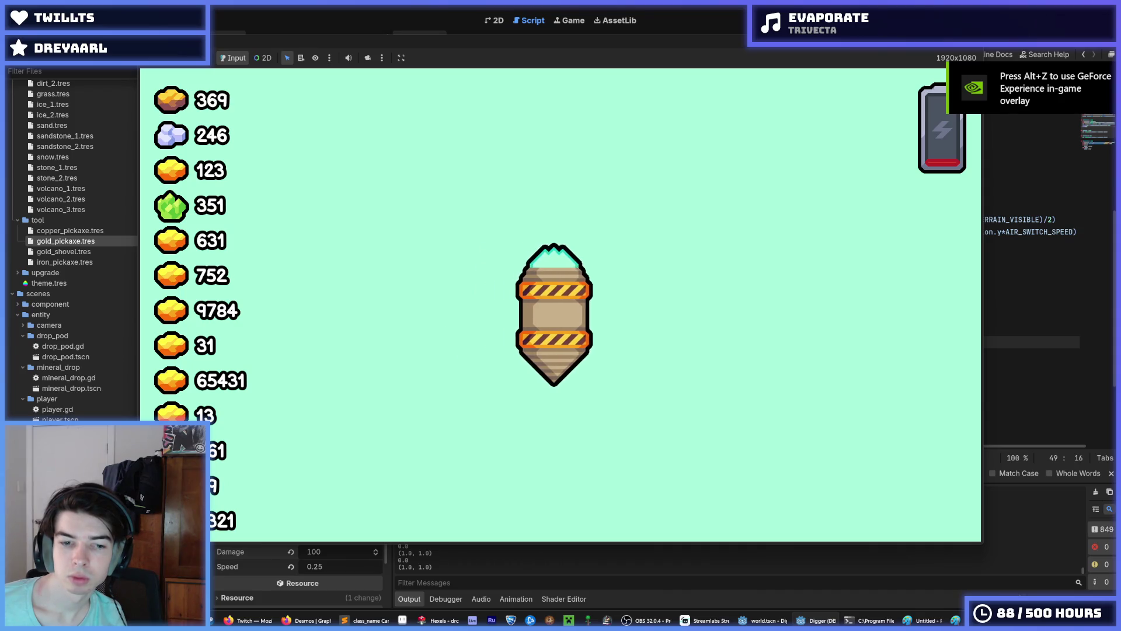
scroll(560, 304, down, 3)
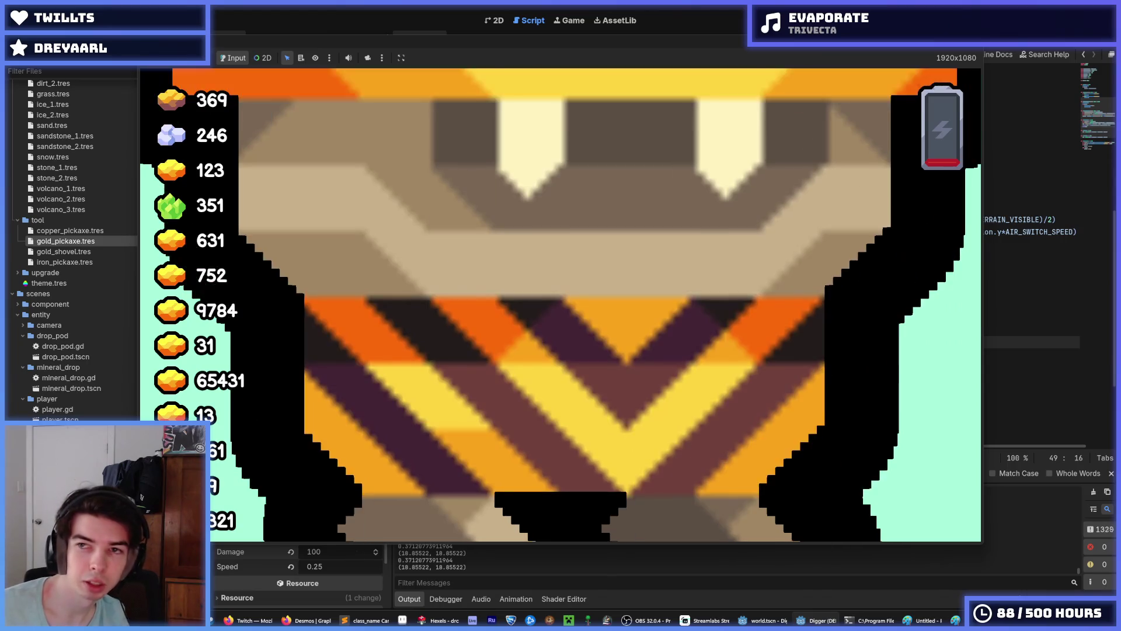
key(F8)
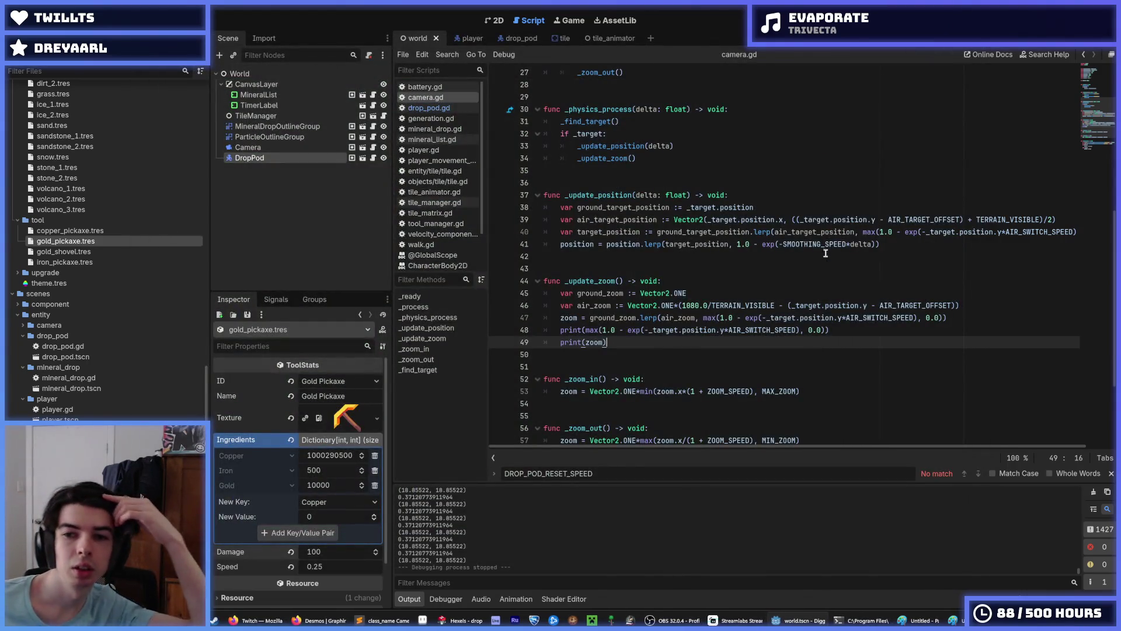
click(826, 232)
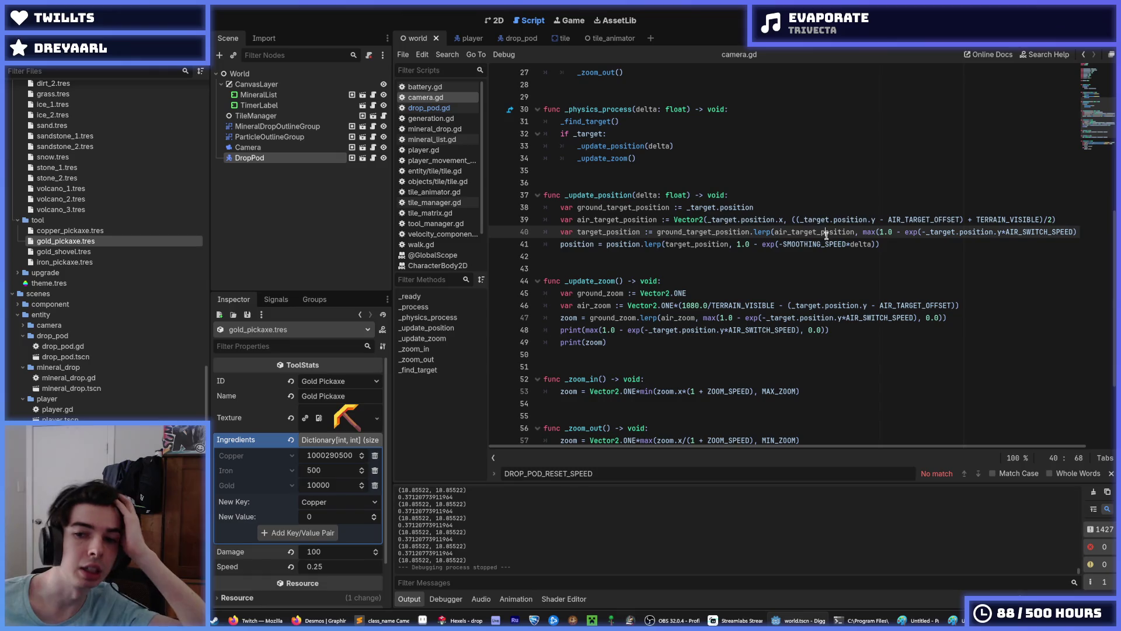
Step: Remove the minus before _target inside exp() in the zoom blend on line 47
click(763, 319)
mouse_move(841, 223)
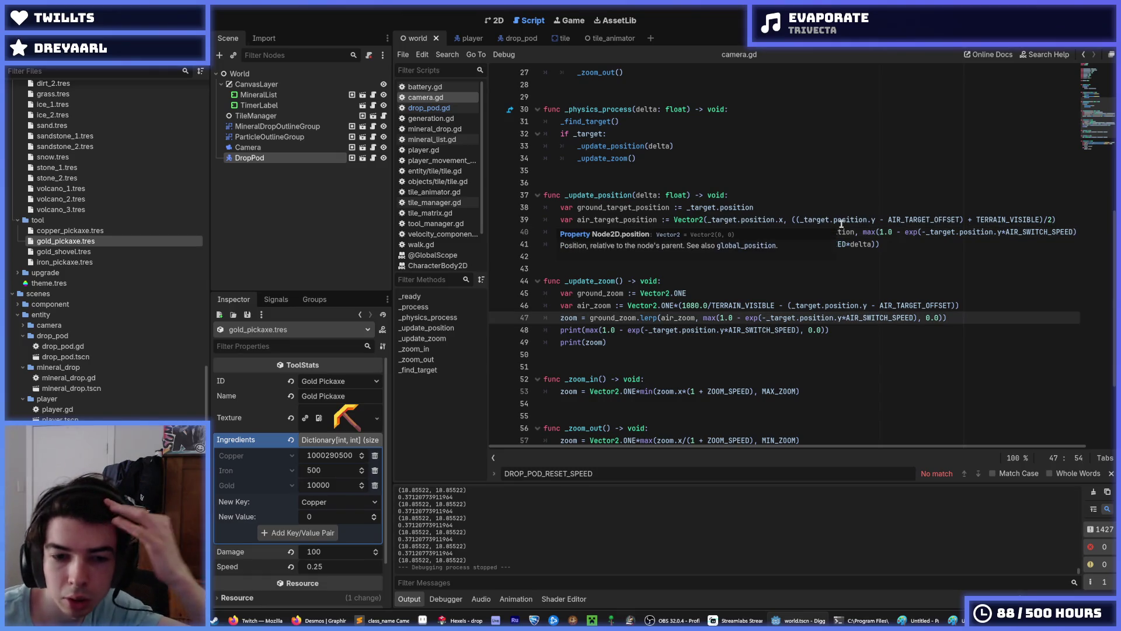
key(Up)
key(Up)
key(Up)
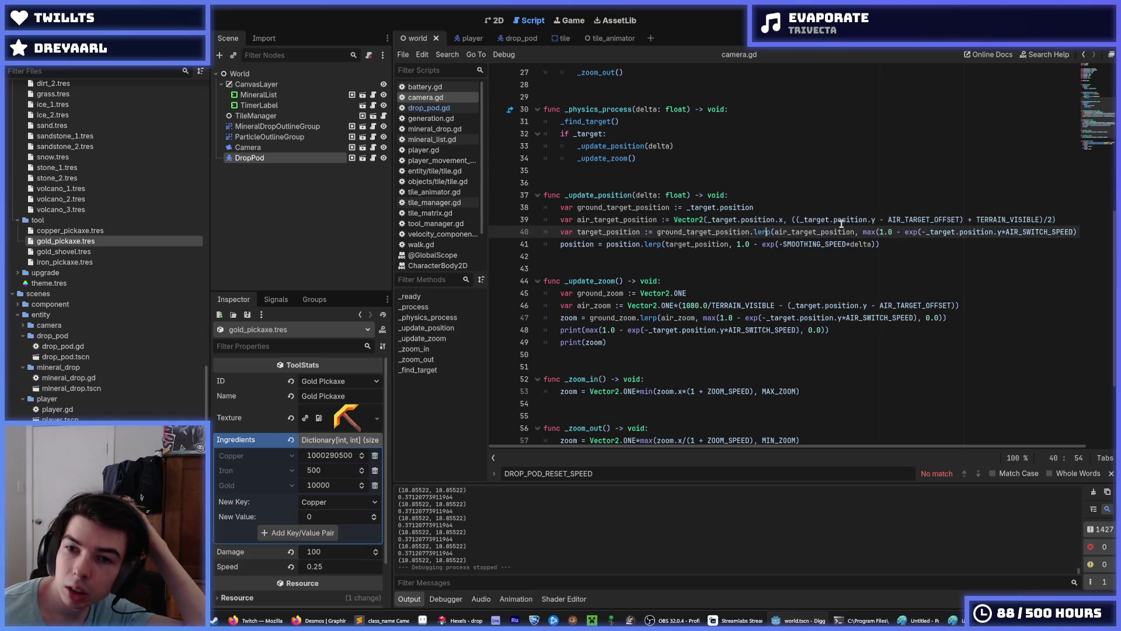
key(Down)
key(Down)
key(Down)
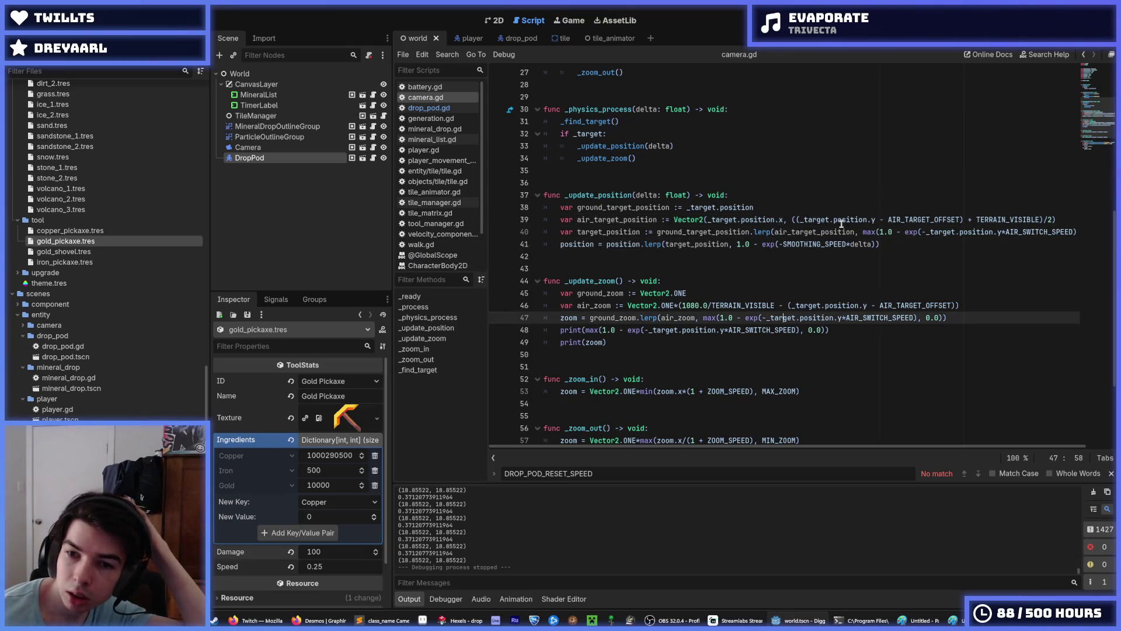
key(BackSpace)
Step: Remove the same minus on line 40, save camera.gd, and test-run the game
key(Up)
key(Up)
key(Up)
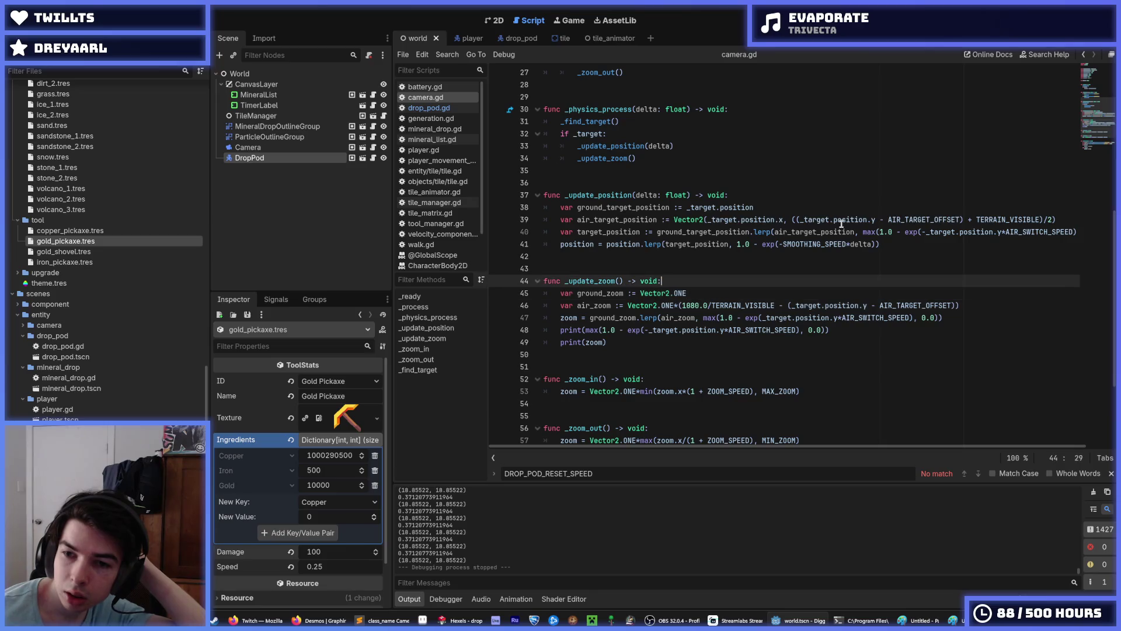
key(End)
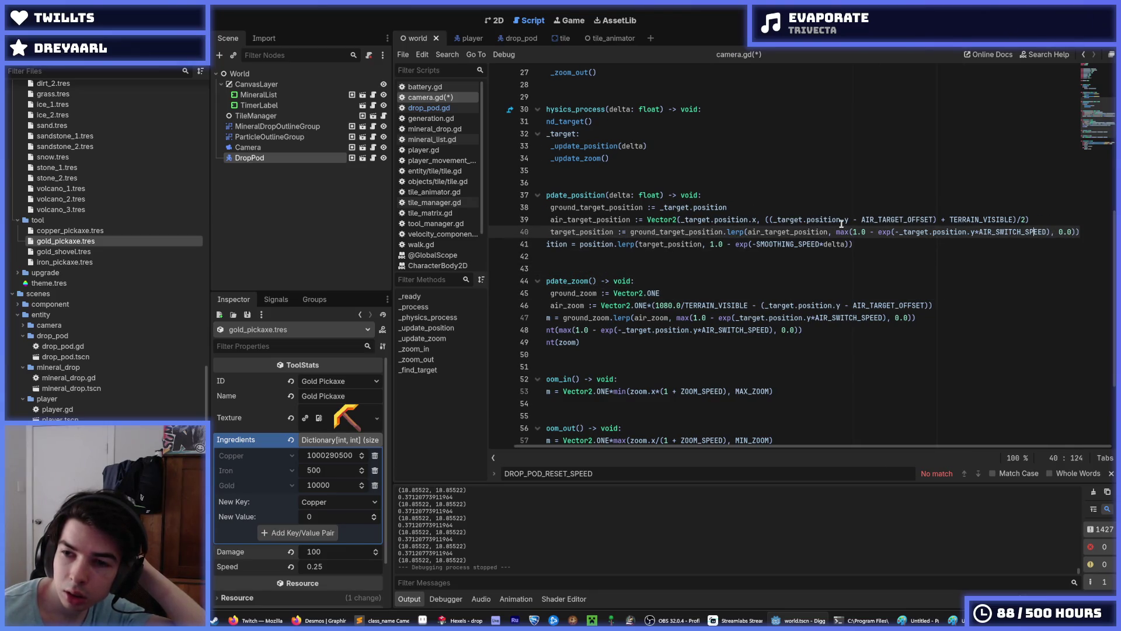
key(Left)
key(Left)
key(BackSpace)
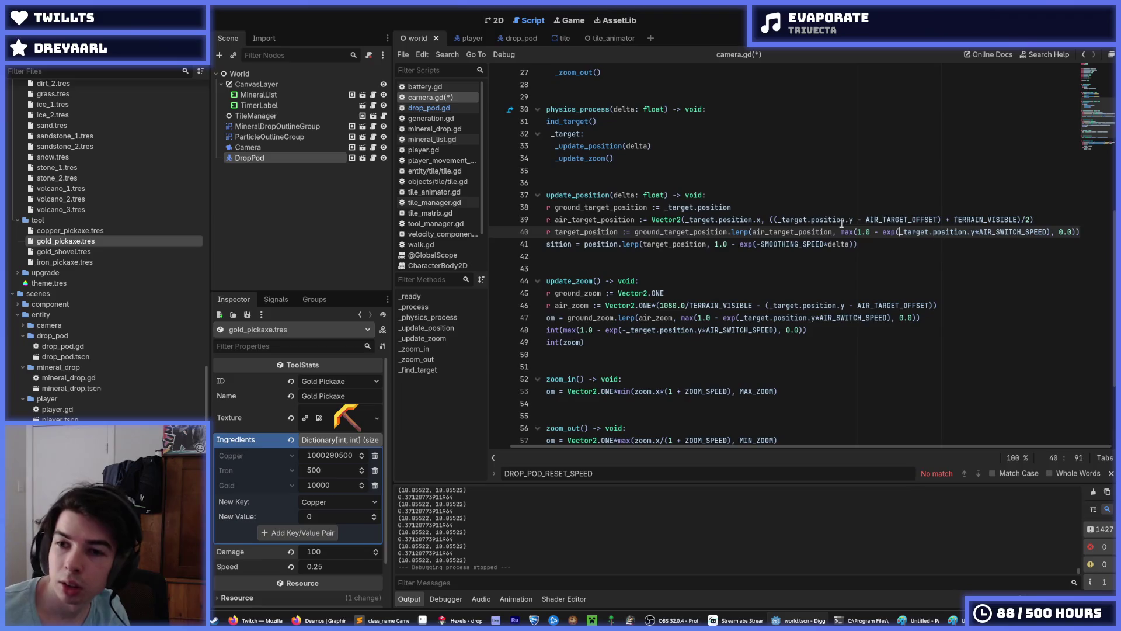
key(ctrl+s)
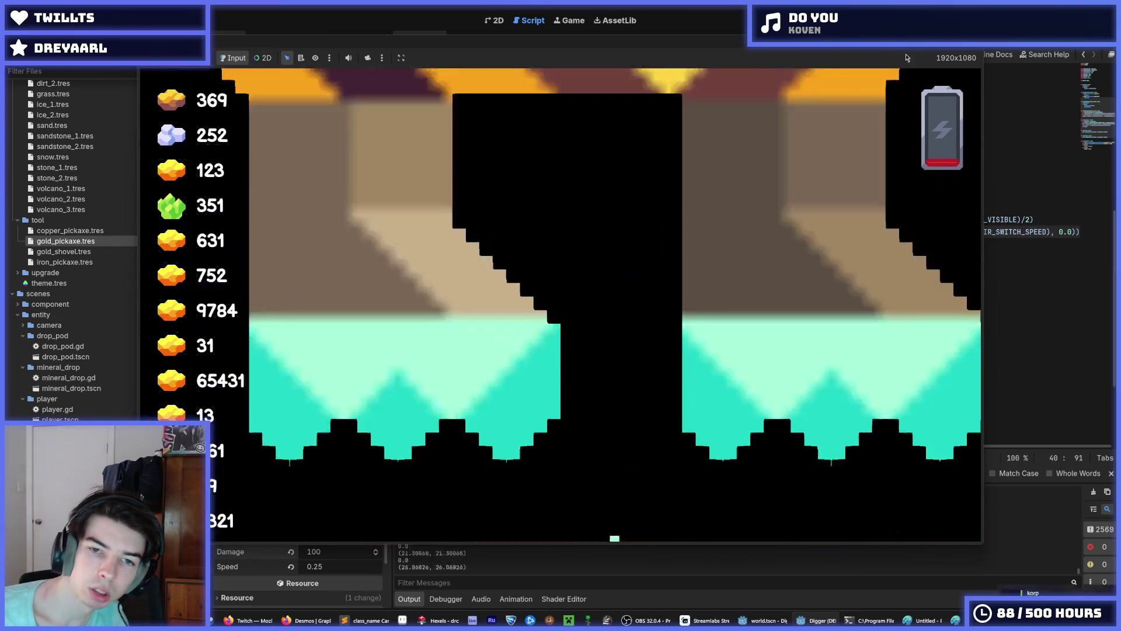
key(F5)
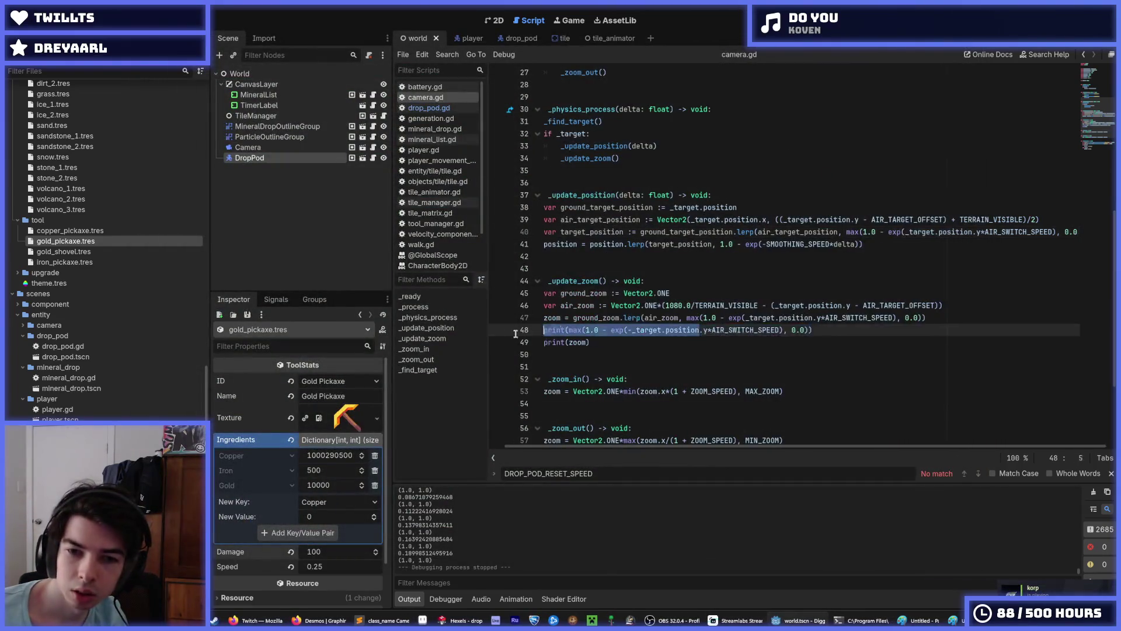
Step: Delete the two debug print() lines from the zoom function and save camera.gd
click(749, 340)
drag(749, 340, 496, 333)
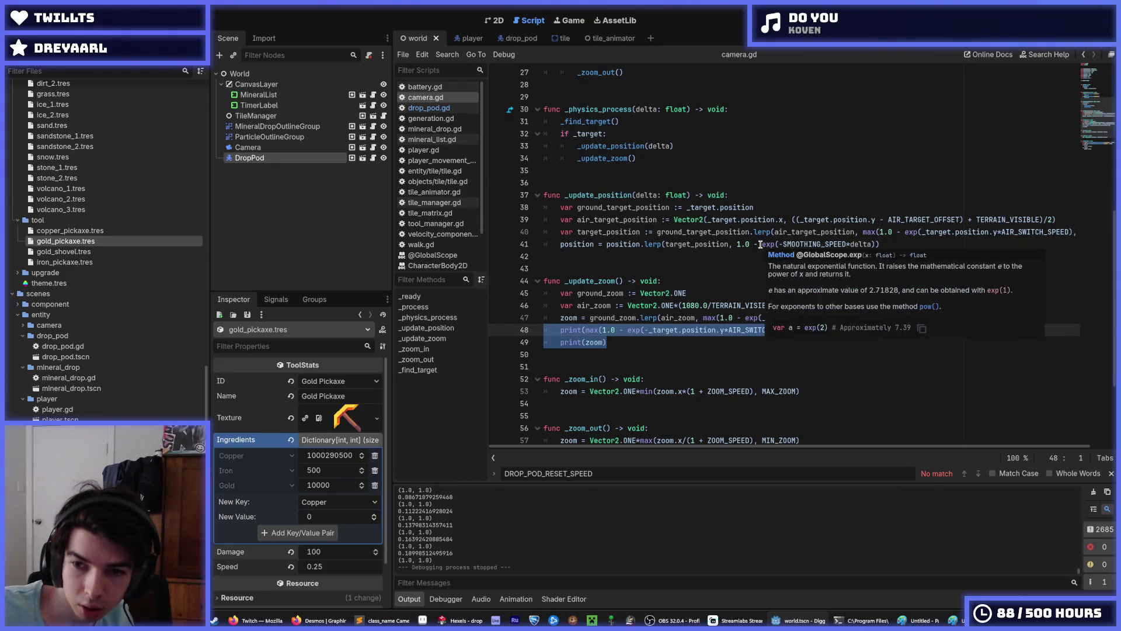
key(BackSpace)
key(BackSpace)
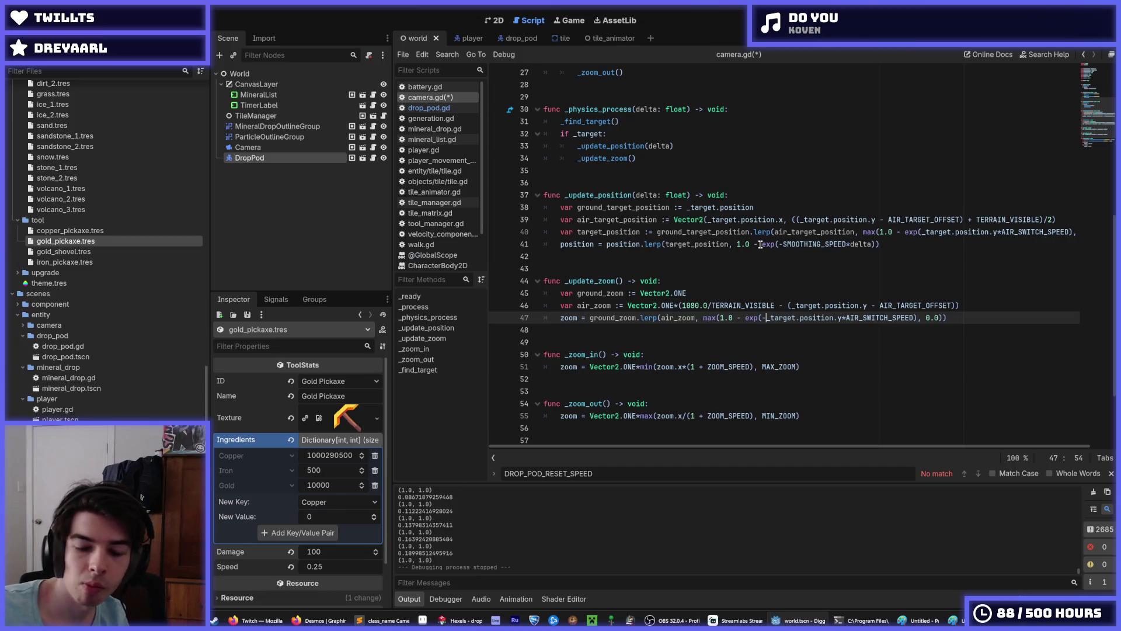
key(ctrl+s)
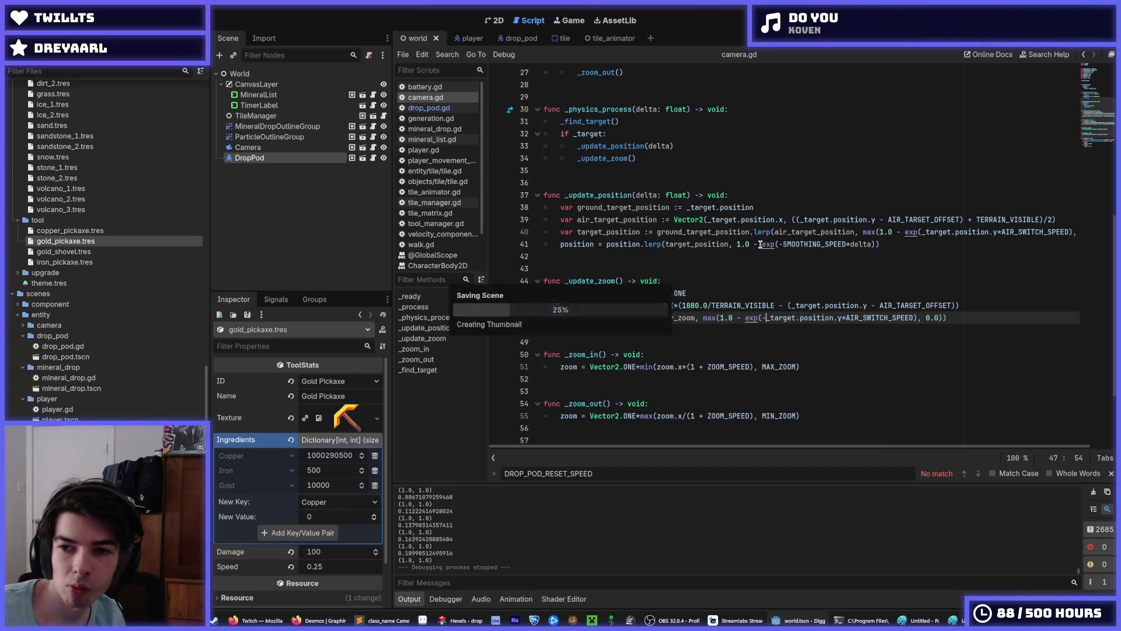
key(ctrl+s)
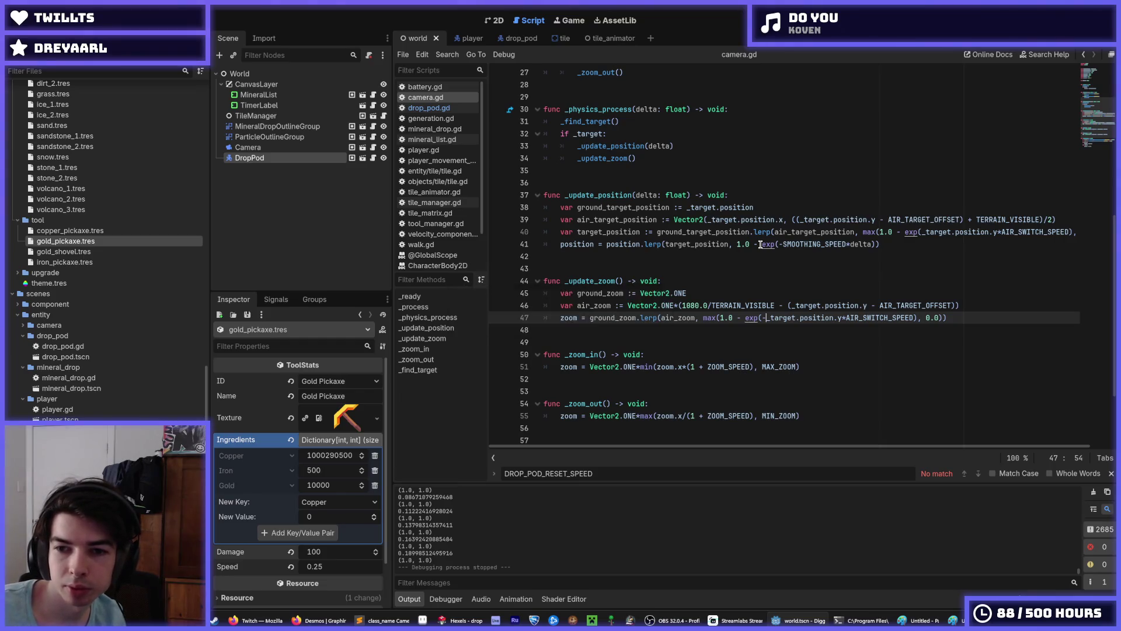
Step: Wrap the air-zoom divisor on line 46 in parentheses, save, and launch a test run
key(Up)
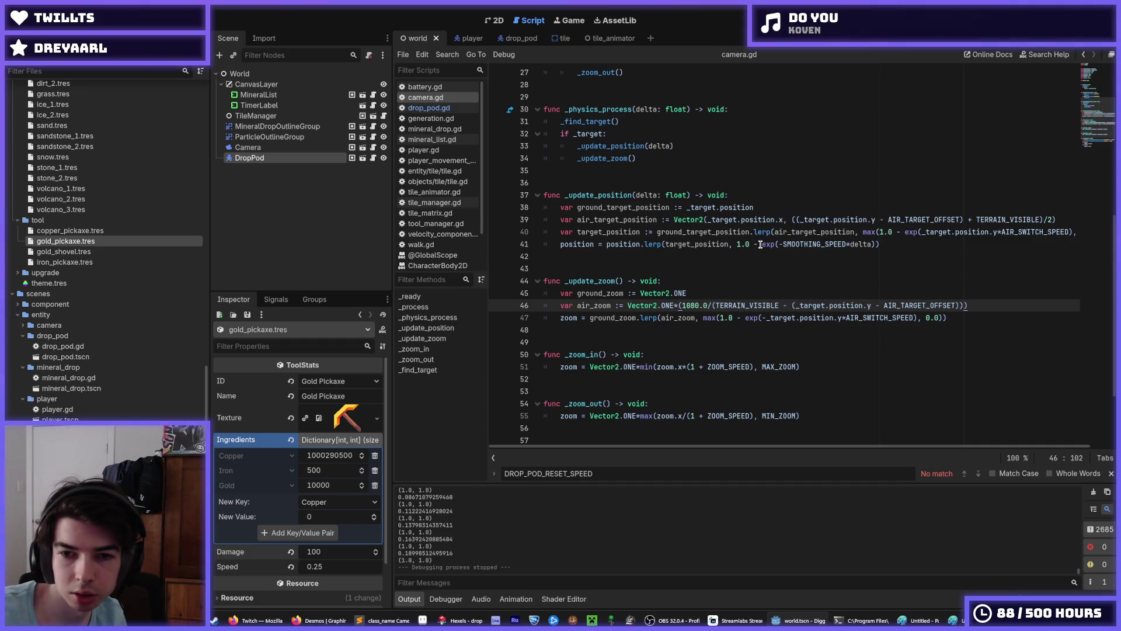
key(ctrl+s)
key(ctrl+s)
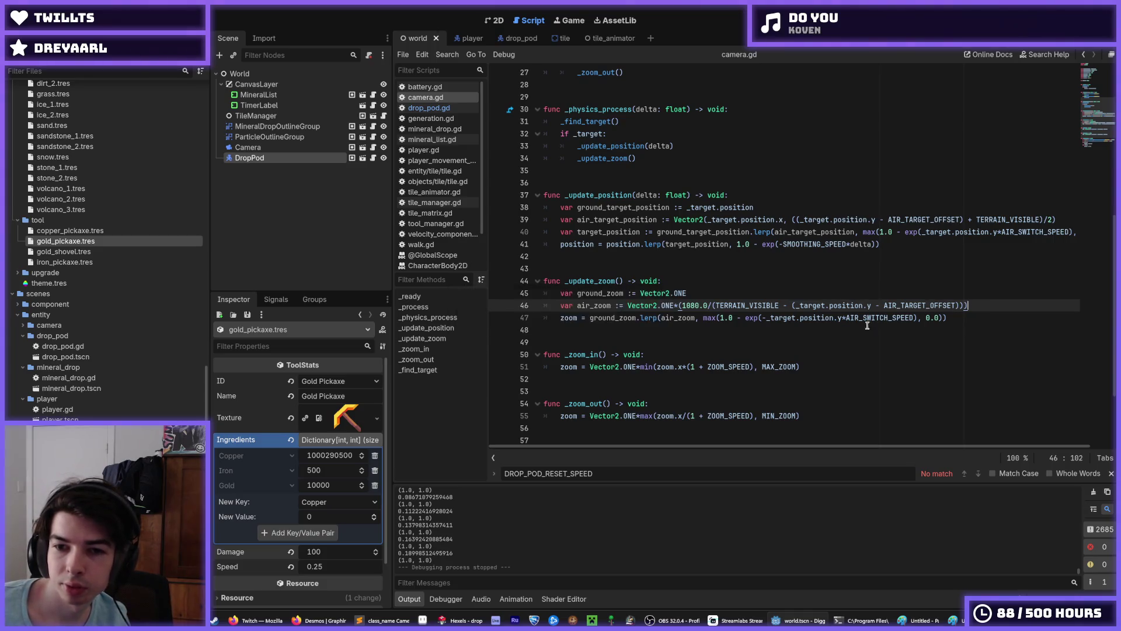
click(765, 318)
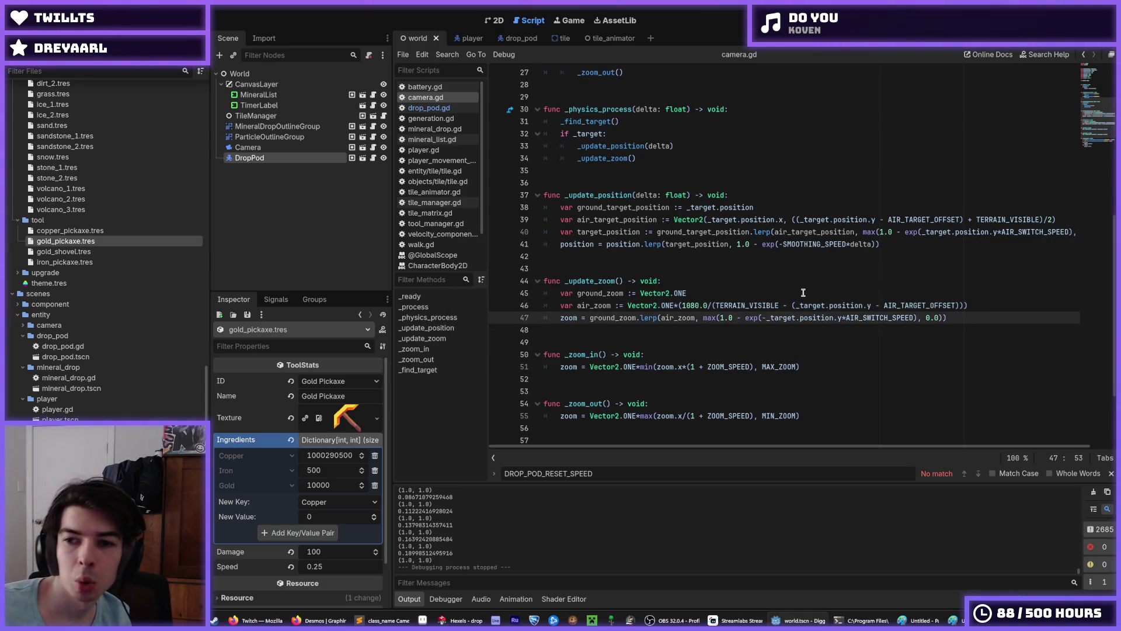
key(F5)
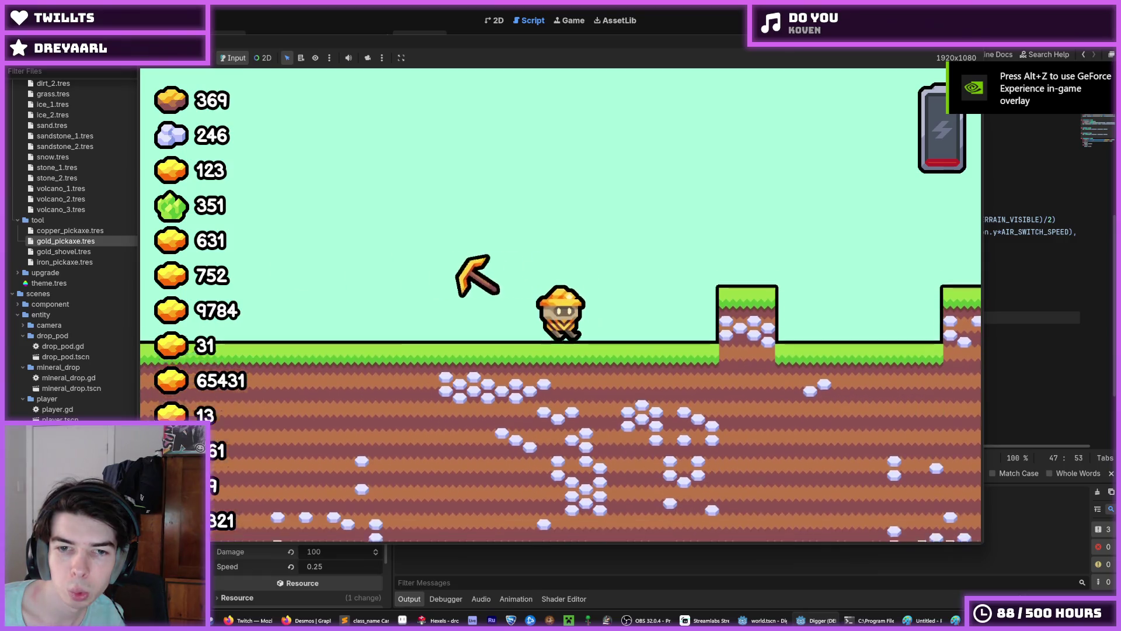
Step: Dig a deep shaft with the miner, then fly it out and high above the terrain
key(s)
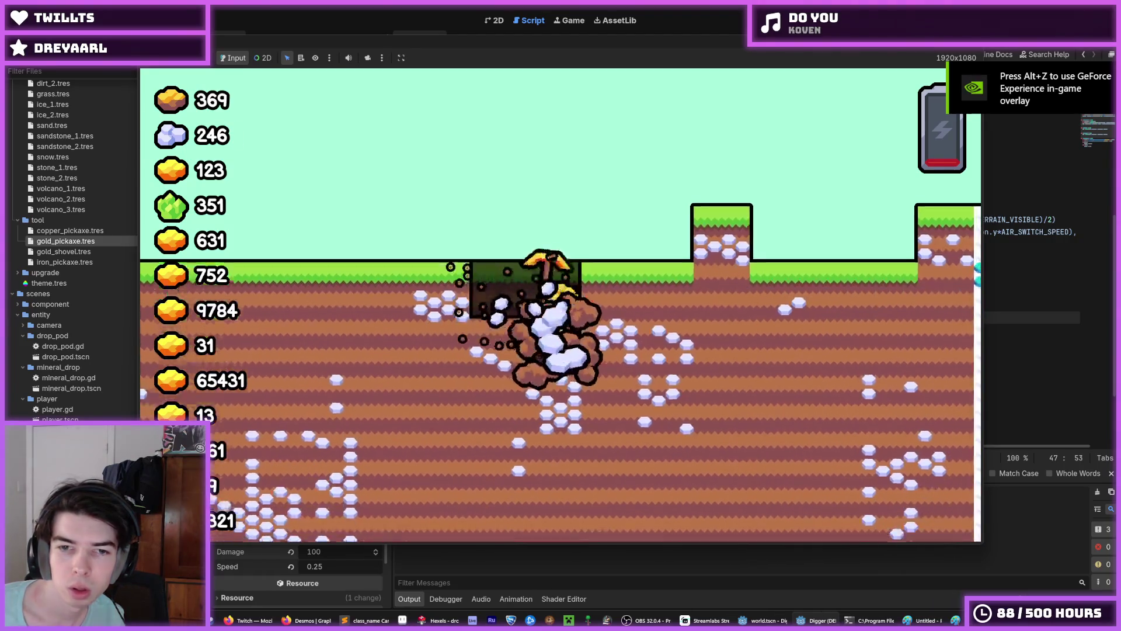
key(w)
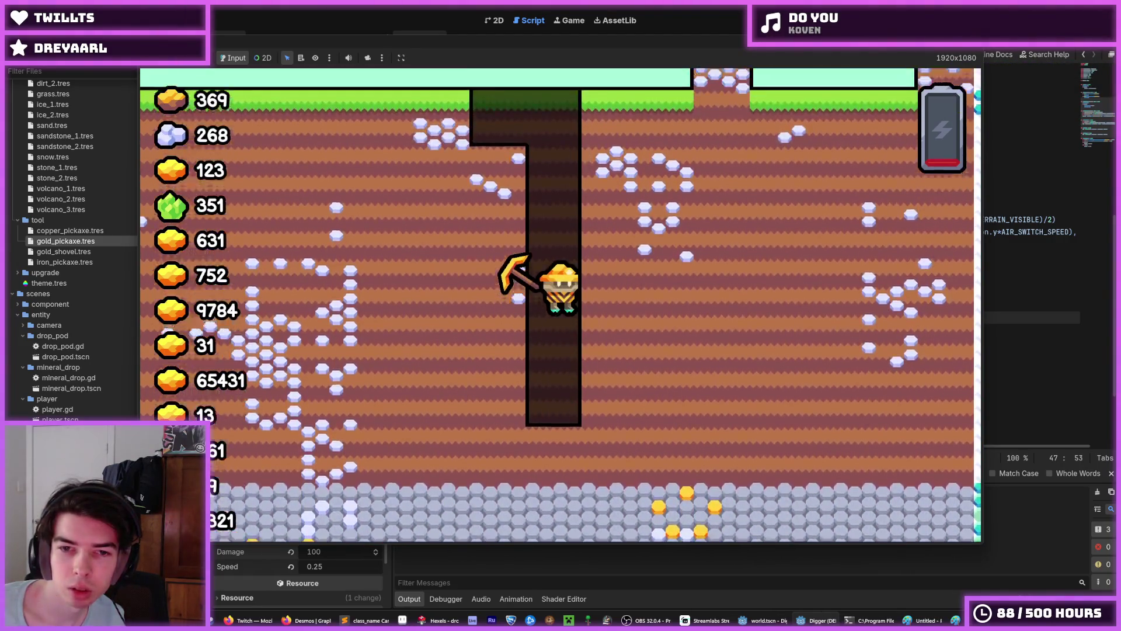
key(a)
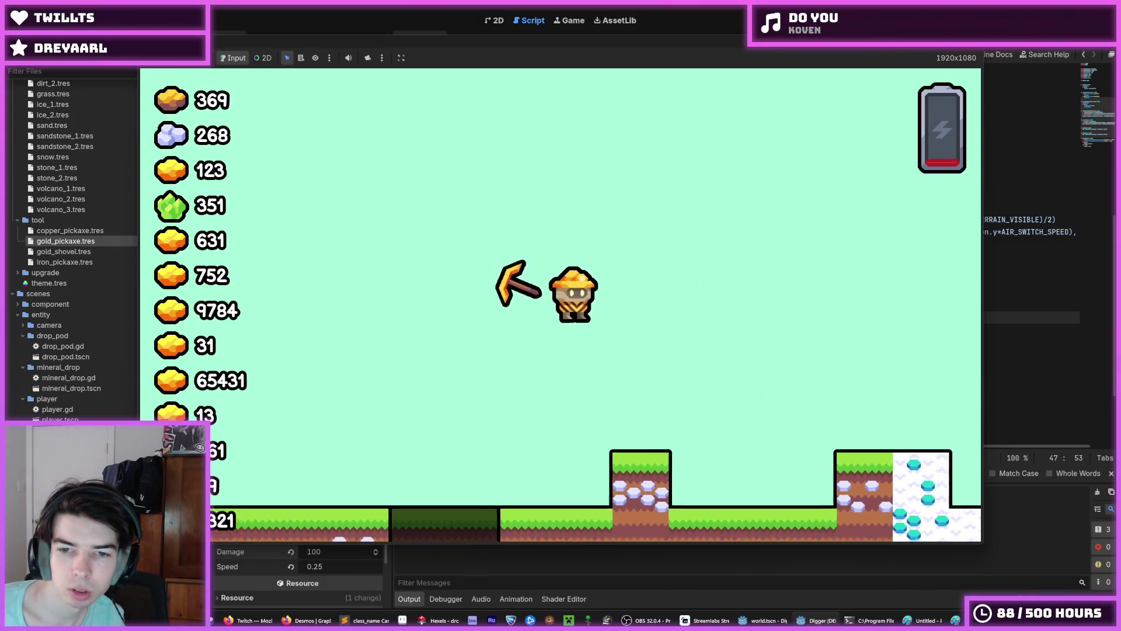
key(w)
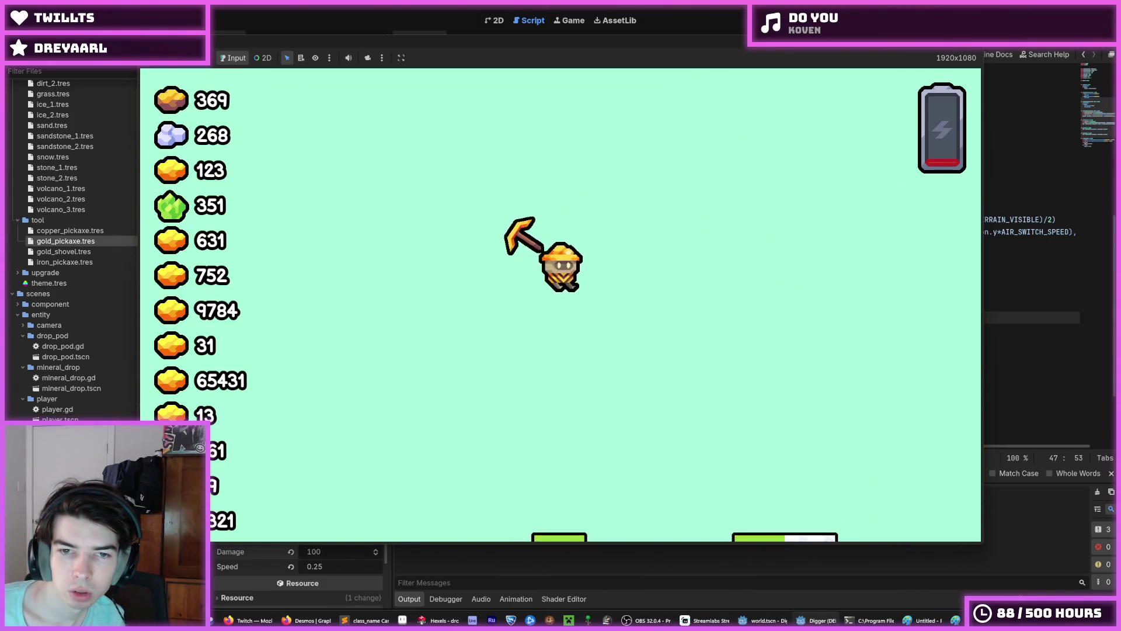
key(w)
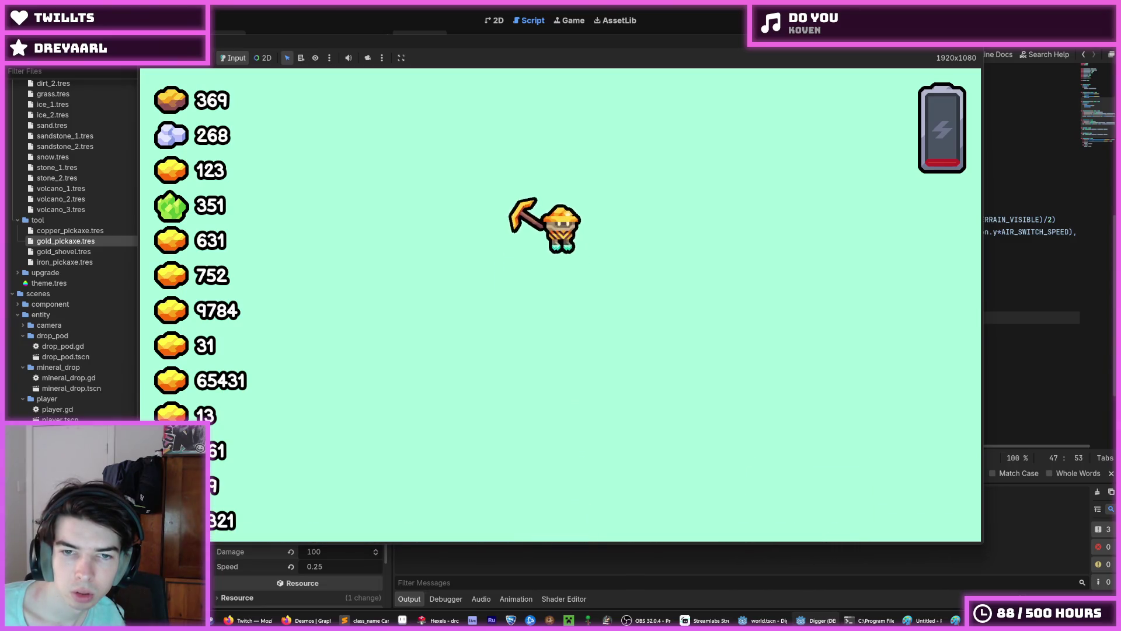
key(w)
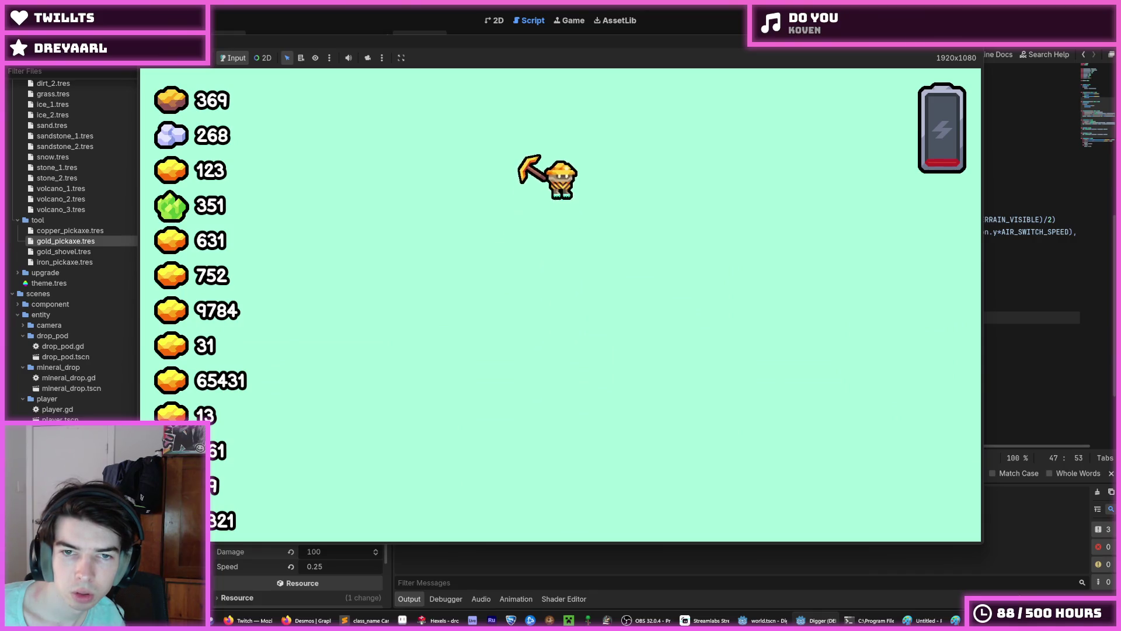
key(d)
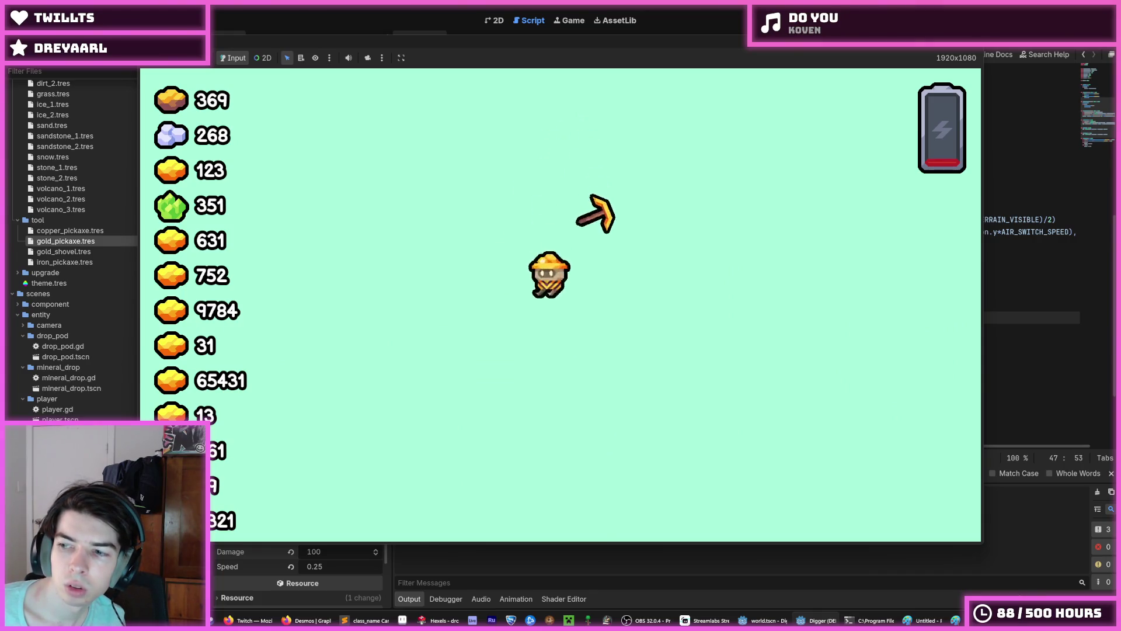
Step: Keep flying the miner high, drifting left and right to watch the zoom, then stop the game
key(w)
key(w)
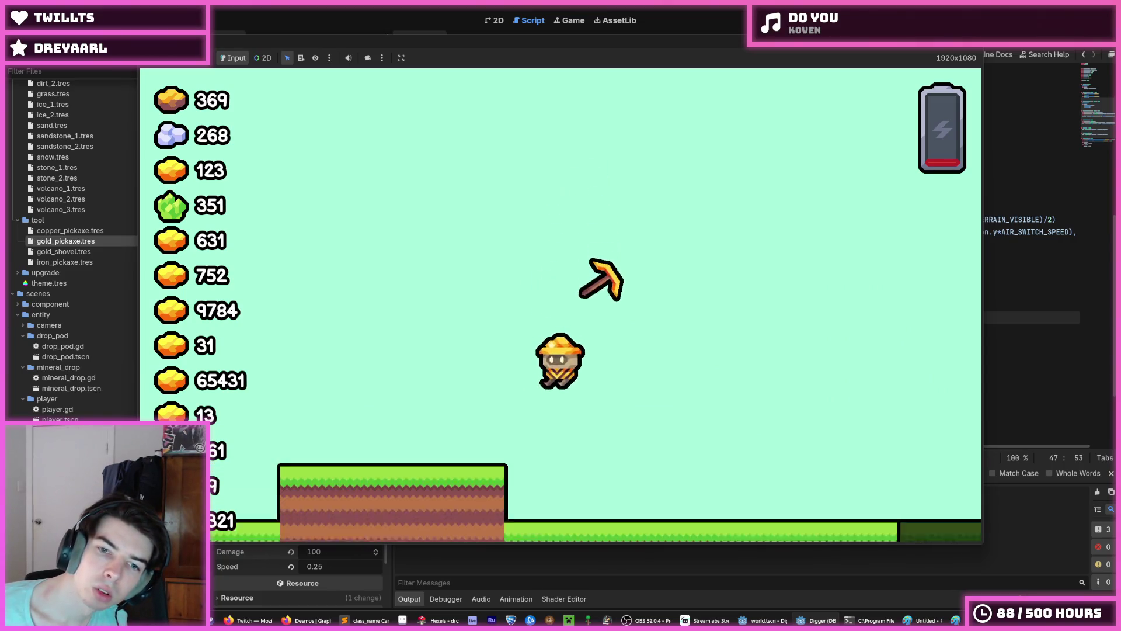
key(w)
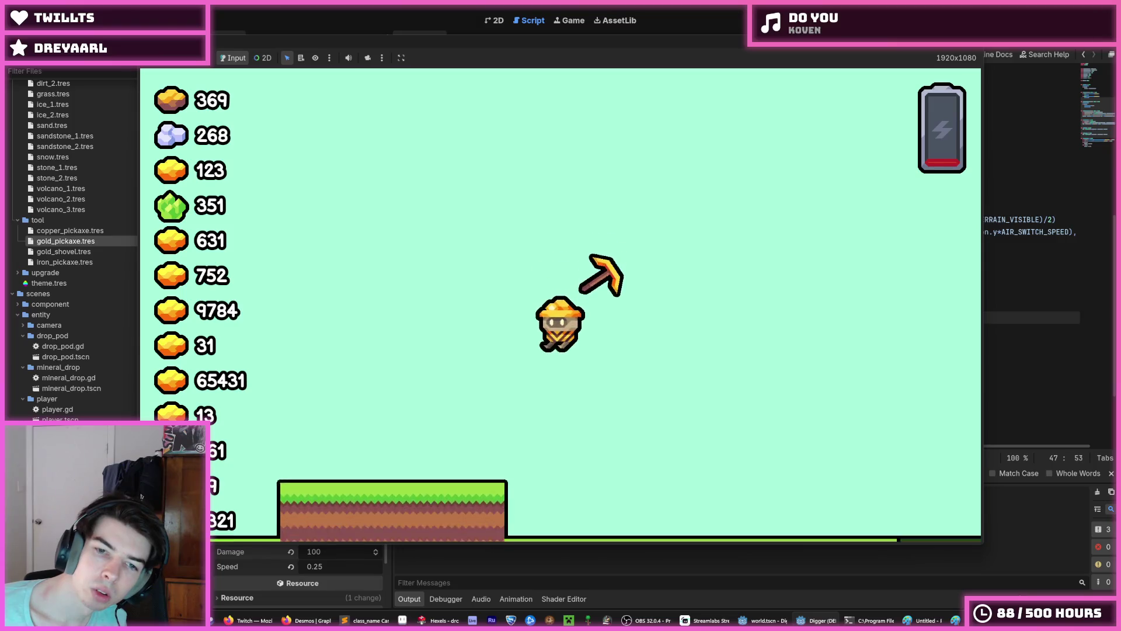
key(w)
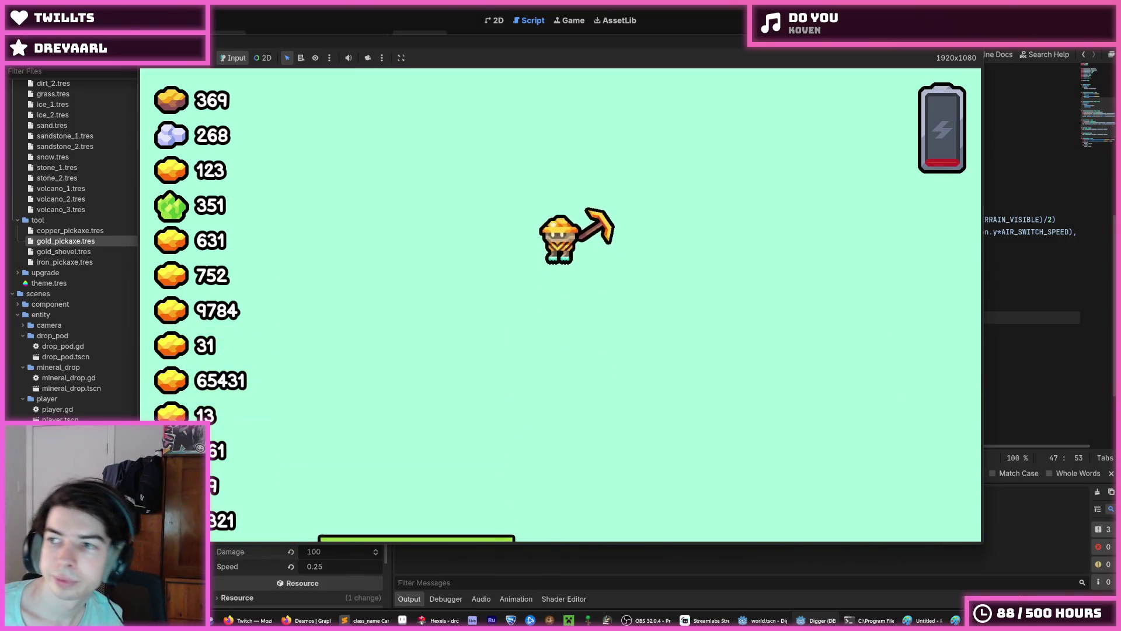
key(a)
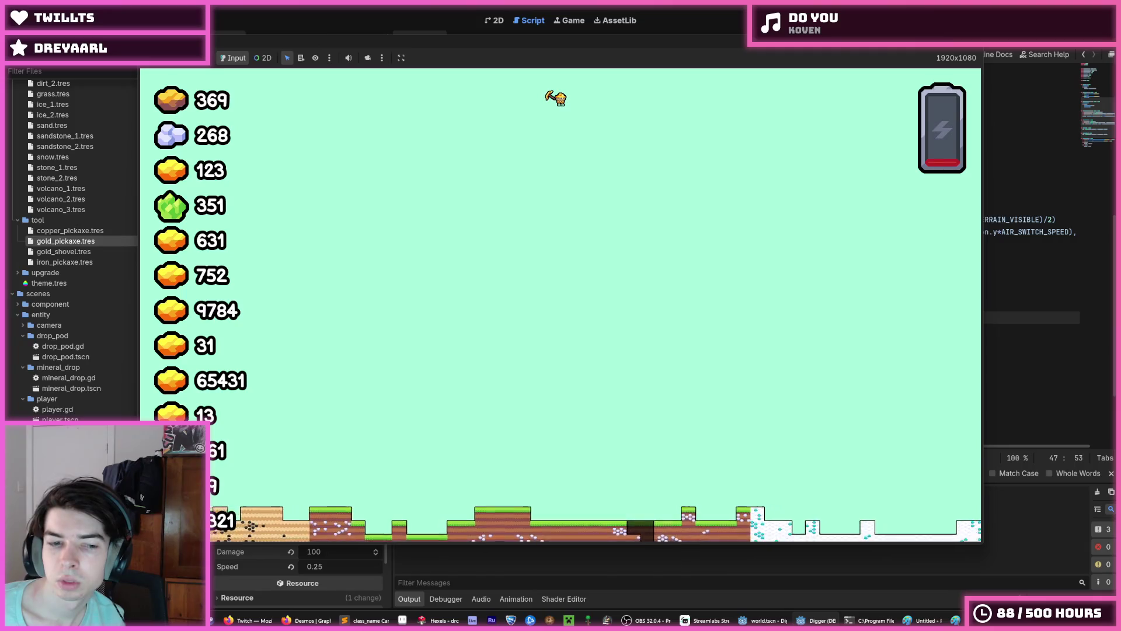
key(d)
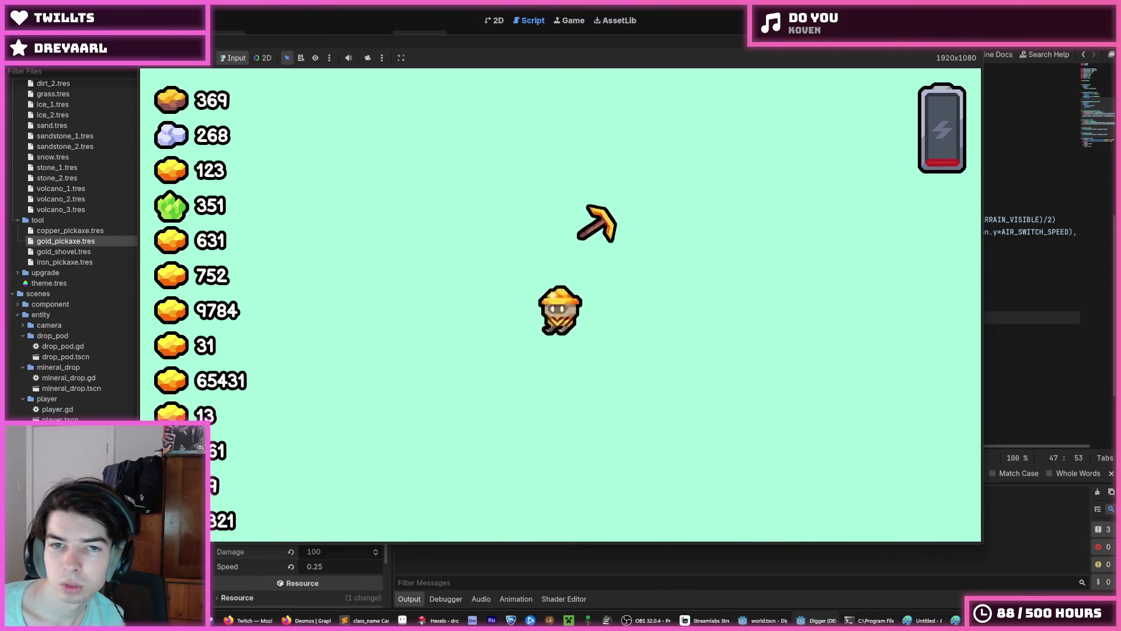
key(a)
key(F8)
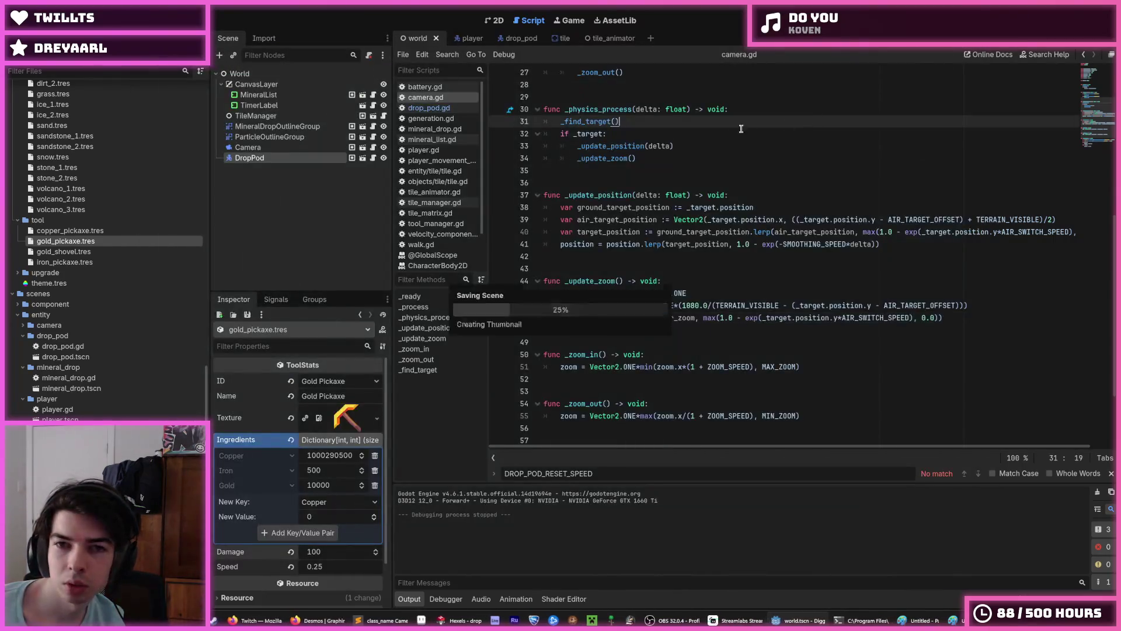
Step: Change AIR_SWITCH_SPEED on line 7 of camera.gd to 0.0005 and launch a test run
scroll(684, 138, up, 3)
click(694, 145)
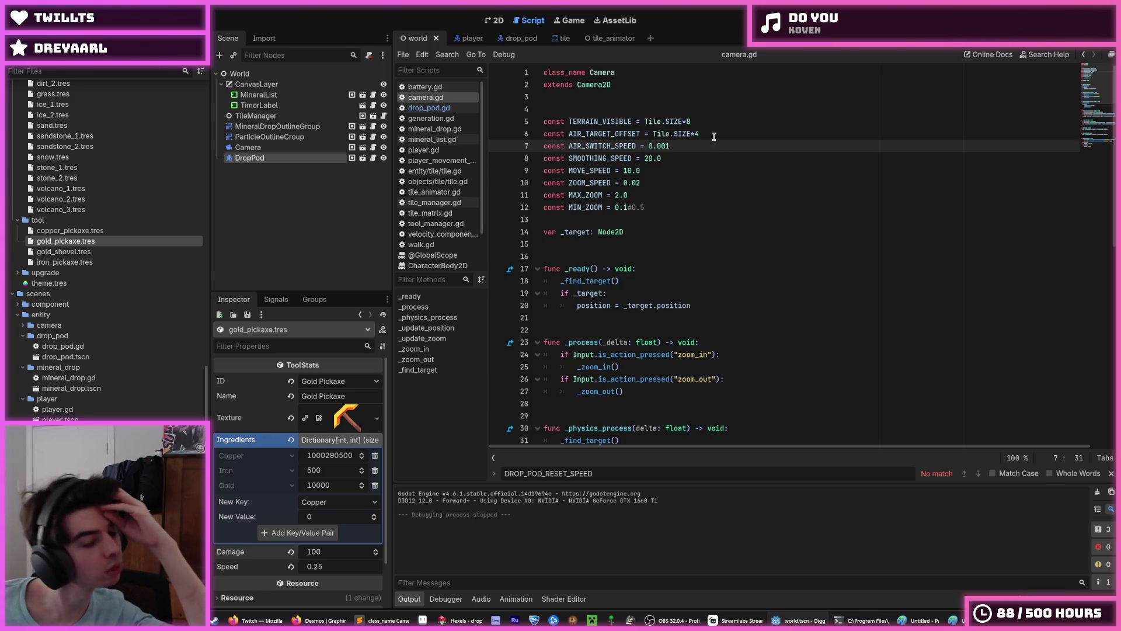
click(712, 134)
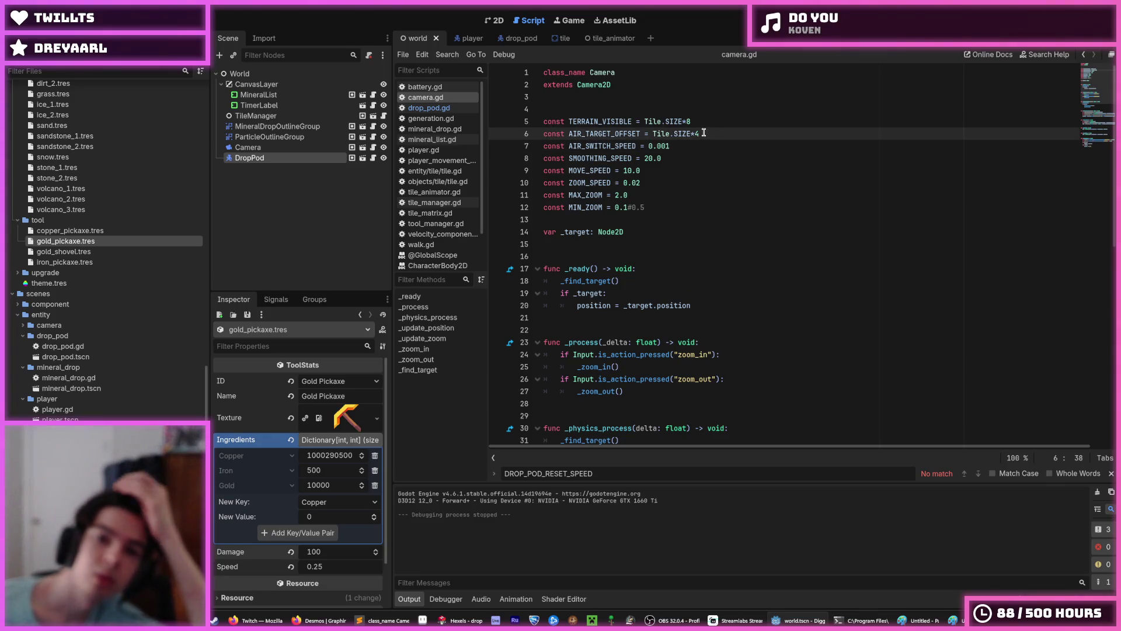
click(705, 141)
click(708, 134)
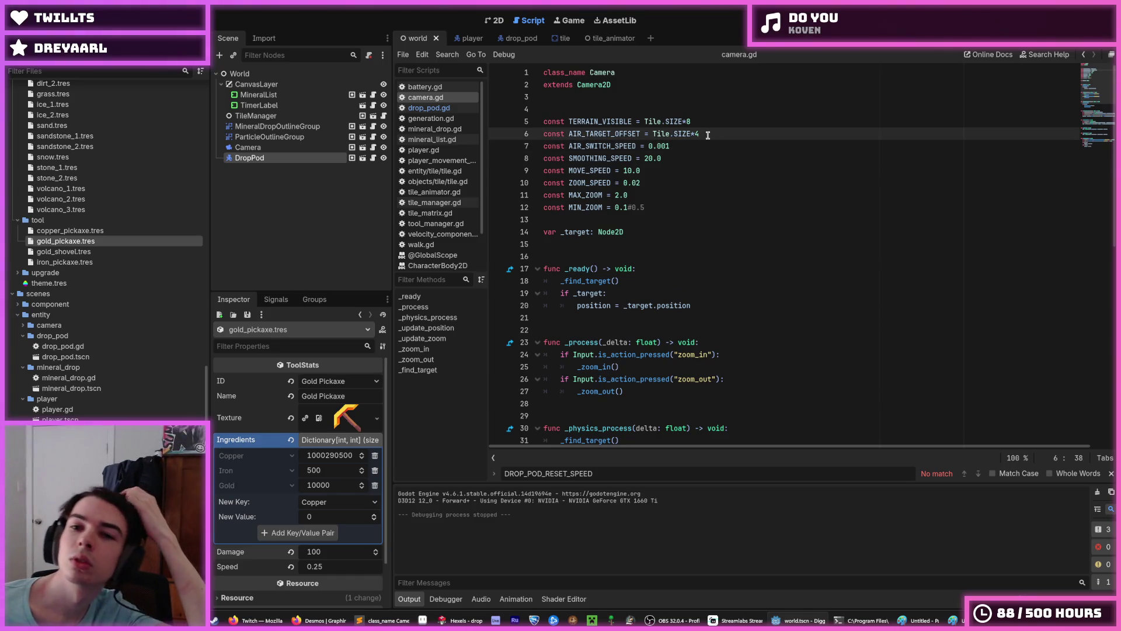
click(708, 152)
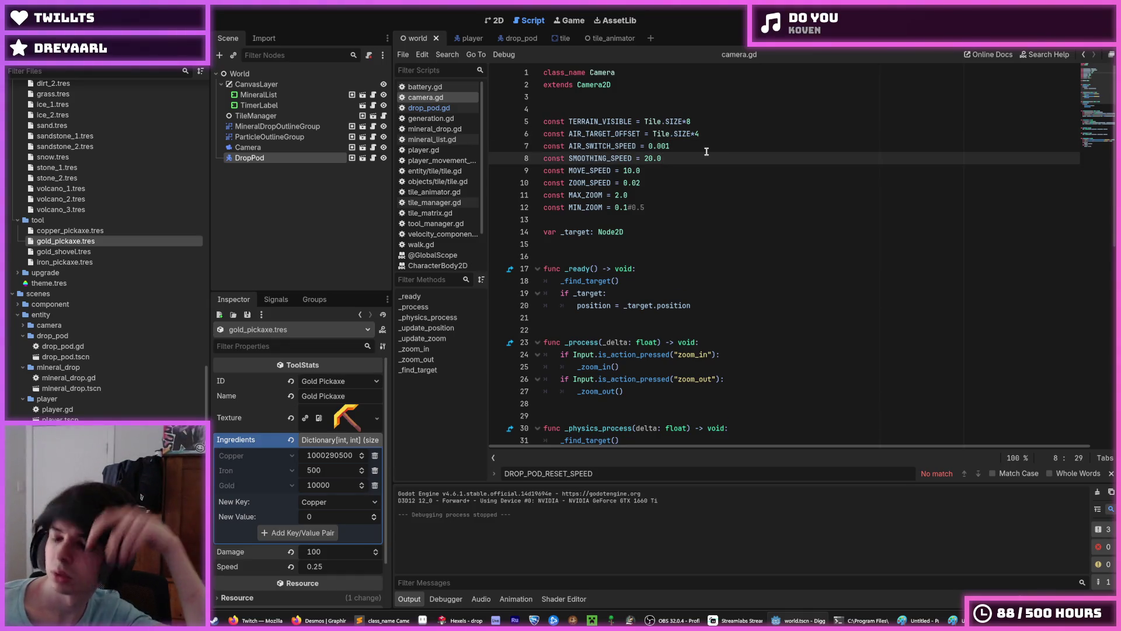
click(689, 147)
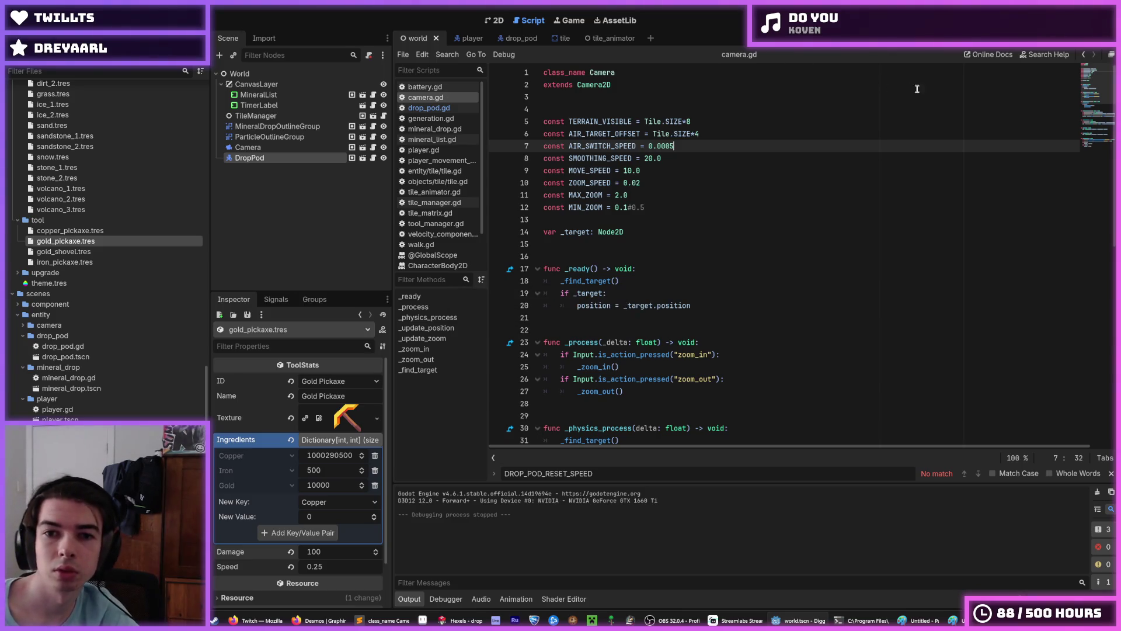
key(F5)
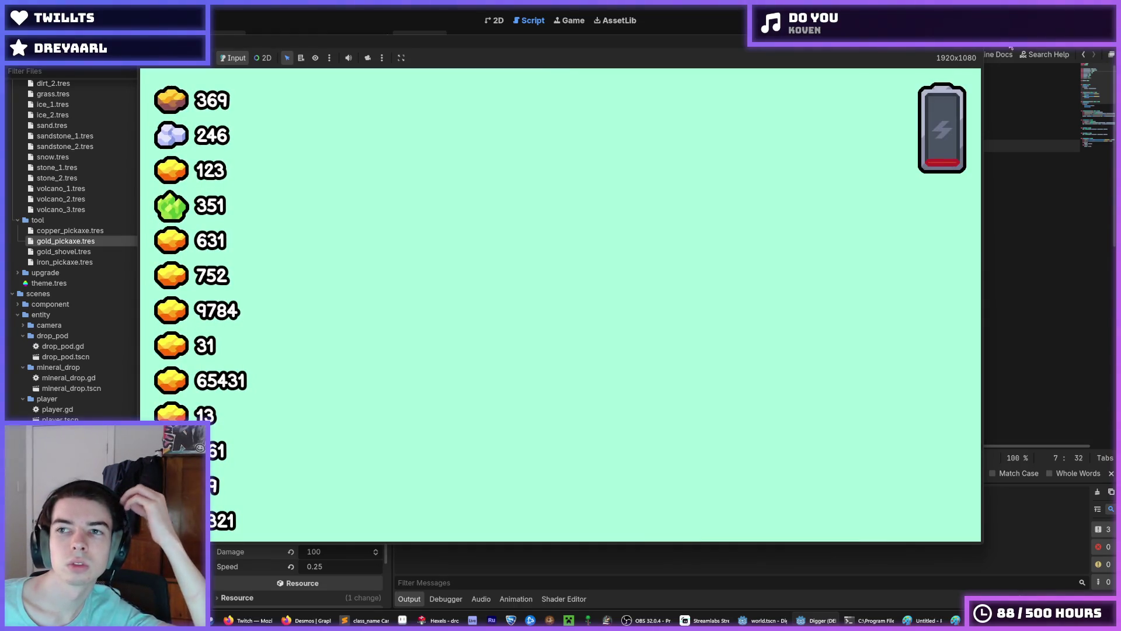
Step: Stop the game, set AIR_SWITCH_SPEED to 0.01, and relaunch to watch the drop pod descend
key(alt+Tab)
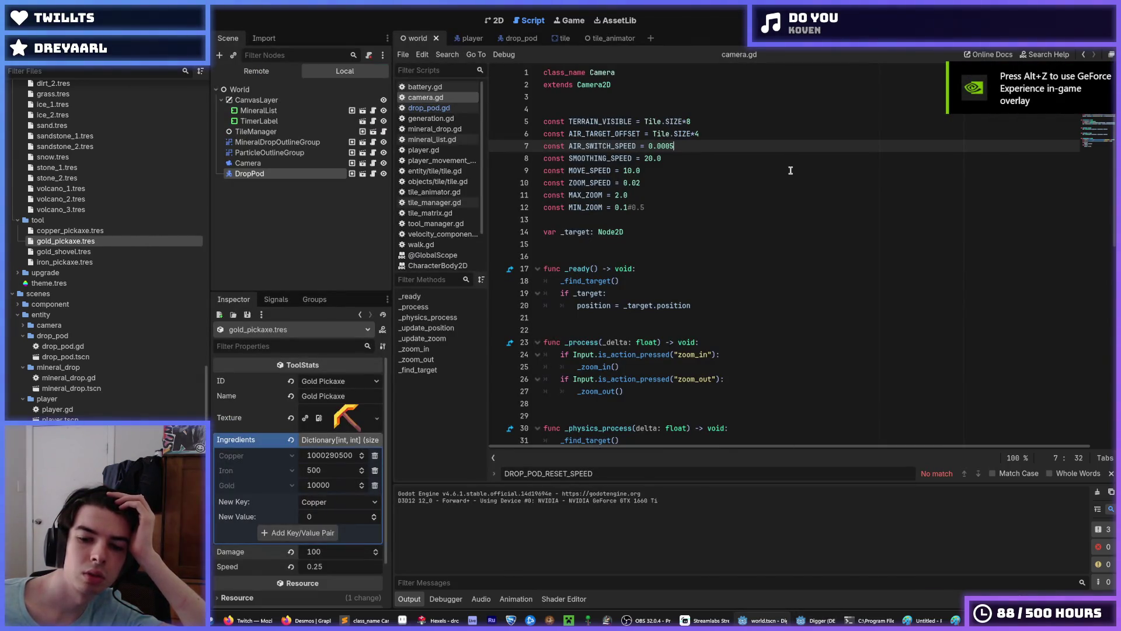
key(F8)
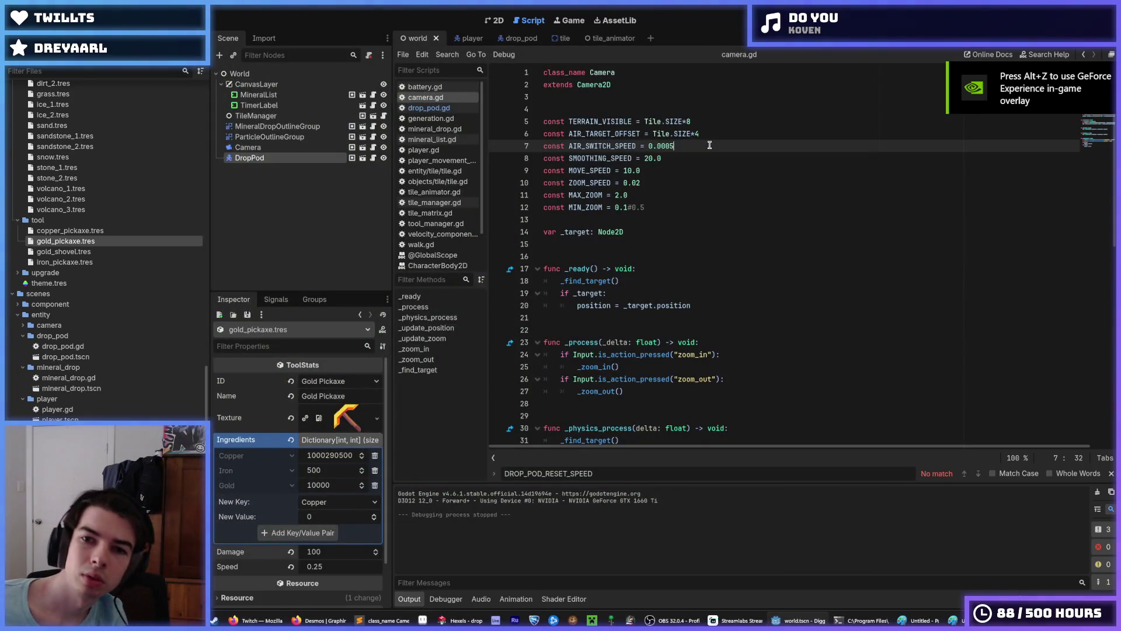
key(BackSpace)
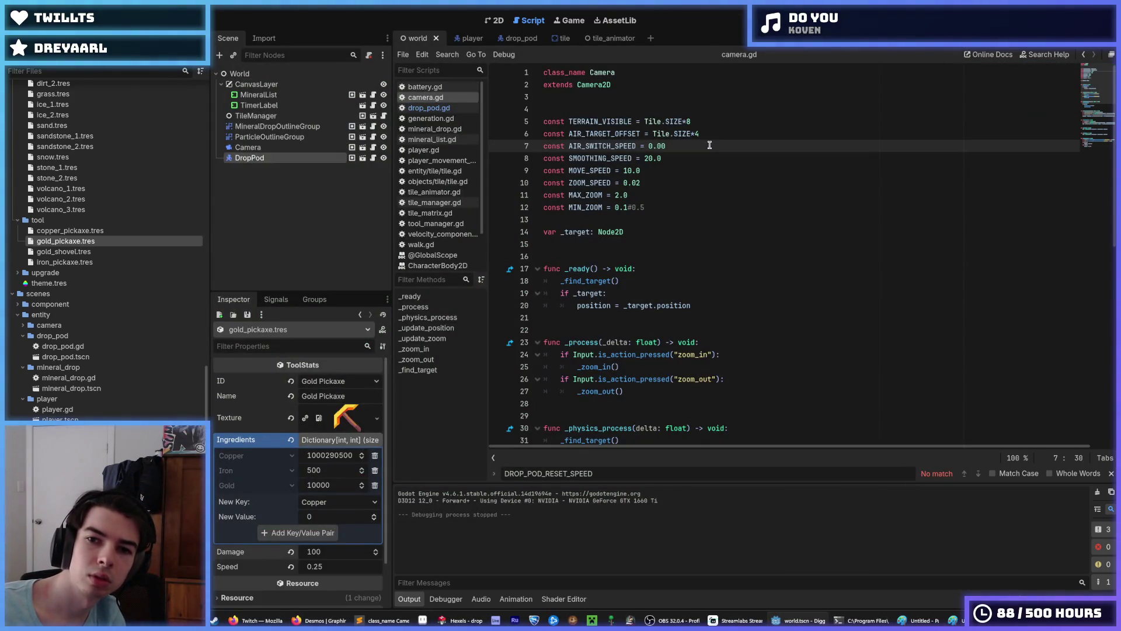
key(F5)
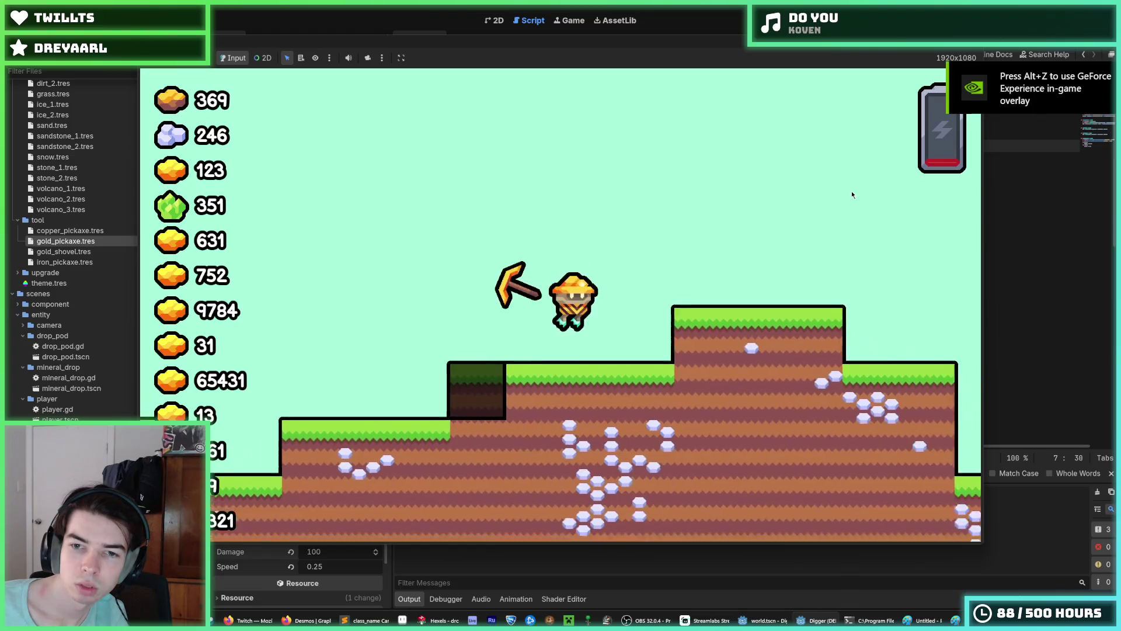
key(F8)
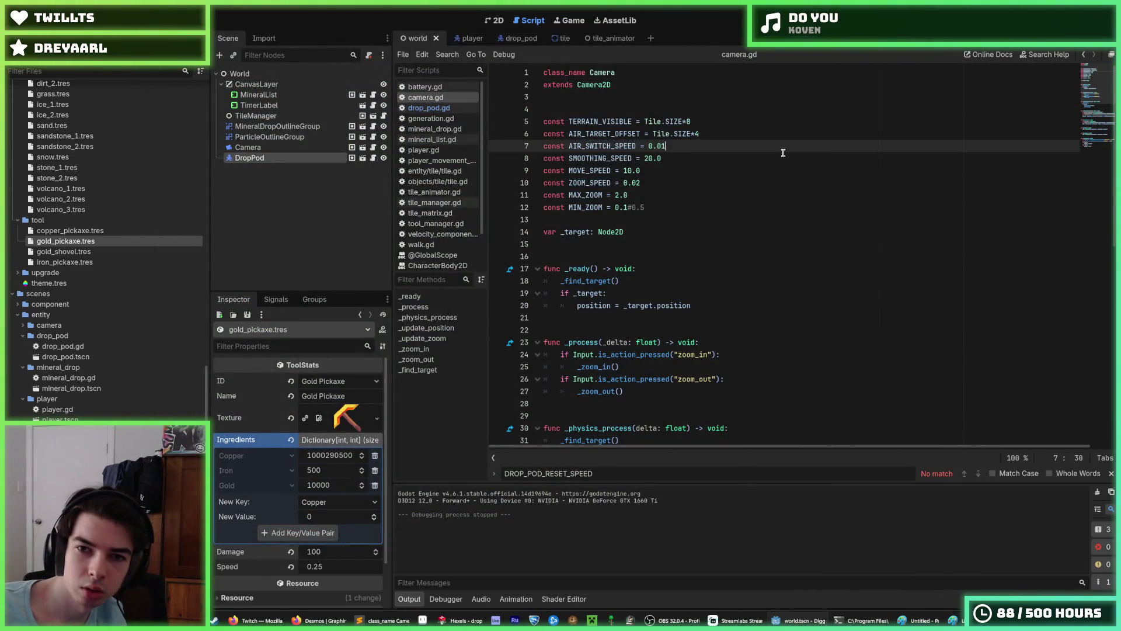
key(F5)
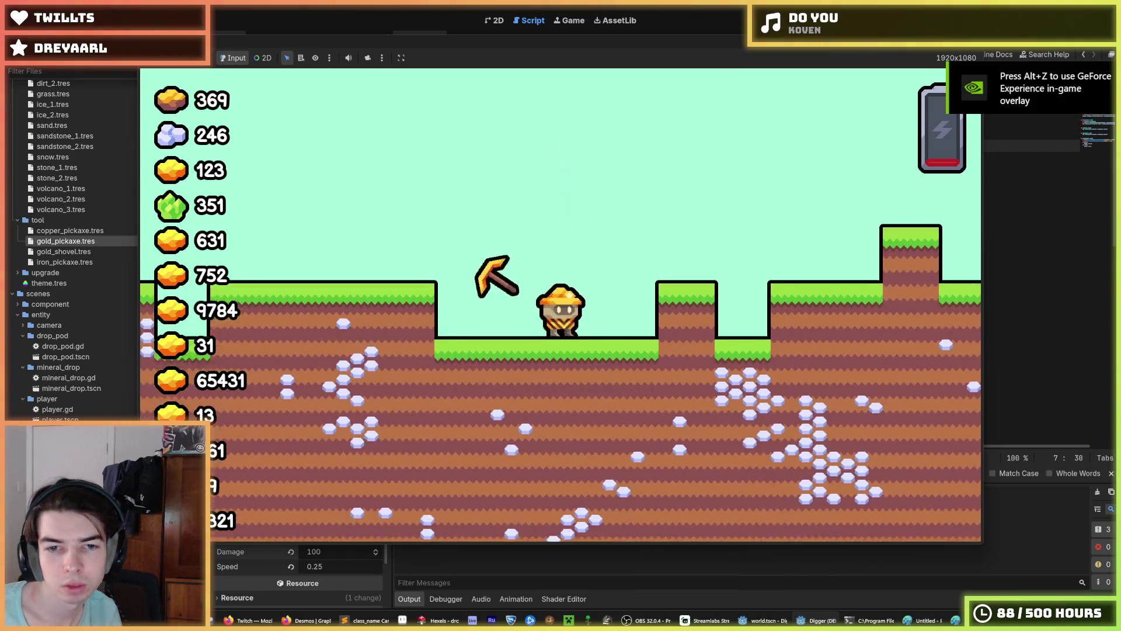
Step: Repeatedly fly the miner up into the sky and over the grass ledges, then stop the run
key(w)
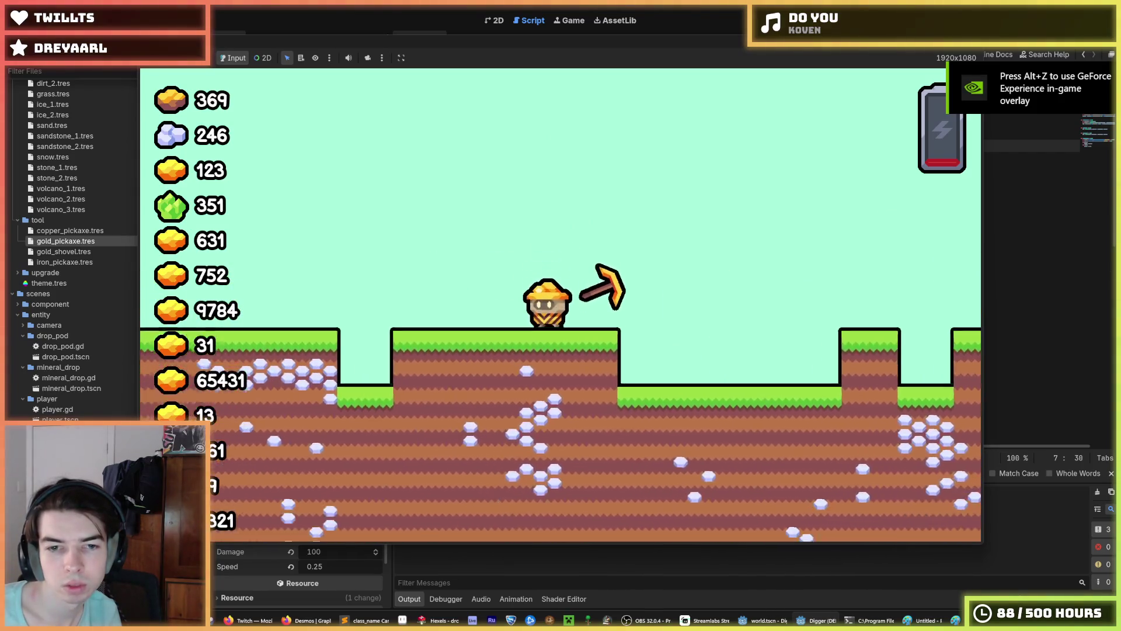
key(a)
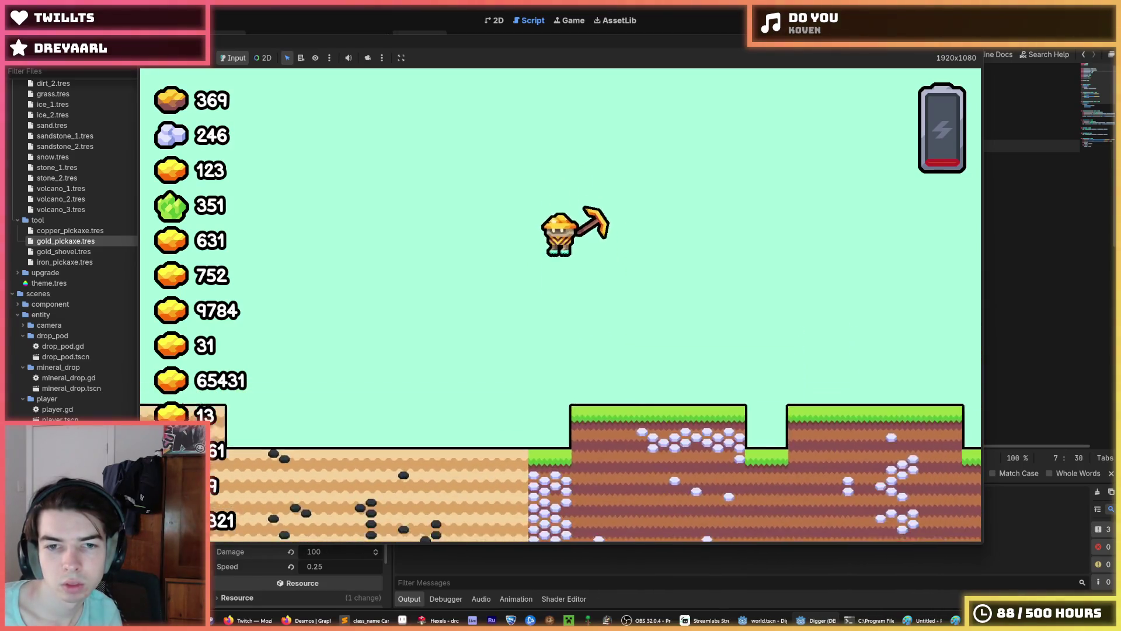
key(w)
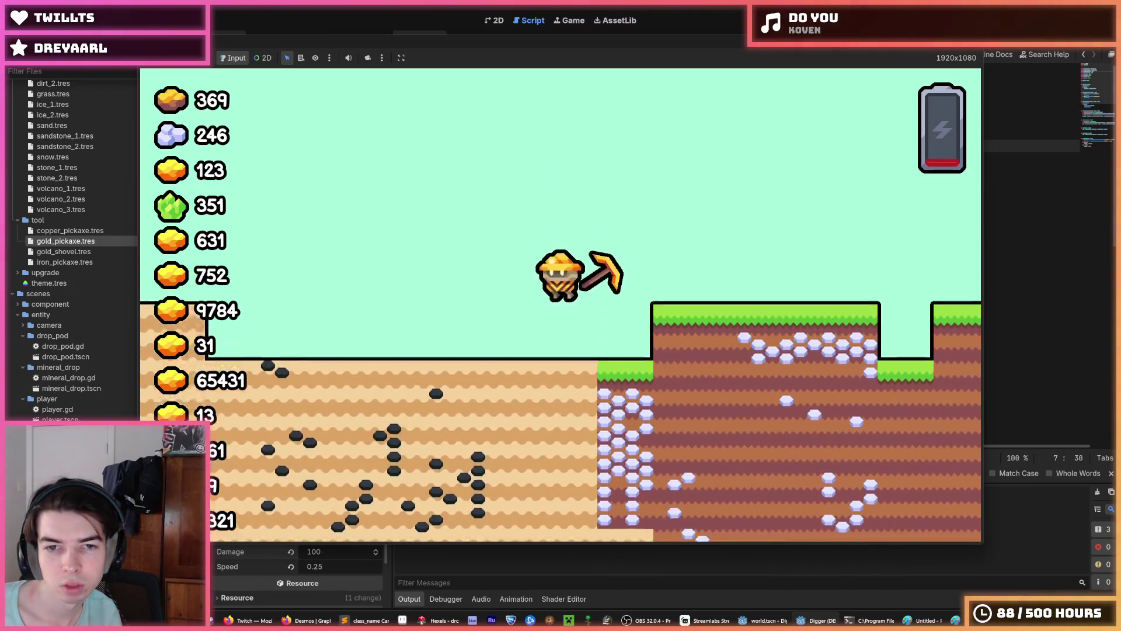
key(a)
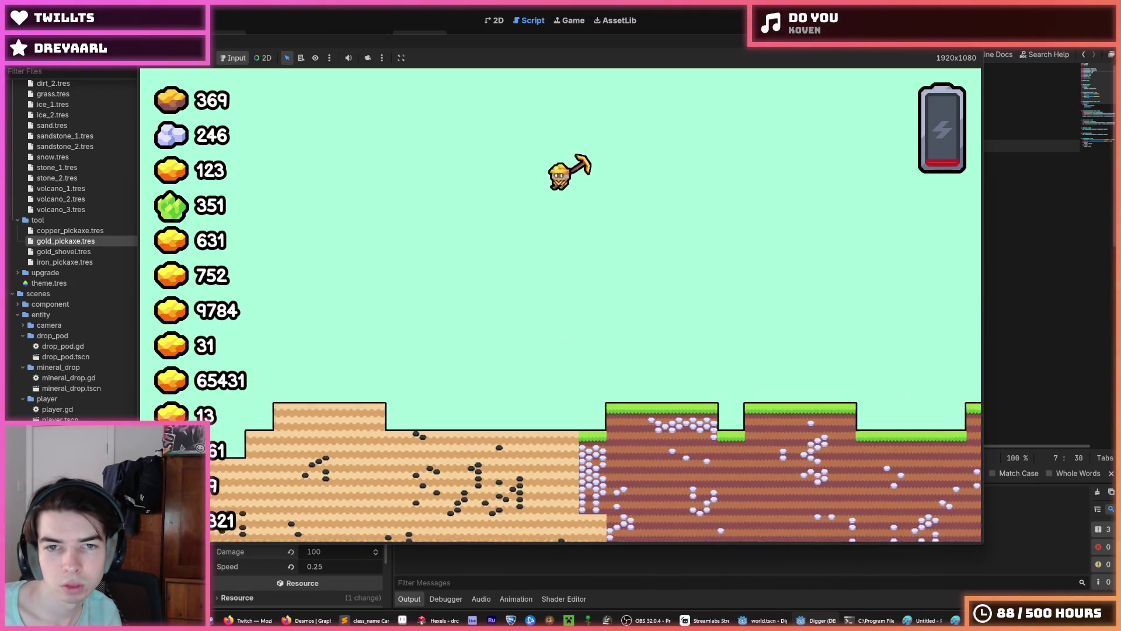
key(w)
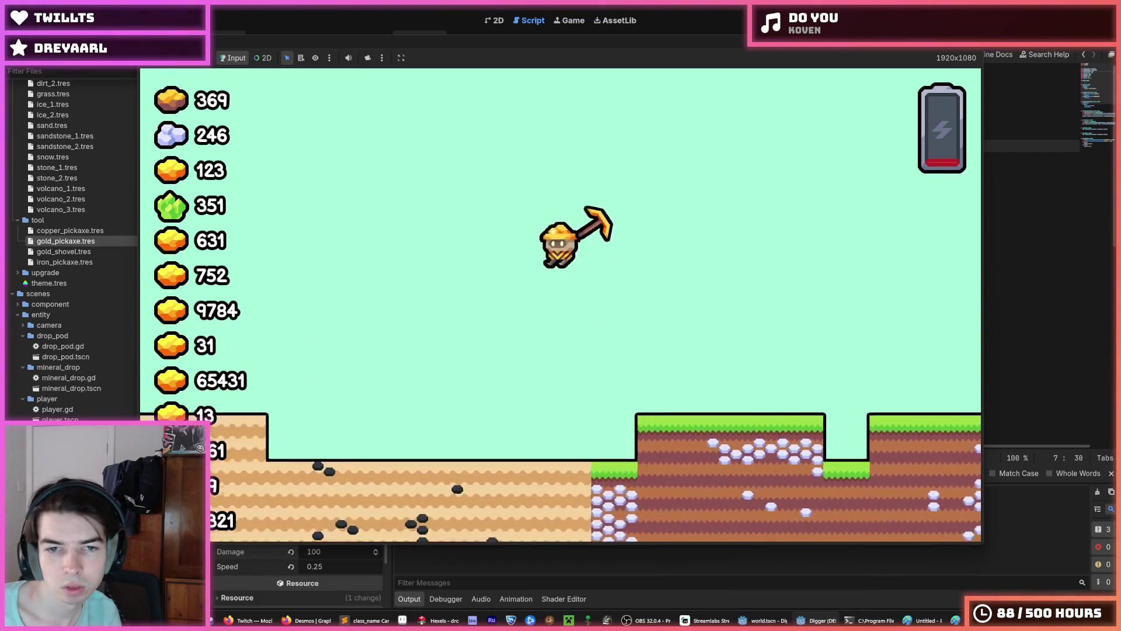
key(w)
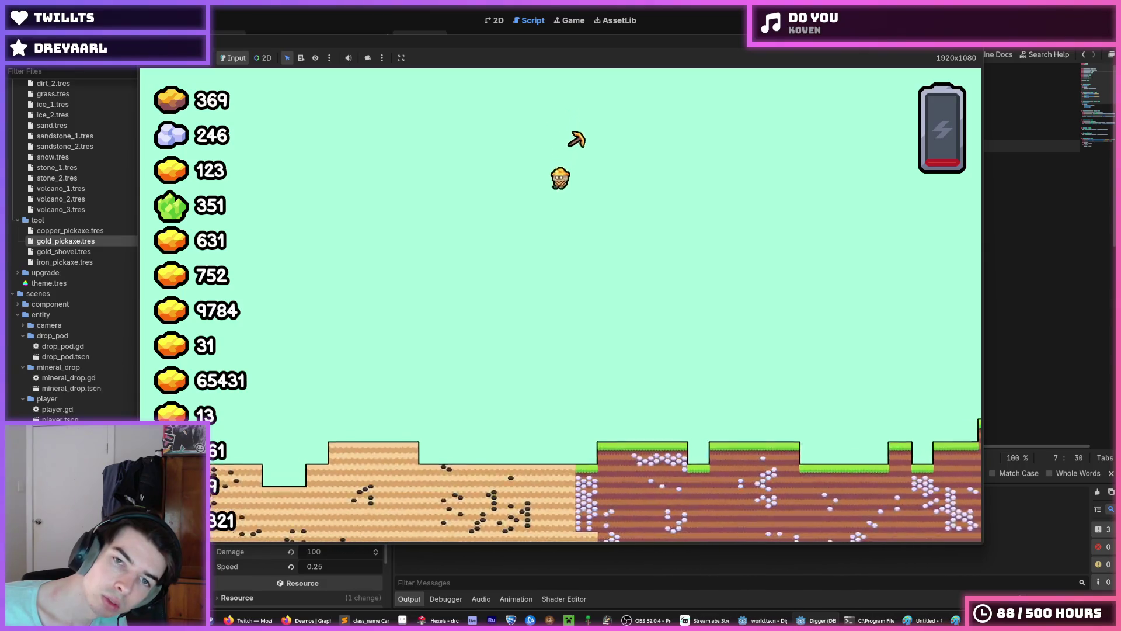
key(w)
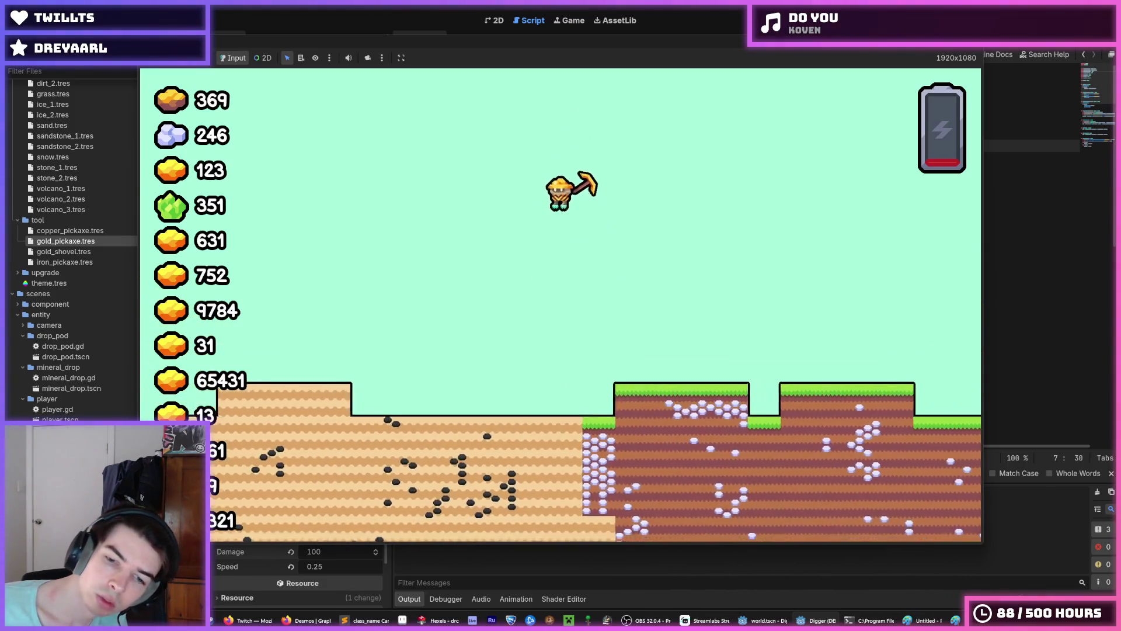
key(w)
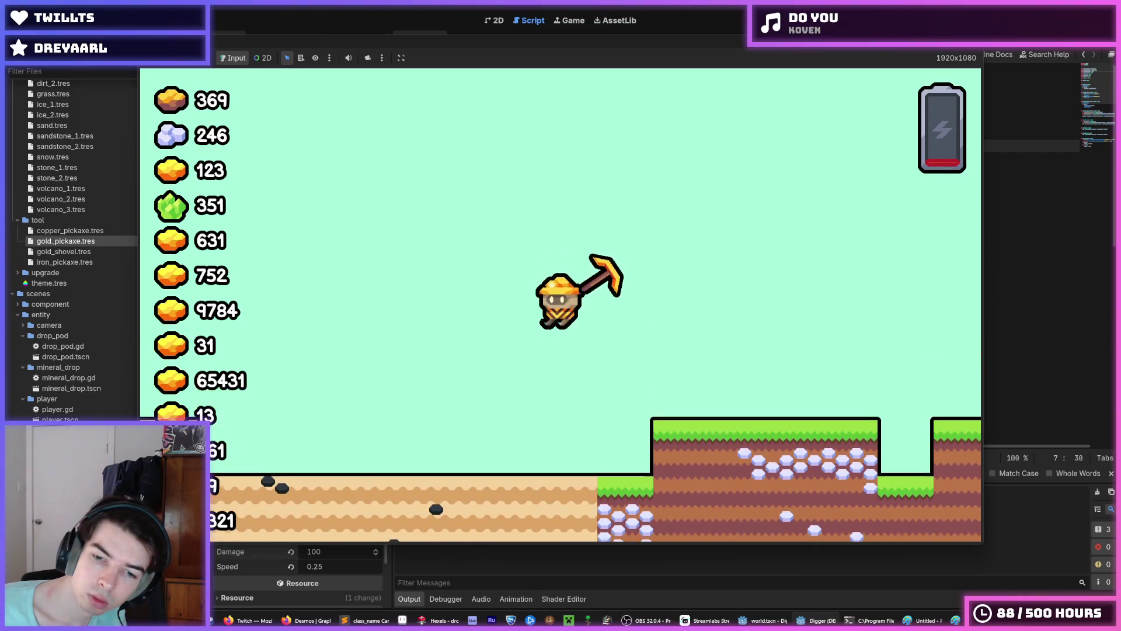
key(w)
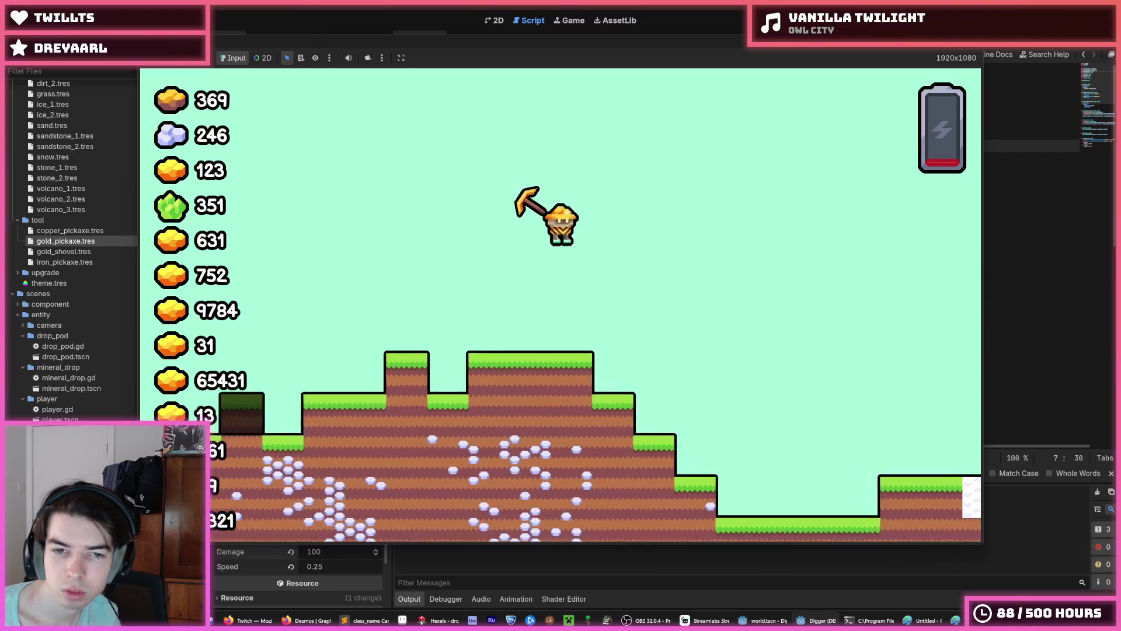
key(F8)
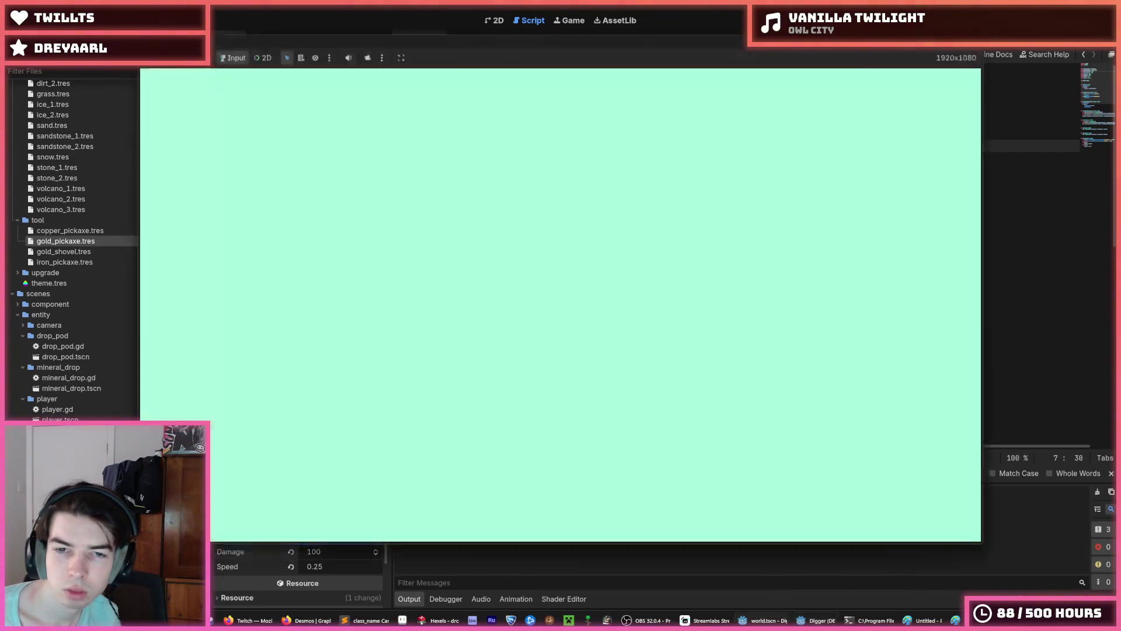
Step: Try several AIR_TARGET_OFFSET multipliers across test runs, settling on Tile.SIZE*8 and relaunching
click(700, 133)
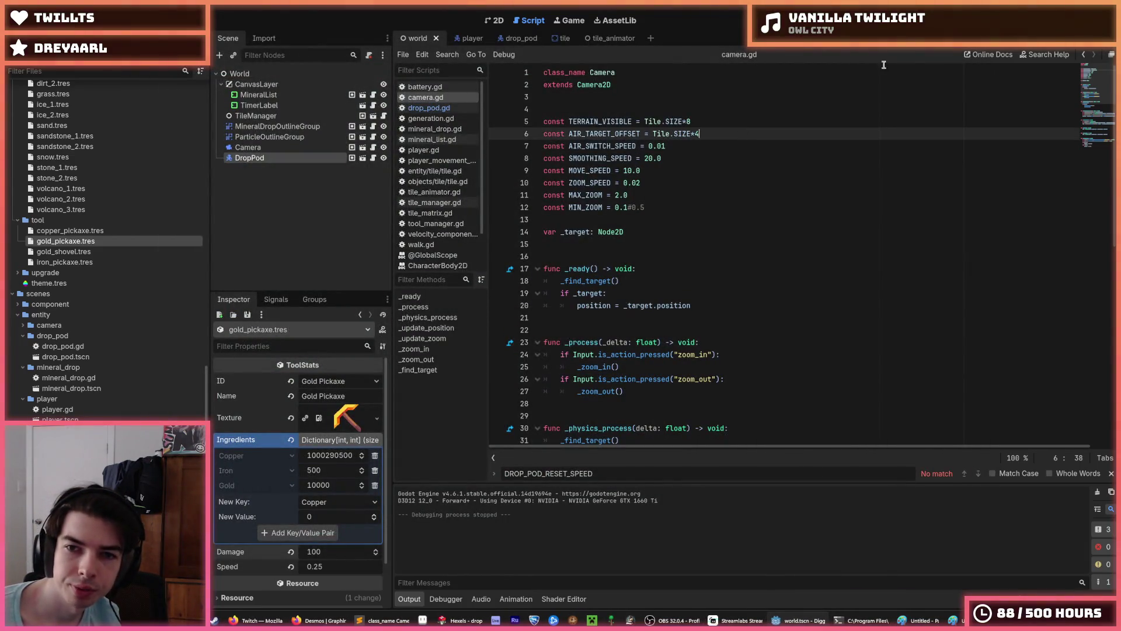
key(F5)
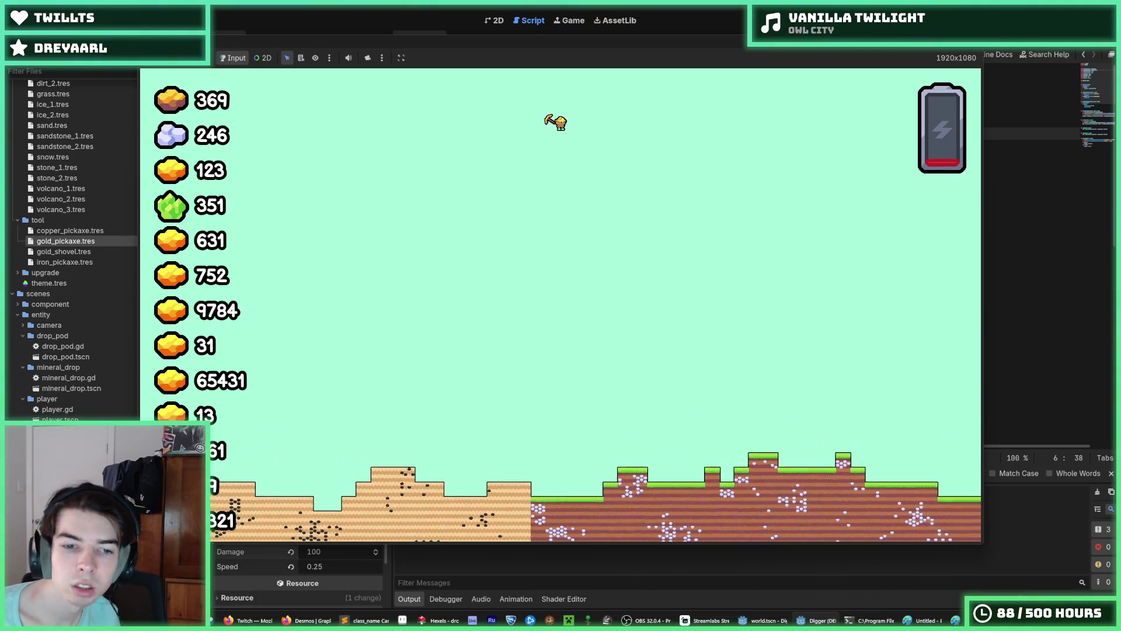
key(F8)
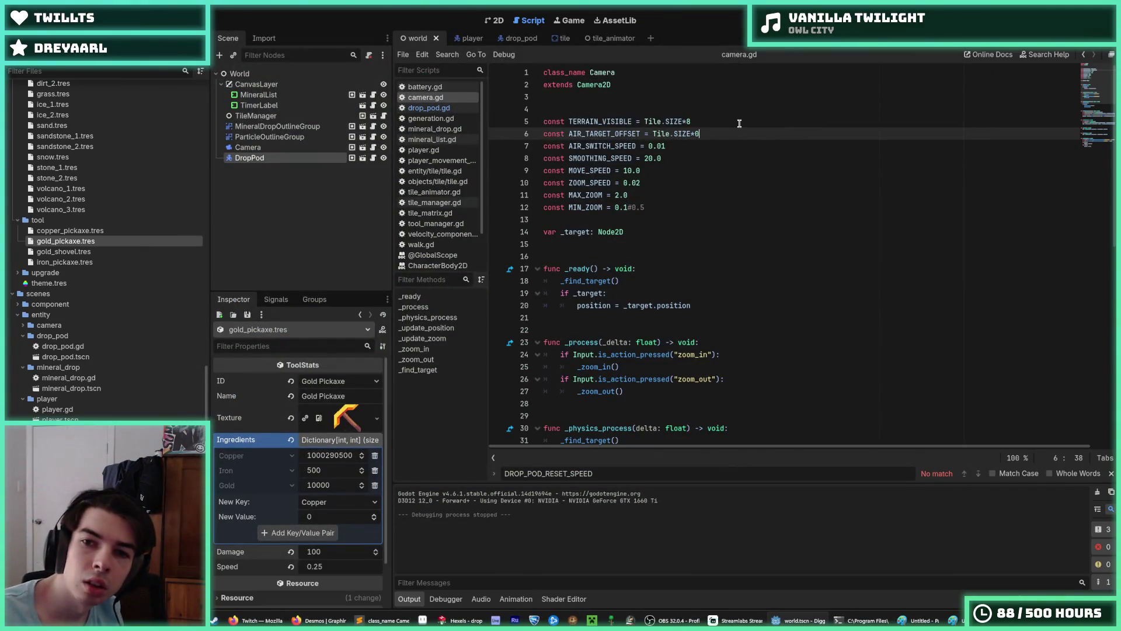
key(ctrl+s)
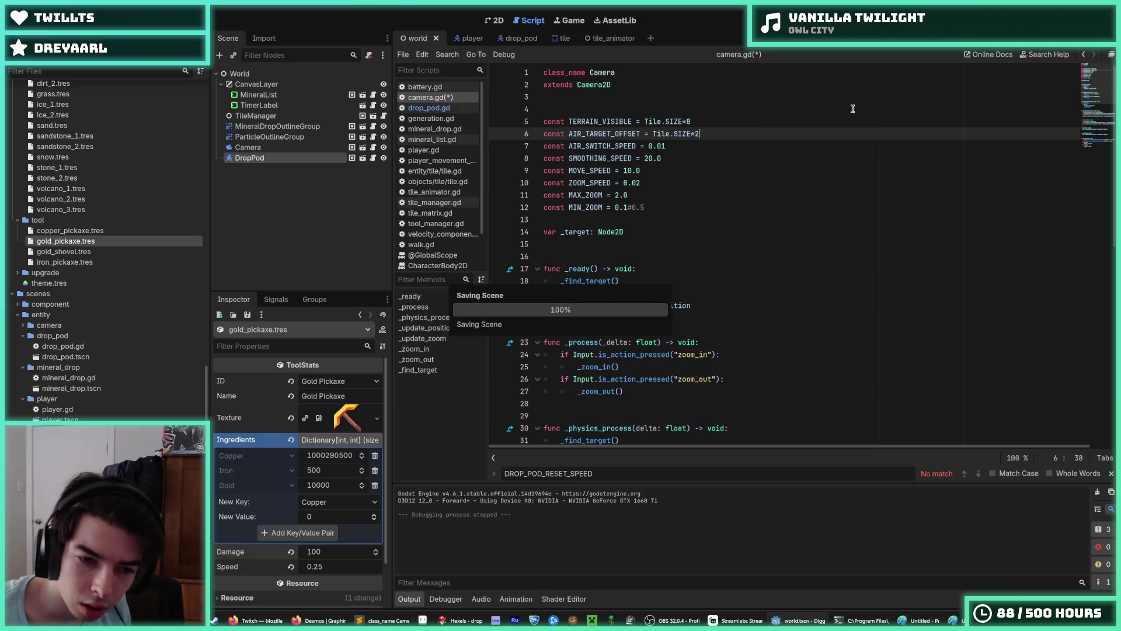
key(F5)
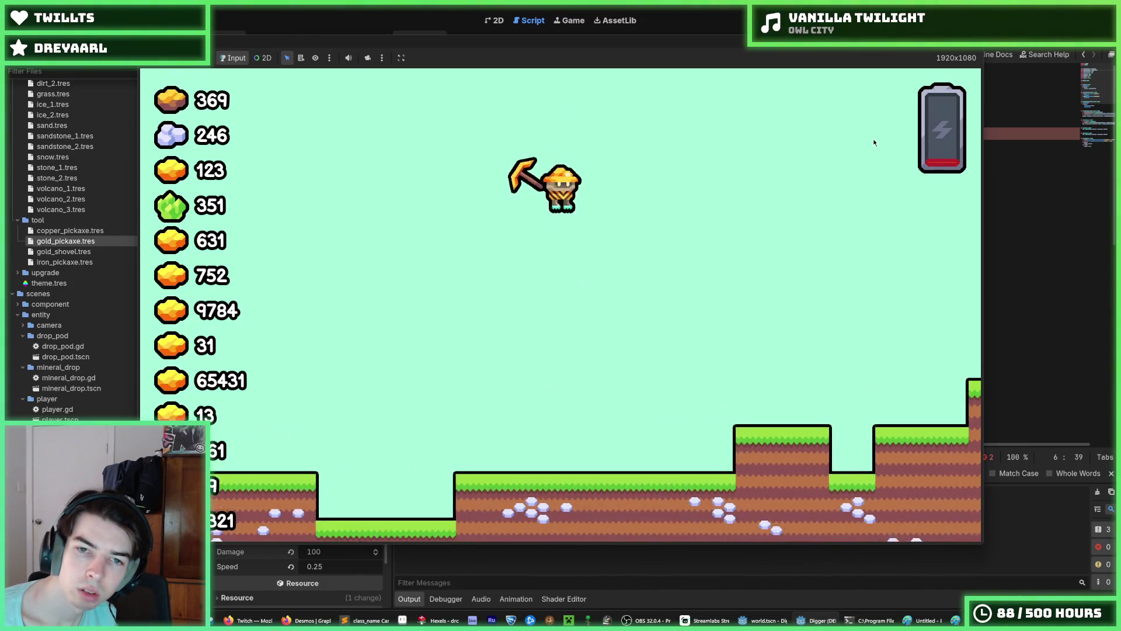
key(F8)
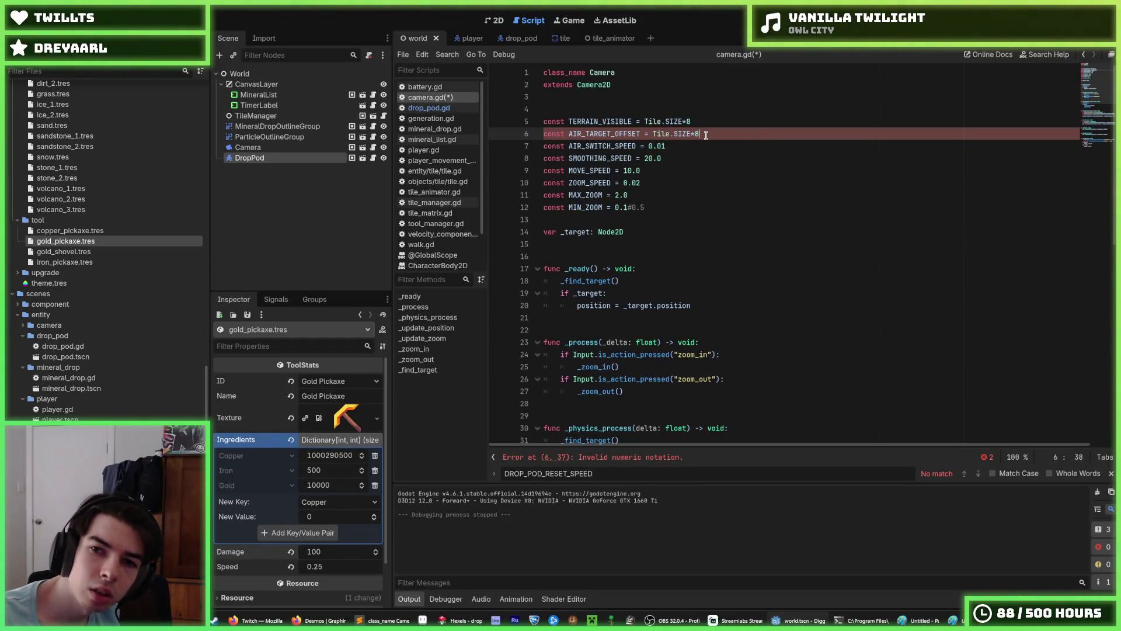
key(ctrl+s)
key(F5)
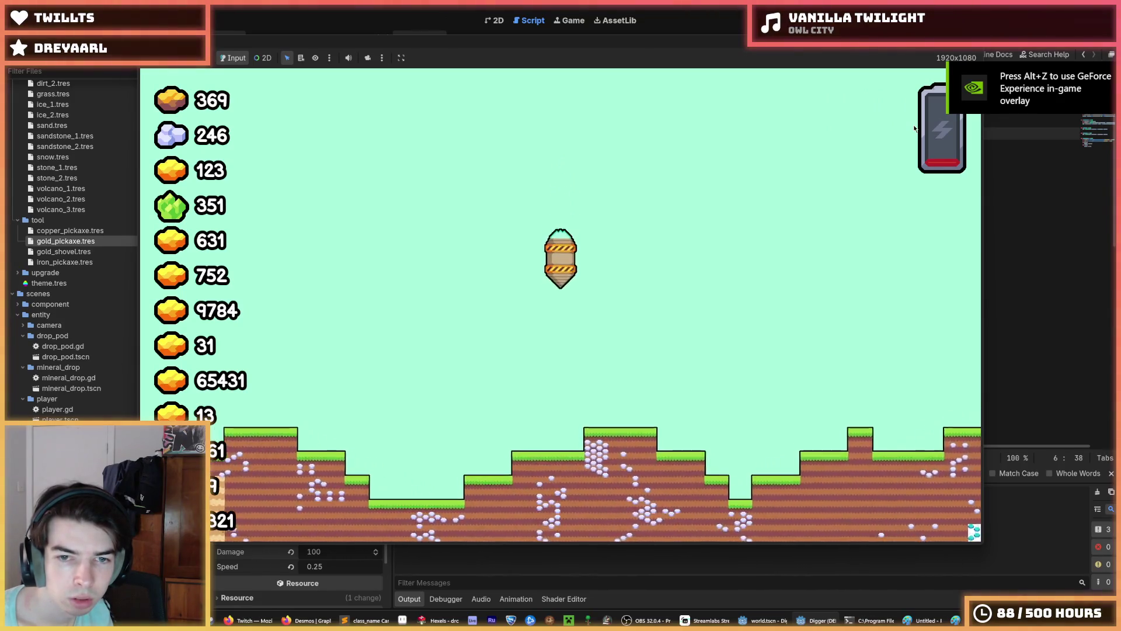
Step: Fly the miner repeatedly high above the terrain to test the camera zoom
key(space)
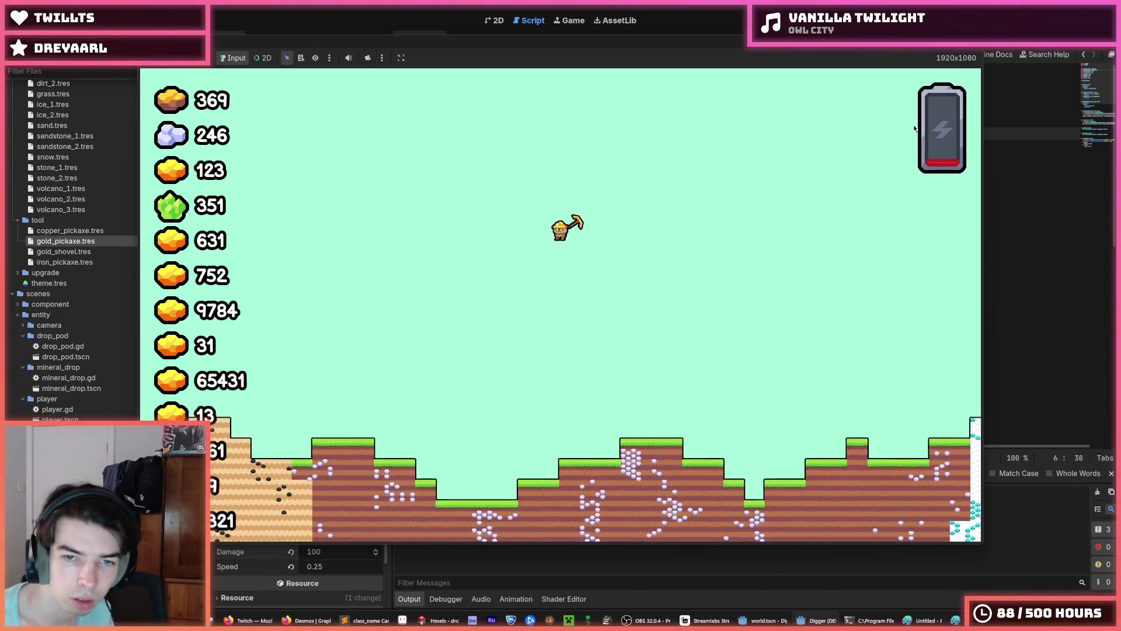
key(space)
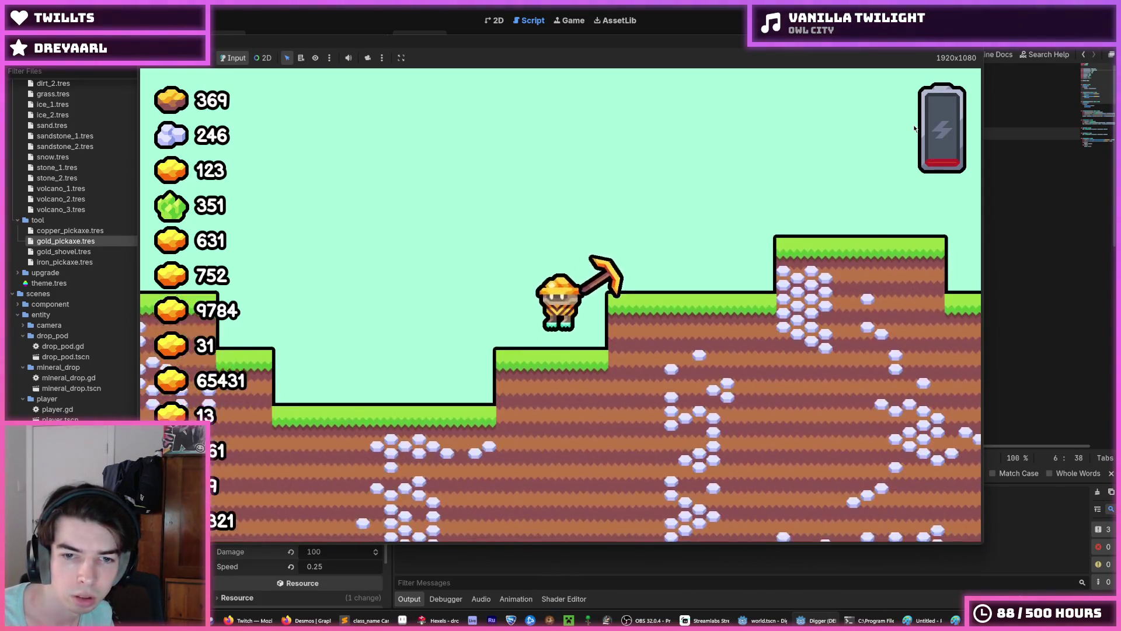
key(space)
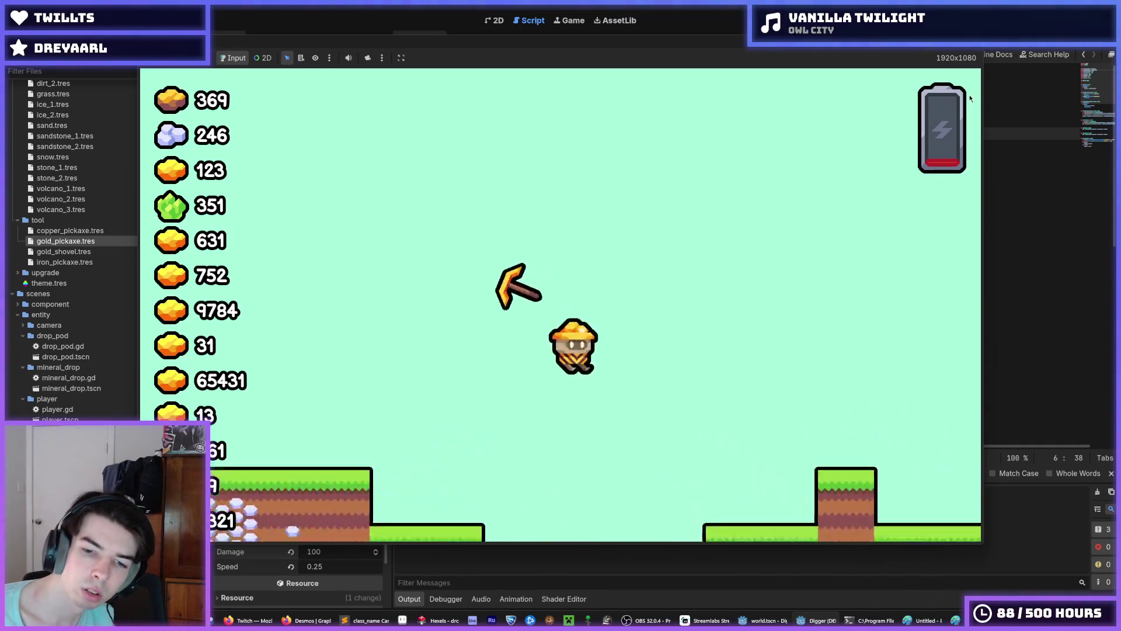
key(space)
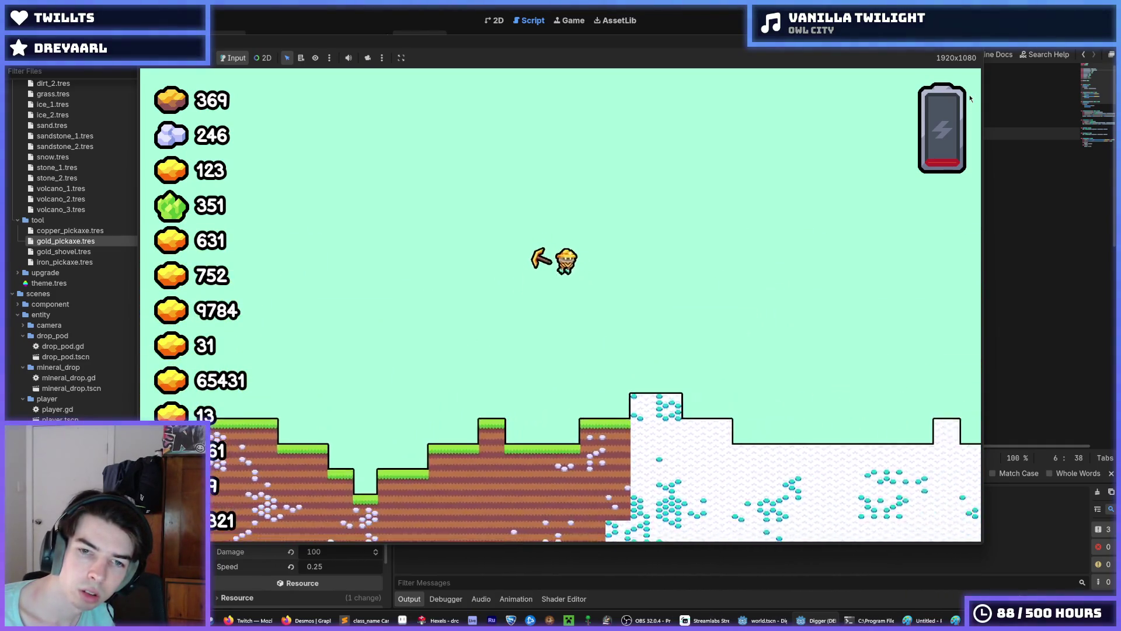
Step: Steer the miner right over the snow, then stop the game and return to AIR_SWITCH_SPEED
key(d)
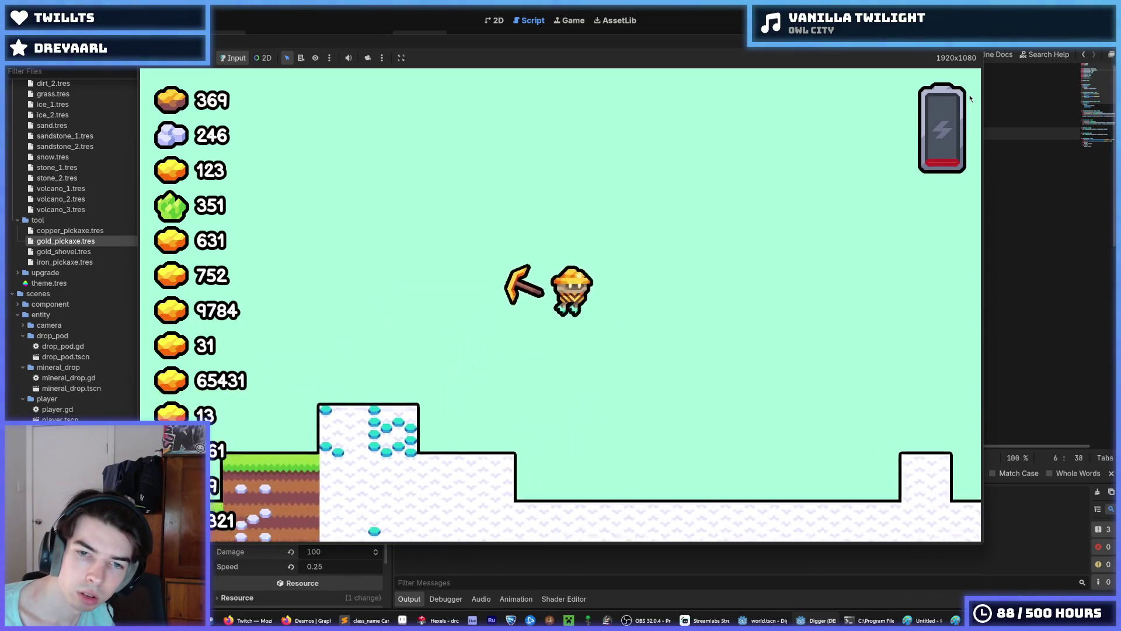
key(d)
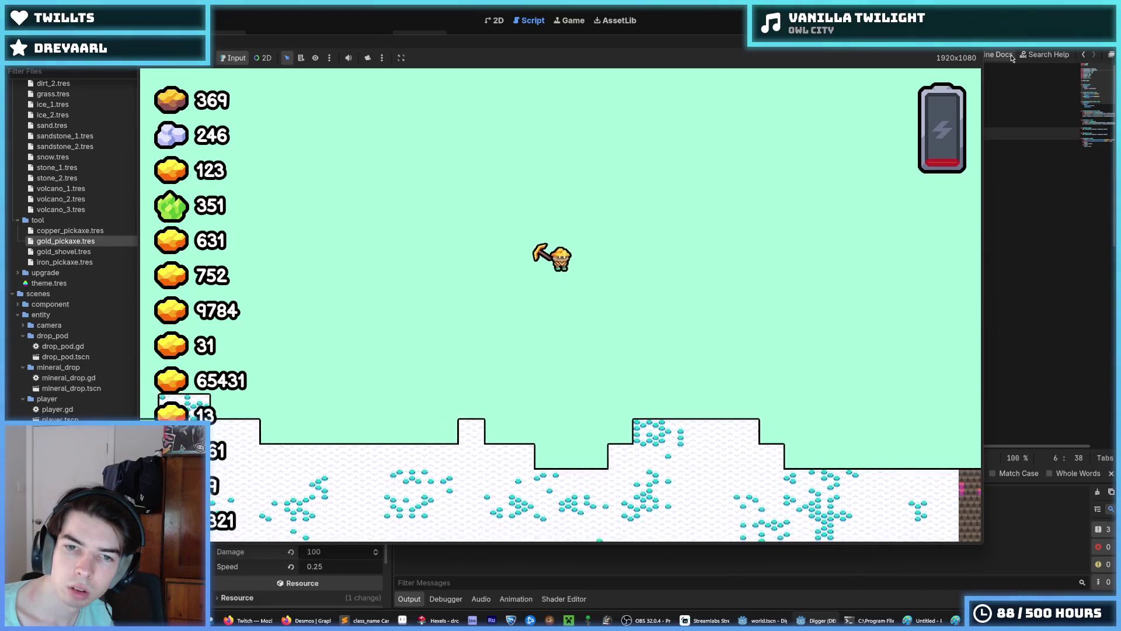
key(space)
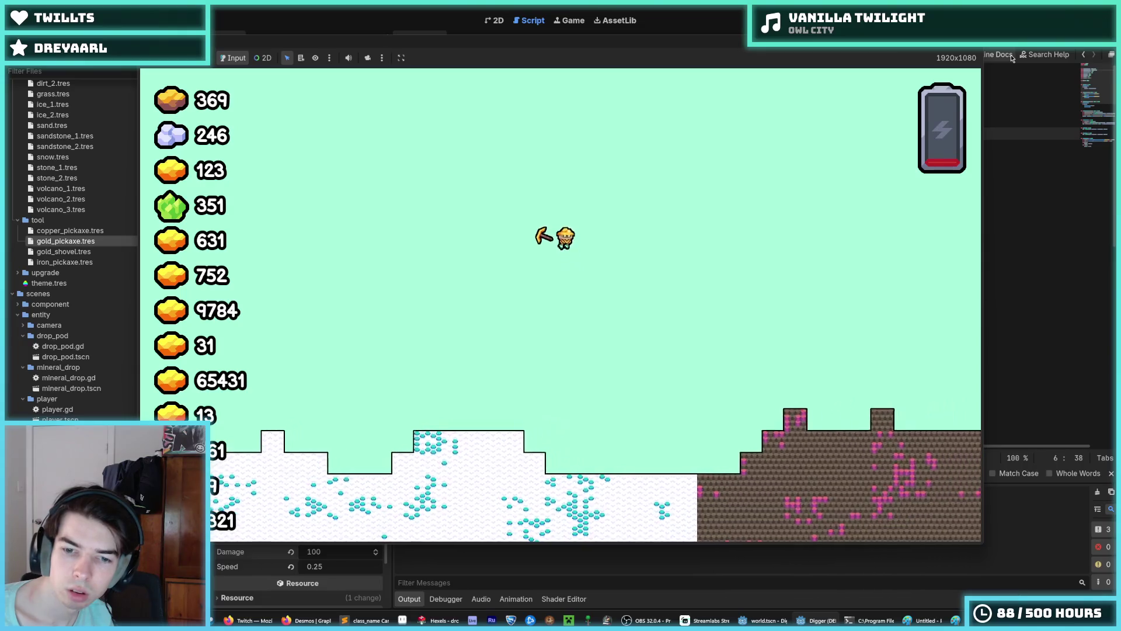
key(d)
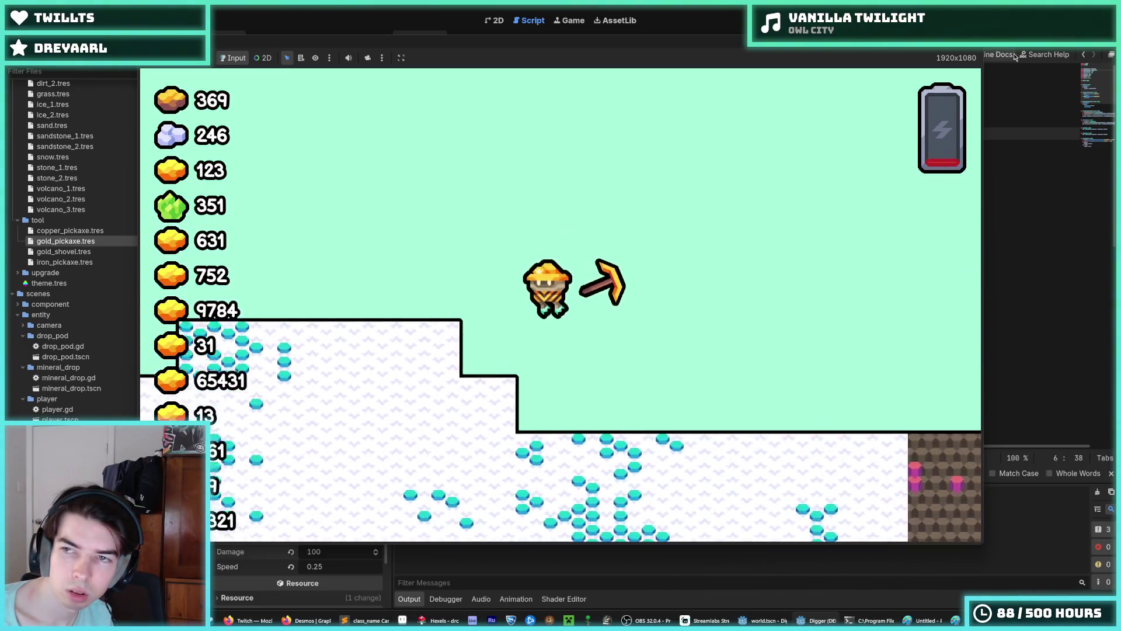
key(F8)
click(679, 146)
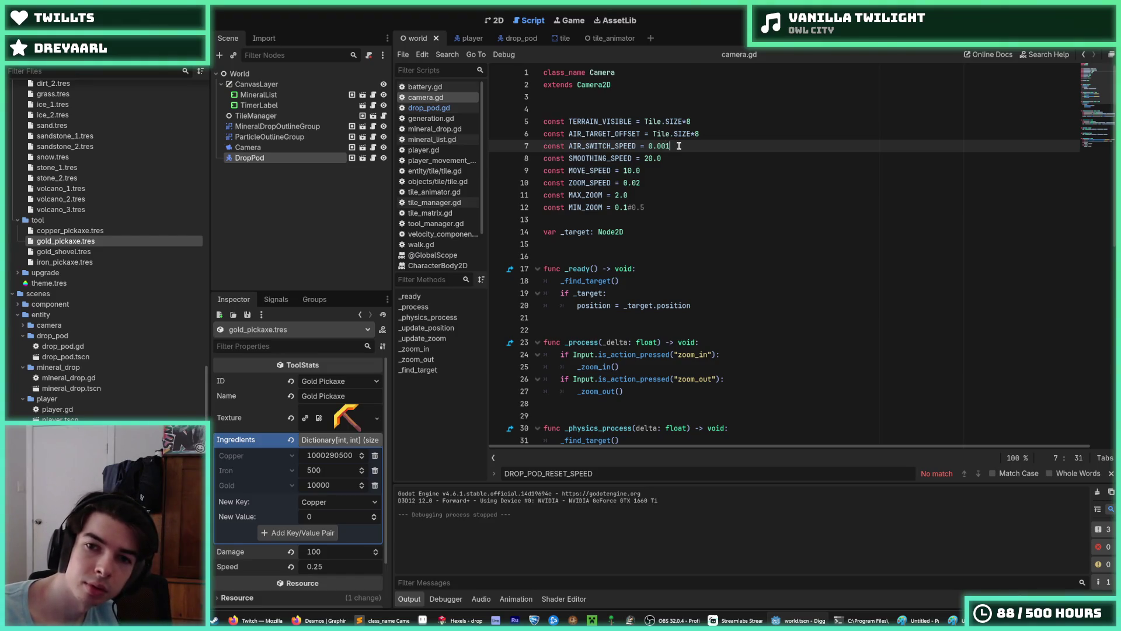
Step: Launch a test run and fly the player up, down to the terrain, and back up
key(F5)
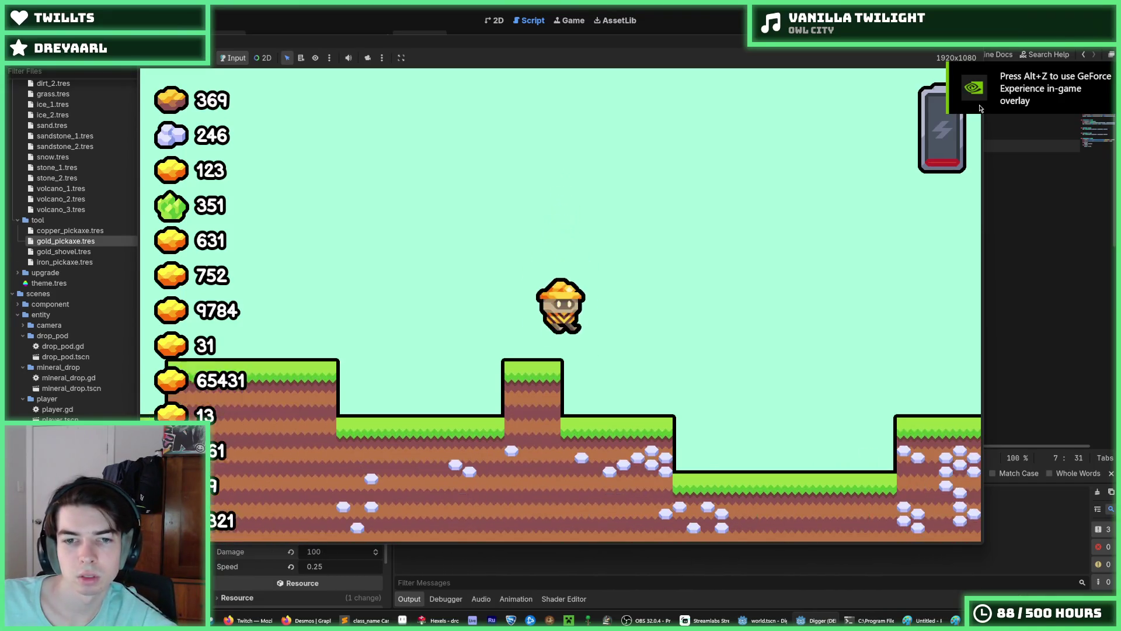
key(w)
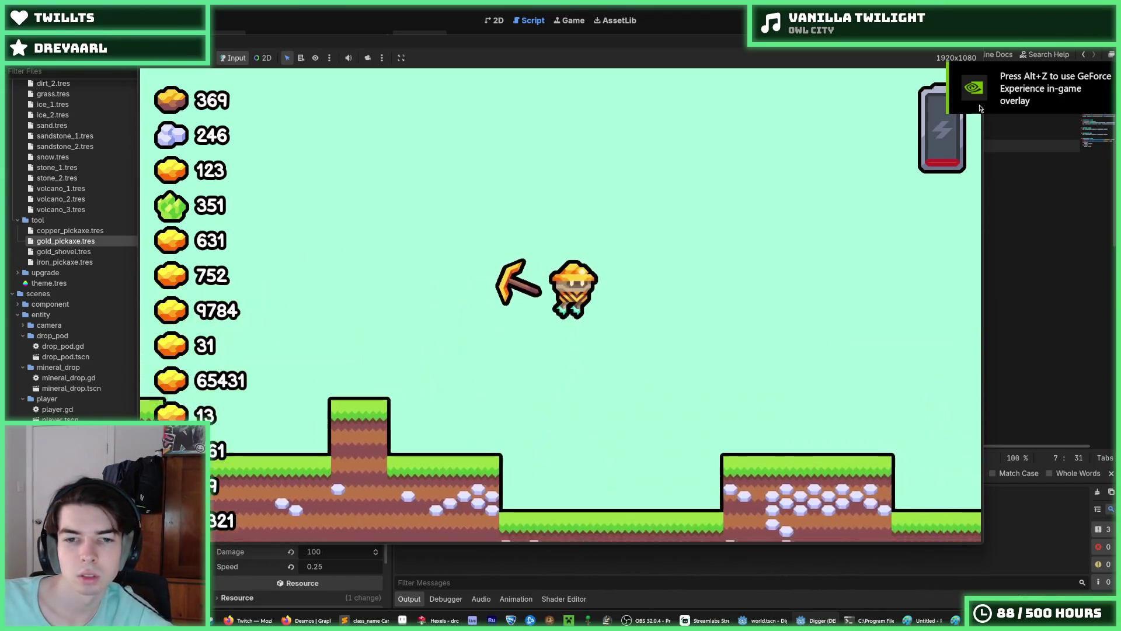
key(d)
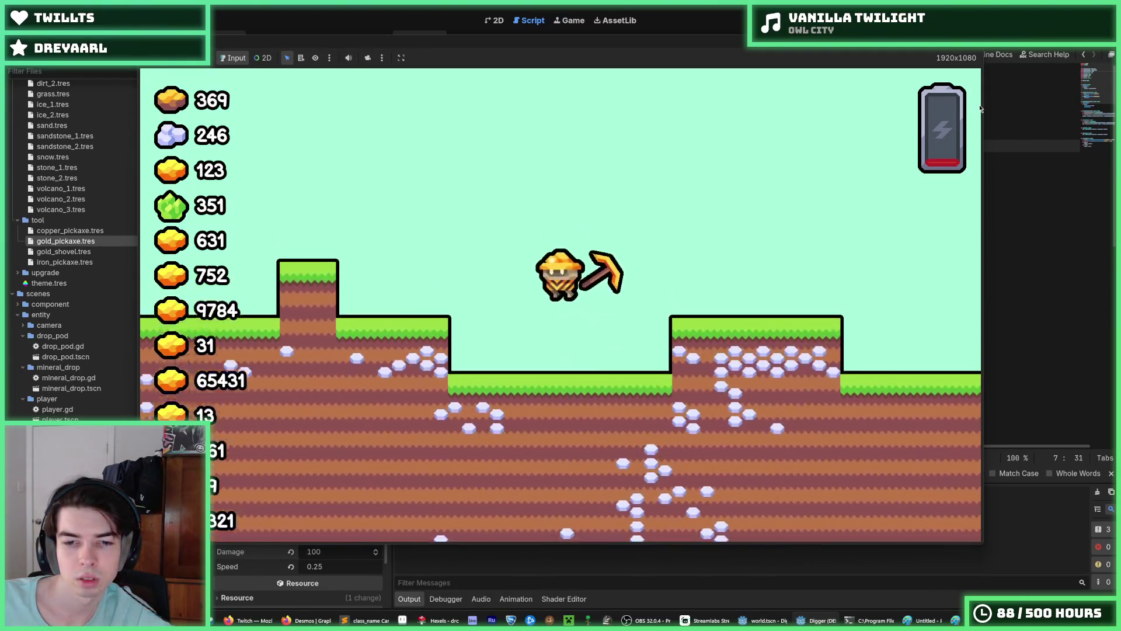
key(w)
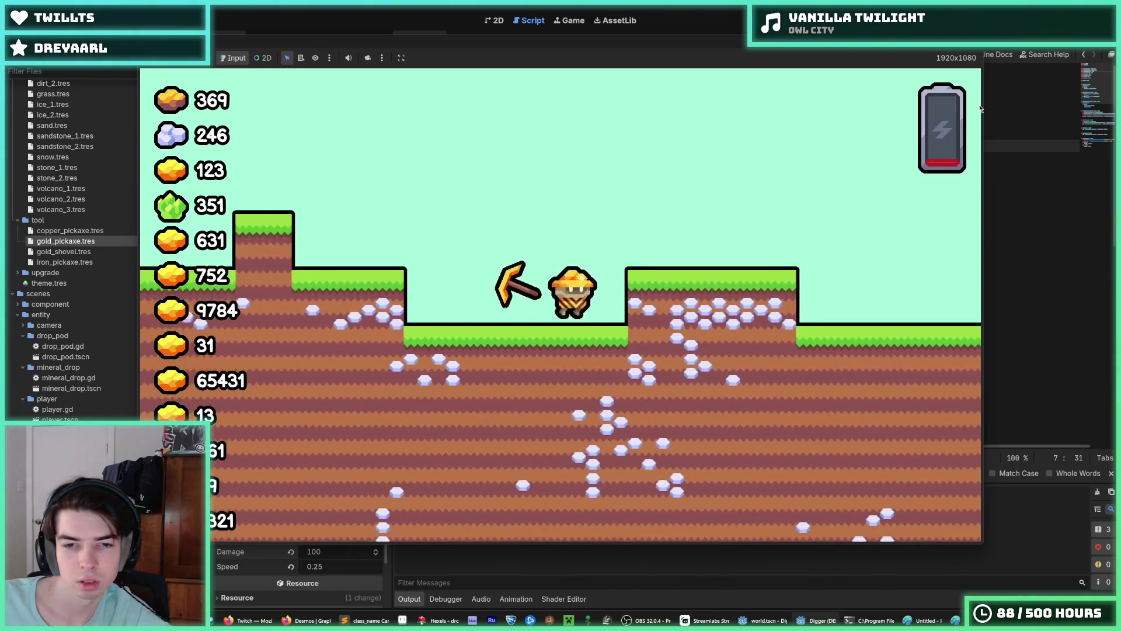
key(w)
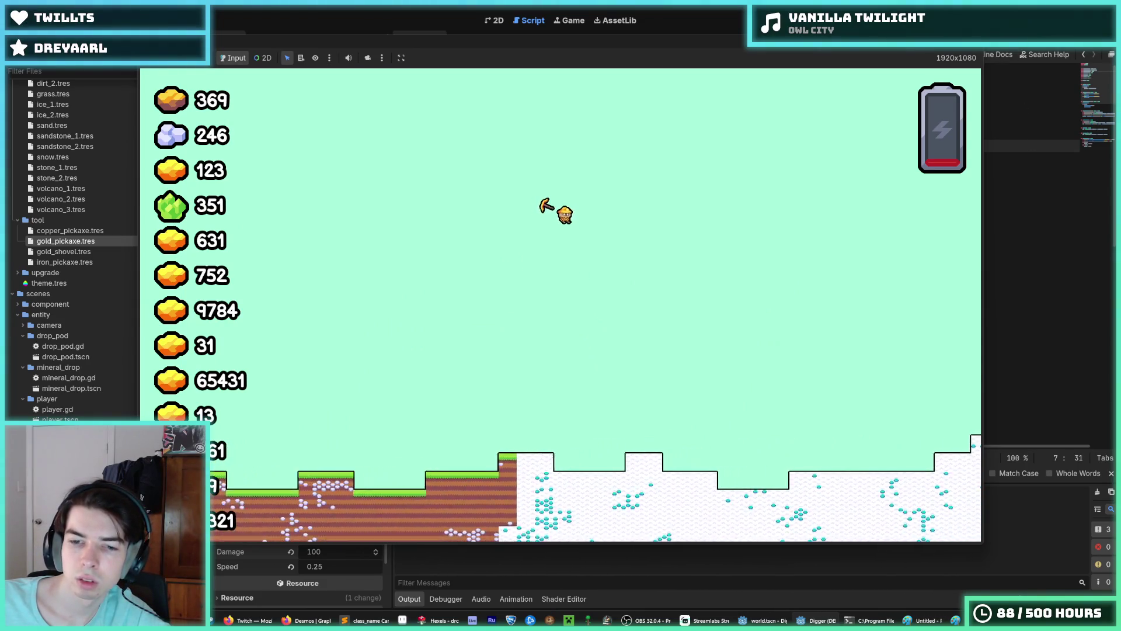
key(d)
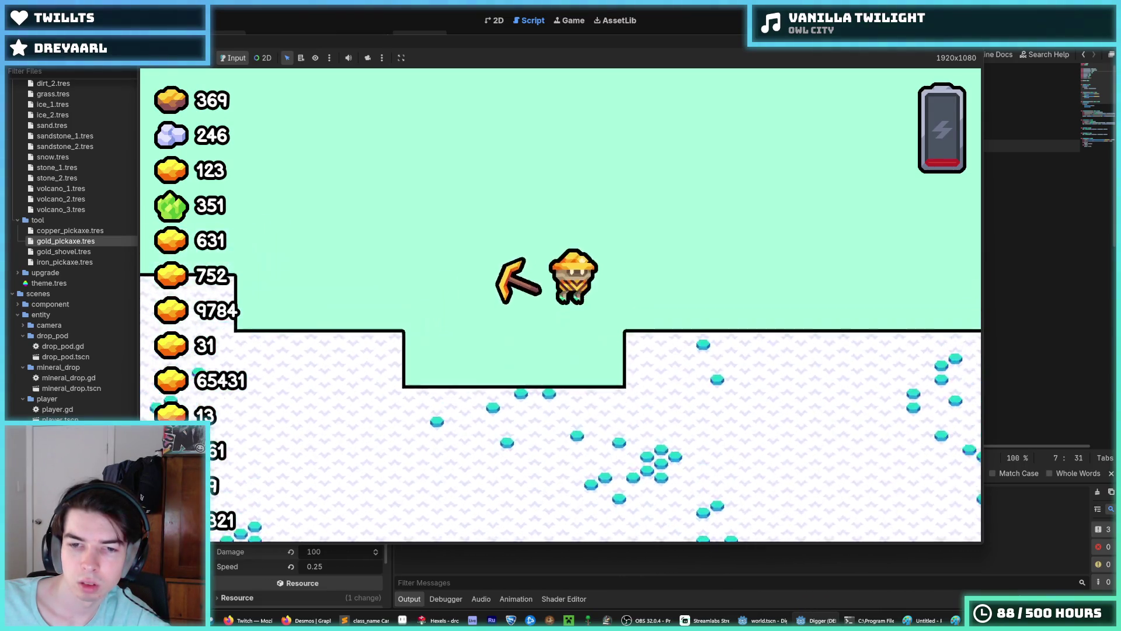
key(w)
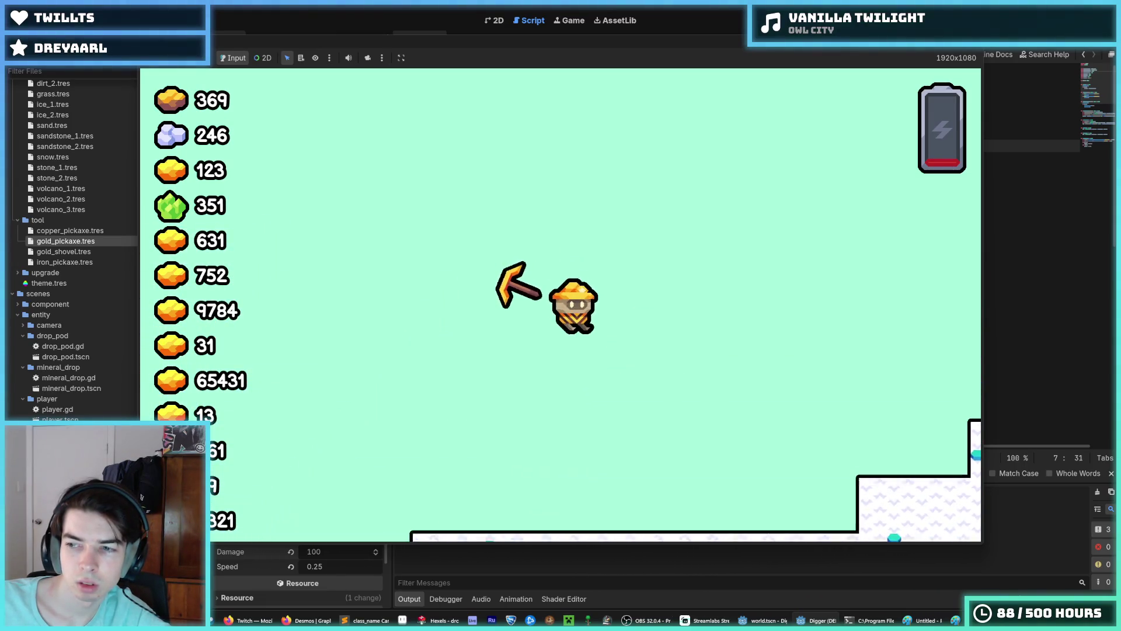
Step: Keep climbing right, then left across higher ground, and stop the test run
key(w)
key(d)
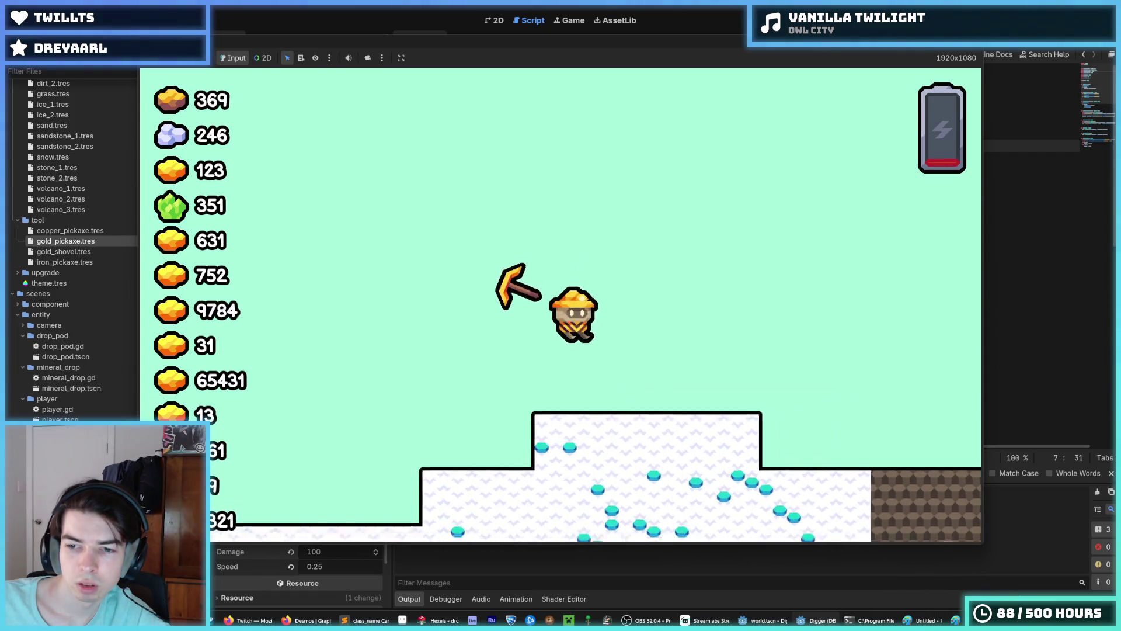
key(d)
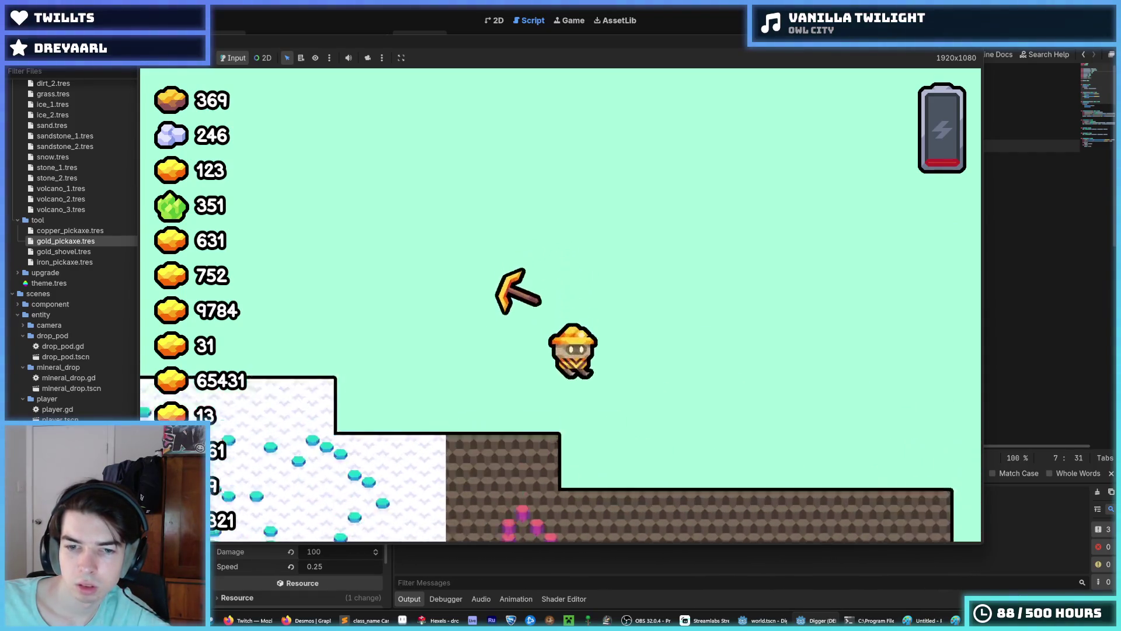
key(w)
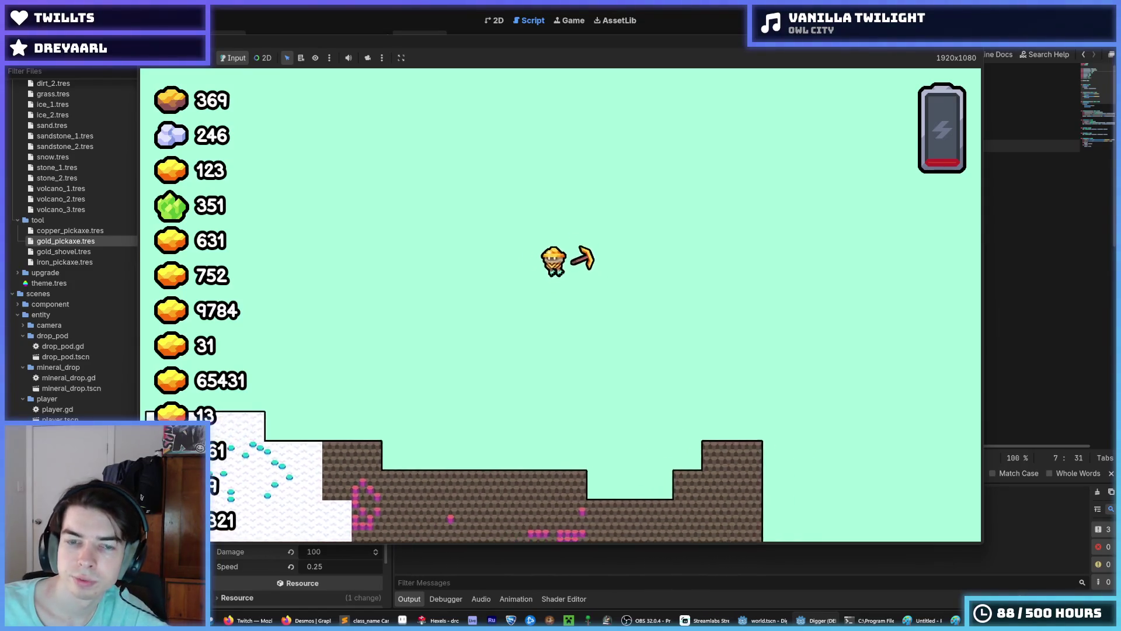
key(a)
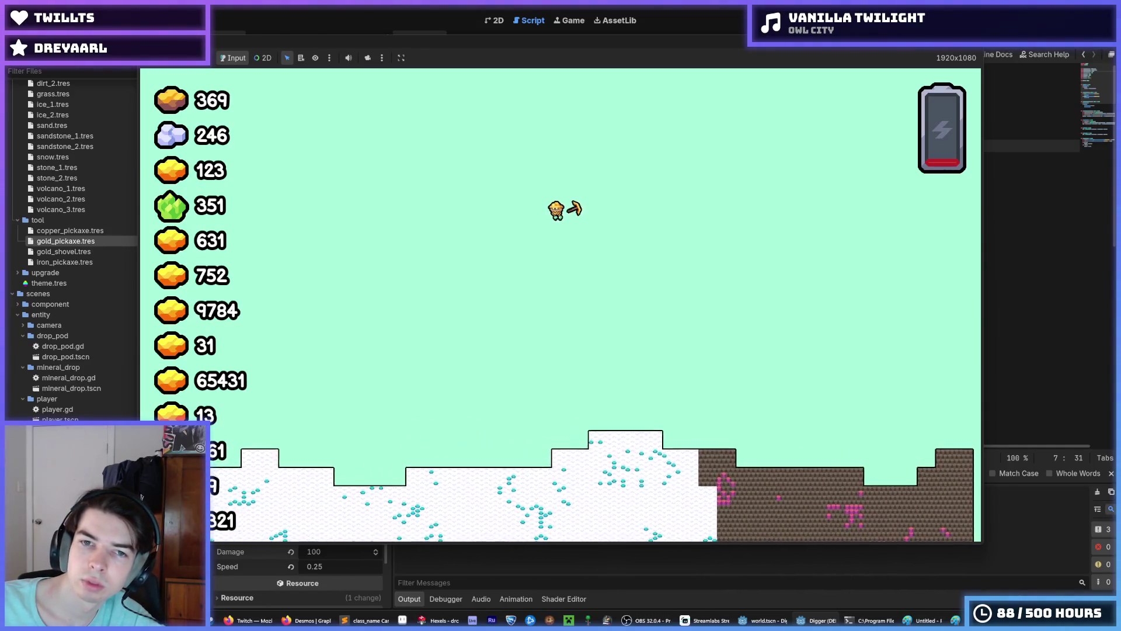
scroll(560, 304, up, 3)
key(w)
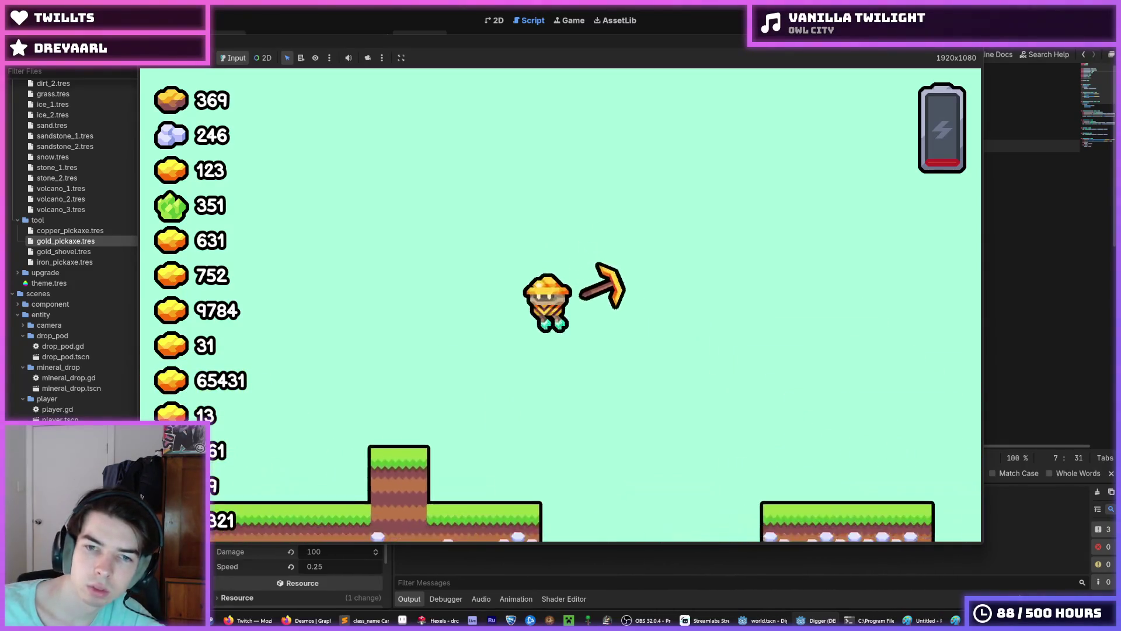
key(F8)
Step: Set AIR_SWITCH_SPEED to 0.005, save camera.gd, and do a short test run
text(5)
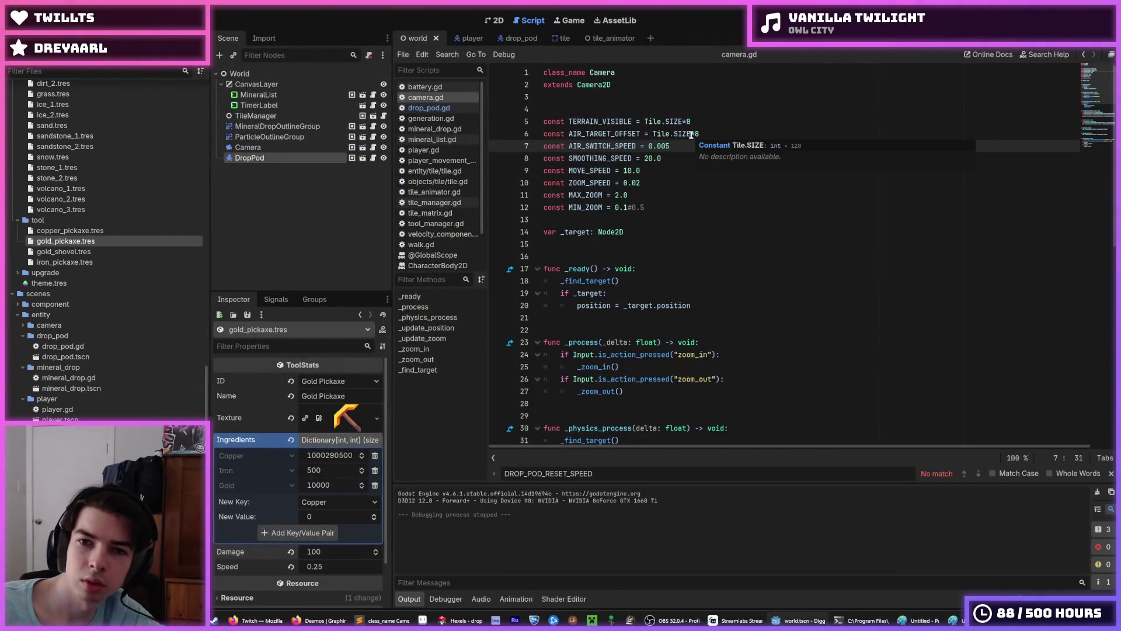
key(BackSpace)
key(ctrl+s)
key(Up)
key(Up)
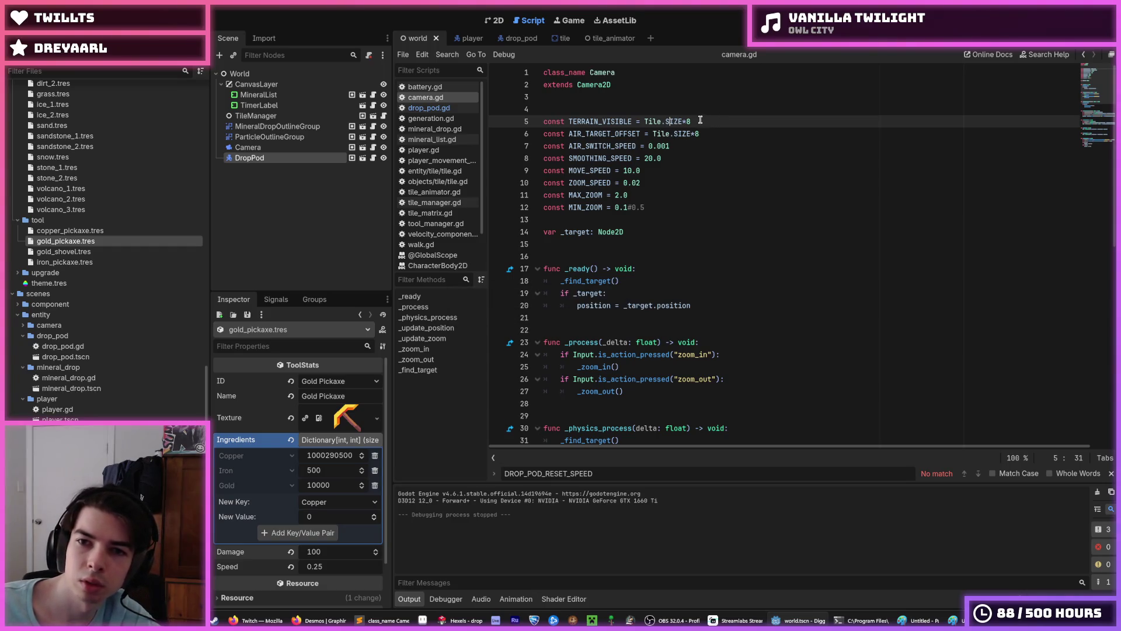
key(F5)
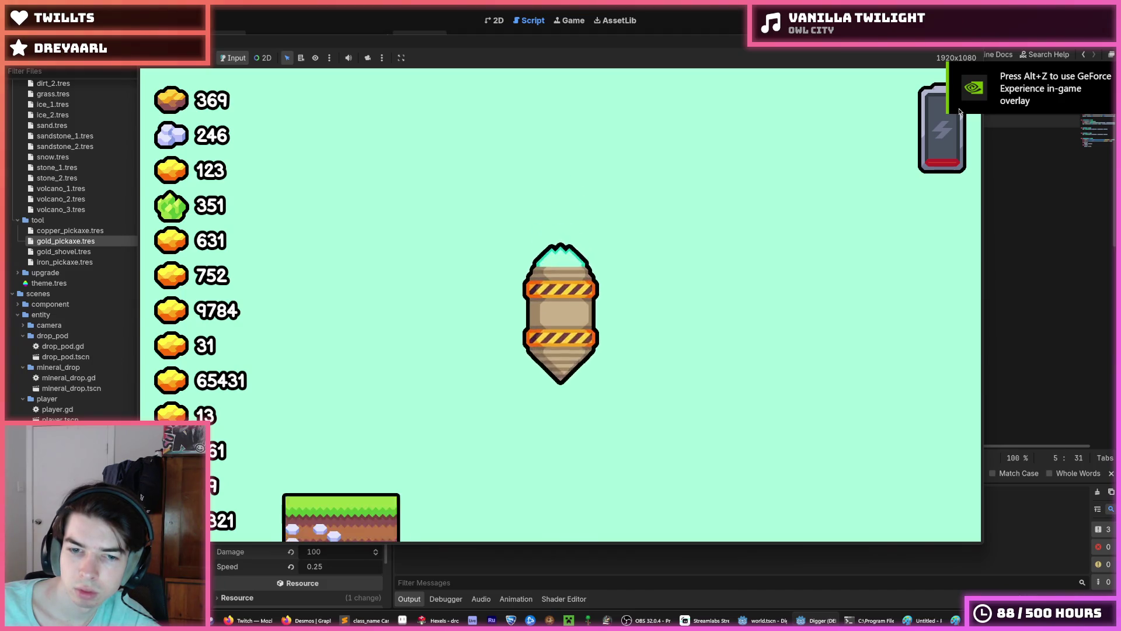
key(F8)
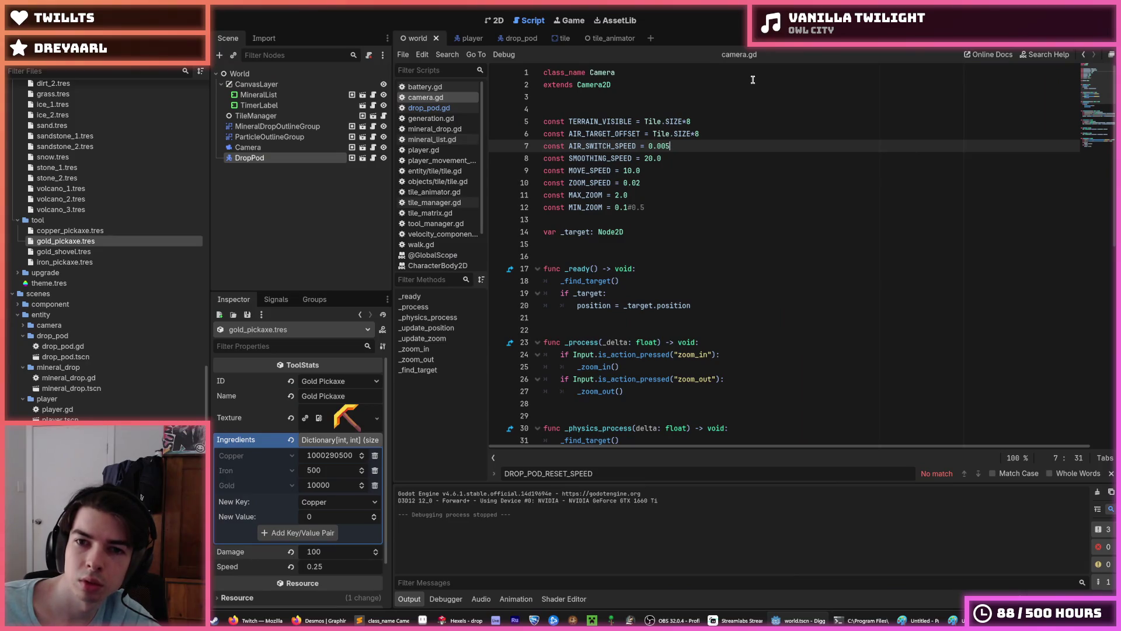
Step: Change TERRAIN_VISIBLE and AIR_TARGET_OFFSET to Tile.SIZE*4 and test-run the game
click(705, 120)
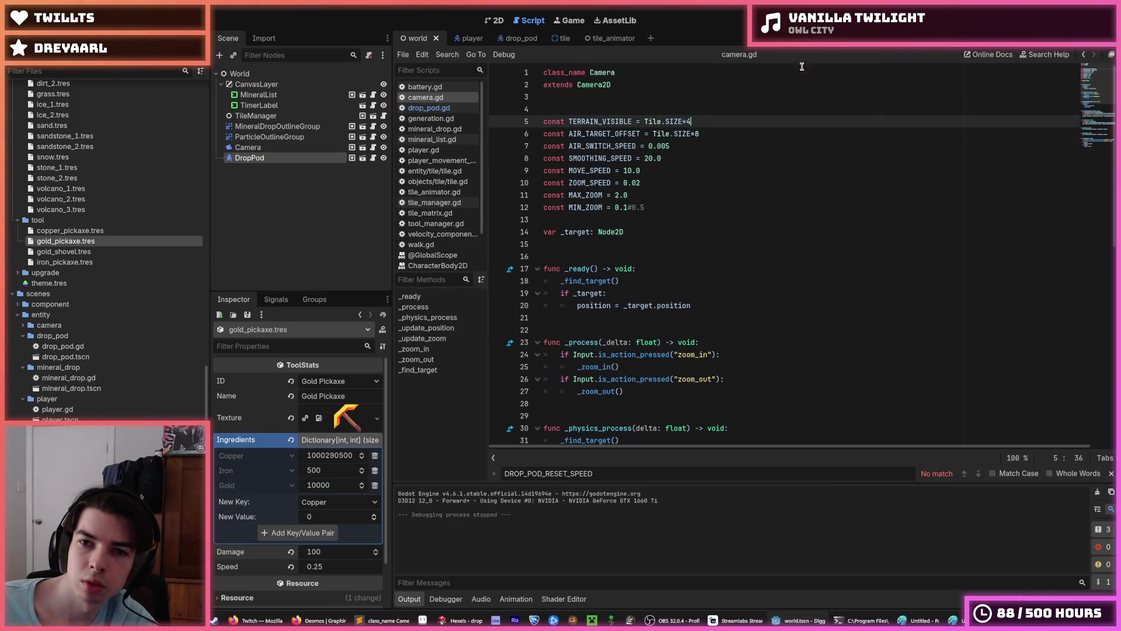
double_click(697, 134)
text(4)
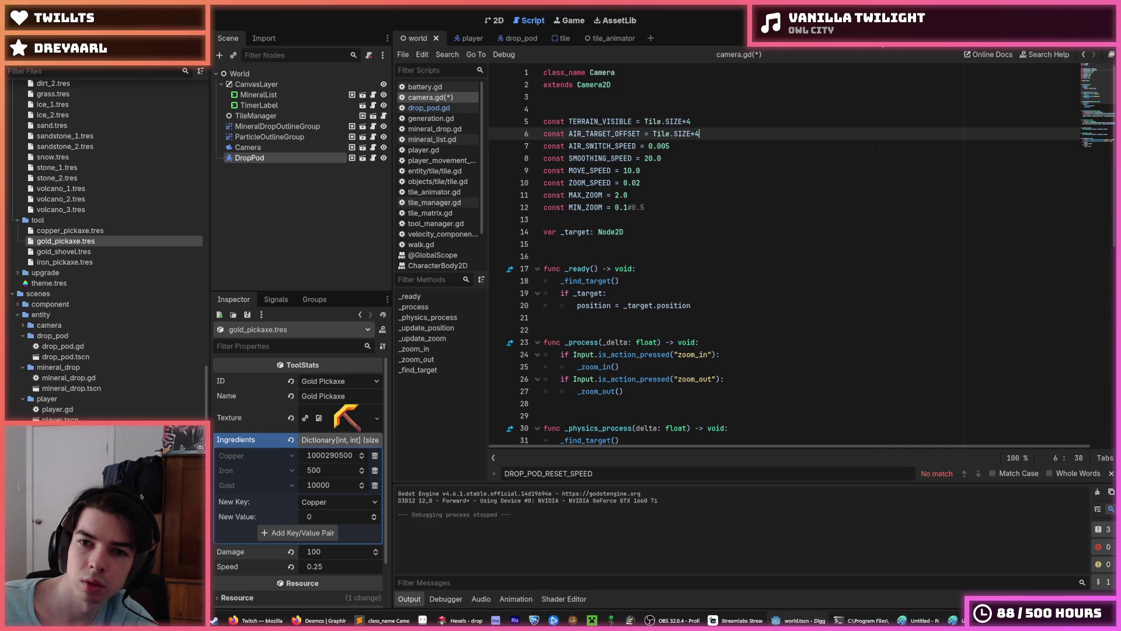
key(F5)
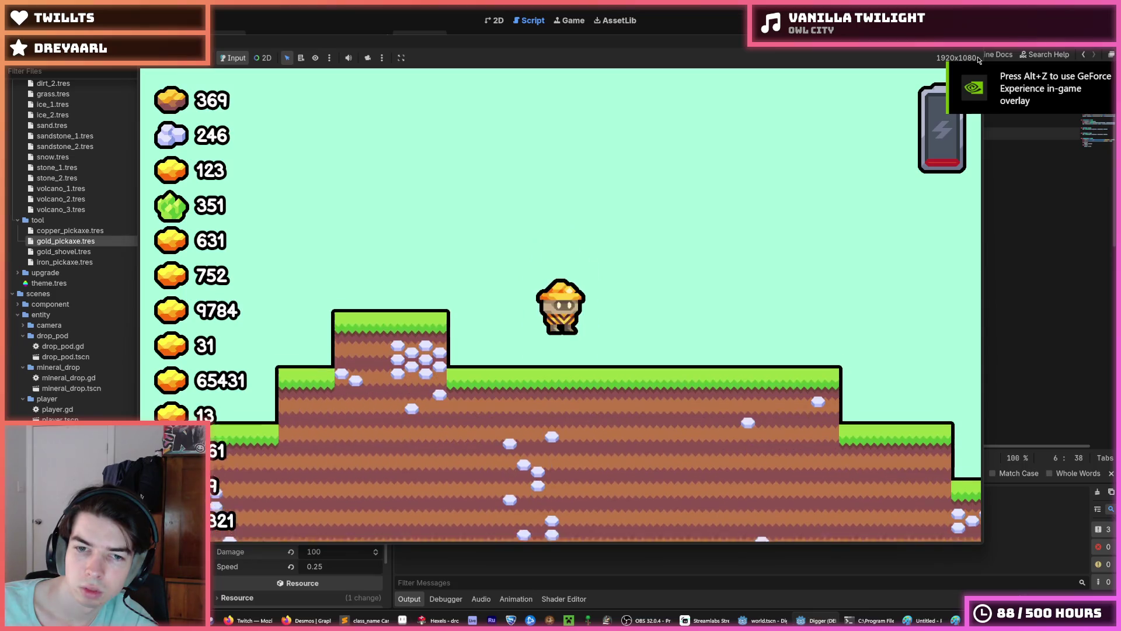
key(F8)
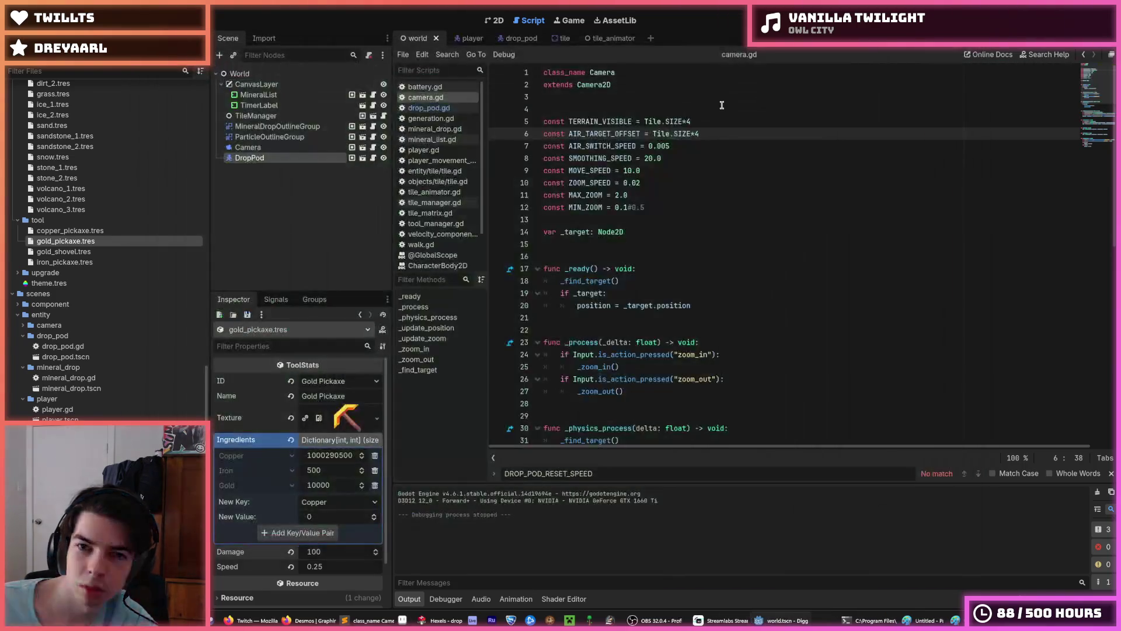
Step: Compare line 5's offsets between Tile.SIZE*8 and Tile.SIZE*4, keeping *4, then run the game twice
click(707, 117)
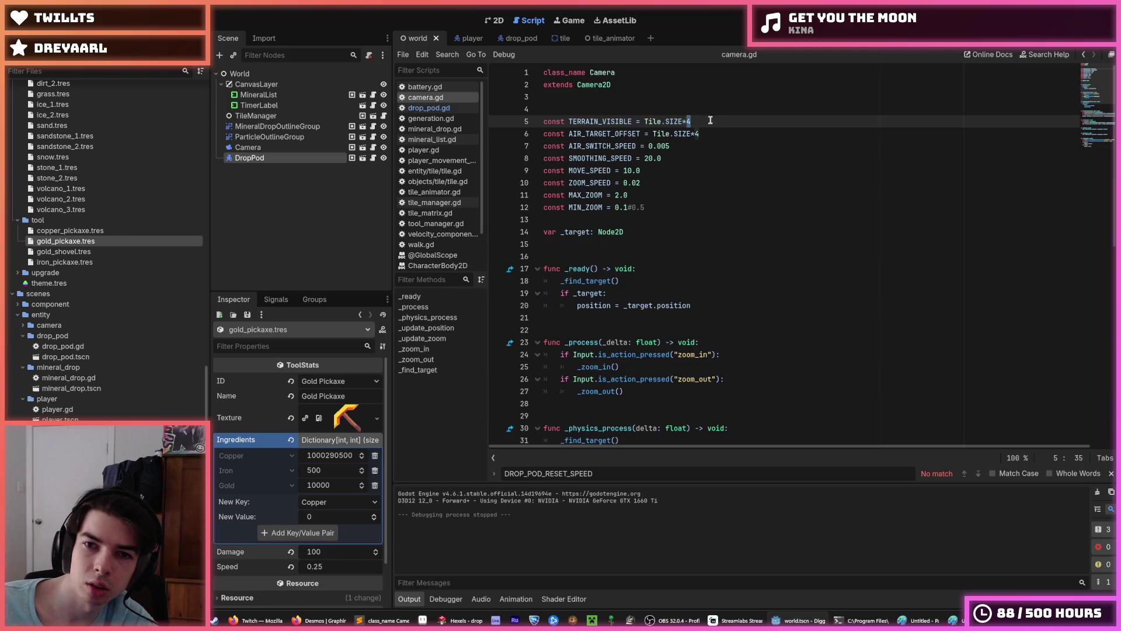
key(ctrl+z)
key(ctrl+z)
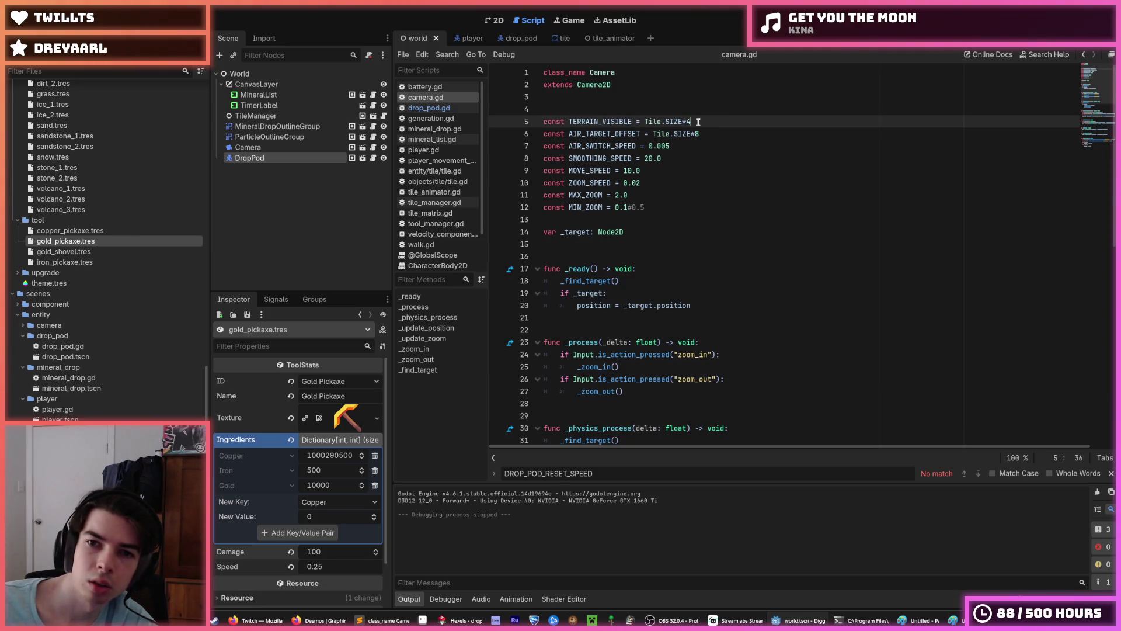
key(ctrl+shift+z)
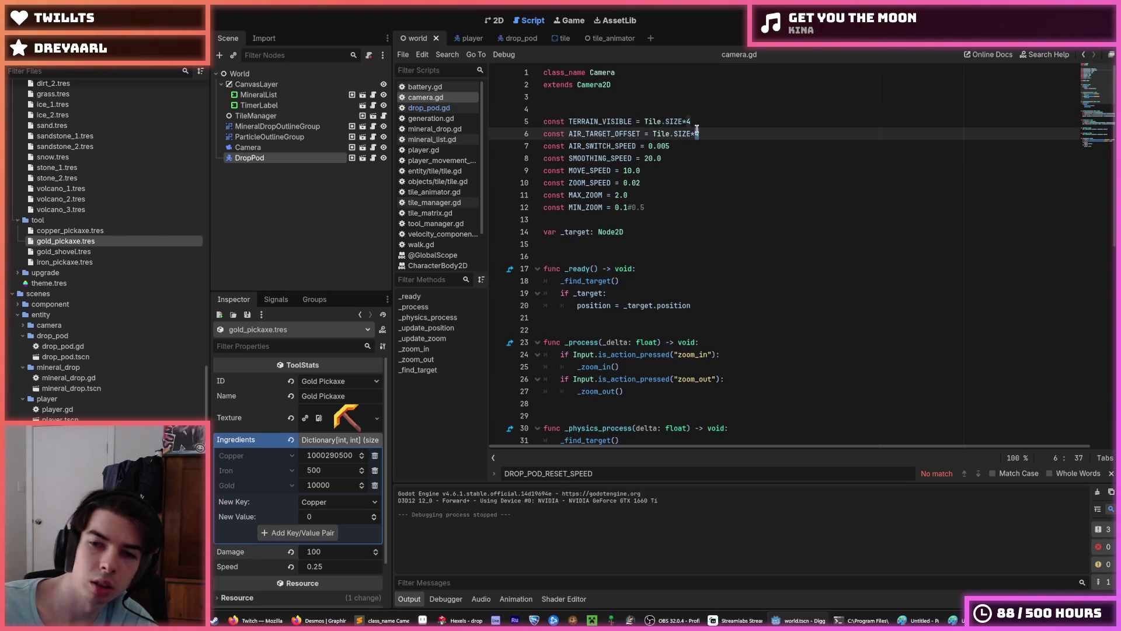
key(F5)
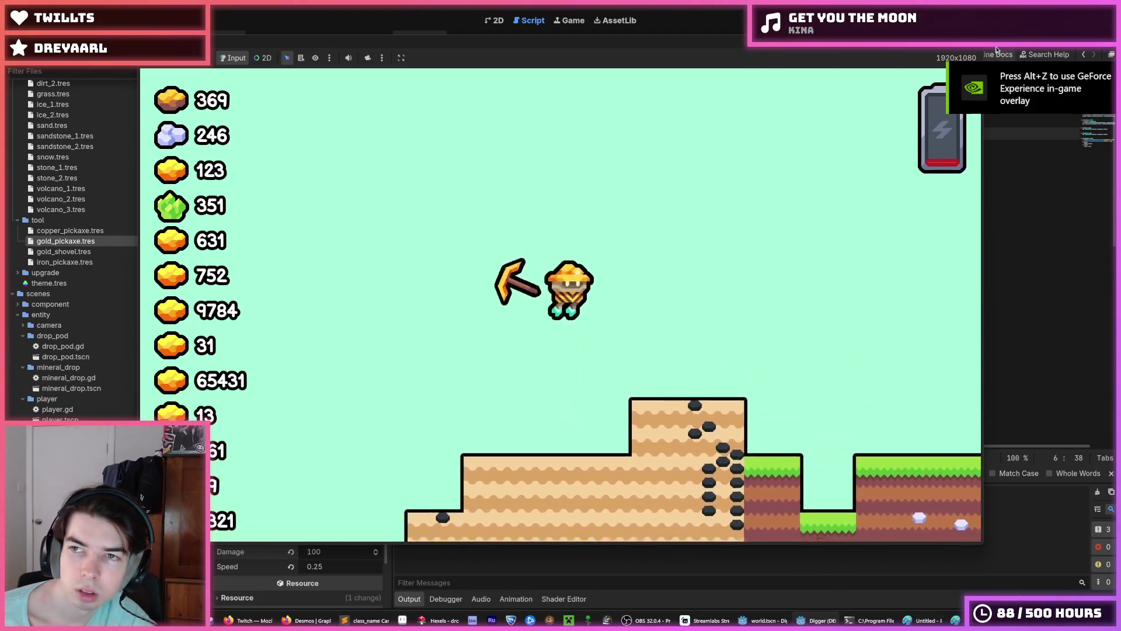
key(F8)
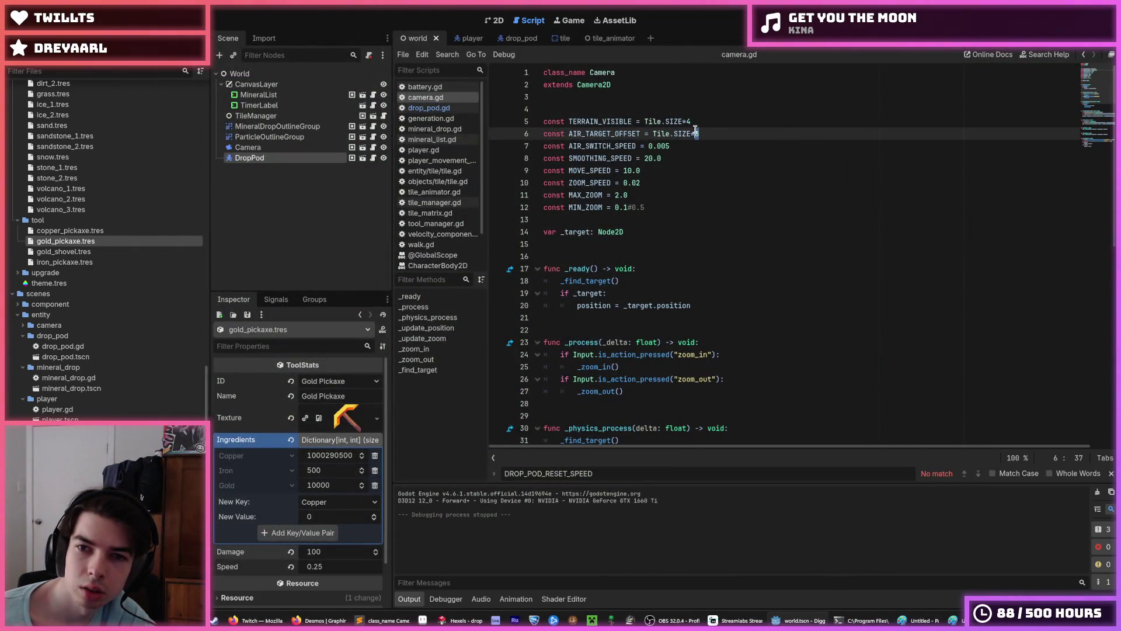
key(F5)
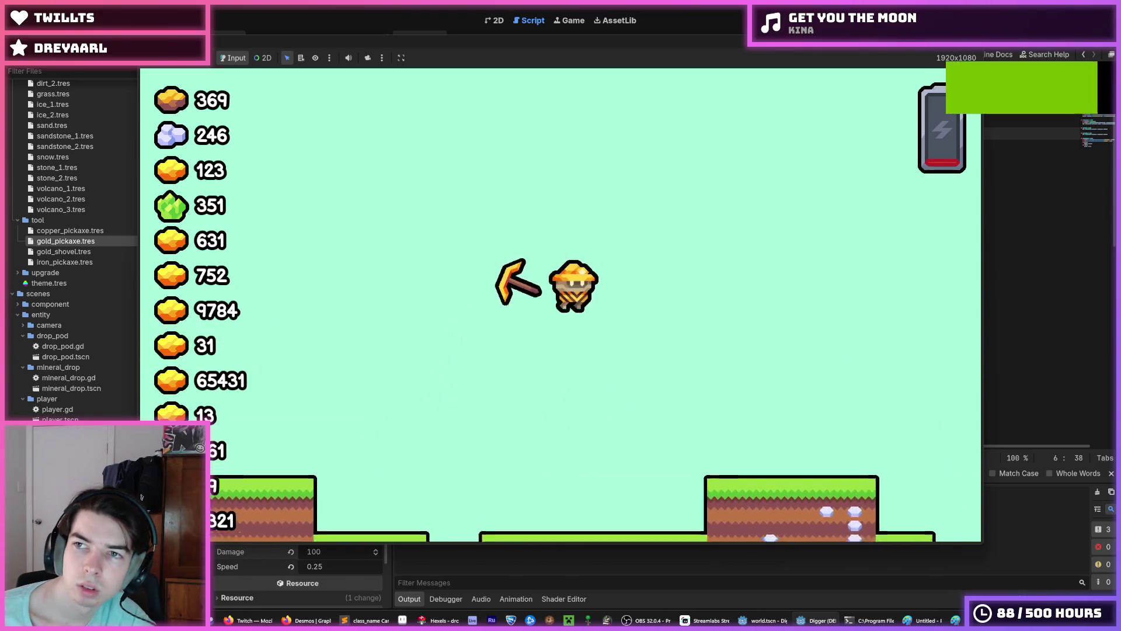
Step: Run the game, fly the miner up and to the left, then stop
key(F5)
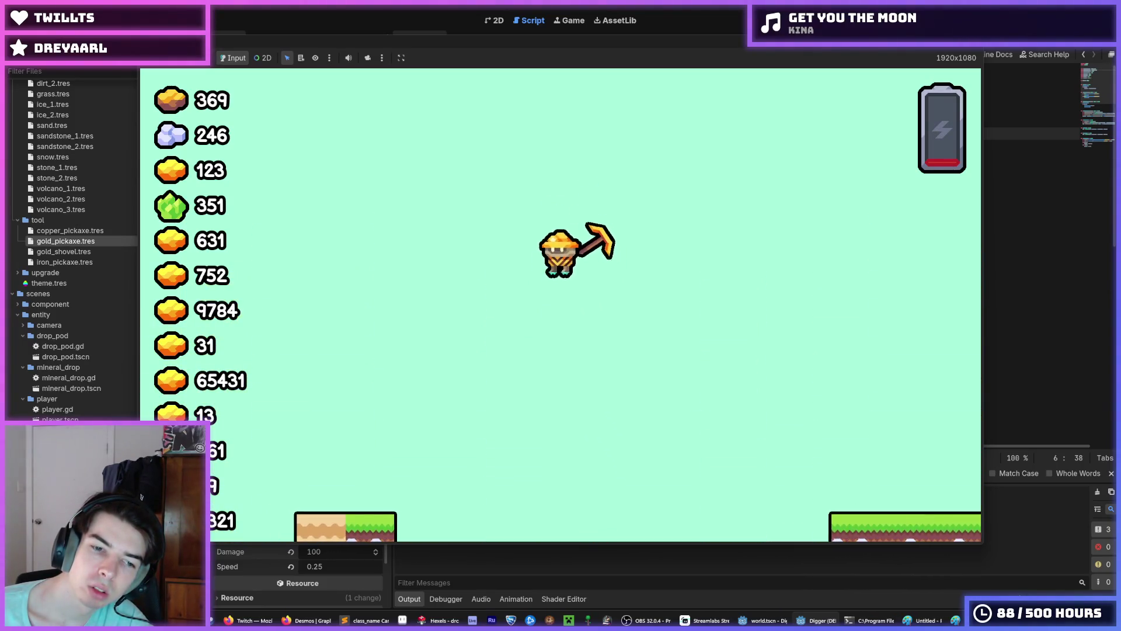
key(a)
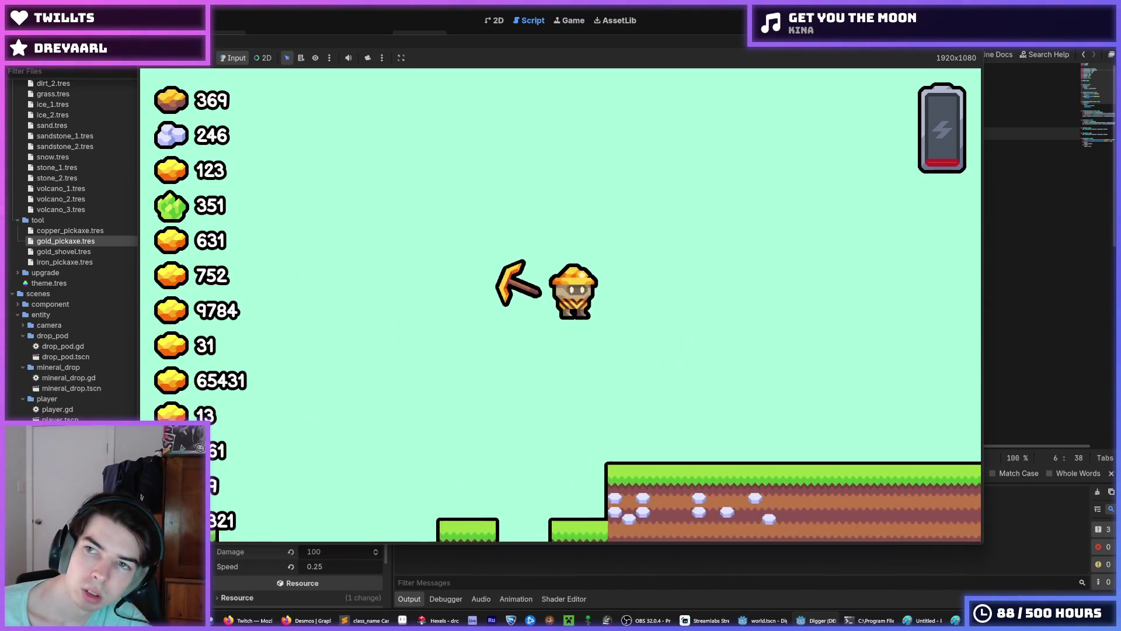
key(F8)
Step: Set AIR_TARGET_OFFSET to Tile.SIZE*8 in camera.gd and test it by digging down
click(687, 122)
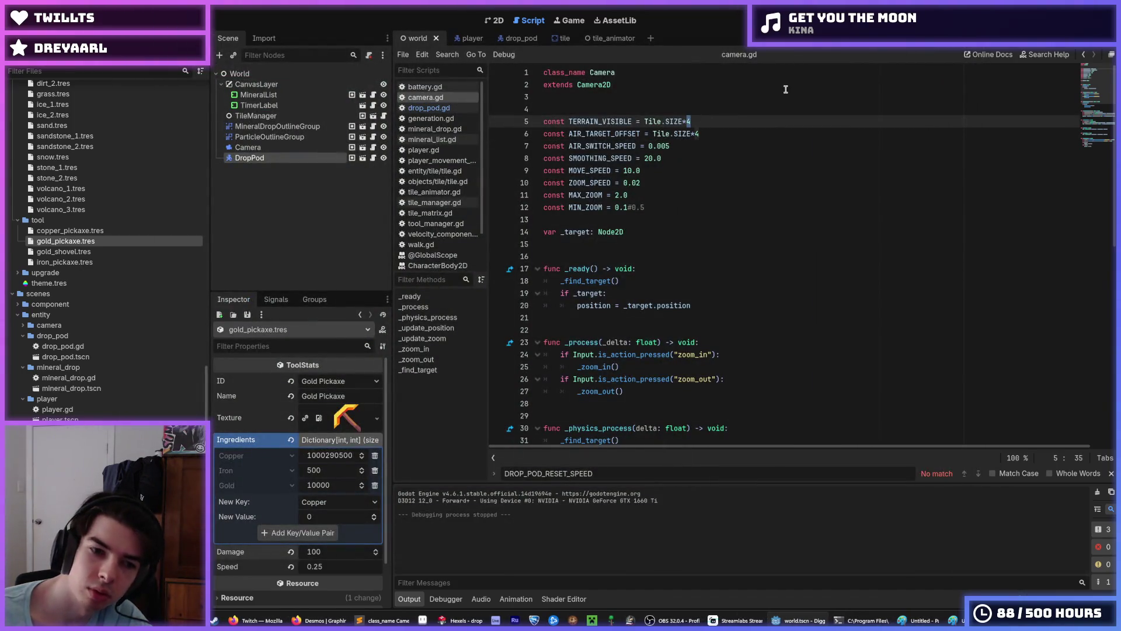
key(Down)
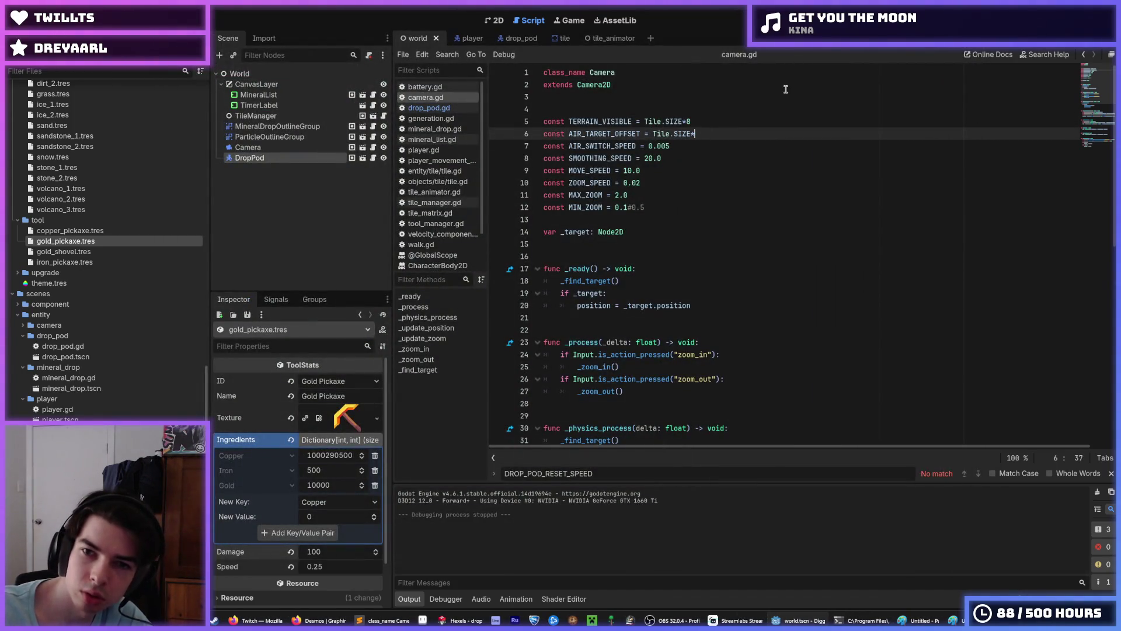
text(4)
key(F5)
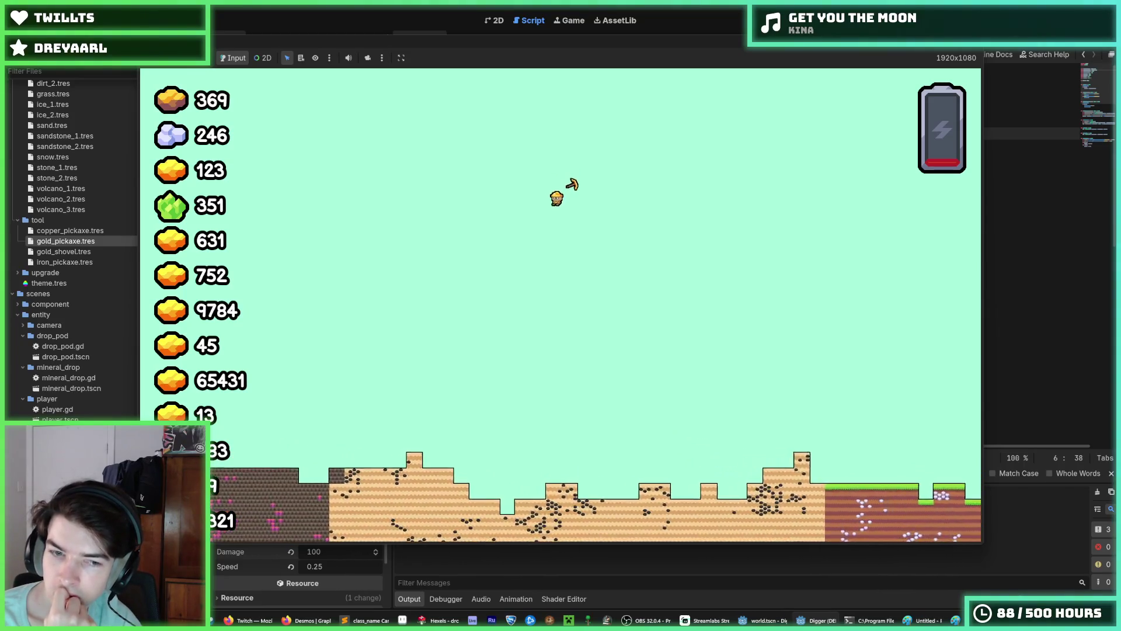
key(Down)
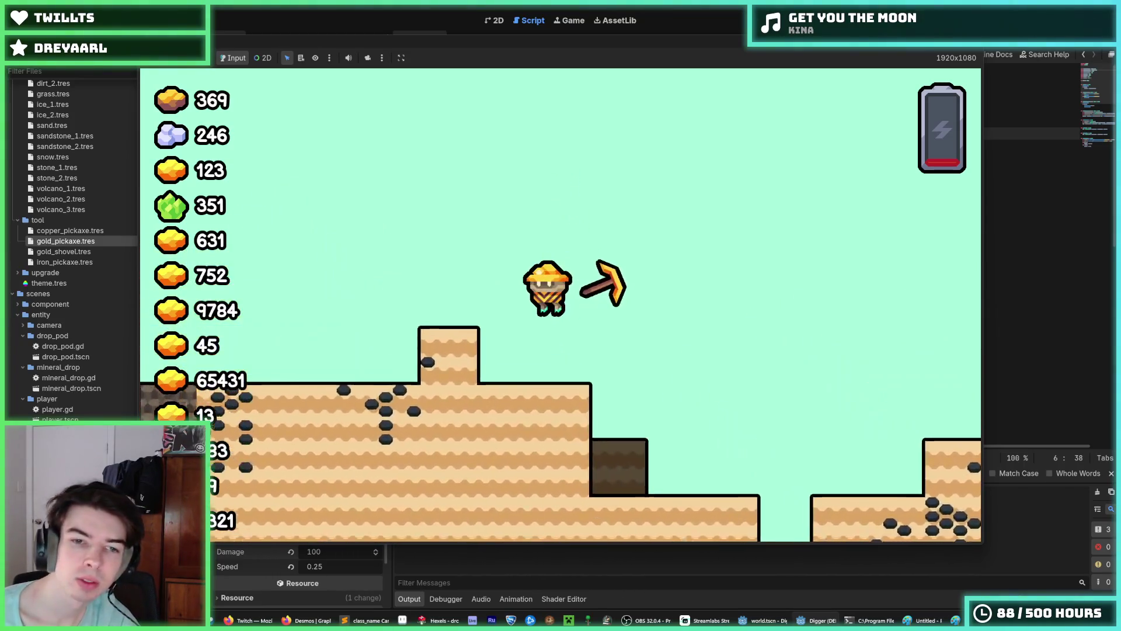
key(F8)
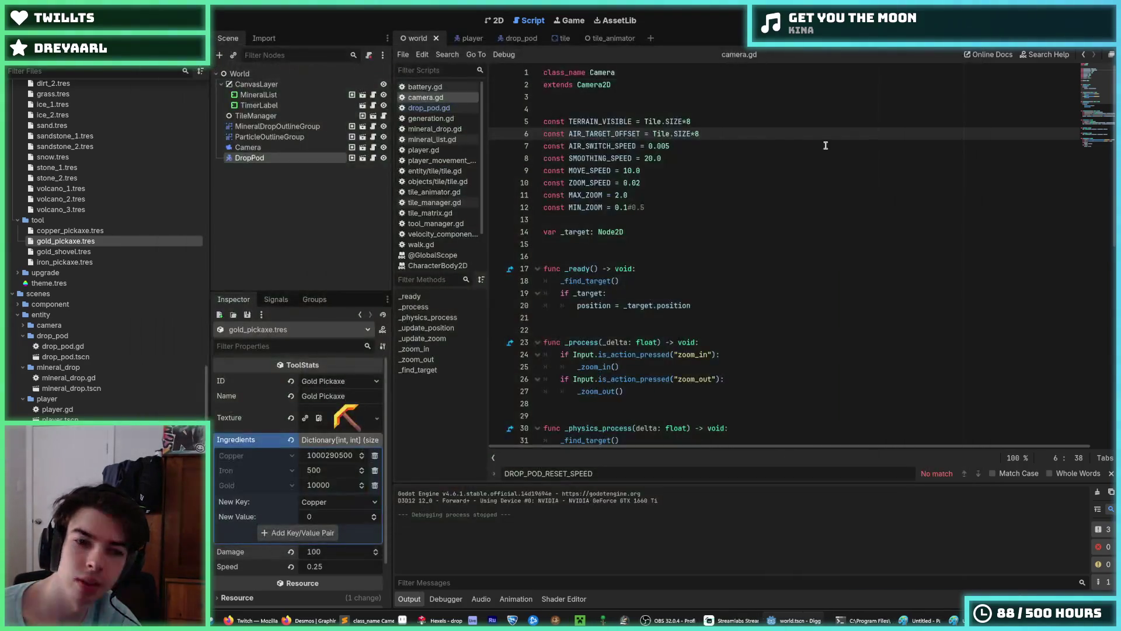
Step: Set the tile manager's Hill Simplex amplitude to 4.0 and save the scene
click(514, 38)
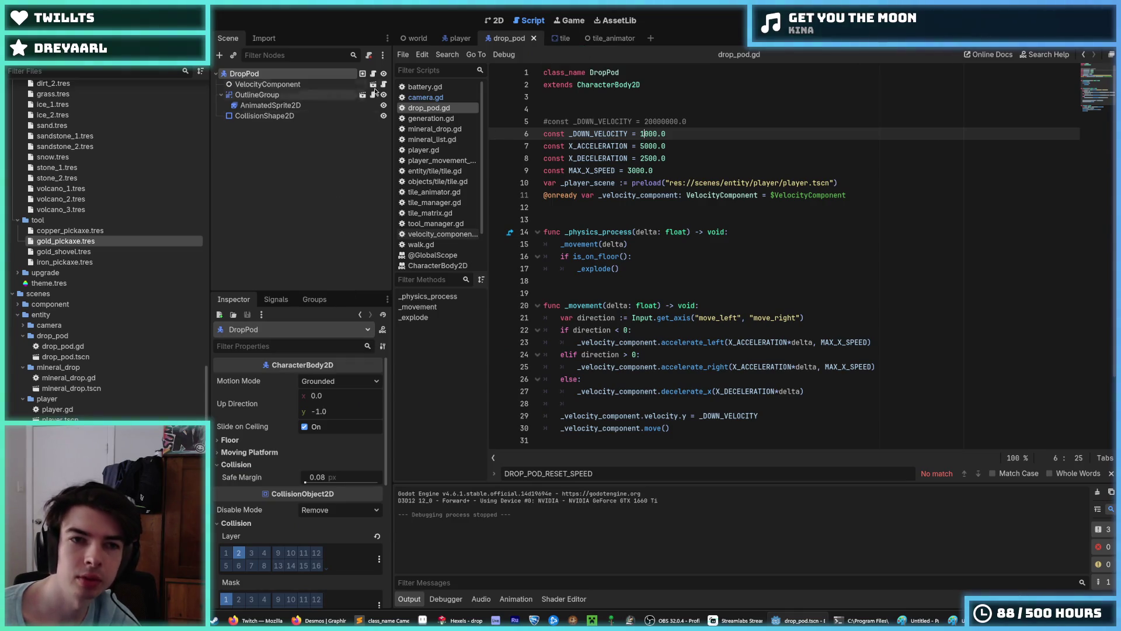
click(414, 38)
click(372, 117)
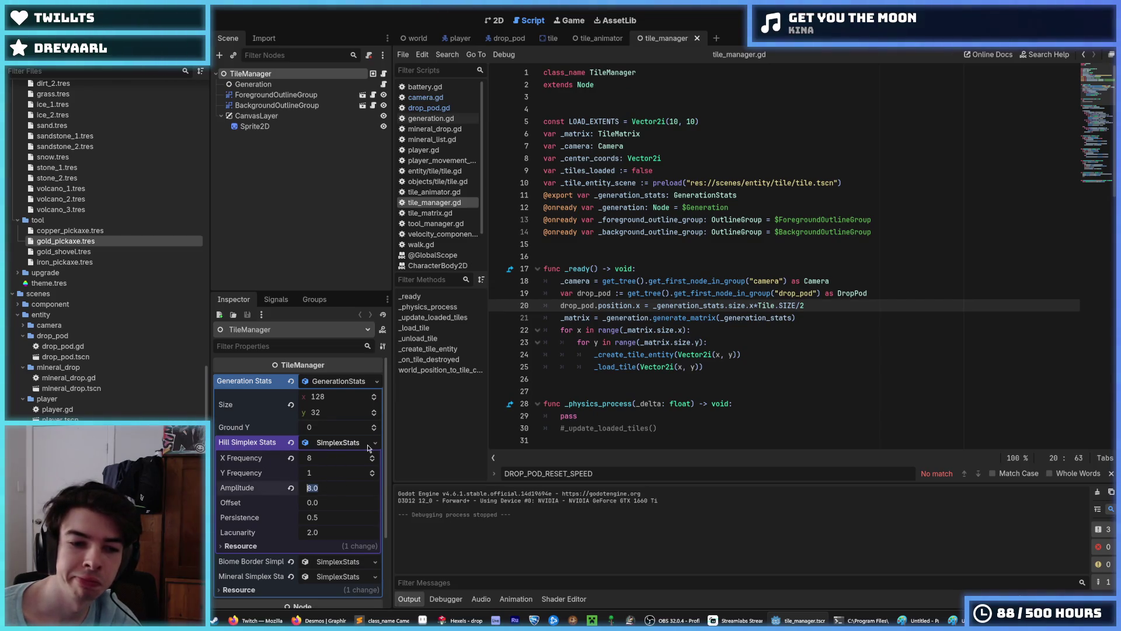
key(ctrl+s)
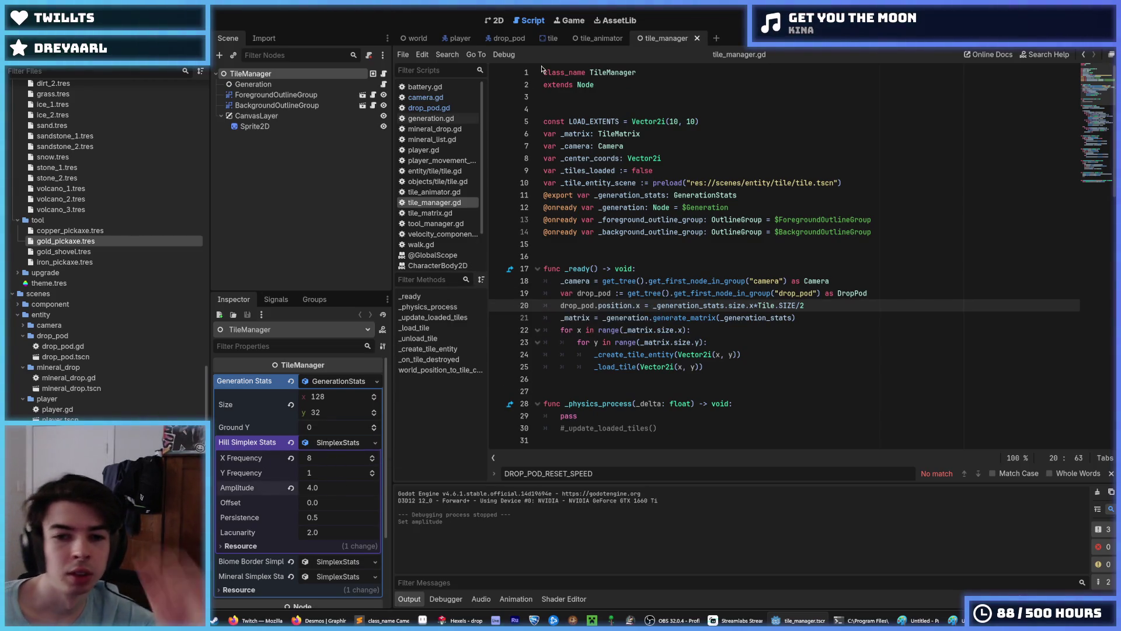
Step: Browse the tile animator, drop pod, tile, world and tile manager tabs, then open camera.gd
click(586, 40)
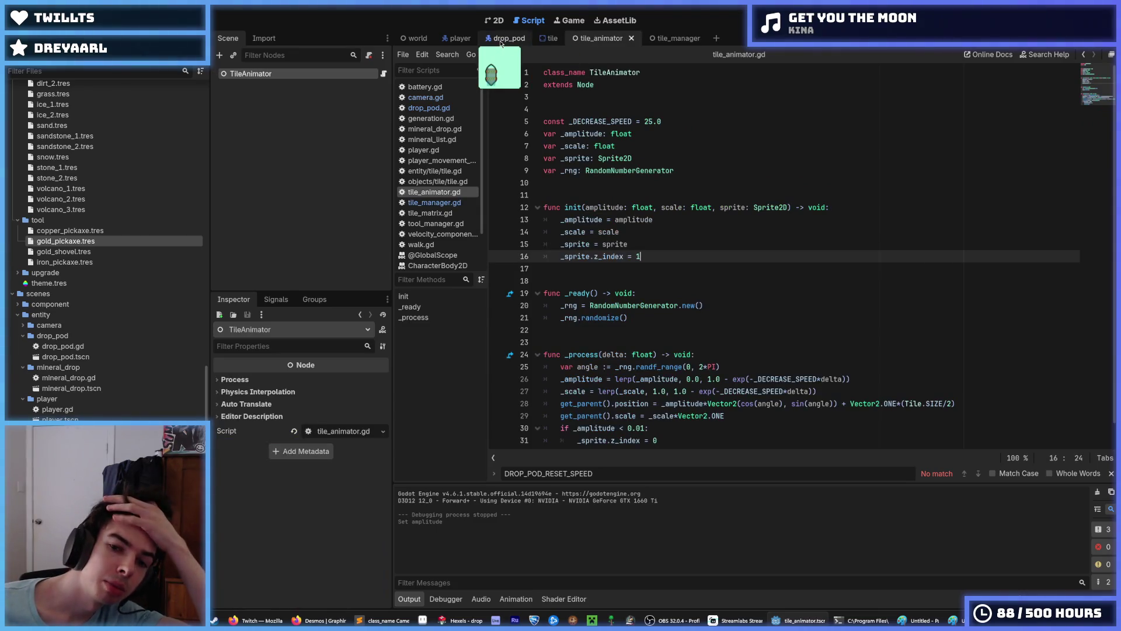
click(501, 41)
click(553, 39)
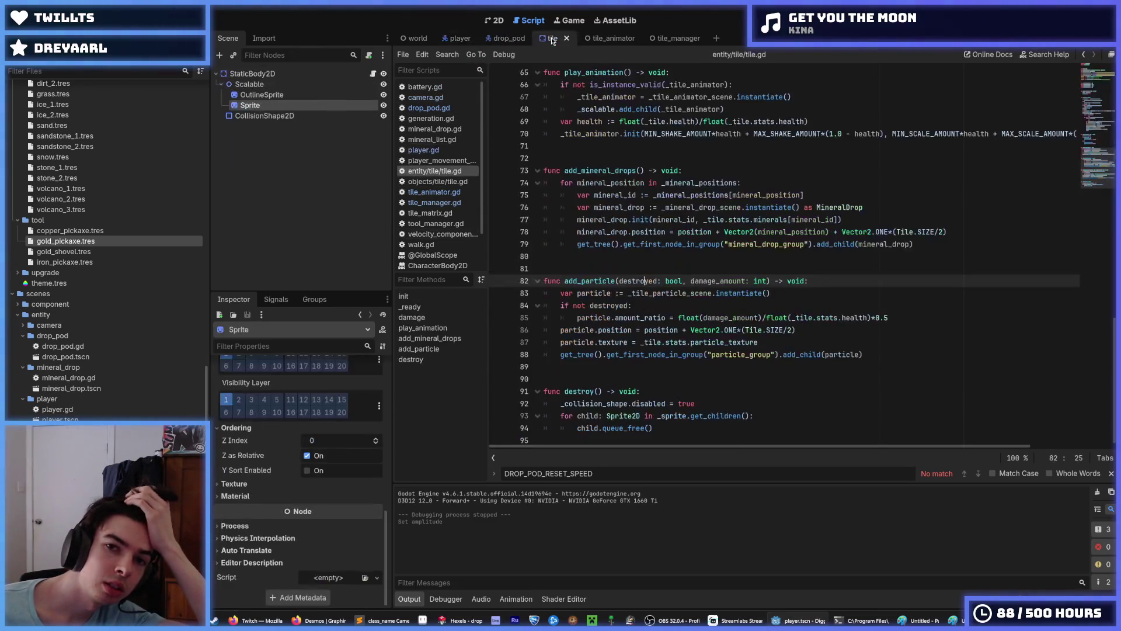
click(413, 39)
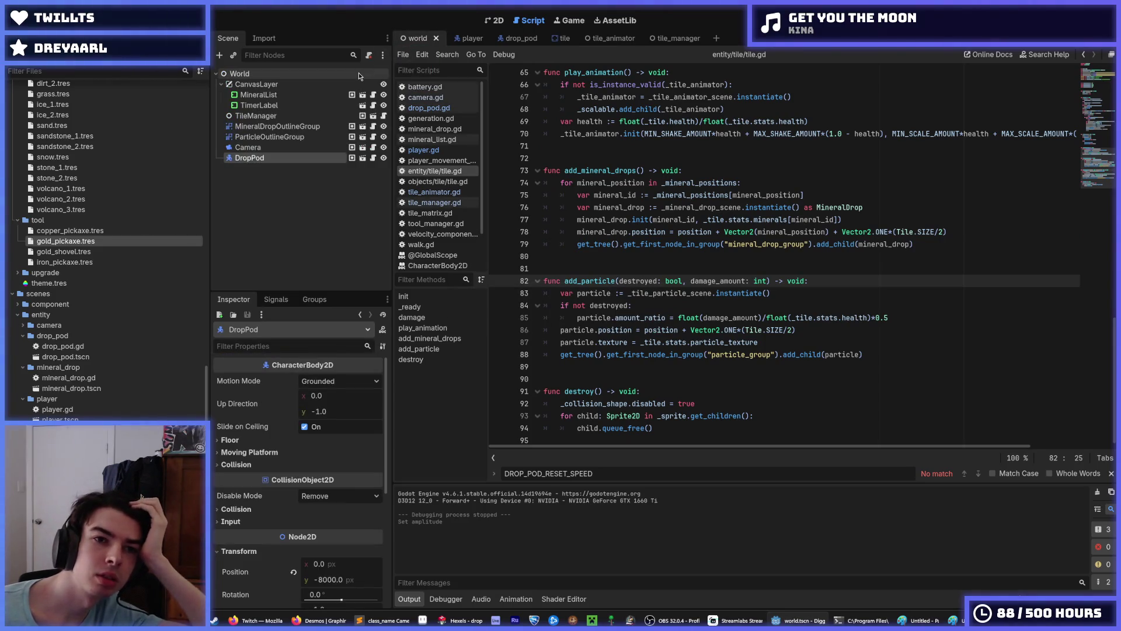
click(508, 38)
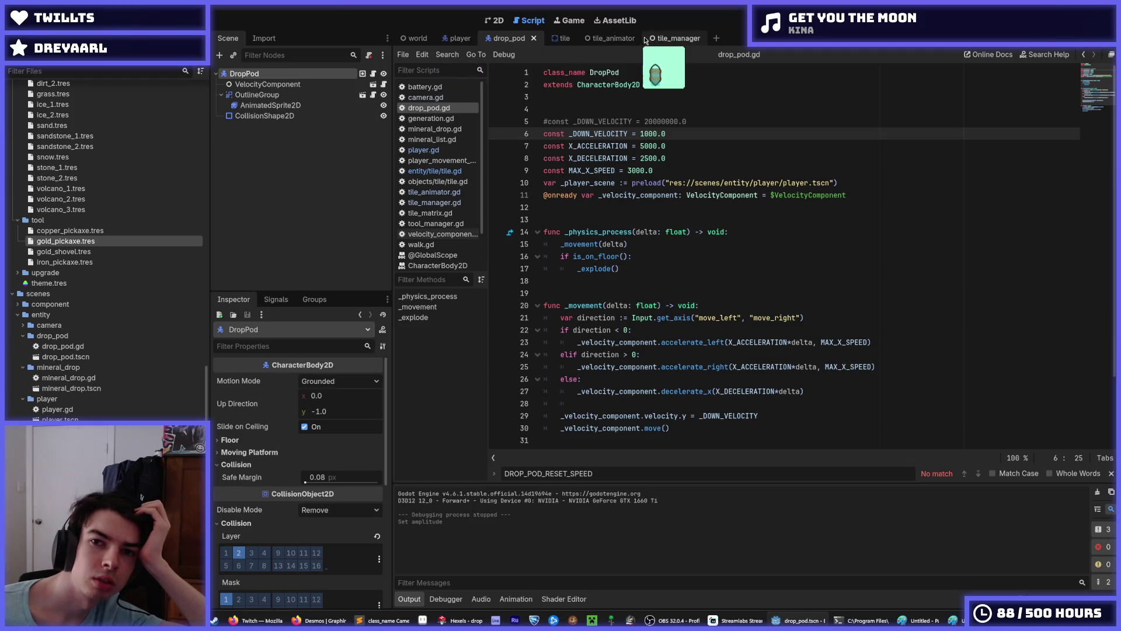
click(660, 39)
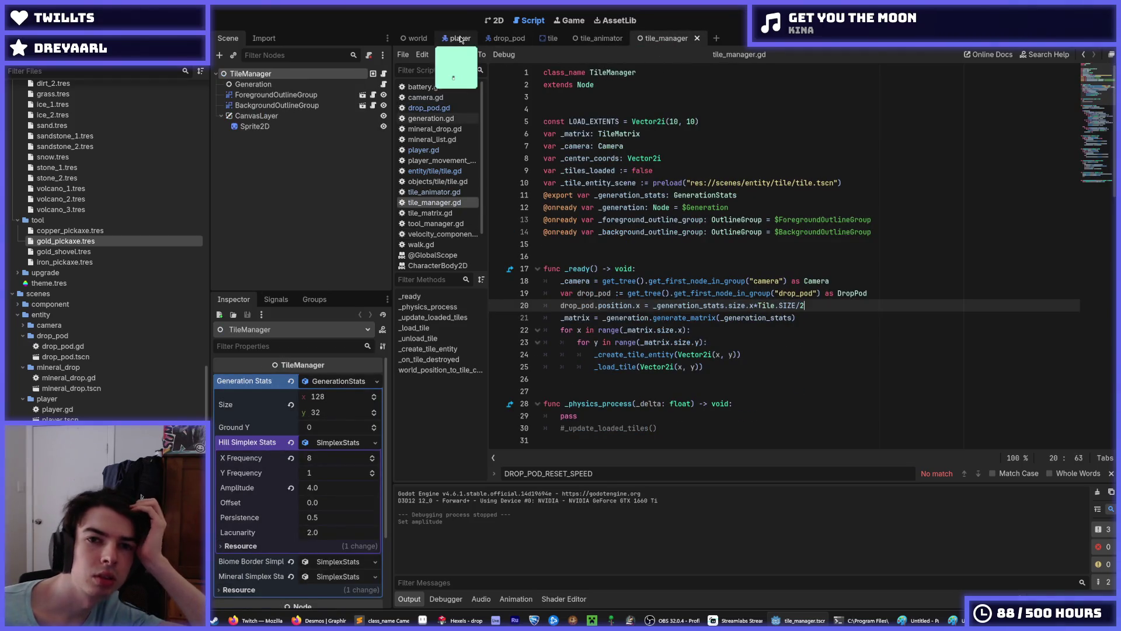
click(425, 97)
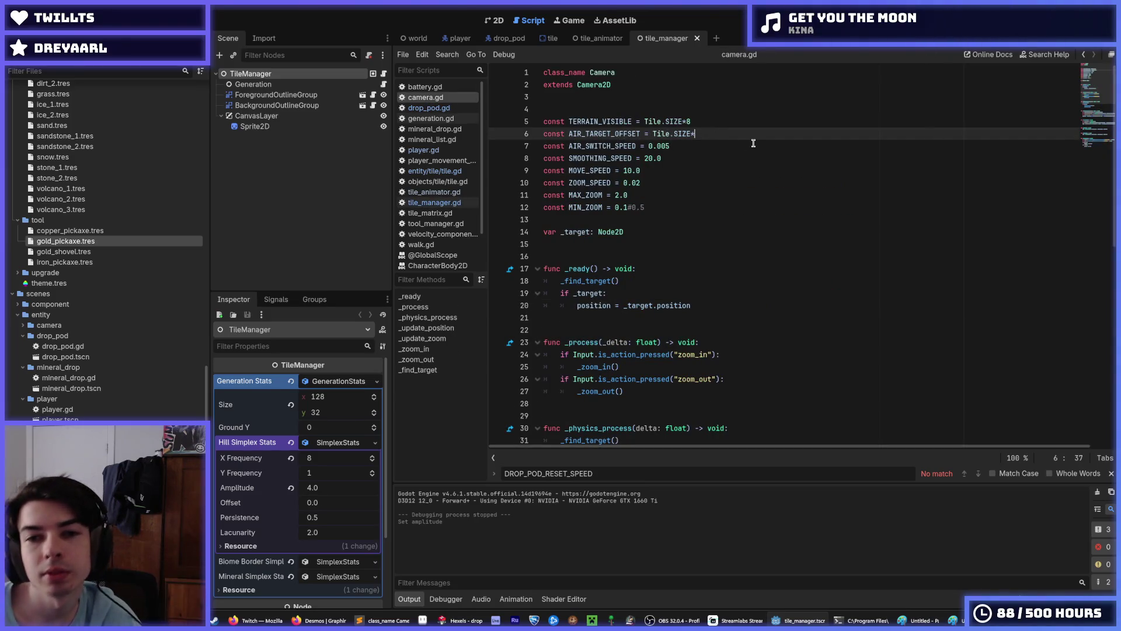
Step: Set TERRAIN_VISIBLE and AIR_TARGET_OFFSET to Tile.SIZE*4, then test-run the game twice
text(4)
key(Up)
key(BackSpace)
text(4)
key(F5)
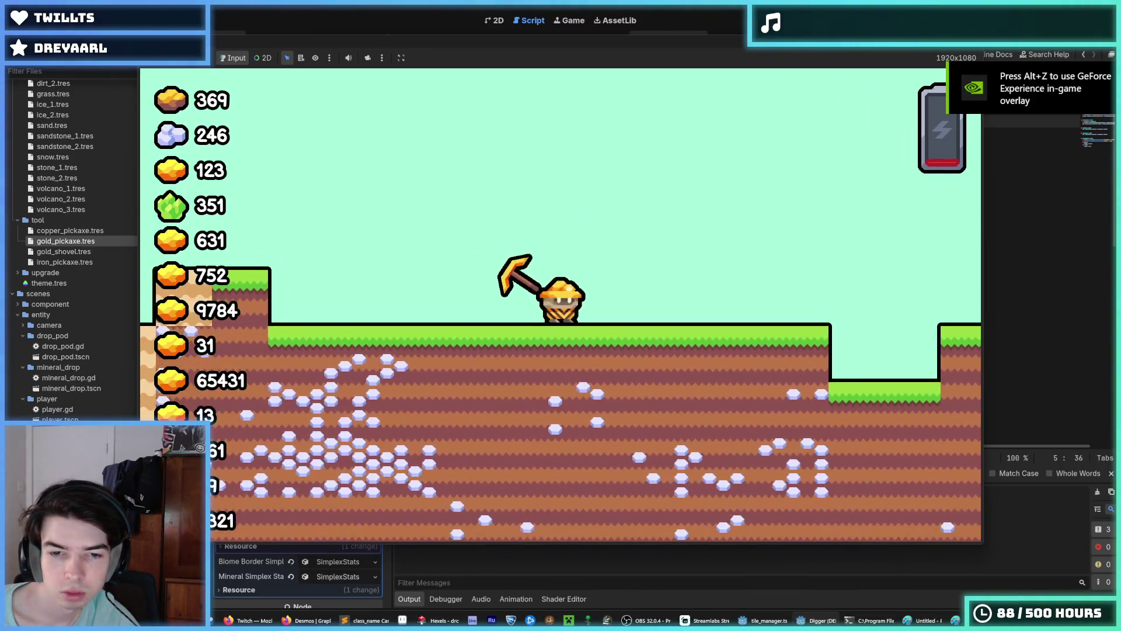
key(F8)
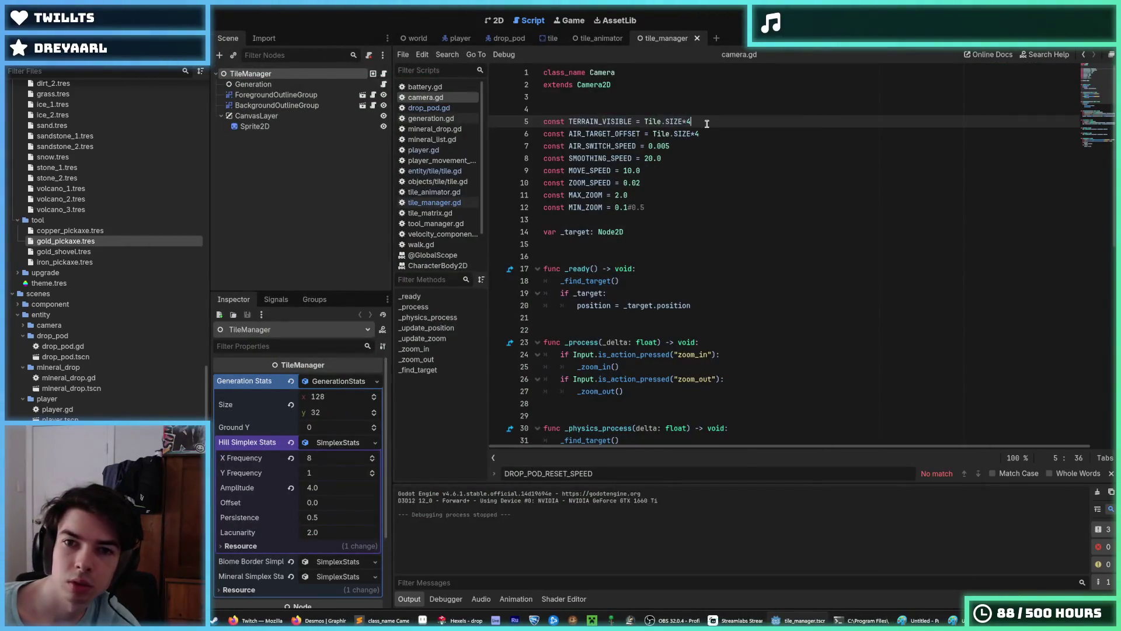
key(Down)
key(End)
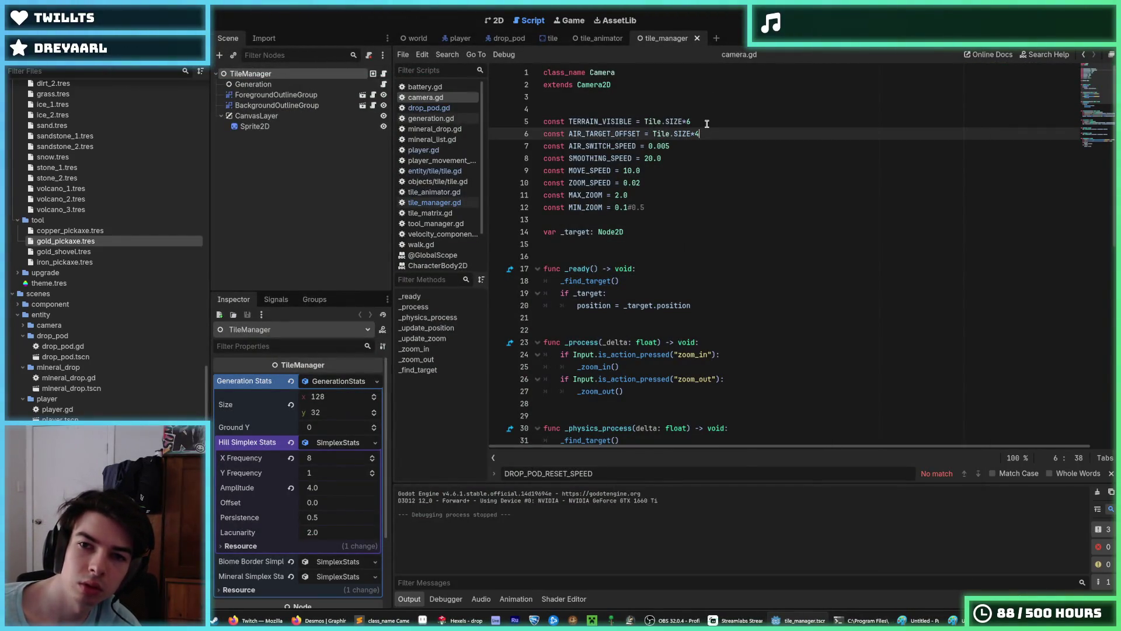
key(F5)
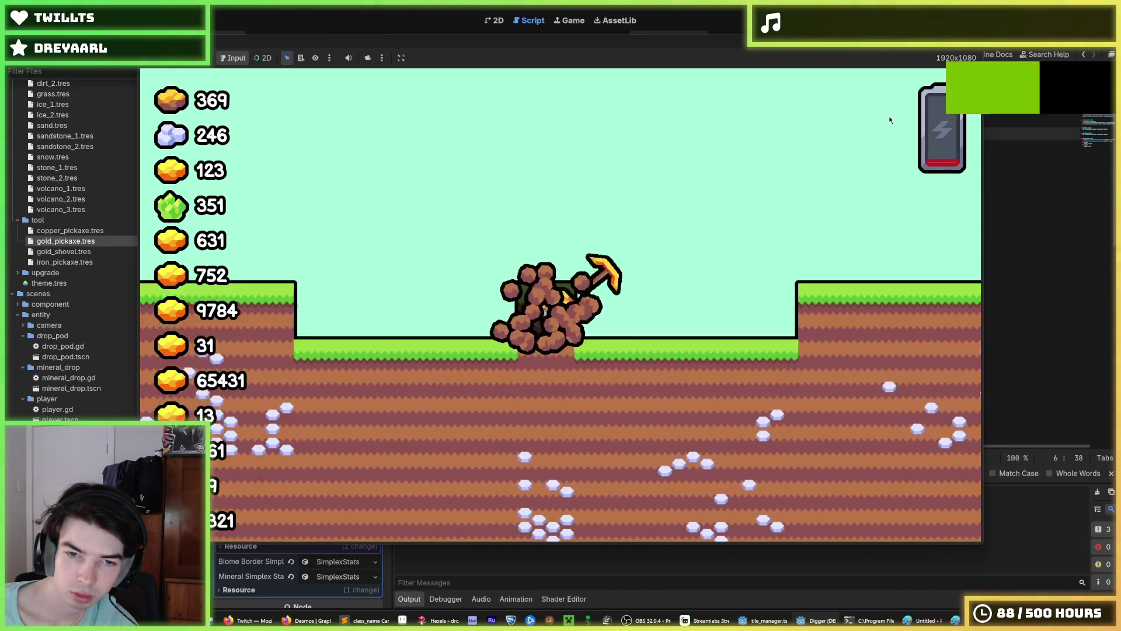
Step: Dig and fly the miner rightward across the level, rising and dropping repeatedly, then stop the game
key(d)
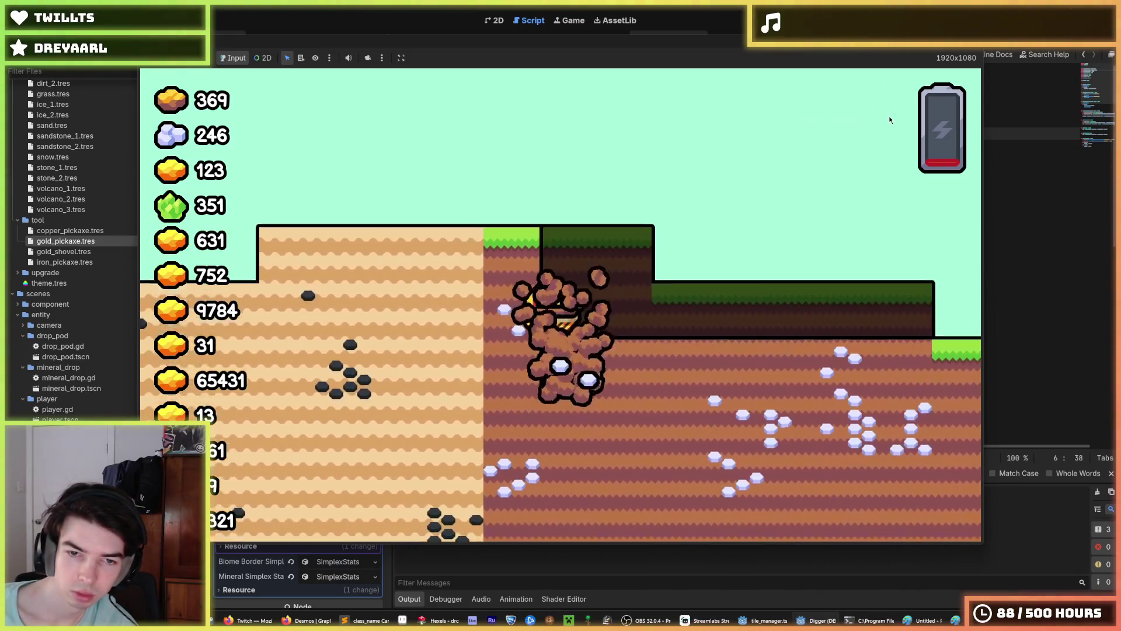
key(d)
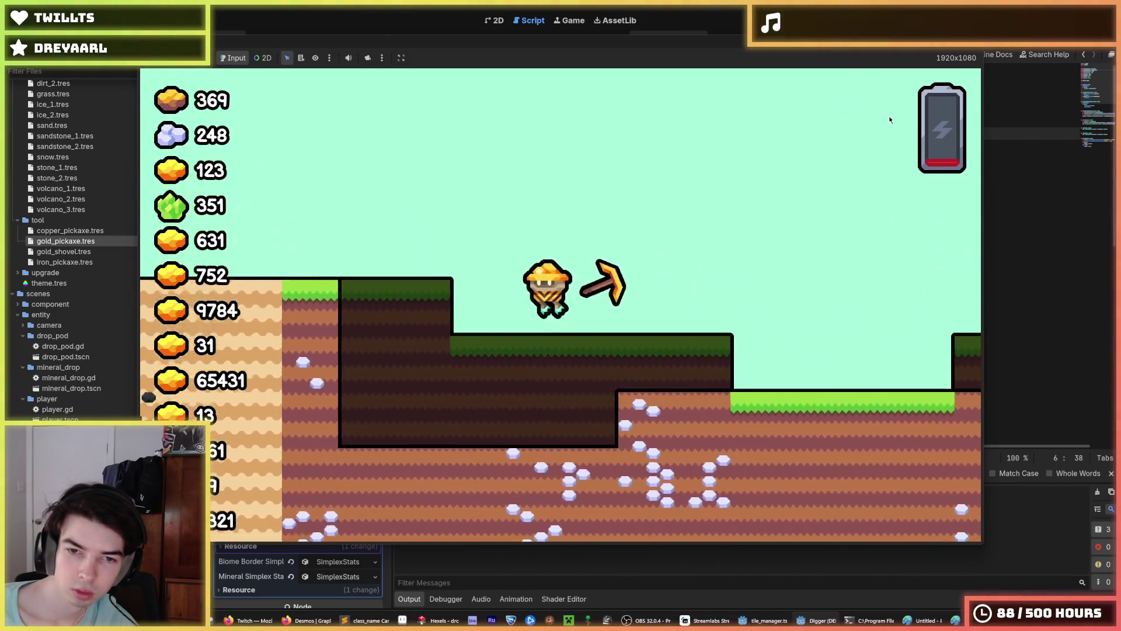
key(a)
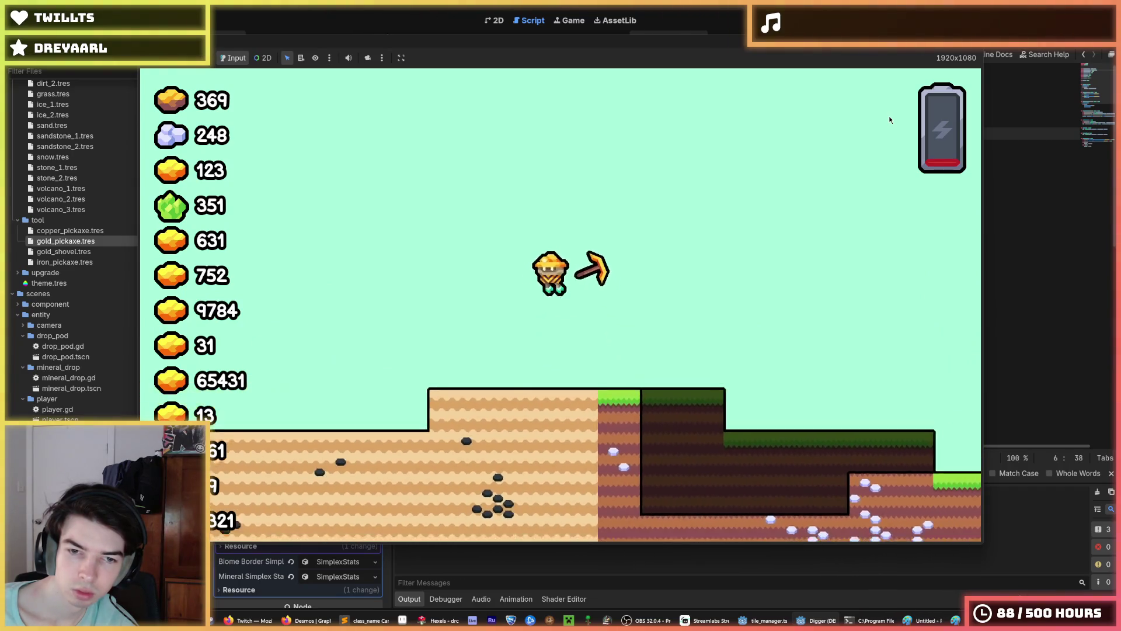
key(d)
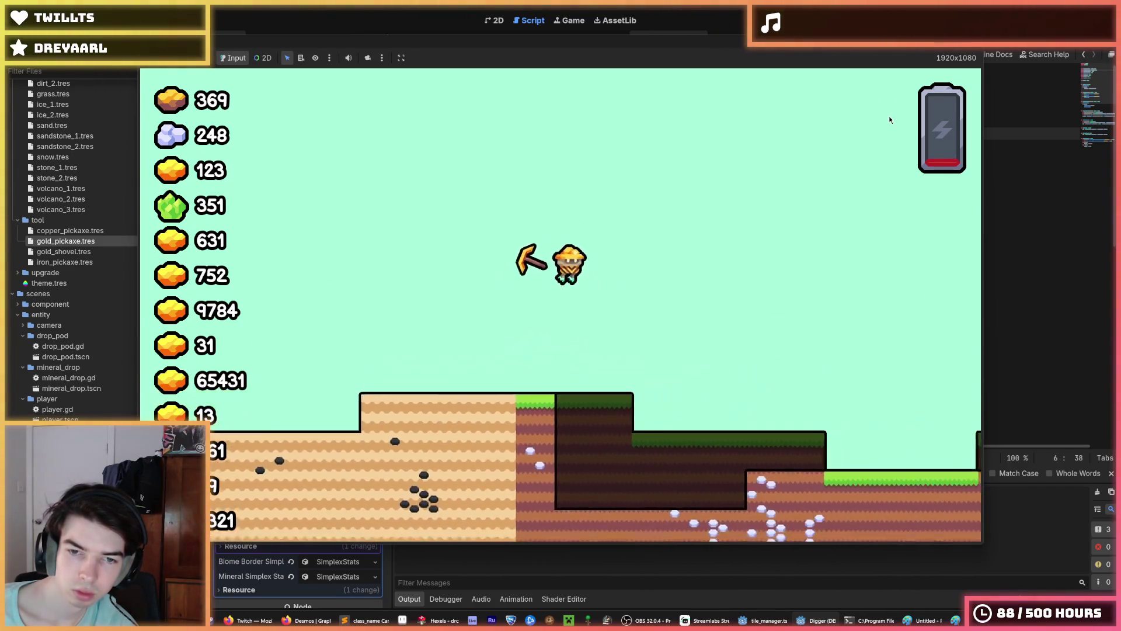
key(d)
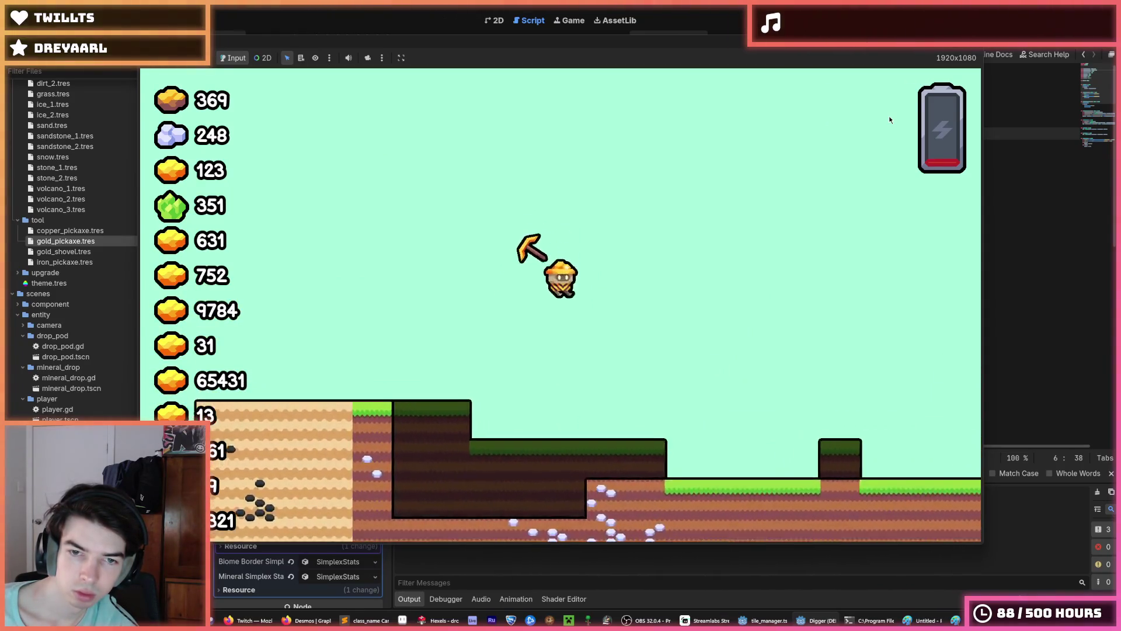
key(w)
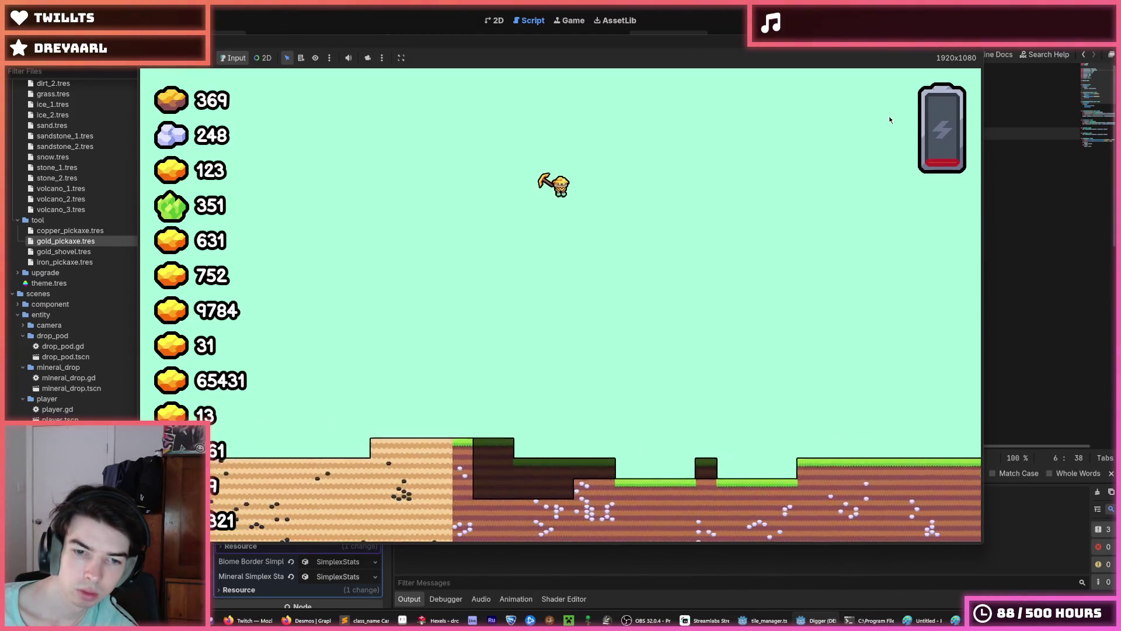
key(w)
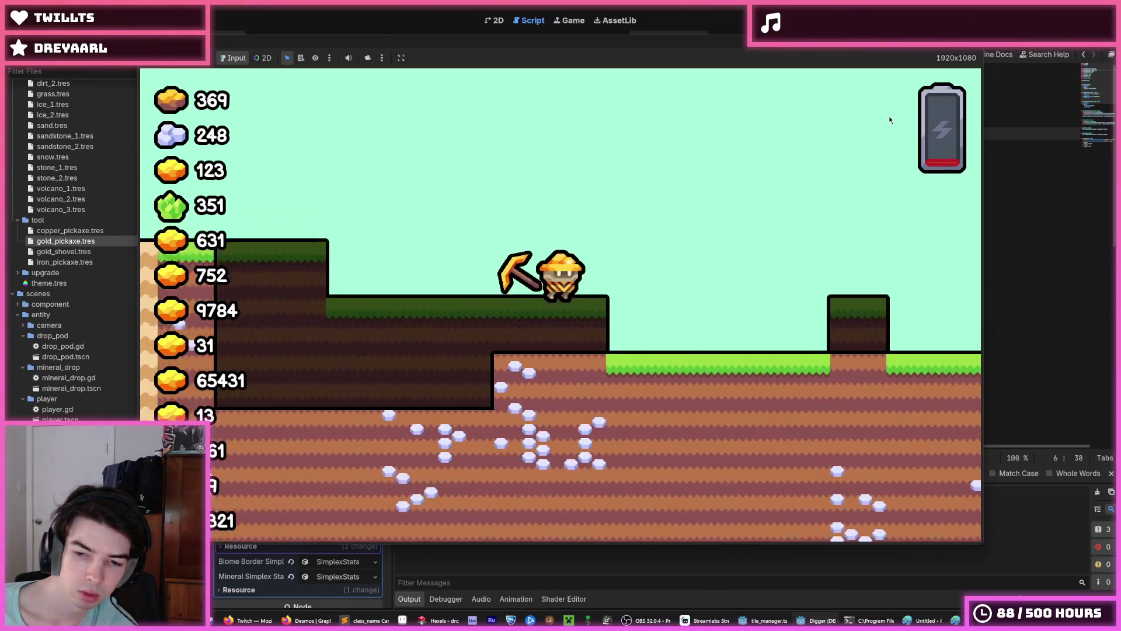
key(d)
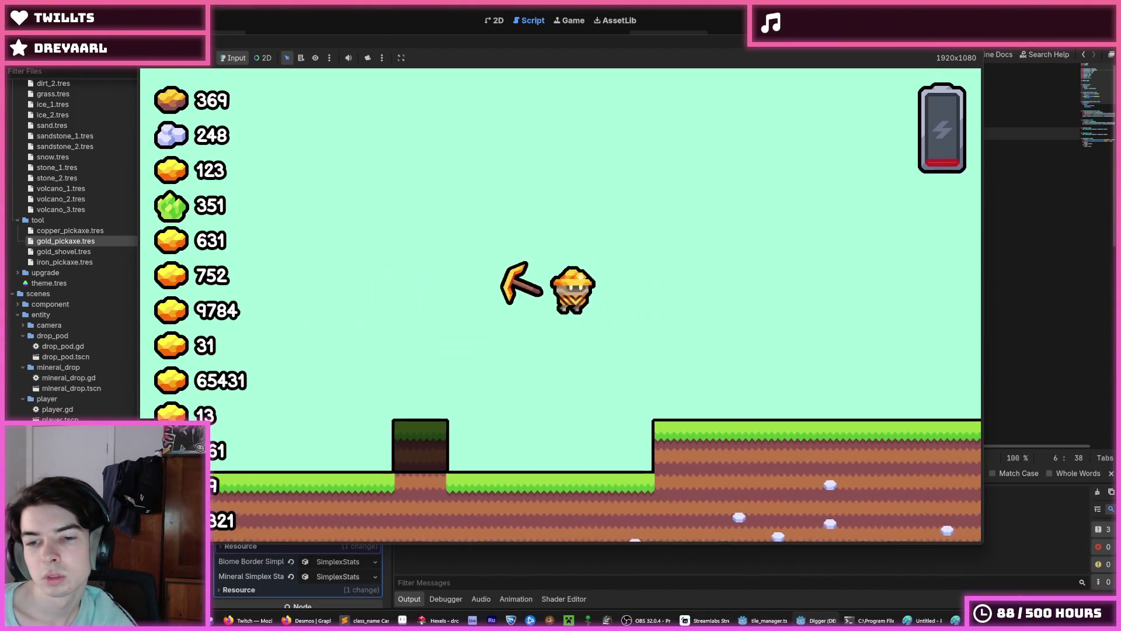
key(d)
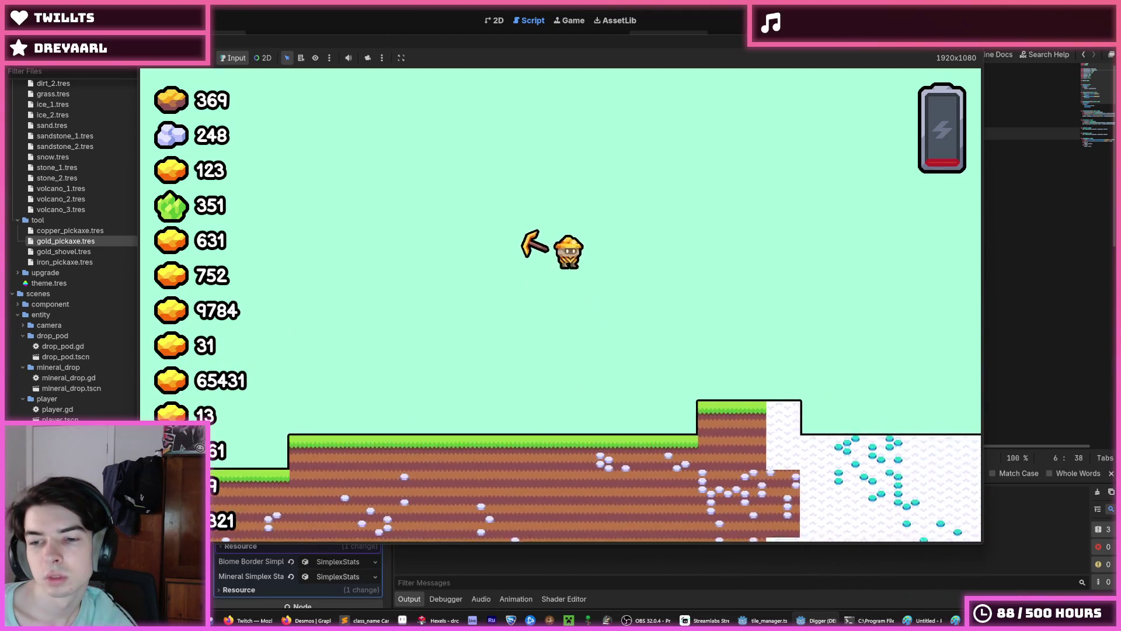
key(d)
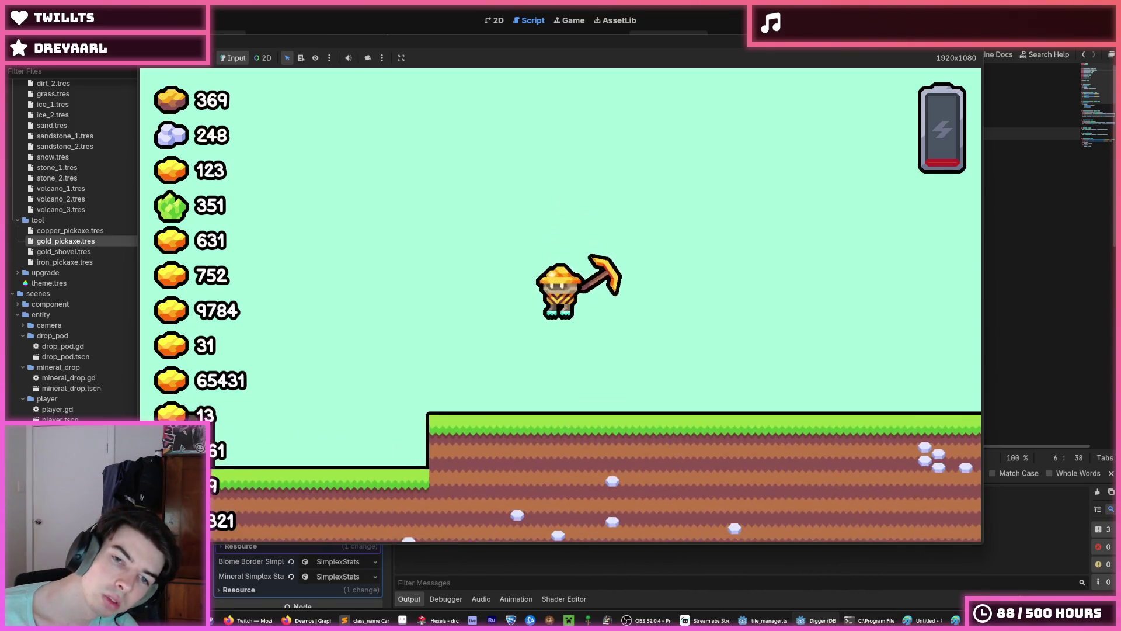
key(d)
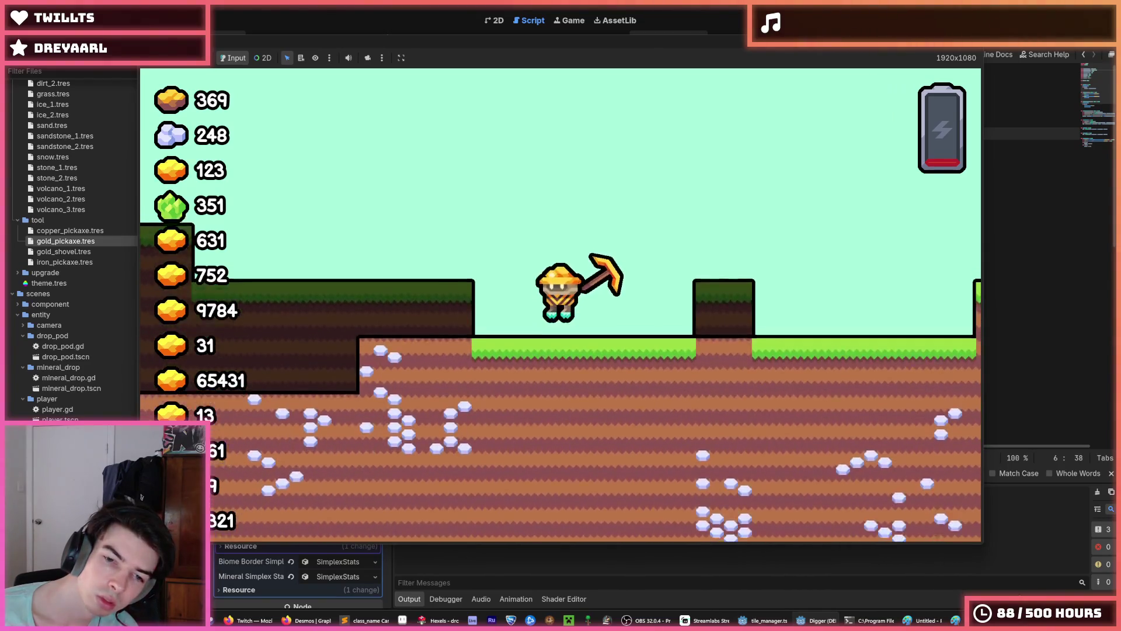
key(w)
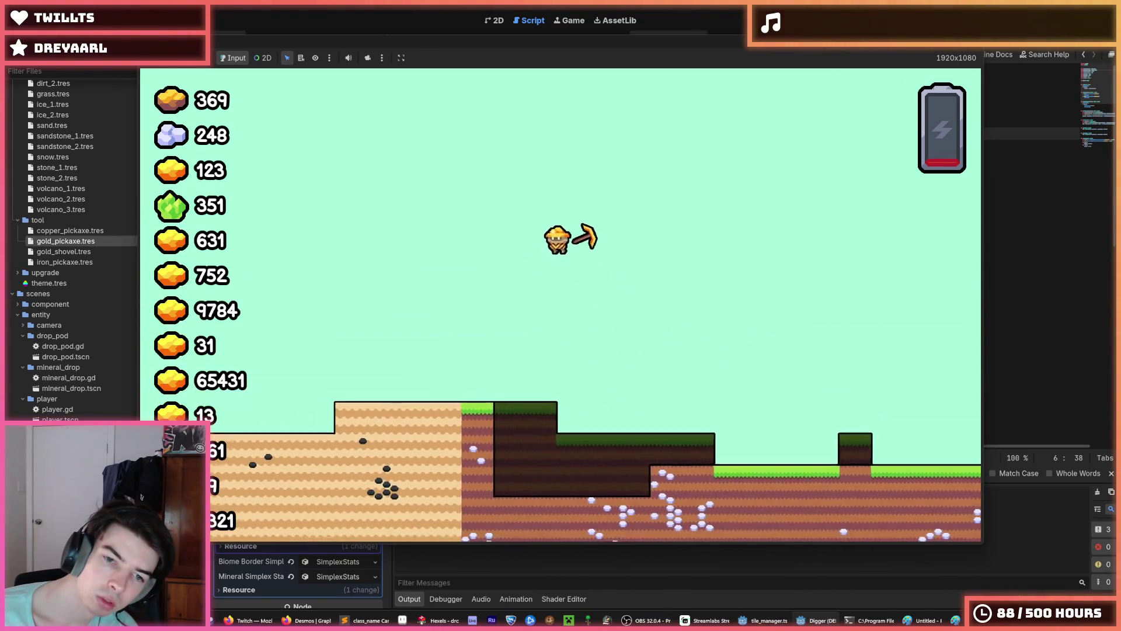
key(w)
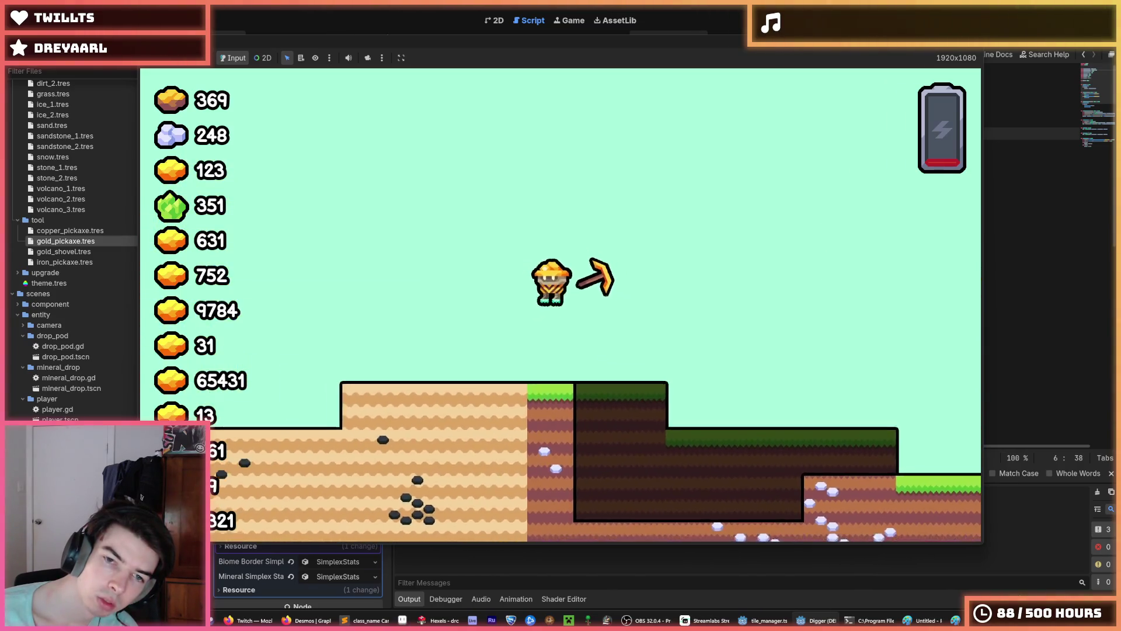
key(w)
key(a)
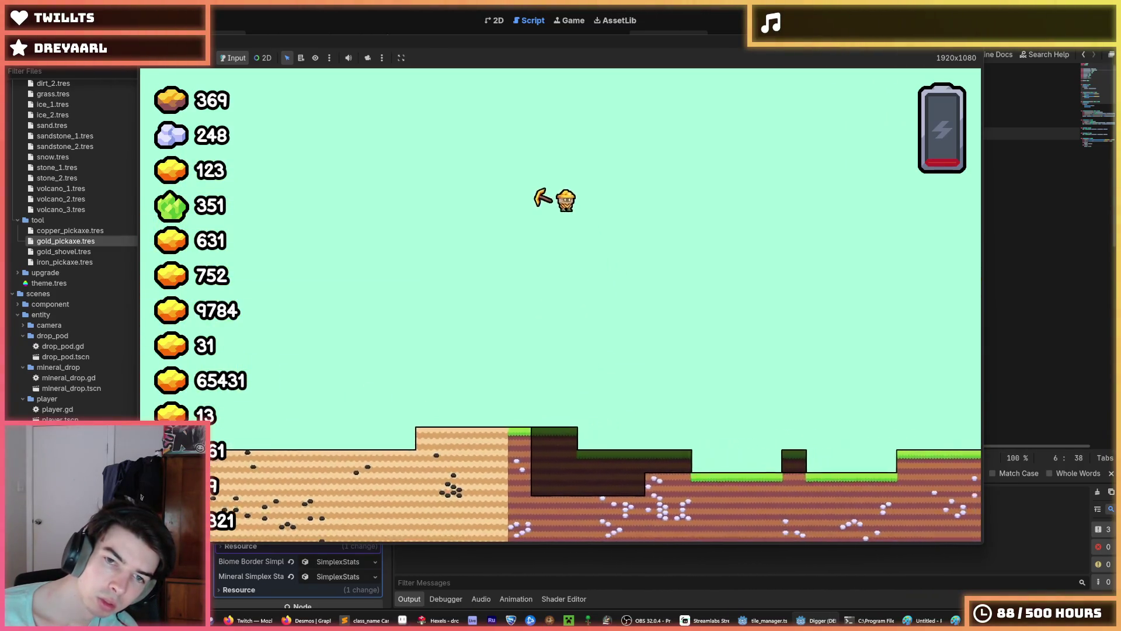
key(w)
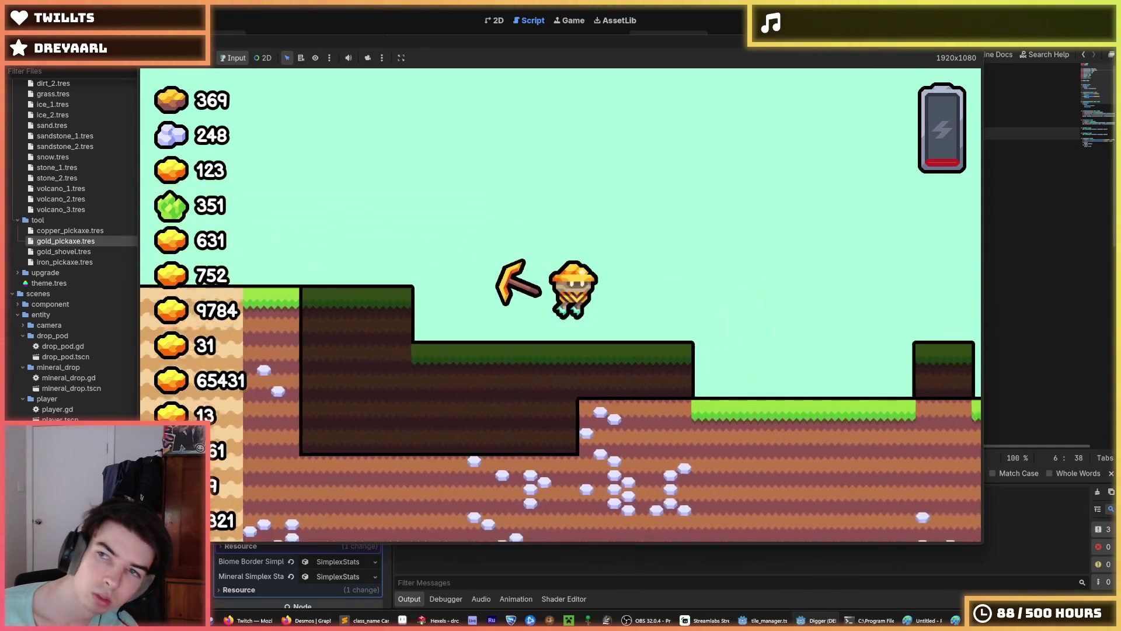
key(F8)
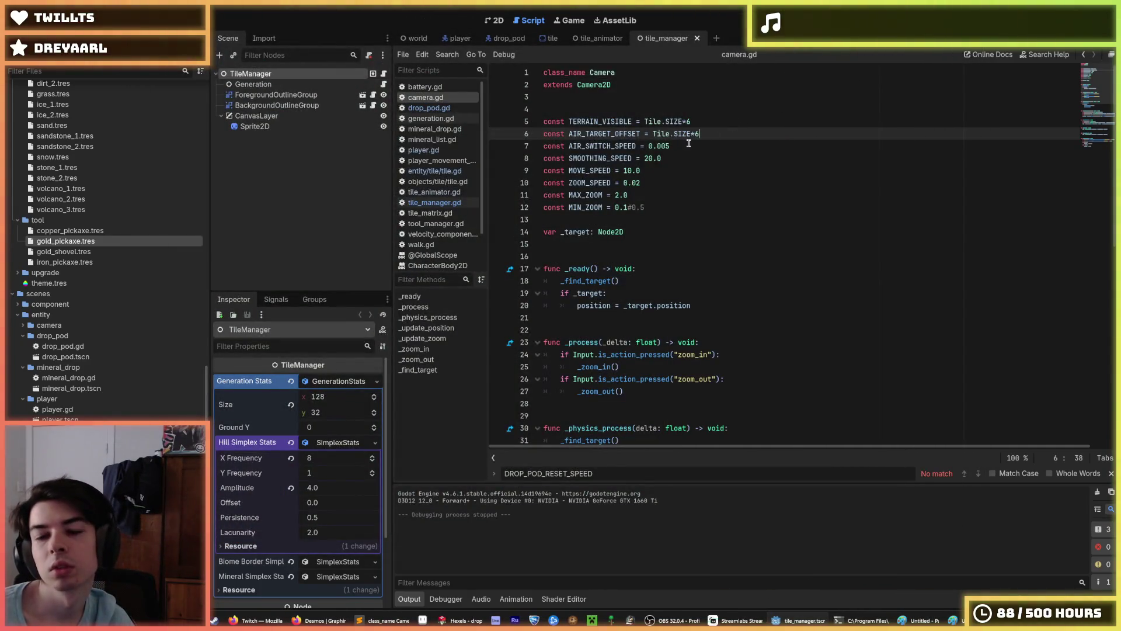
Step: Change AIR_SWITCH_SPEED from 0.005 to 0.0025 and test it in a quick run
drag(671, 146, 665, 147)
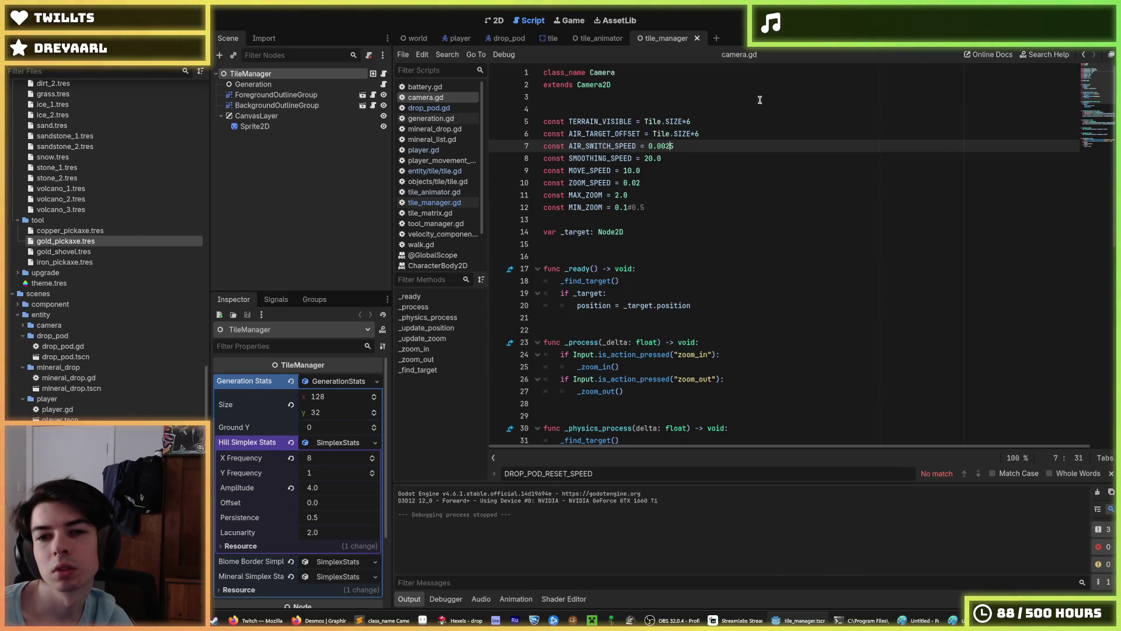
key(F5)
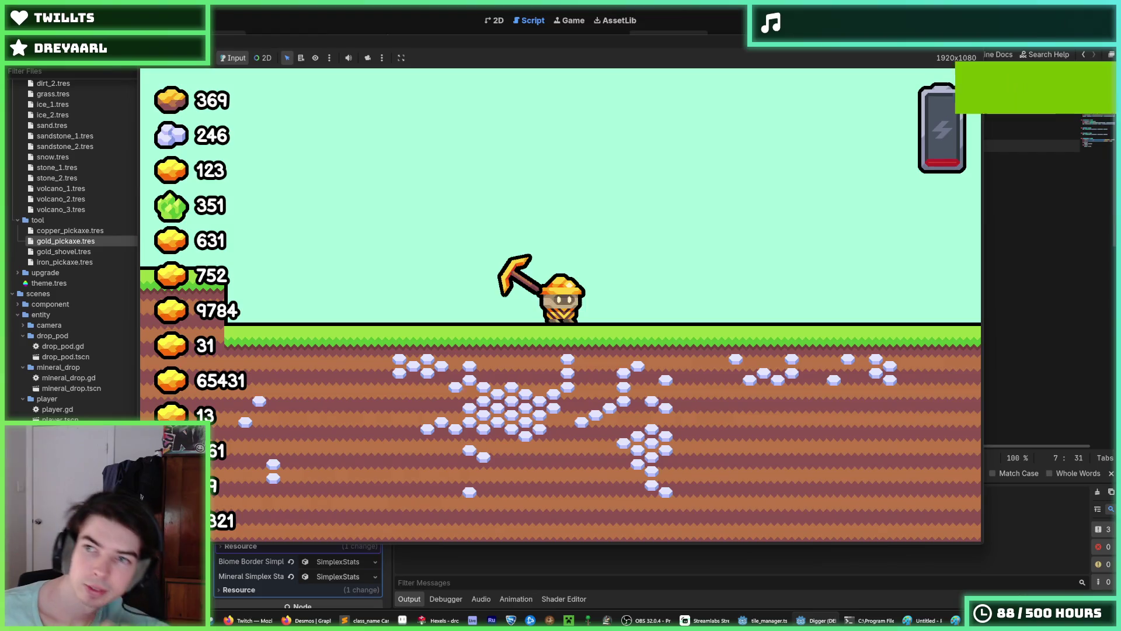
key(F8)
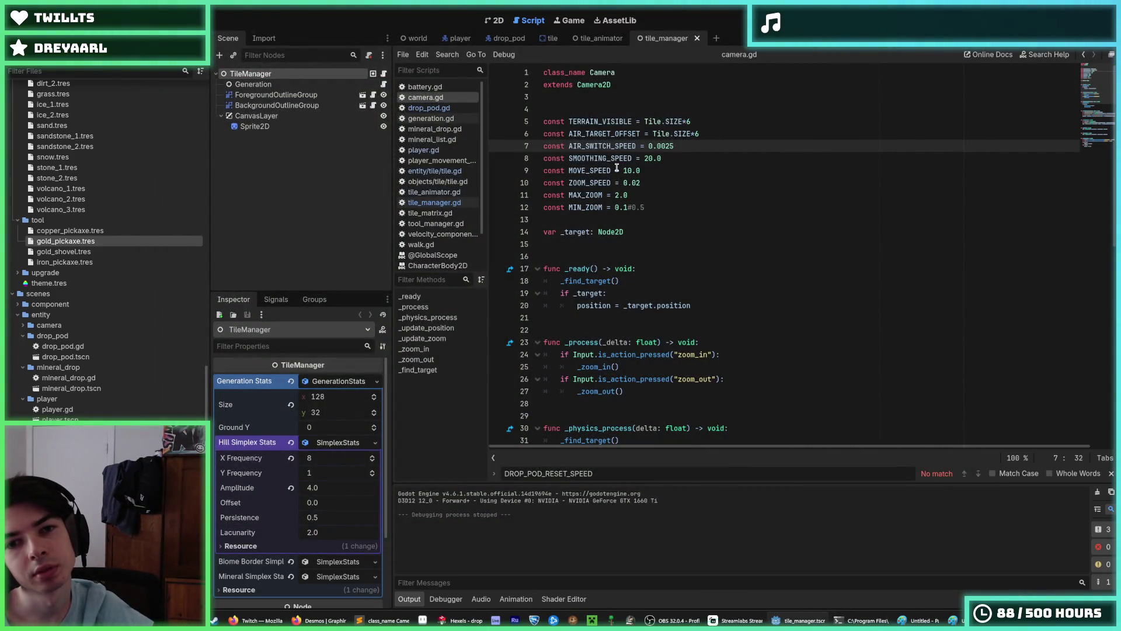
Step: Open the drop_pod scene and run the game to watch the pod's current fall
click(529, 41)
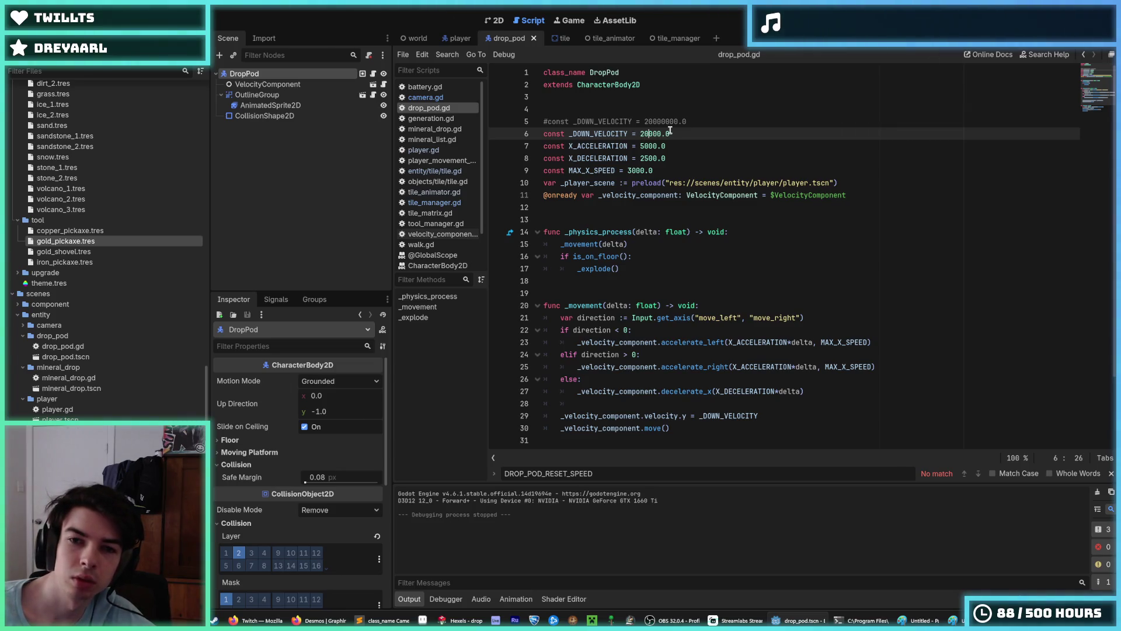
key(F5)
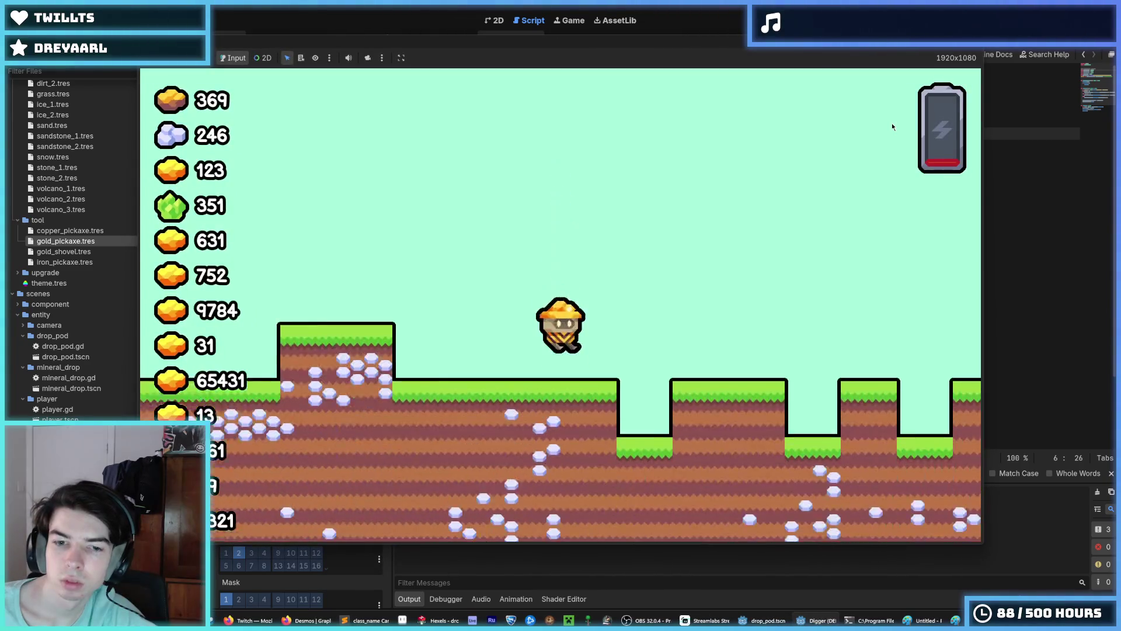
key(F8)
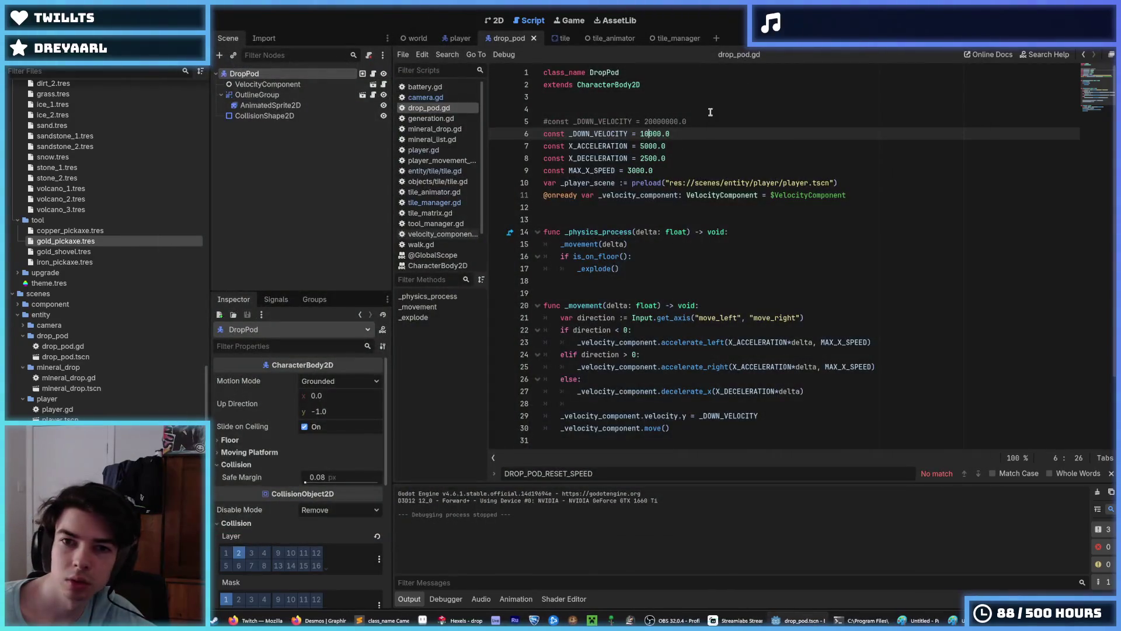
Step: Prefix X_ACCELERATION, X_DECELERATION and MAX_X_SPEED with underscores using multi-cursor edits
key(ctrl+z)
double_click(616, 145)
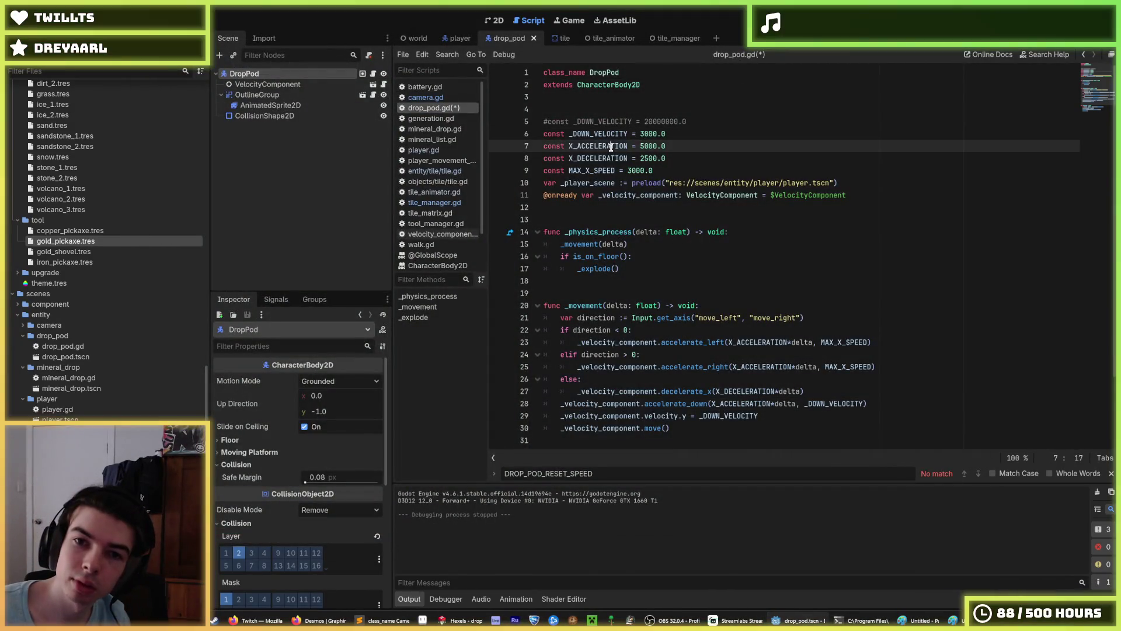
key(ctrl+d)
key(ctrl+d)
key(ctrl+d)
key(Left)
text(_)
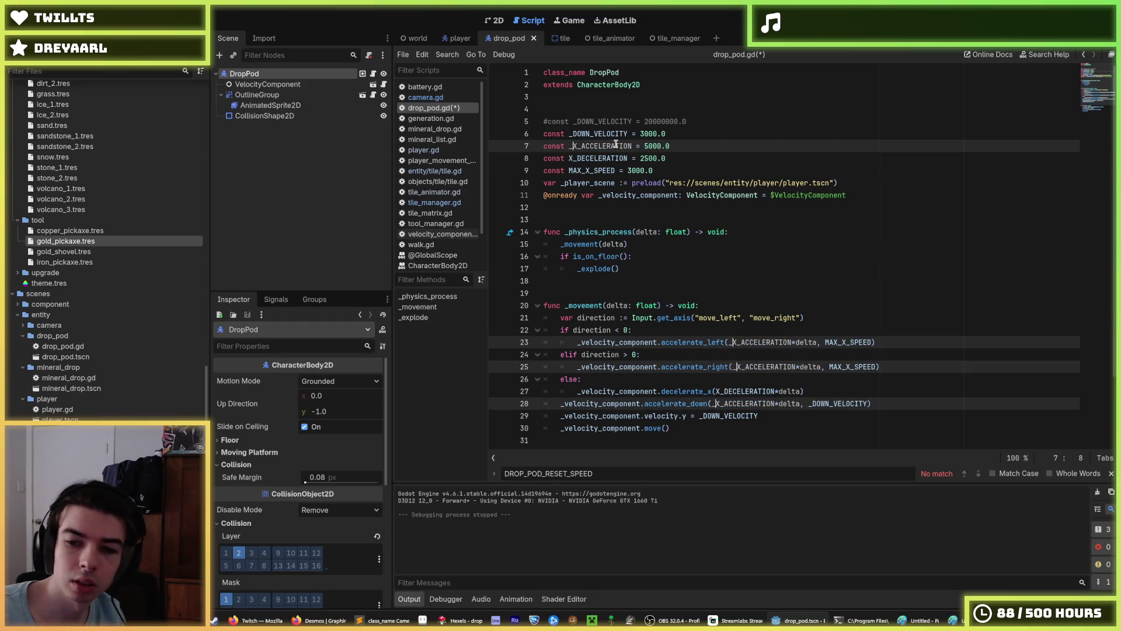
double_click(601, 158)
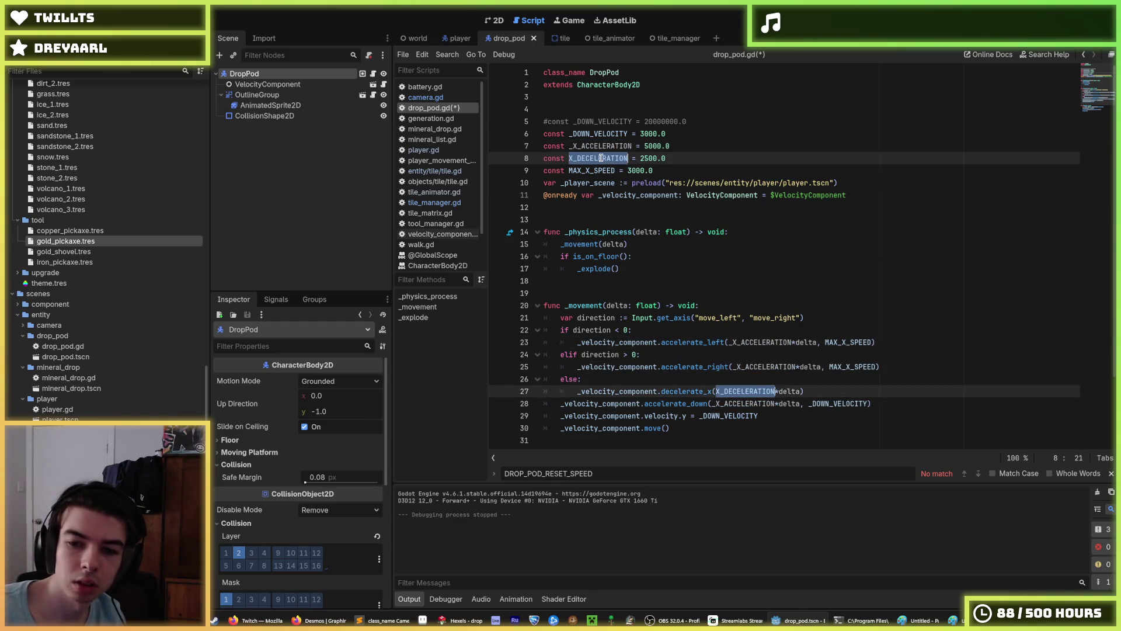
key(Left)
double_click(587, 170)
key(ctrl+d)
key(ctrl+d)
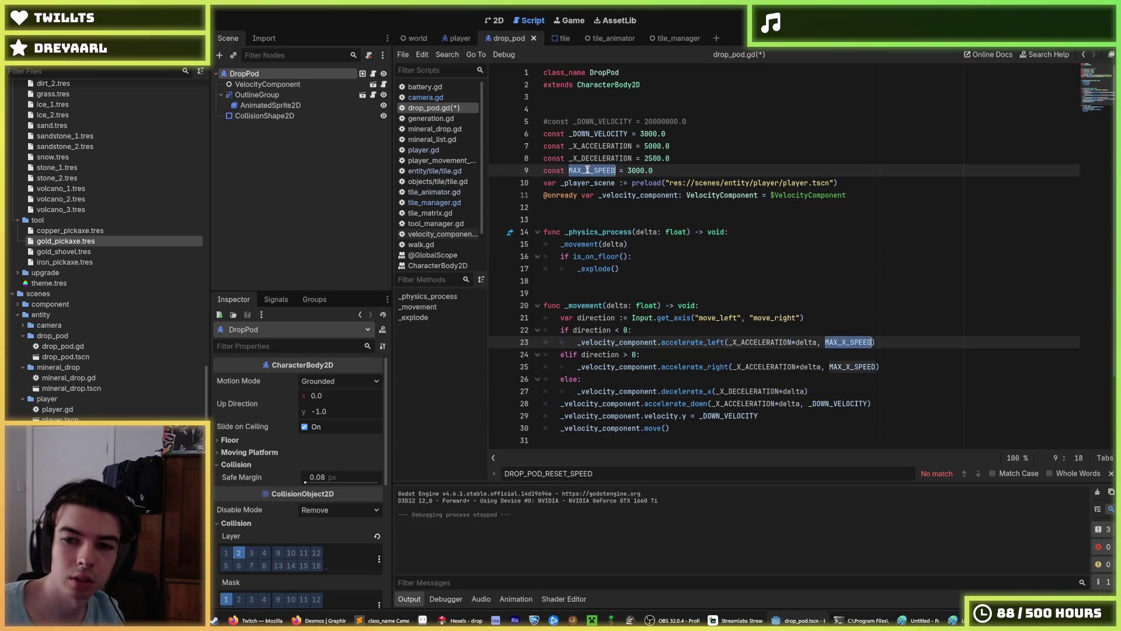
key(Left)
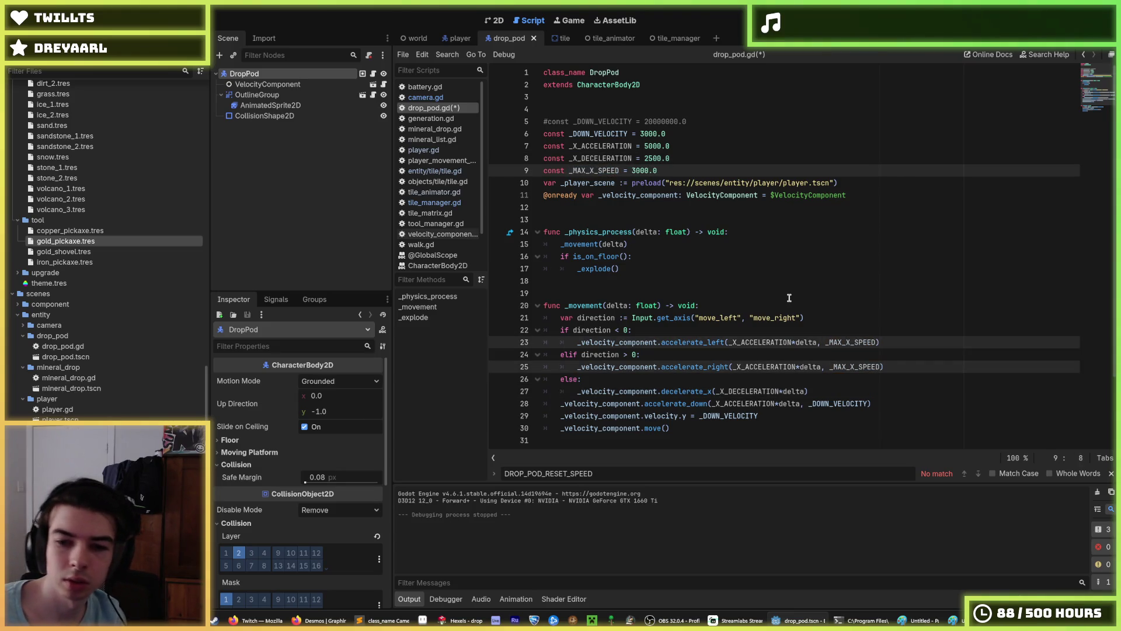
click(789, 298)
Step: Comment out the fixed velocity.y assignment so the pod accelerates down, test, and save
click(800, 403)
key(Down)
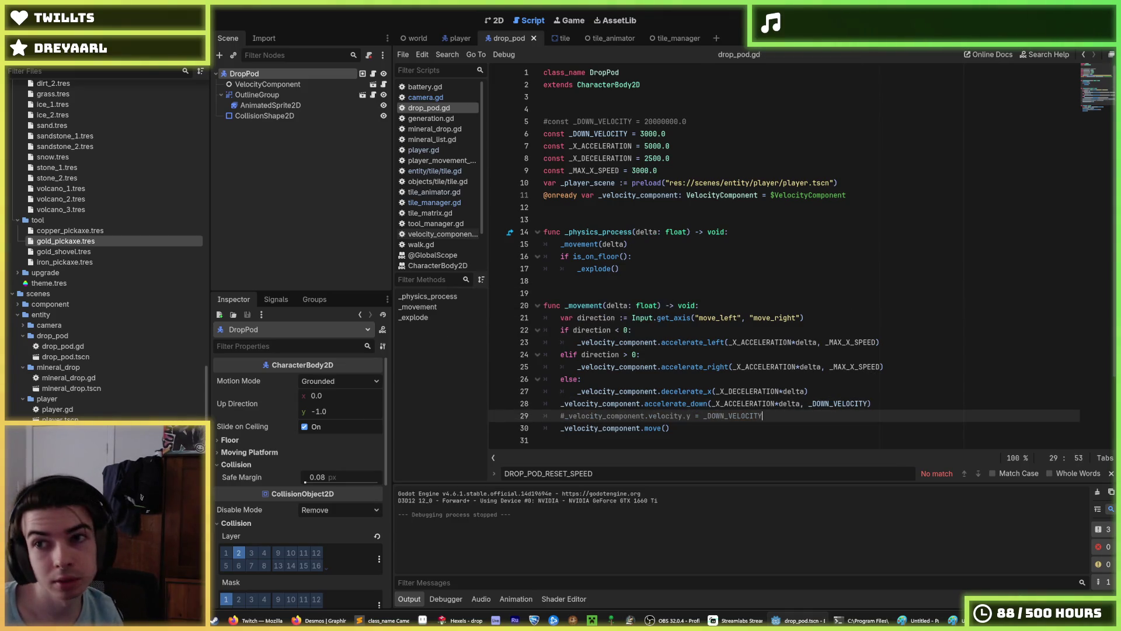
key(F5)
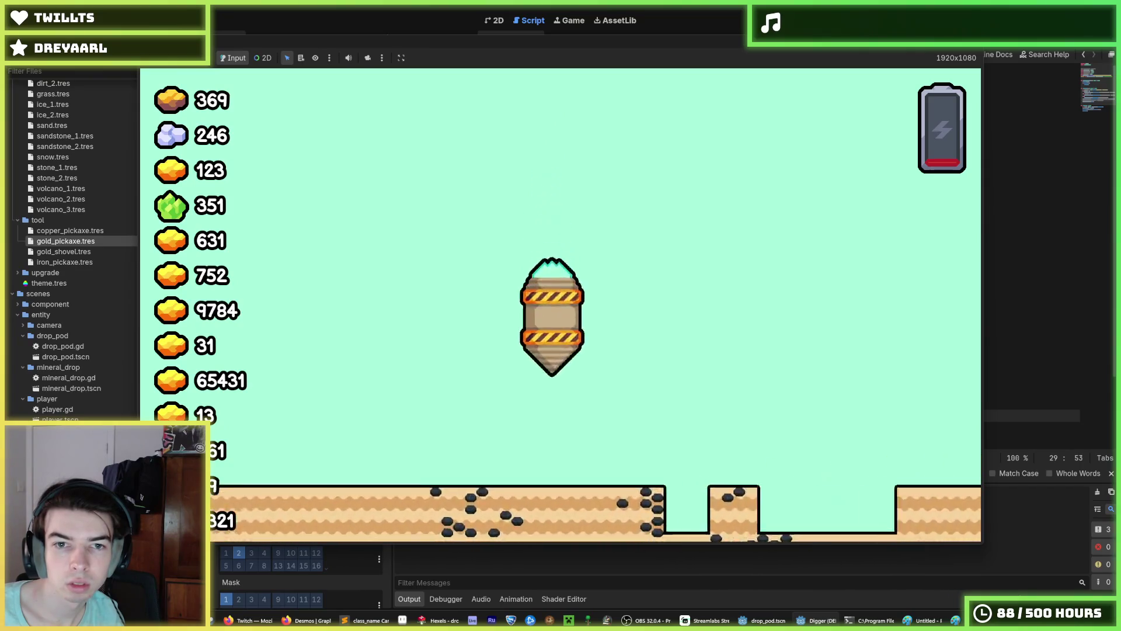
key(F8)
key(ctrl+s)
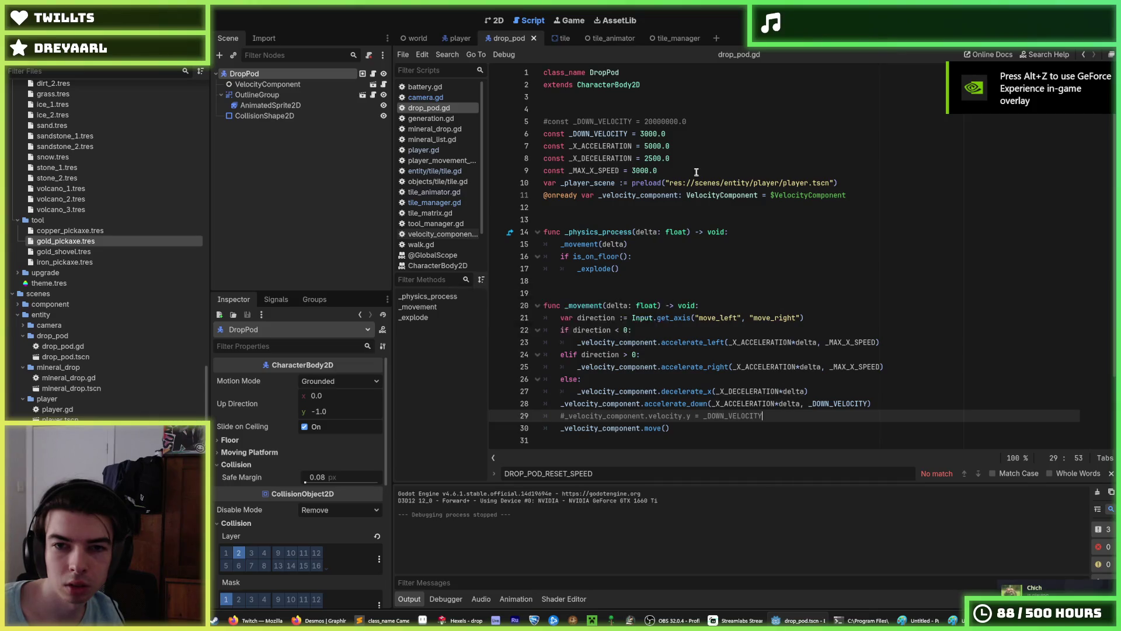
Step: Set _DOWN_VELOCITY to 10000.0, test the fall three times, then open the world scene
click(641, 134)
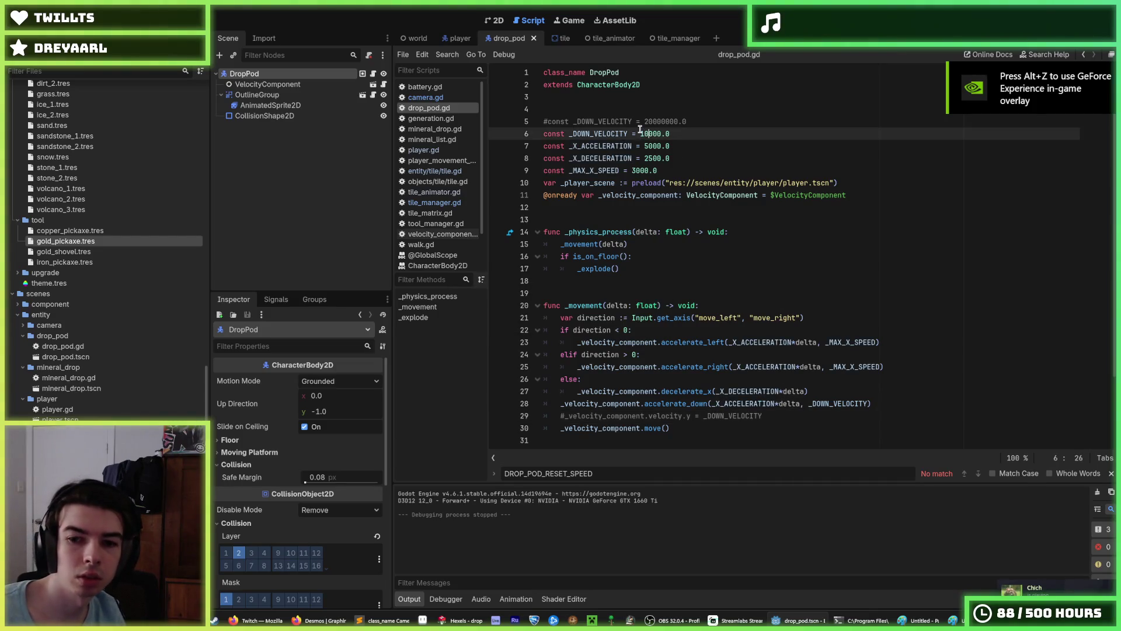
key(F5)
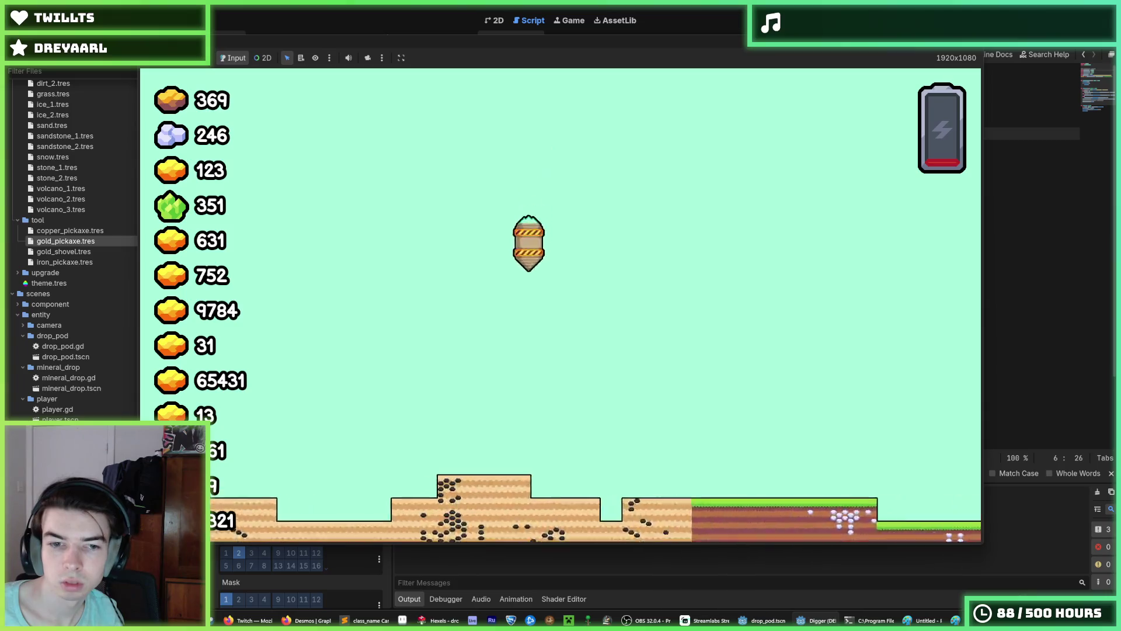
key(F8)
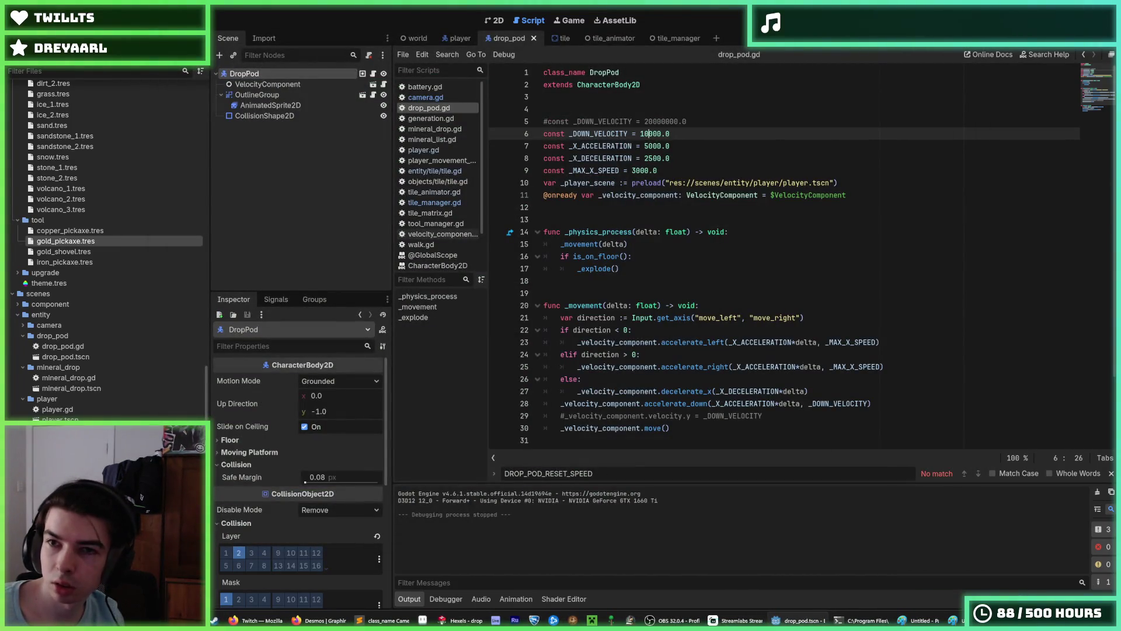
key(F5)
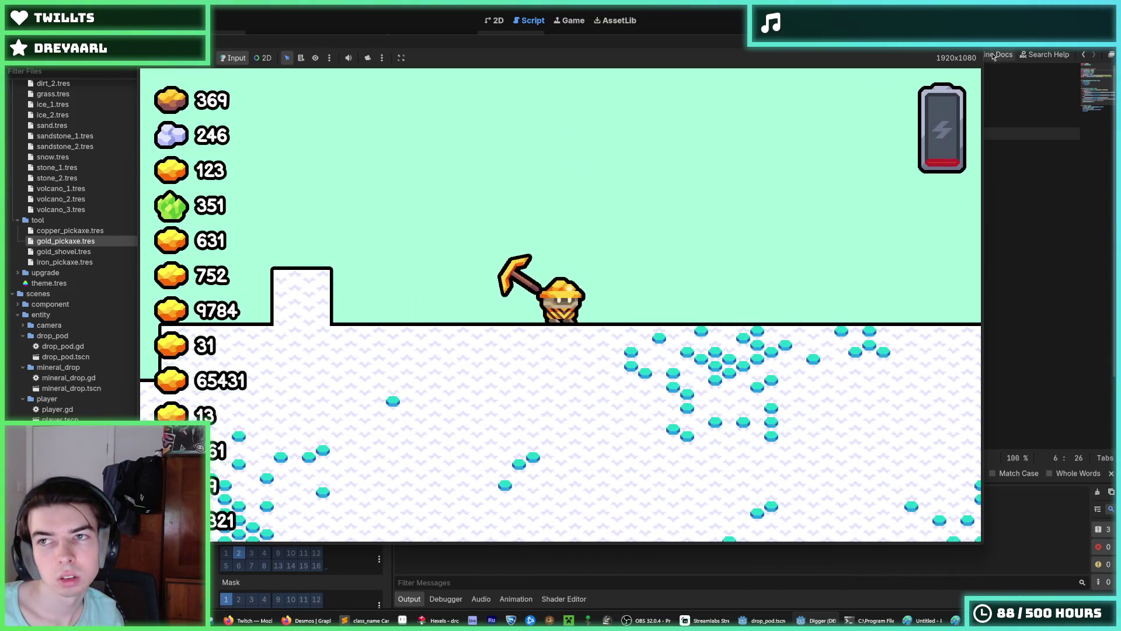
key(F8)
key(F5)
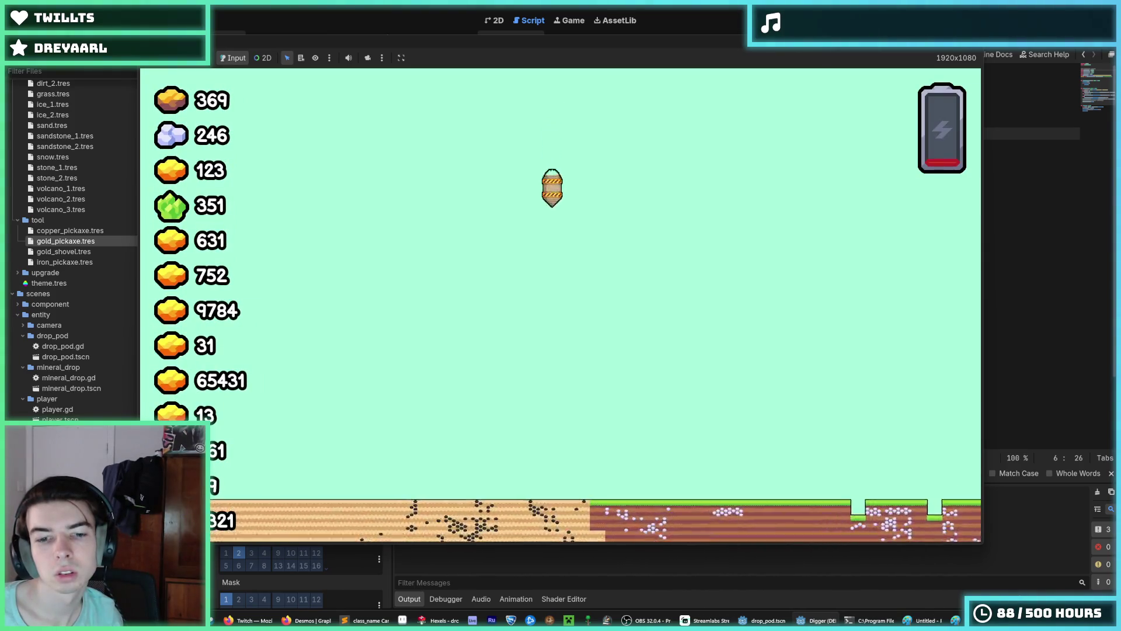
key(F8)
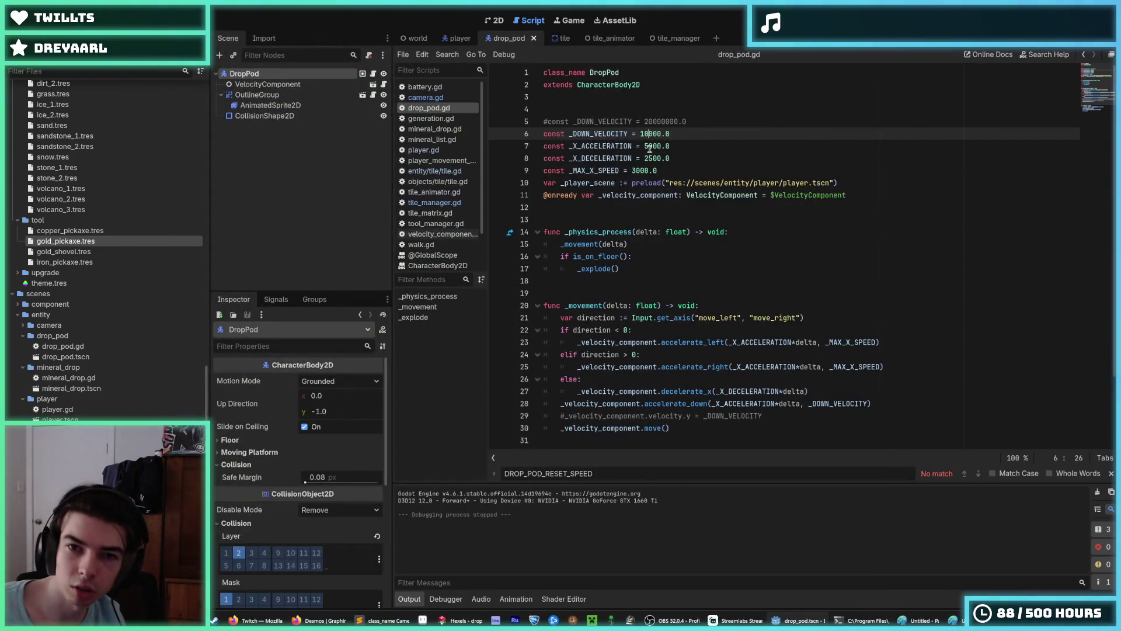
click(418, 37)
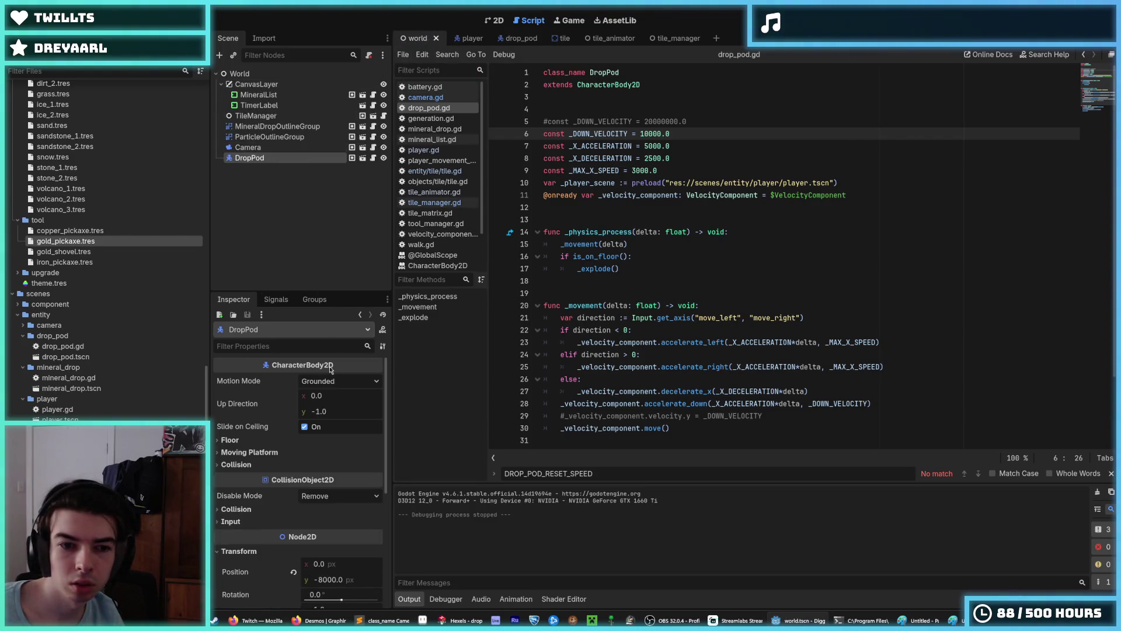
Step: Set the DropPod's starting Position y to -12000 and test the drop
scroll(276, 484, down, 5)
click(346, 393)
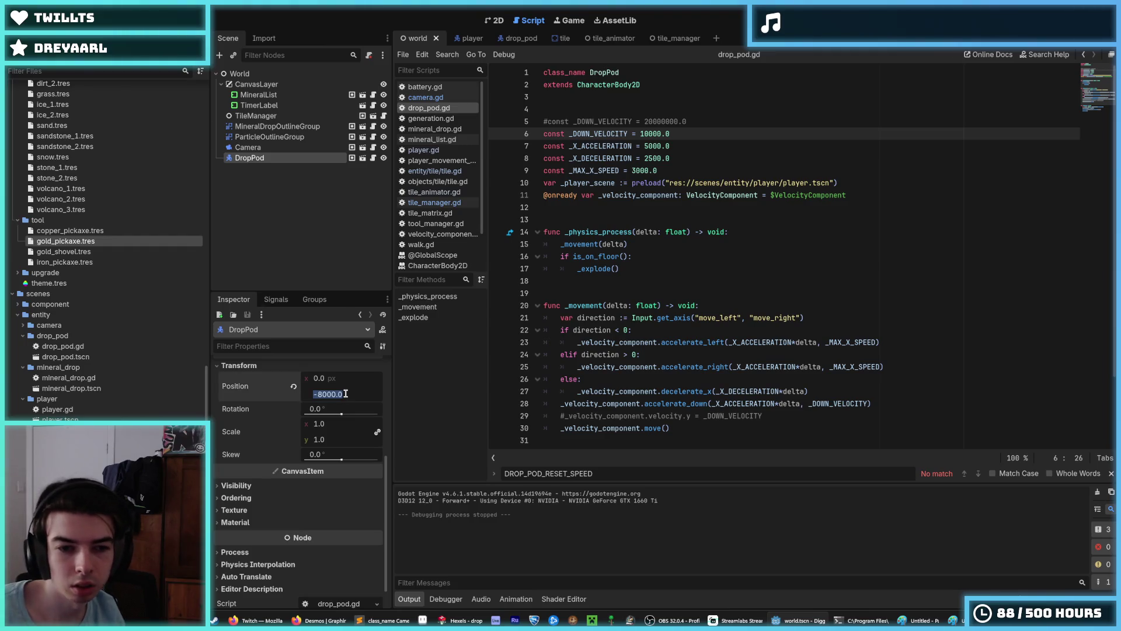
key(Return)
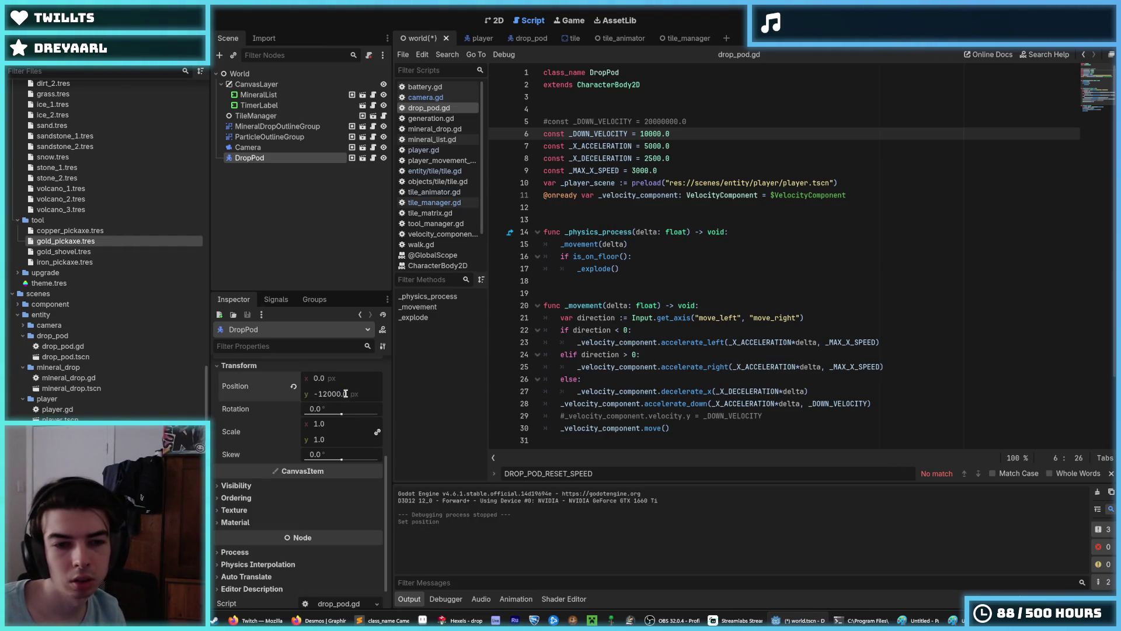
key(F5)
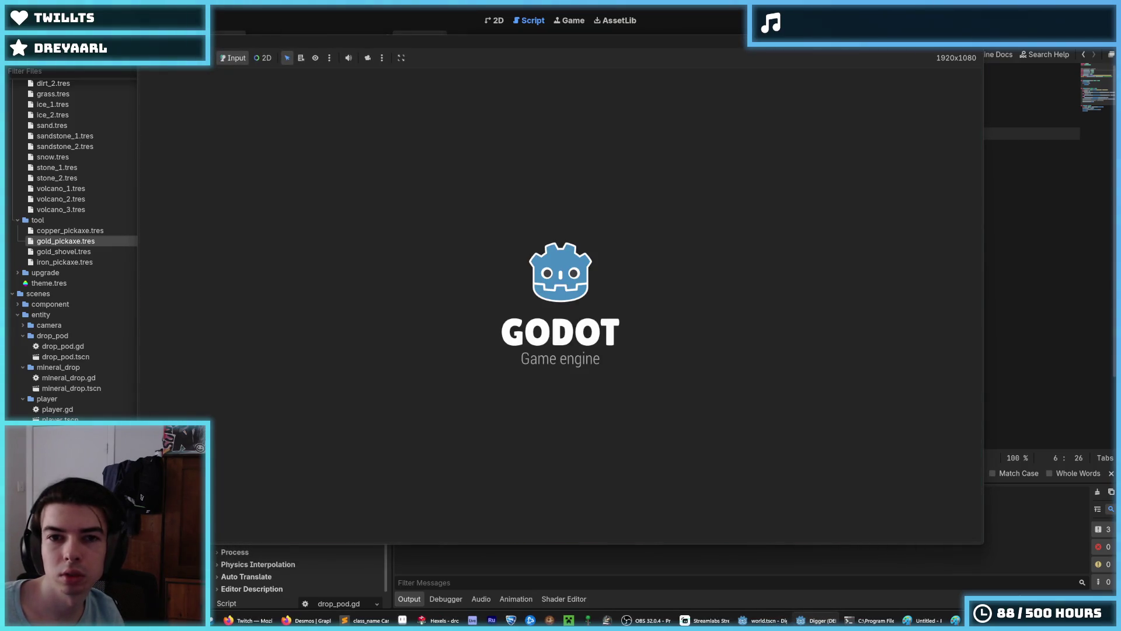
key(F8)
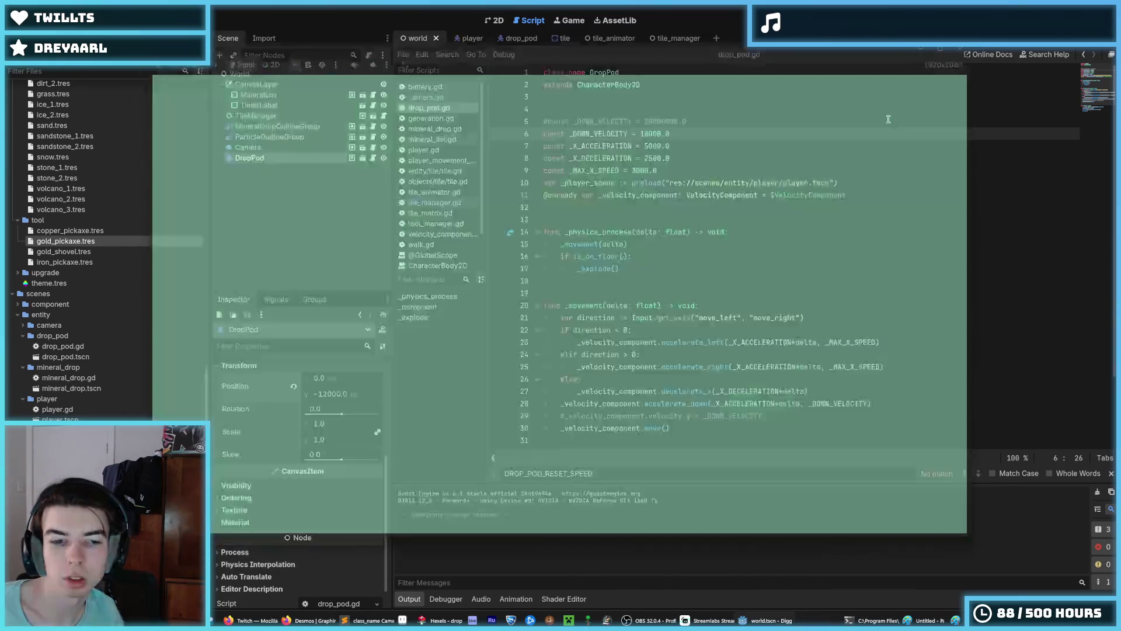
Step: Change the starting y to -10000, test again, and return to the drop_pod script
click(351, 394)
text(-10)
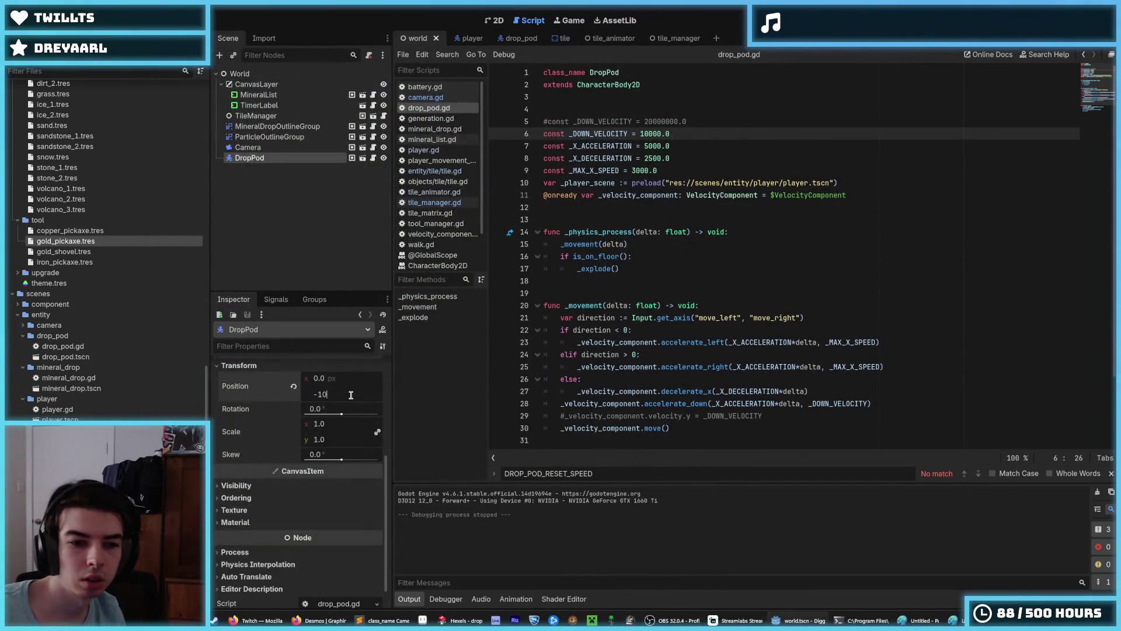
key(Return)
key(F5)
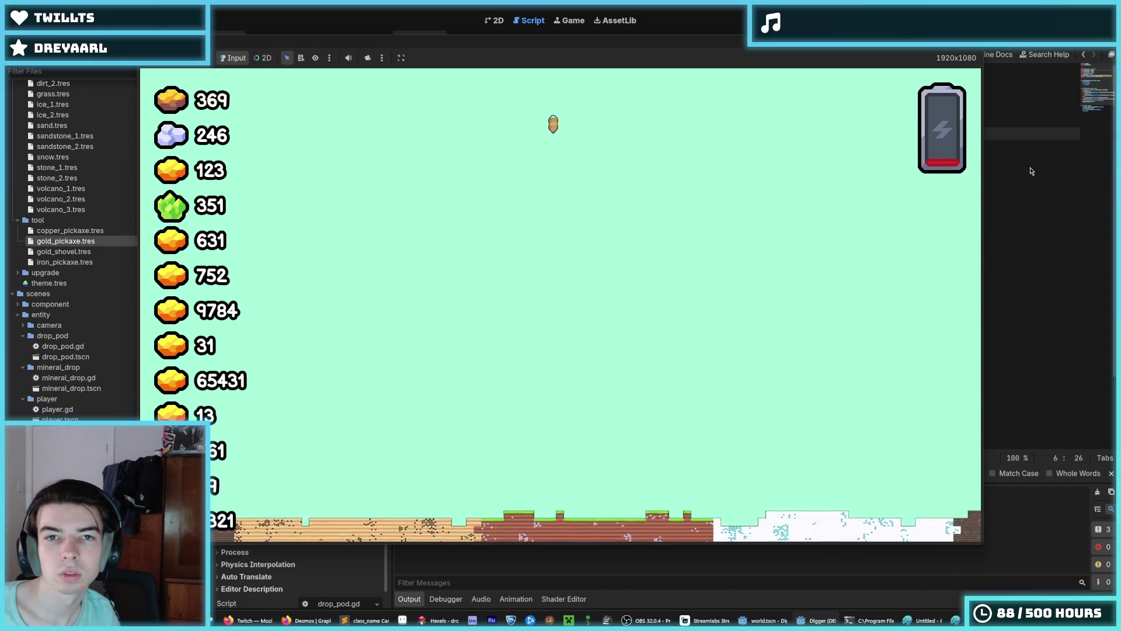
key(F8)
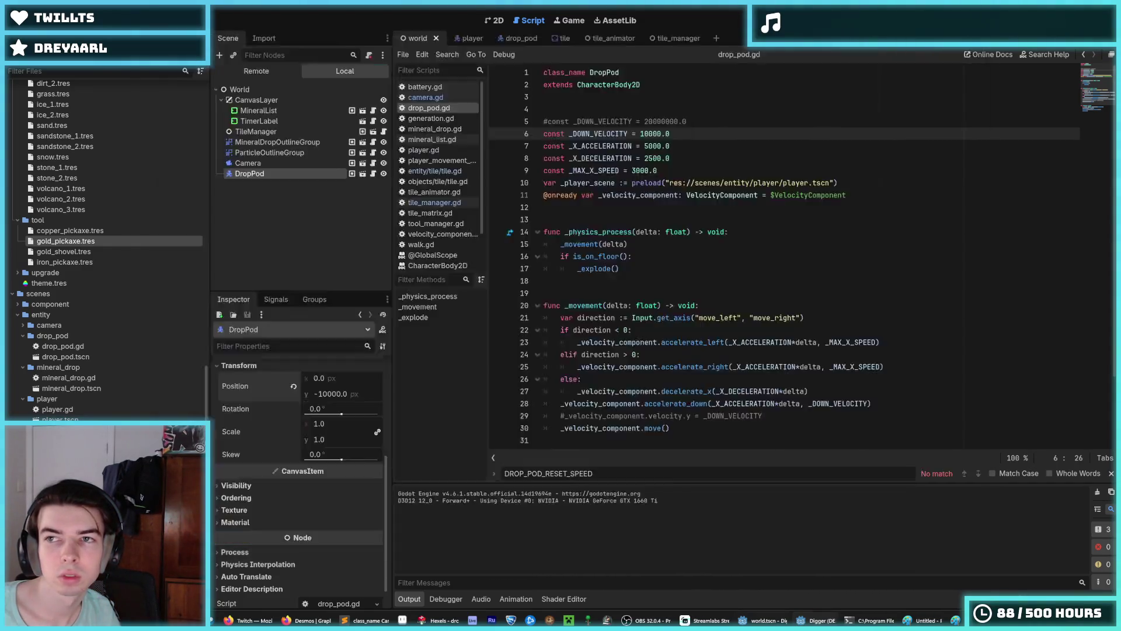
click(506, 40)
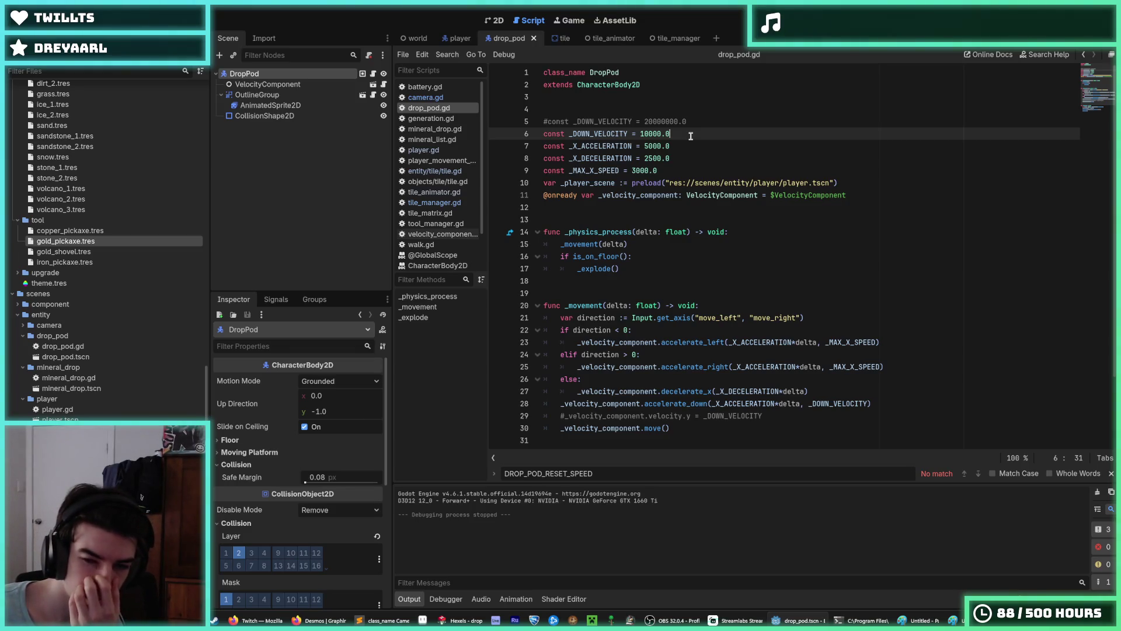
Step: Add const _Y_ACCELERATION = 1000.0 and use it in accelerate_down instead of _X_ACCELERATION
key(Return)
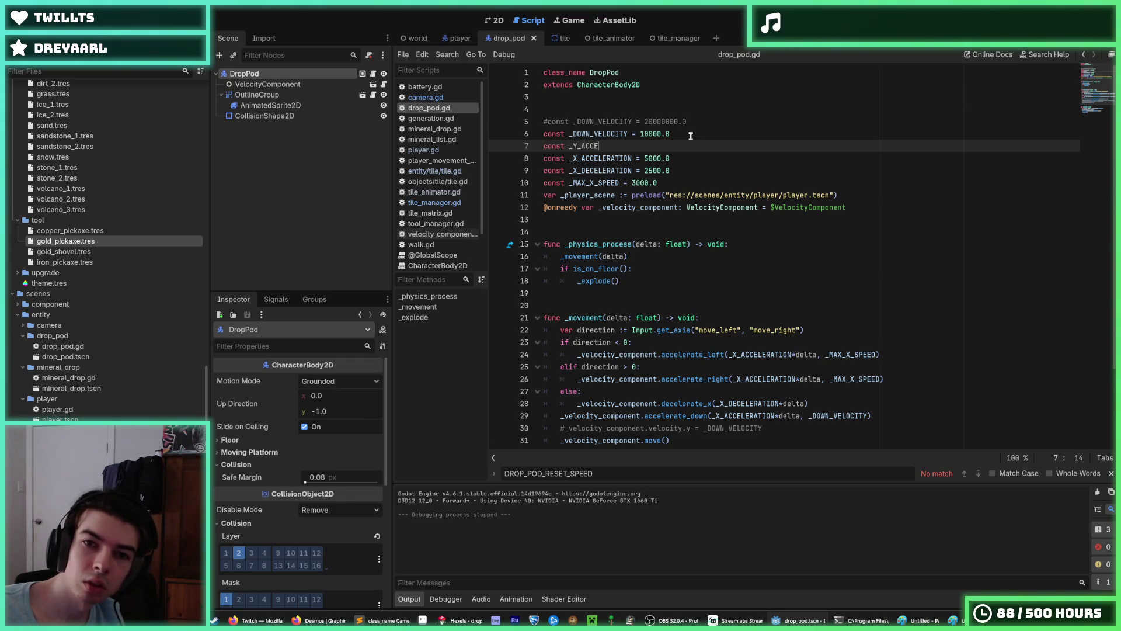
text(00)
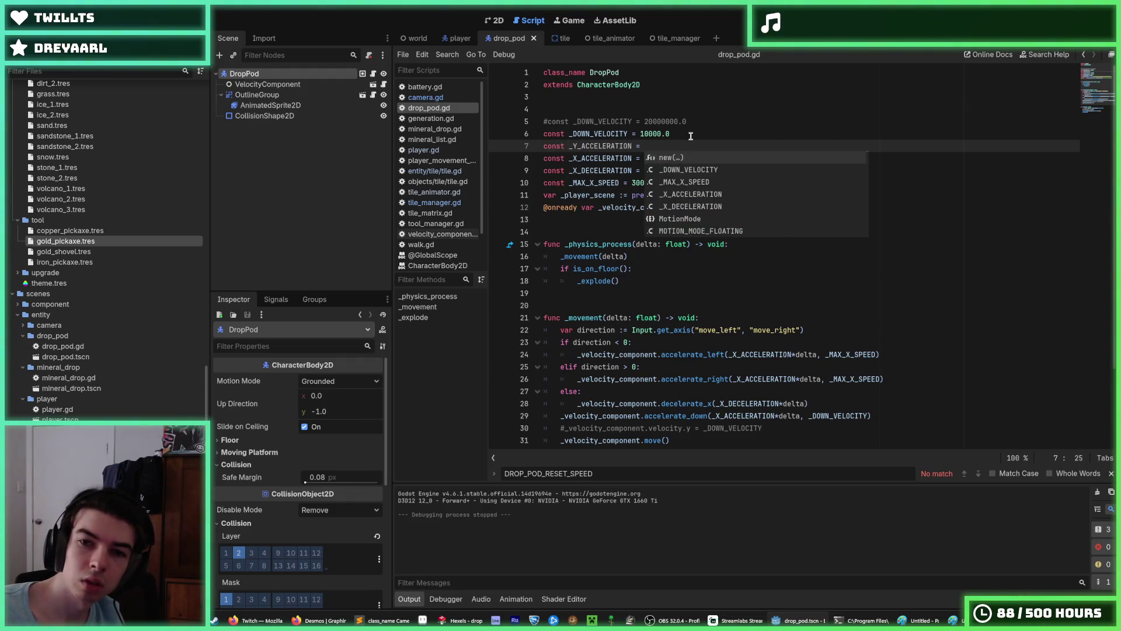
text(00.0)
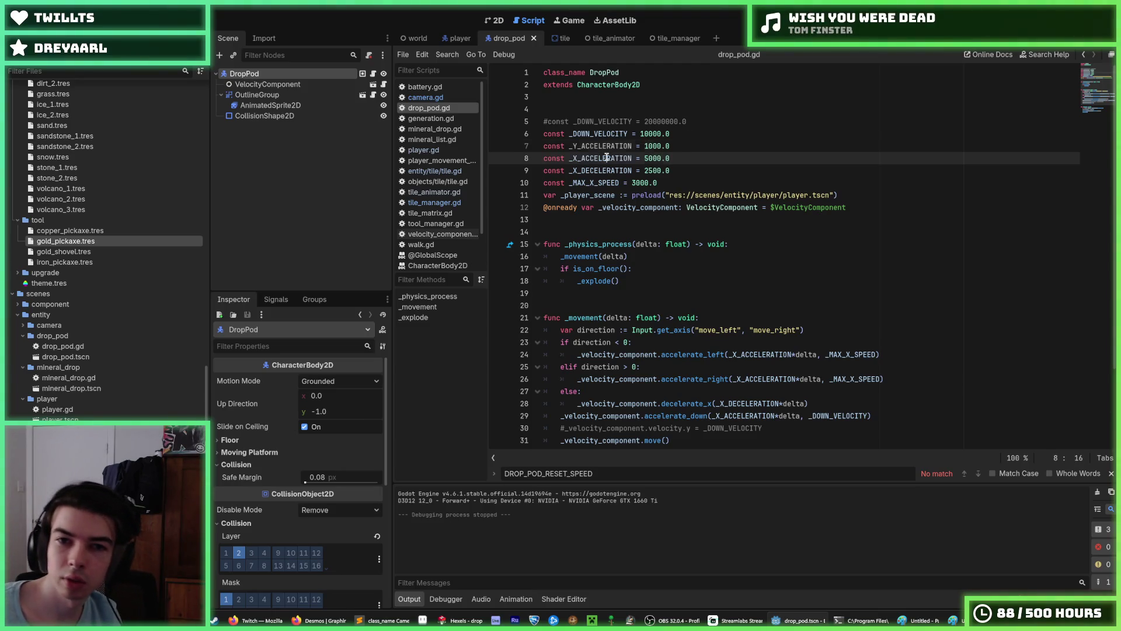
double_click(594, 146)
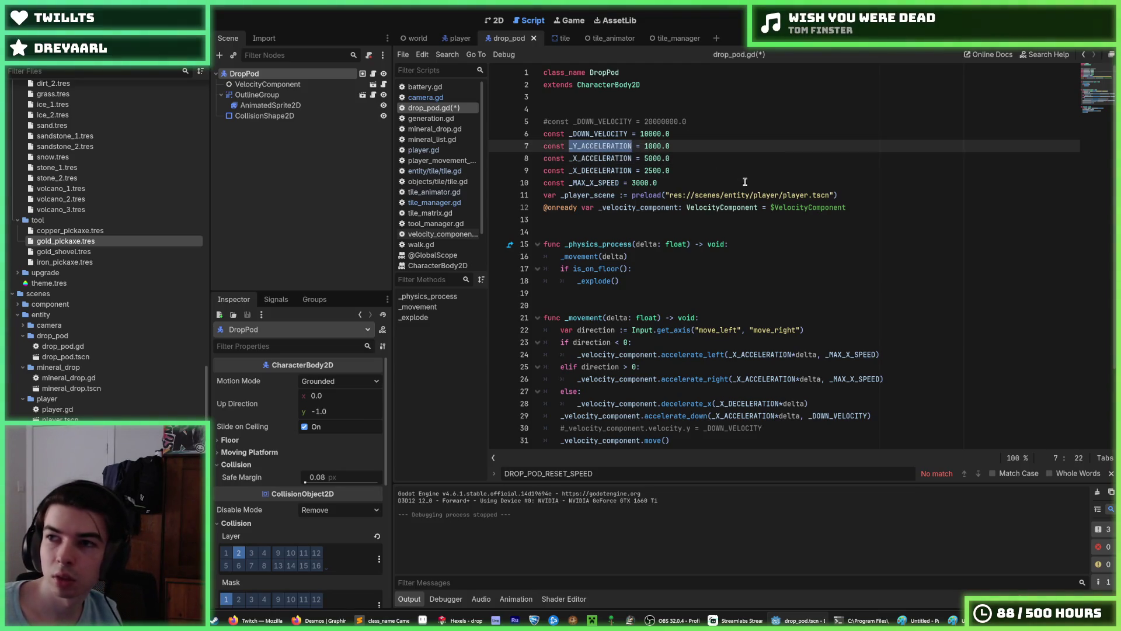
scroll(759, 234, down, 3)
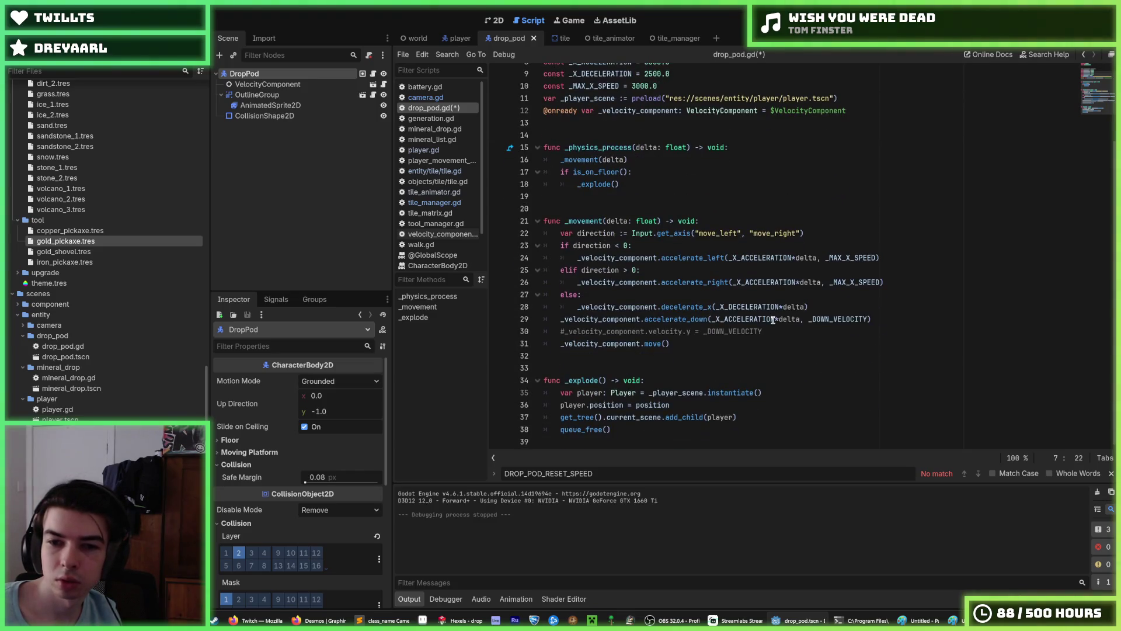
double_click(752, 318)
key(ctrl+v)
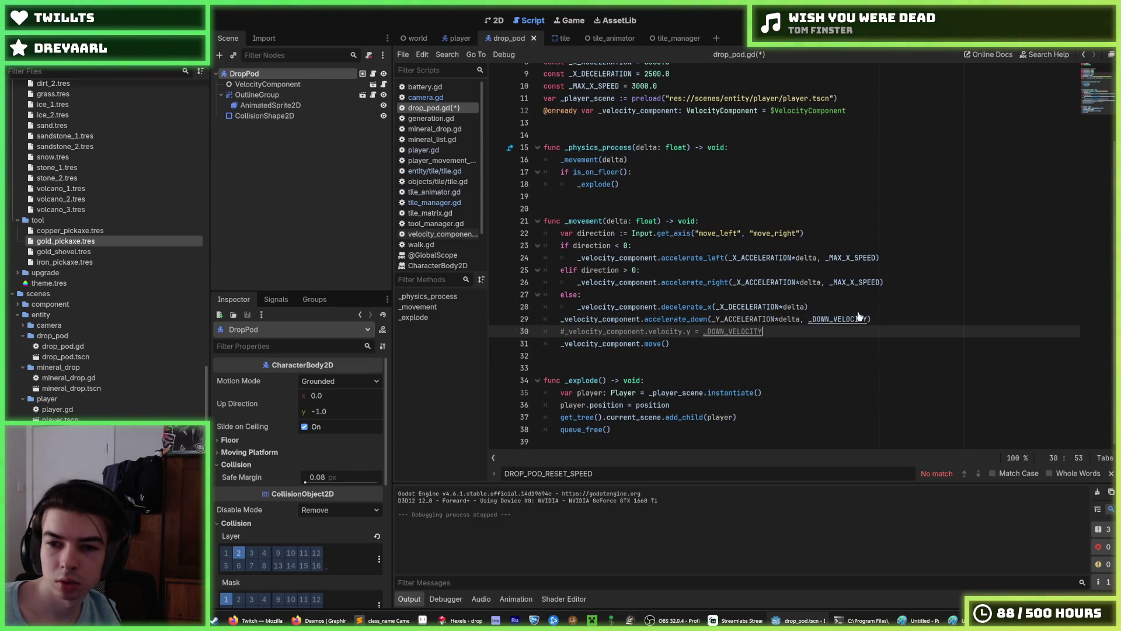
key(Down)
key(ctrl+s)
Step: Lower _DOWN_VELOCITY to 6000.0 and test the drop over several runs
scroll(786, 233, up, 3)
click(759, 170)
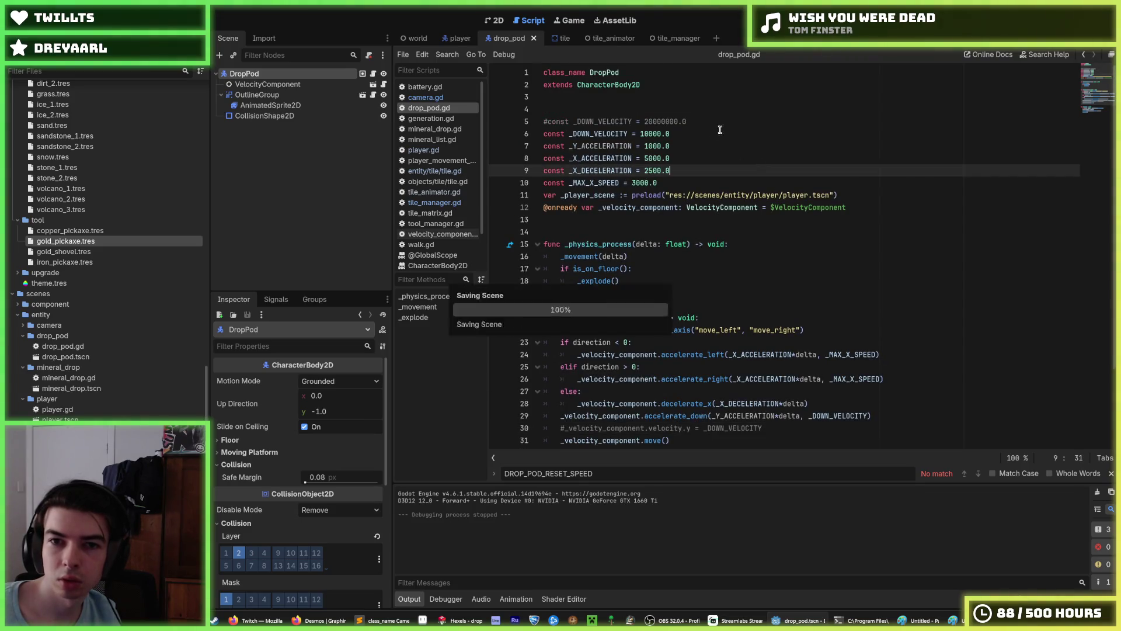
click(647, 135)
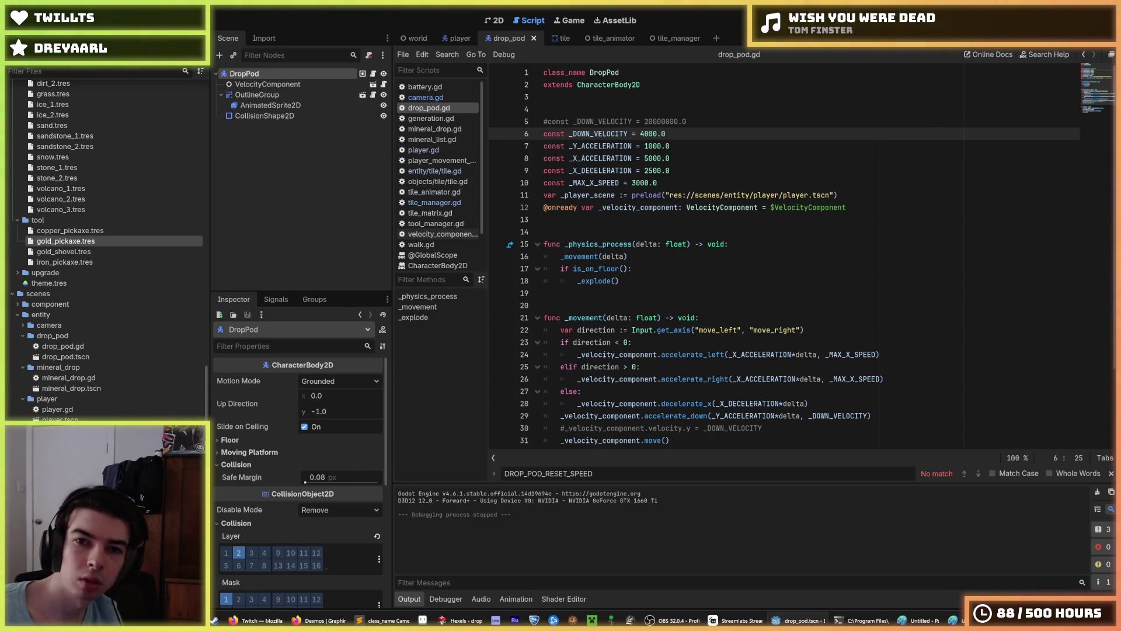
key(F5)
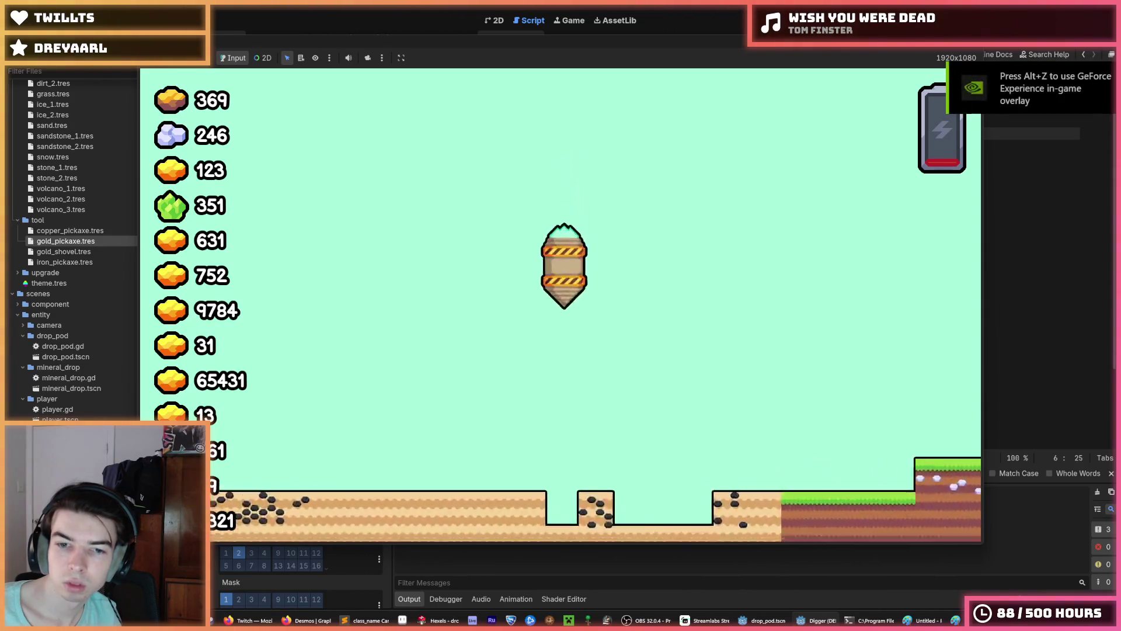
key(F8)
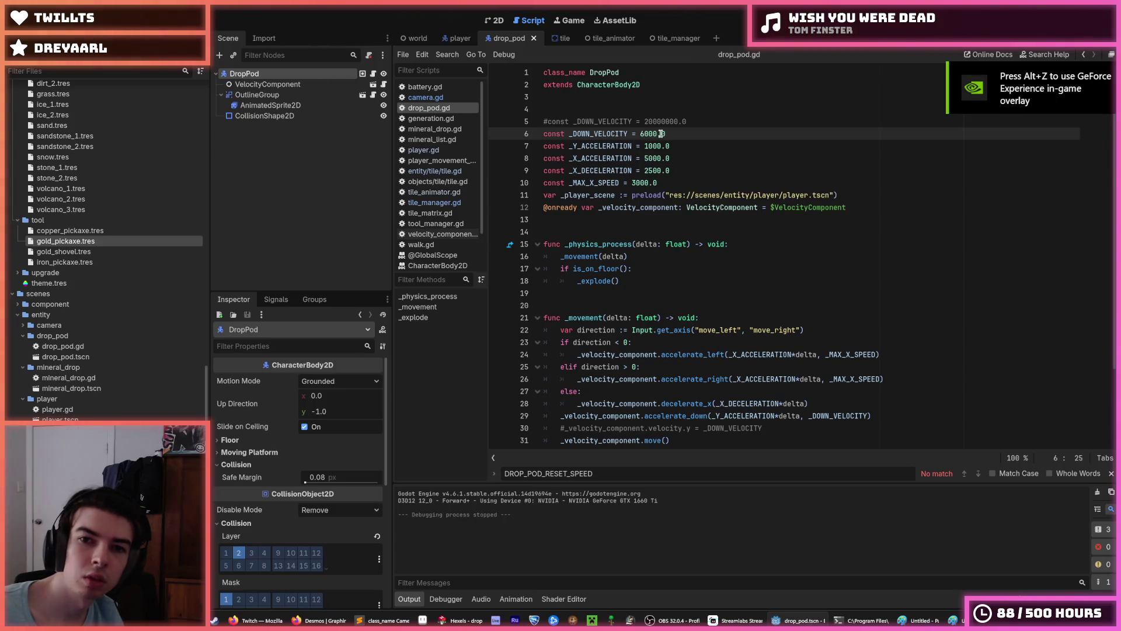
key(F5)
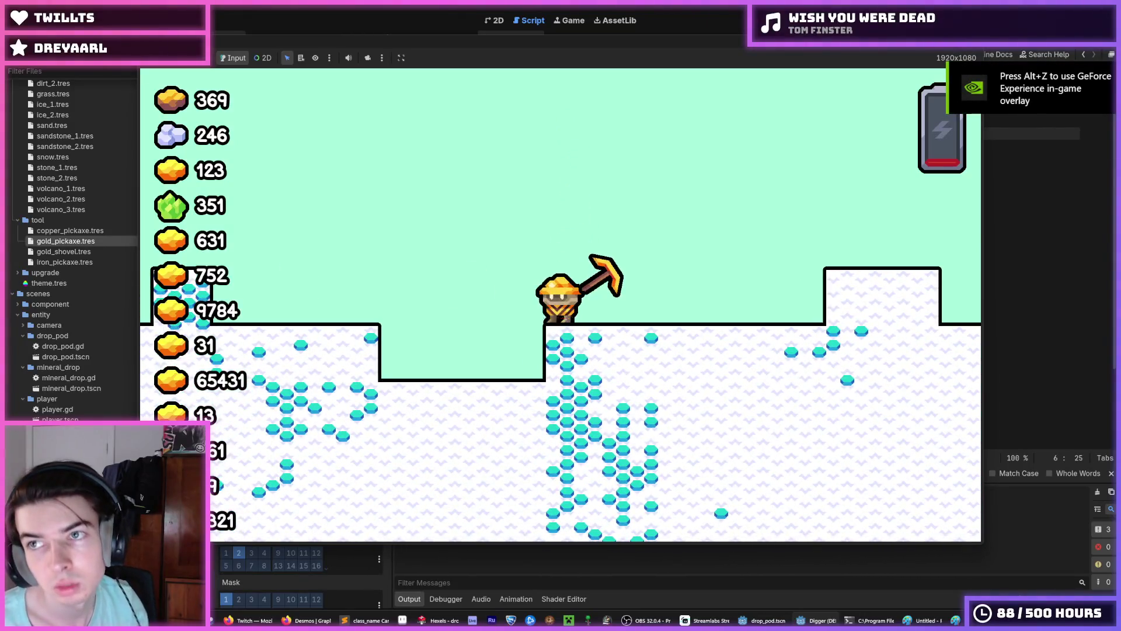
key(F5)
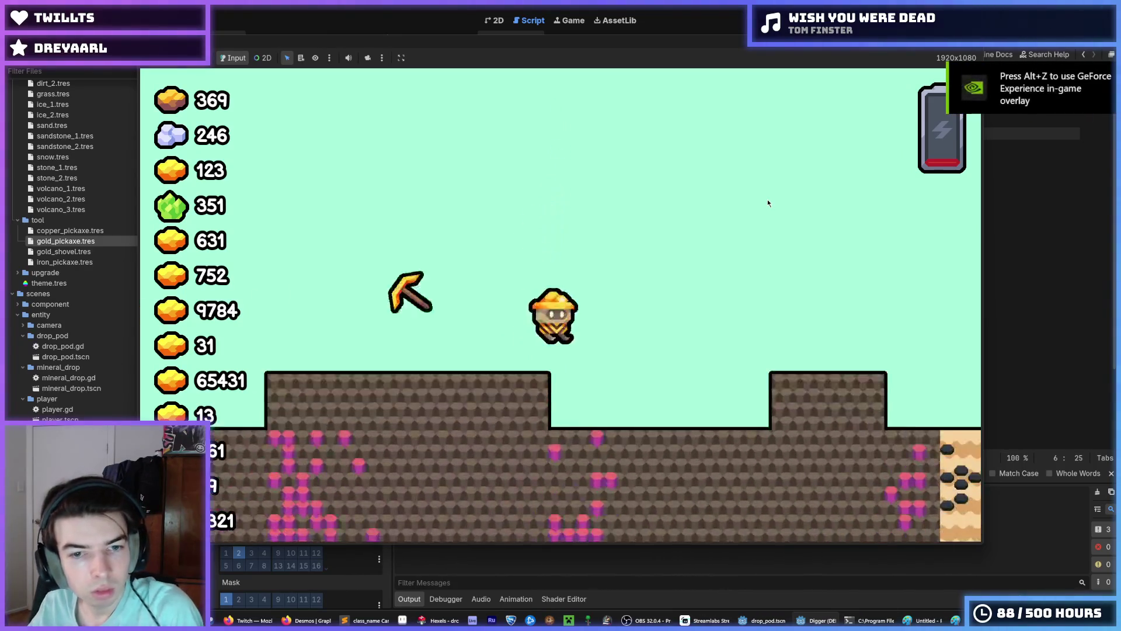
key(F8)
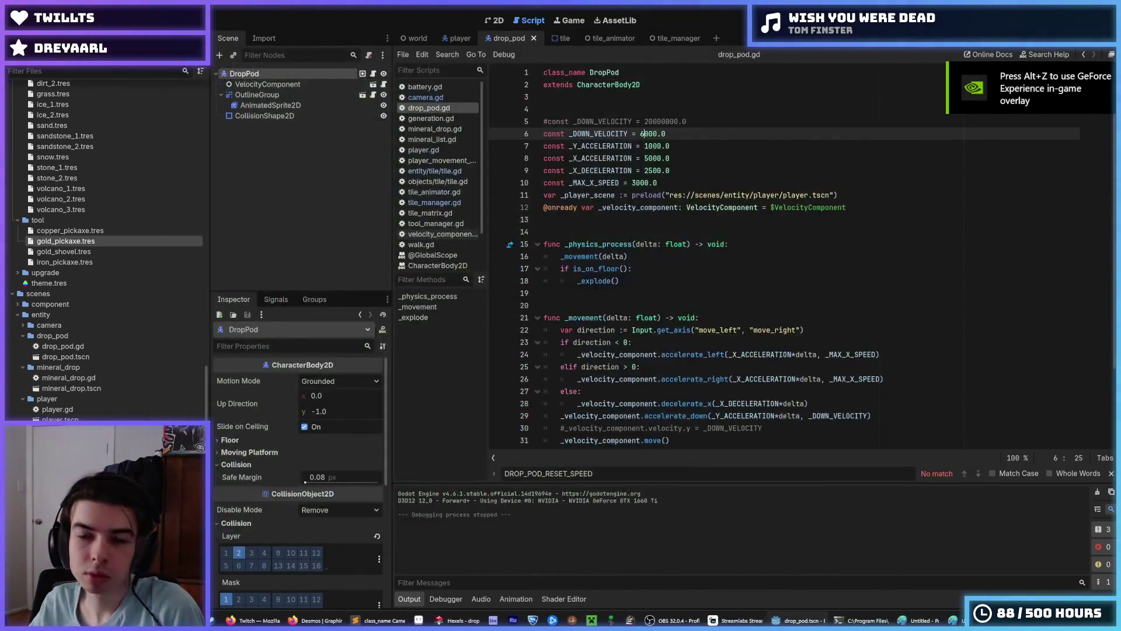
key(F5)
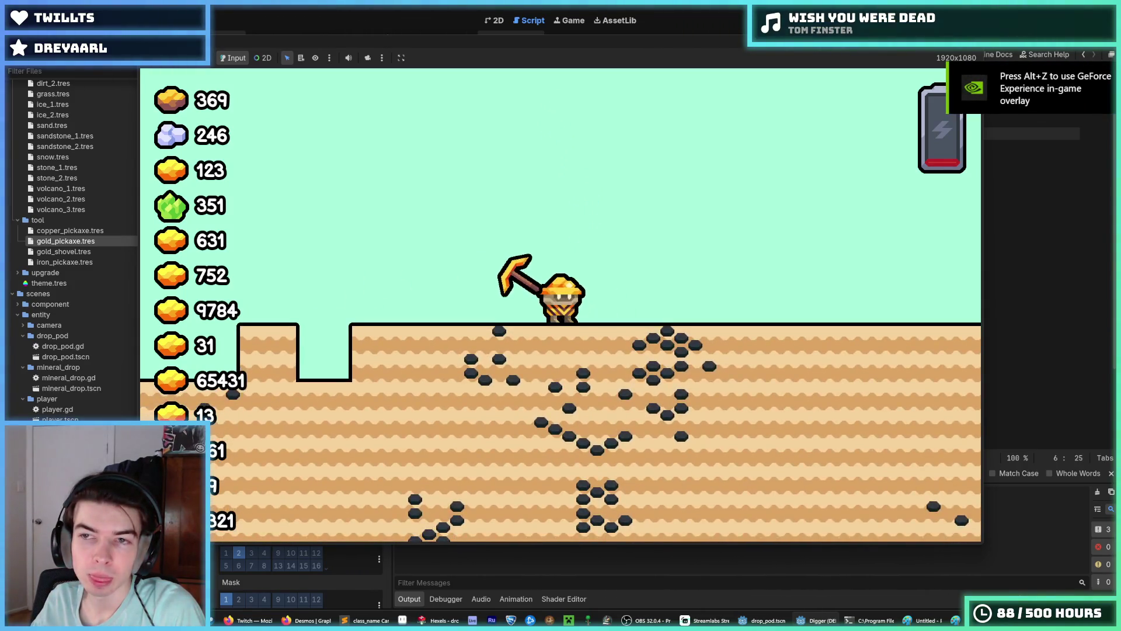
key(F8)
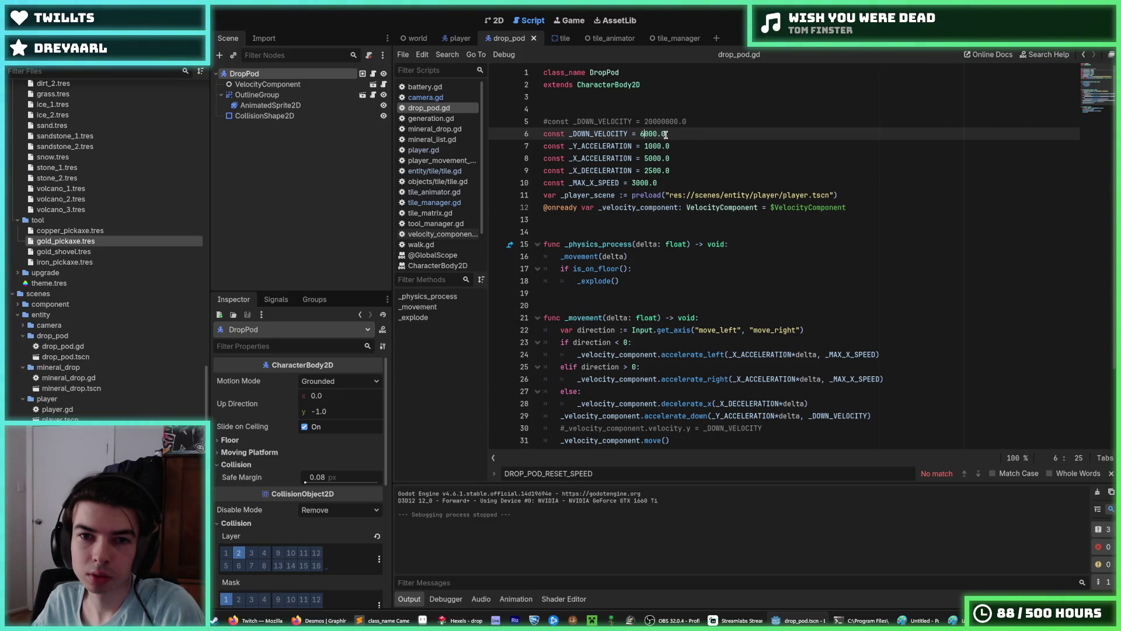
key(Down)
key(End)
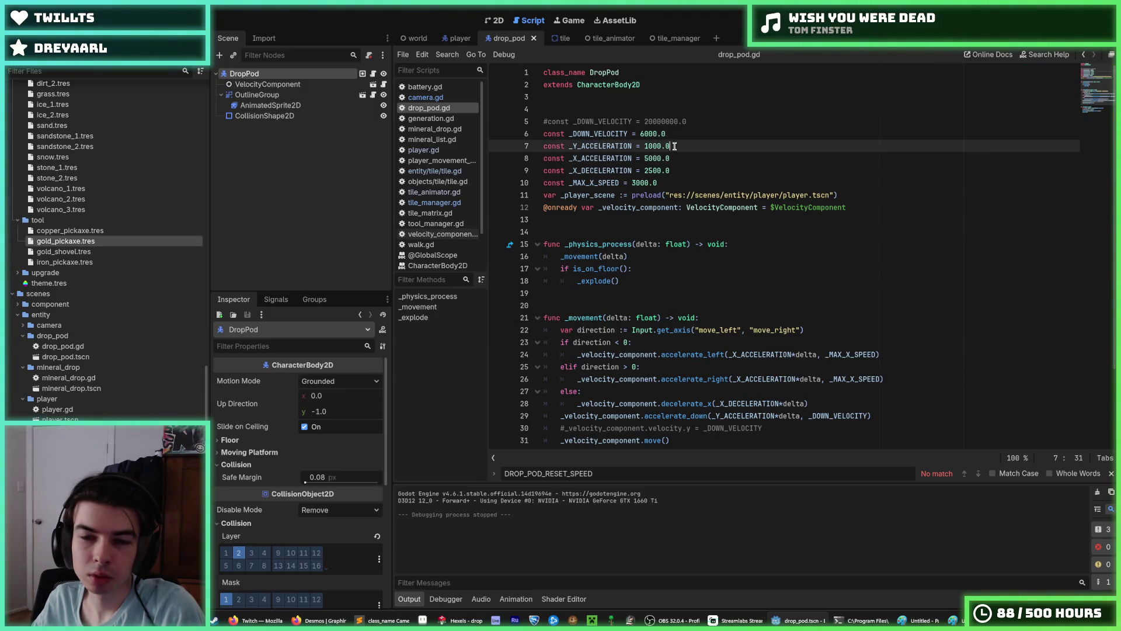
key(Up)
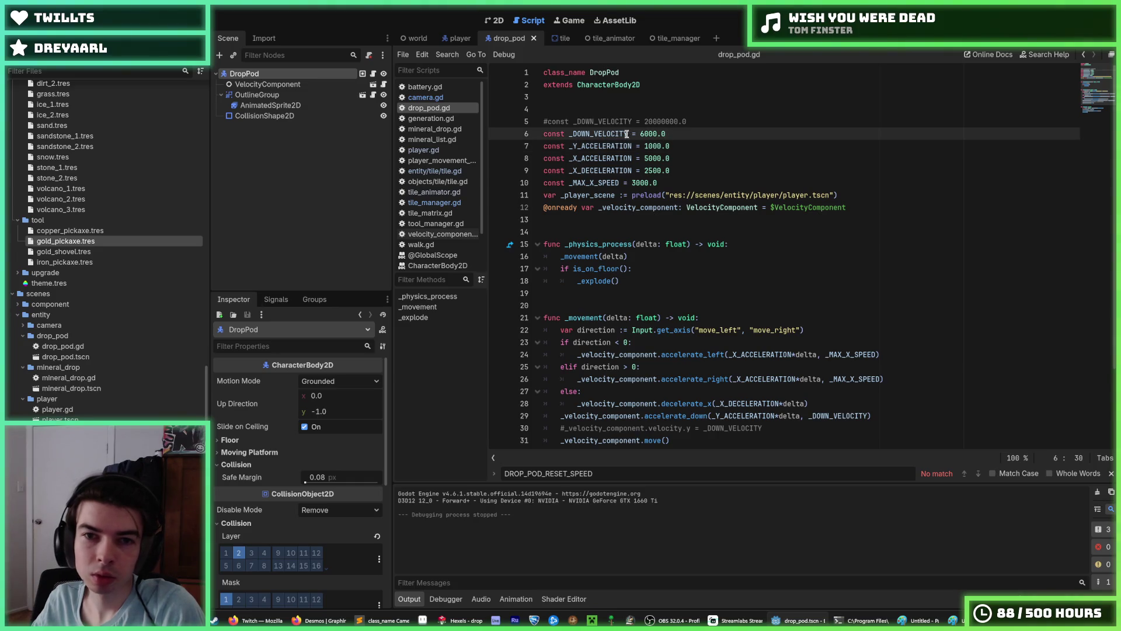
Step: Rename every _DOWN_VELOCITY occurrence to _TERMINAL_VELOCITY, save, and test
double_click(627, 133)
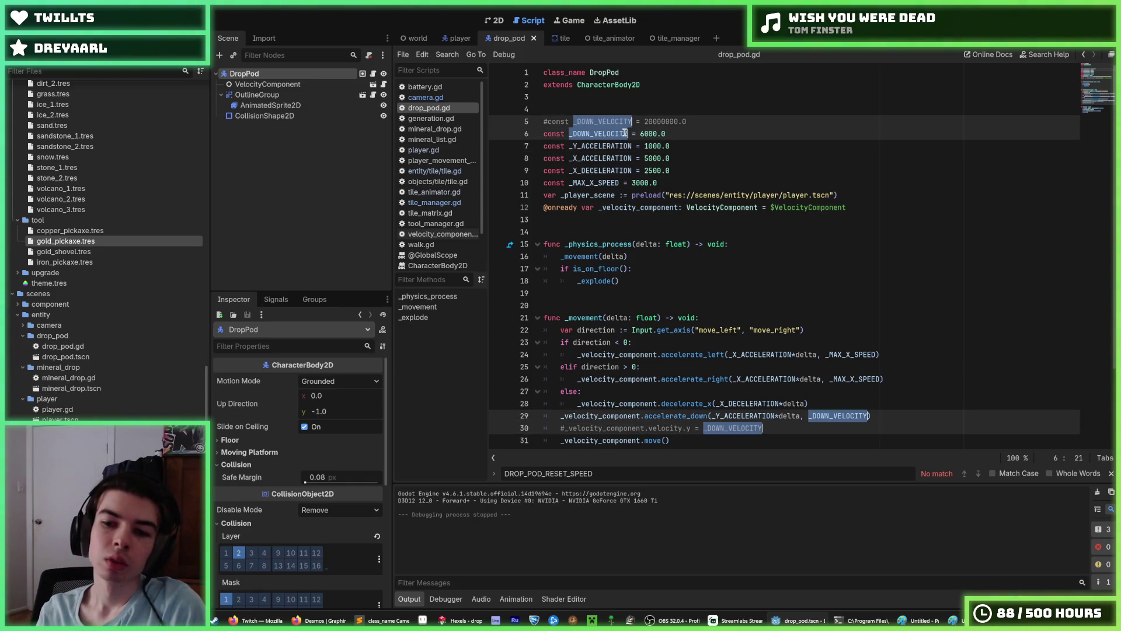
key(ctrl+d)
key(ctrl+d)
key(ctrl+d)
text(_TERMINAL_V)
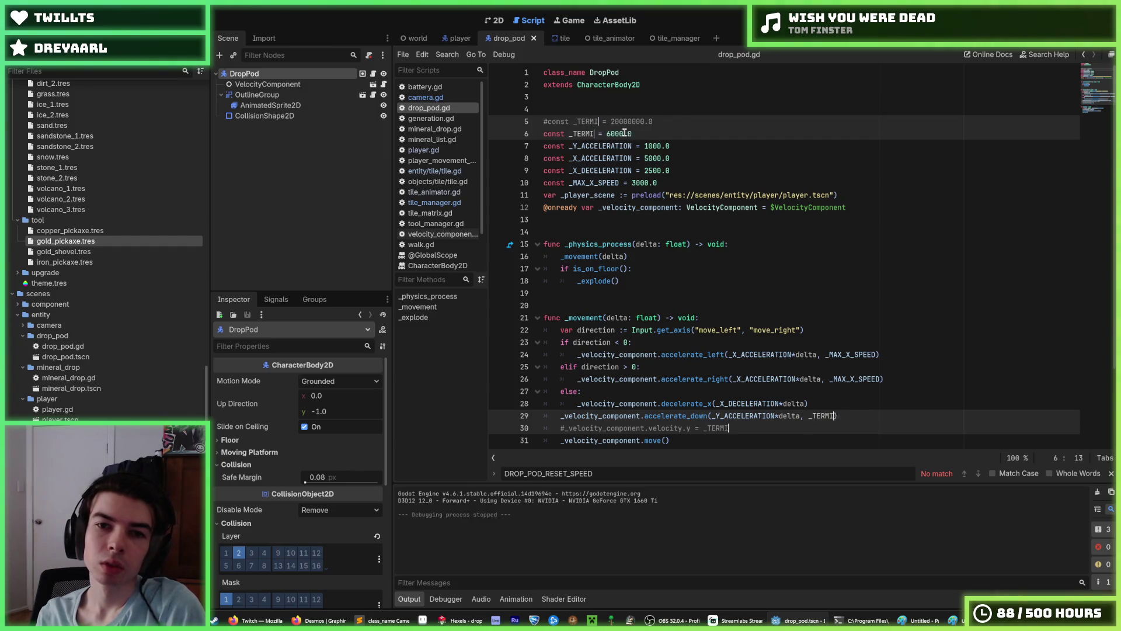
text(ELOCITRY)
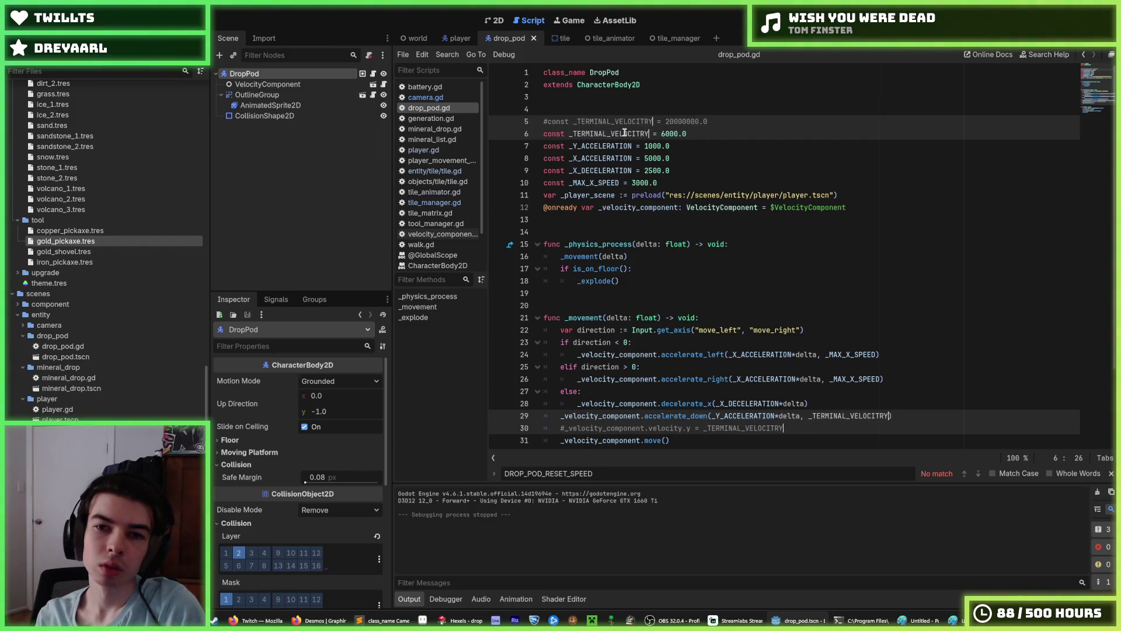
key(Left)
key(BackSpace)
click(858, 120)
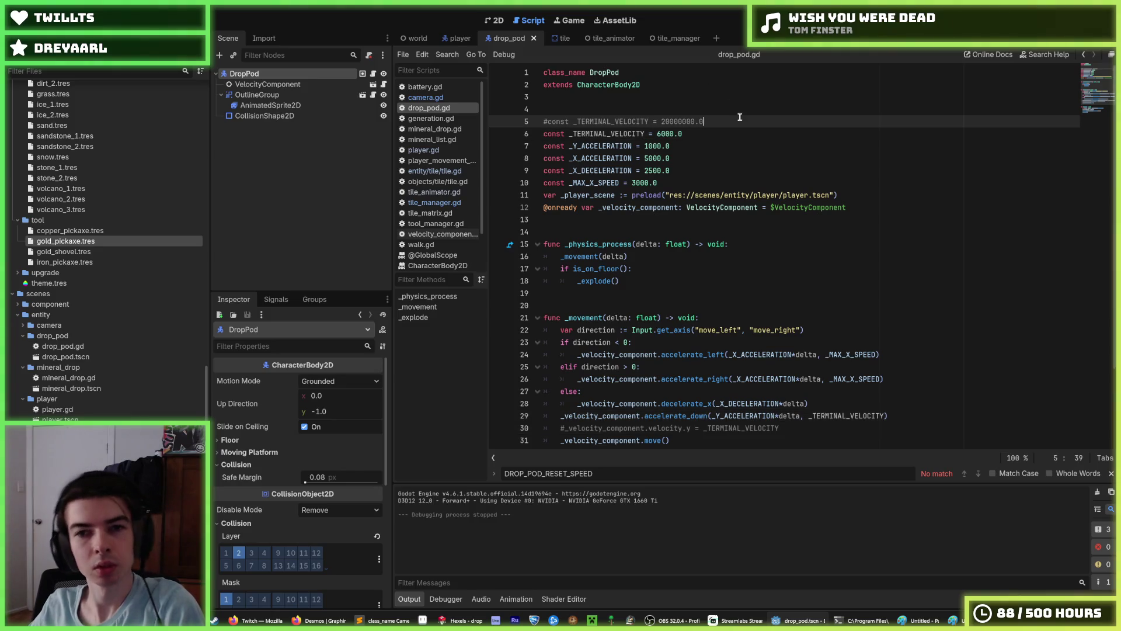
key(ctrl+s)
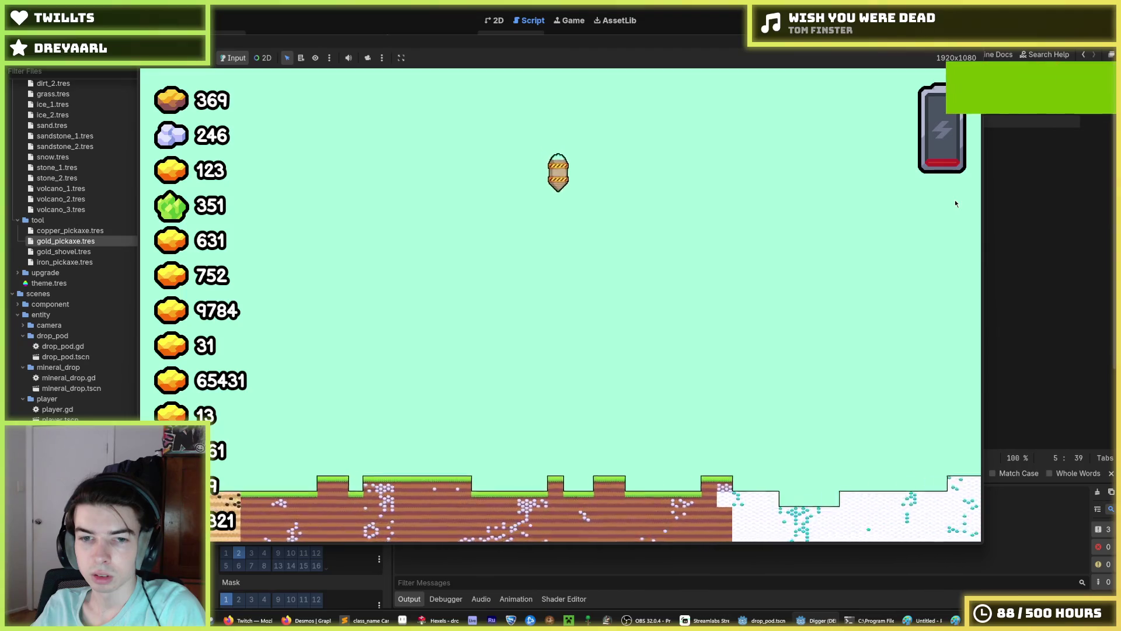
key(F8)
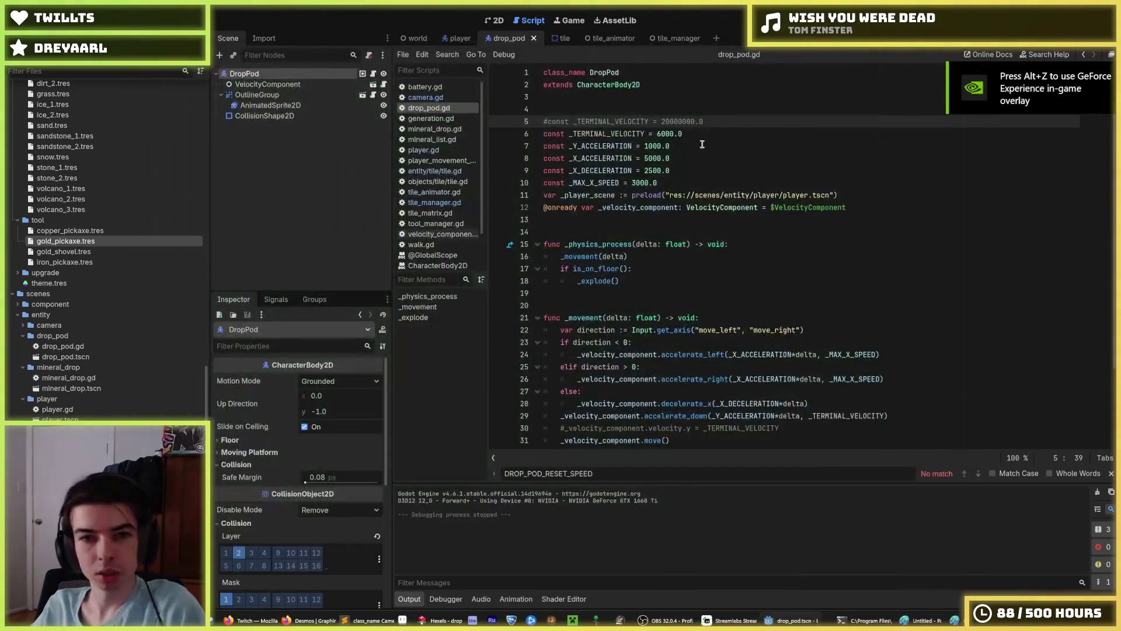
Step: Set _MAX_X_SPEED 2000.0, _X_ACCELERATION 4000.0 and _X_DECELERATION 2000.0, then test
drag(634, 182, 638, 182)
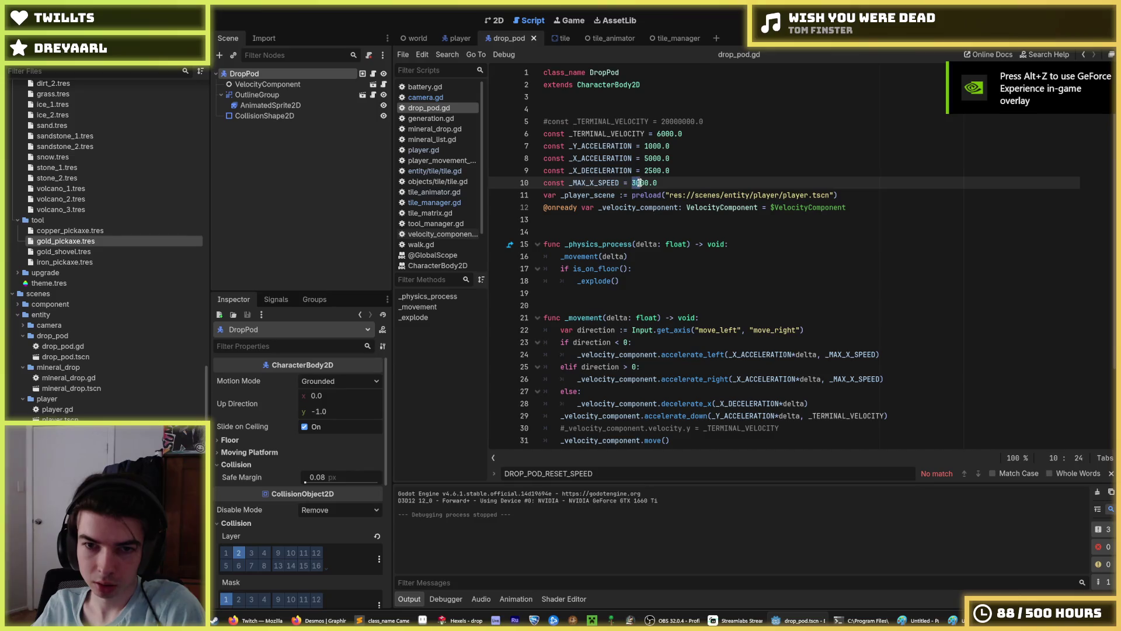
text(2)
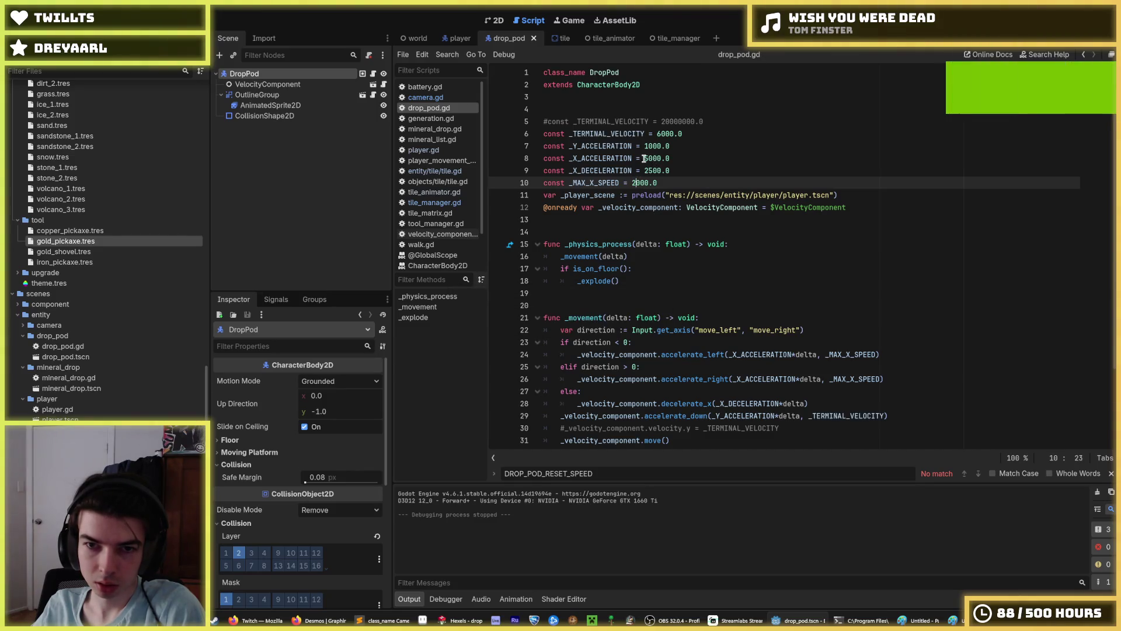
click(646, 158)
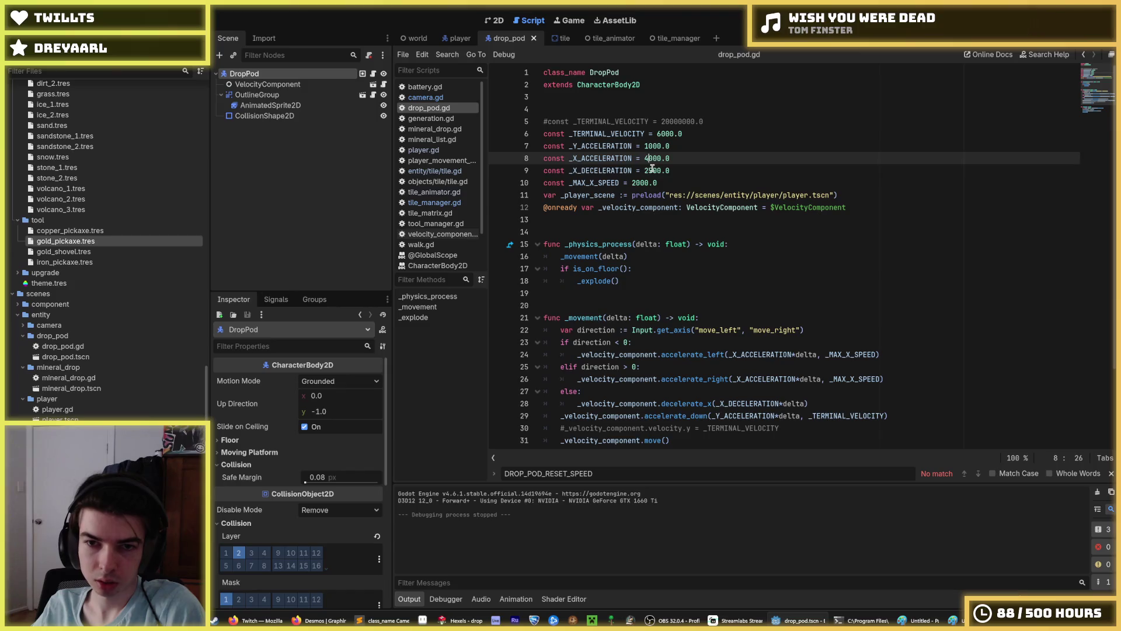
key(Down)
key(Right)
key(Right)
key(Right)
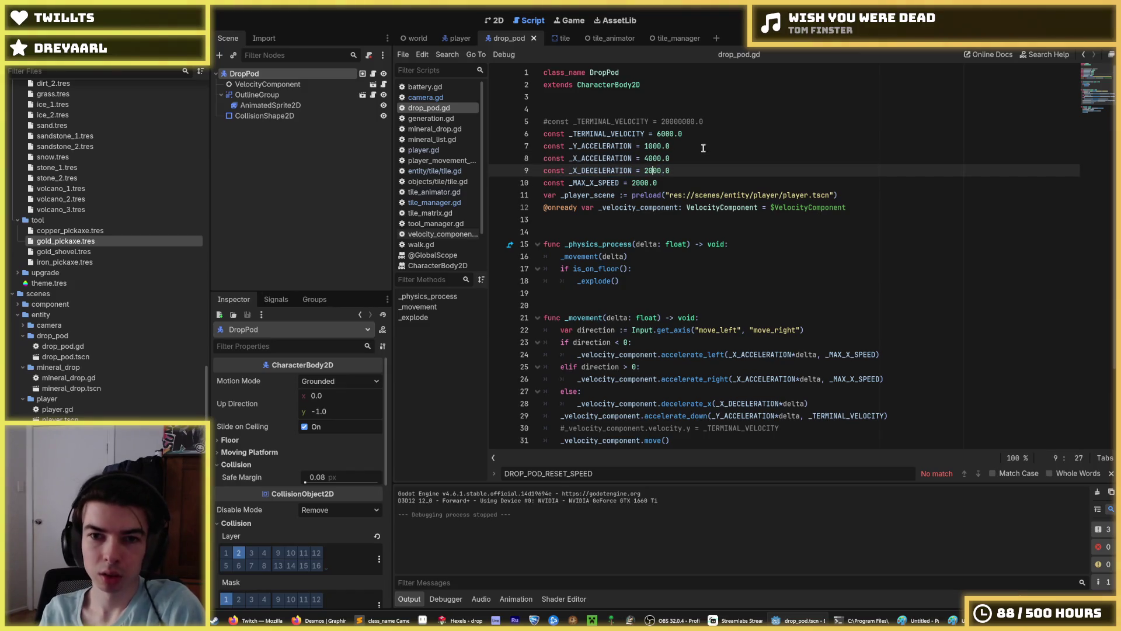
key(F5)
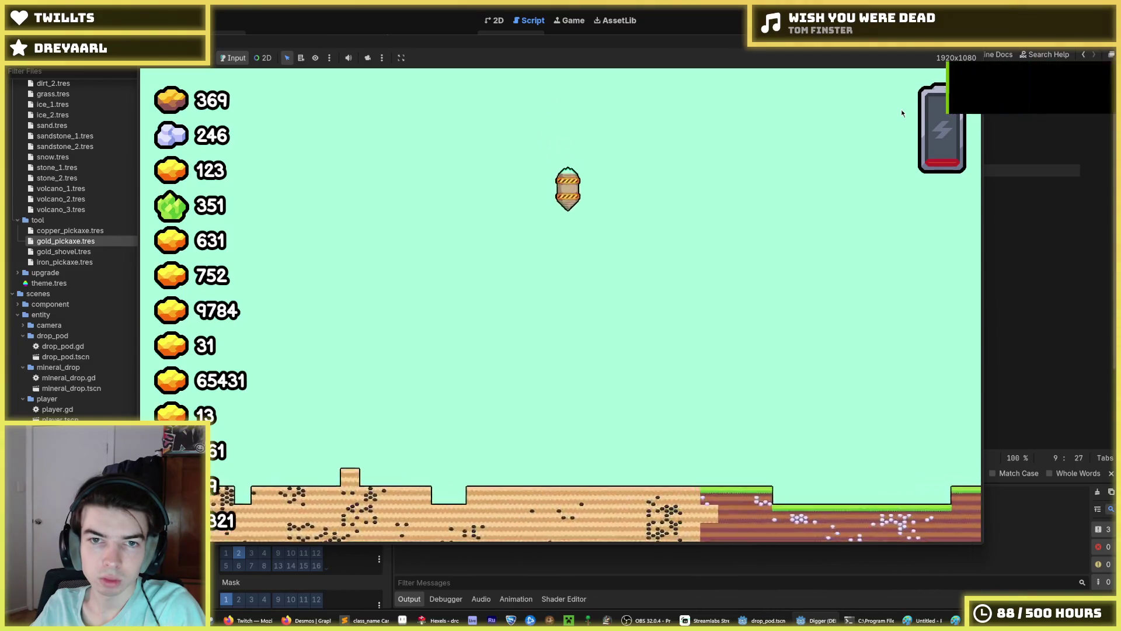
key(F8)
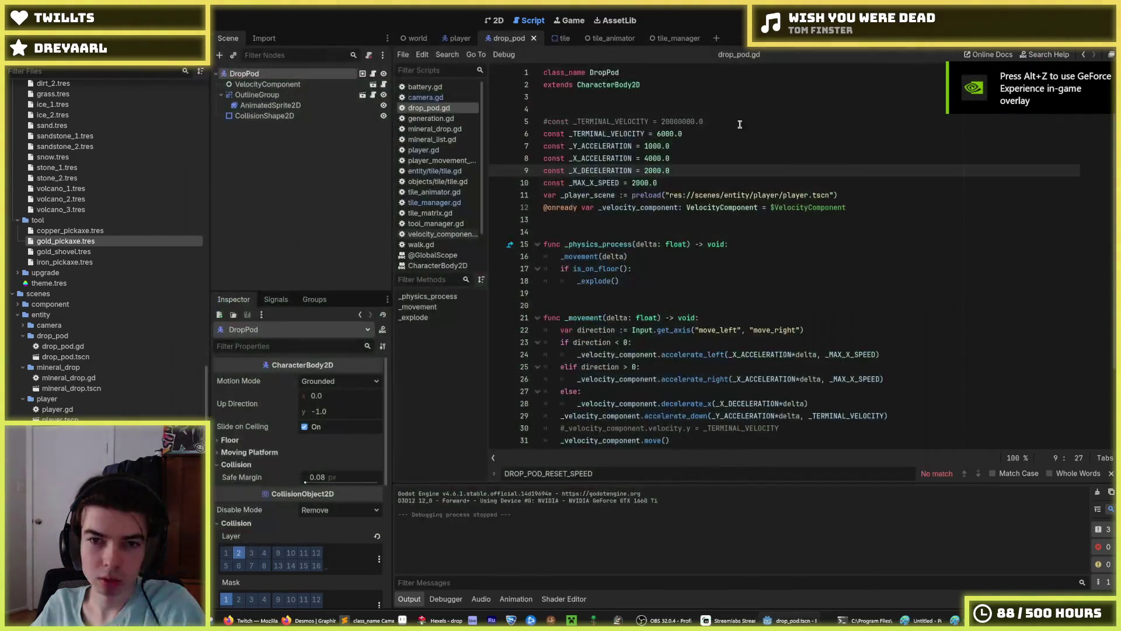
Step: Try _Y_ACCELERATION at 0.0 and run the game again
click(691, 143)
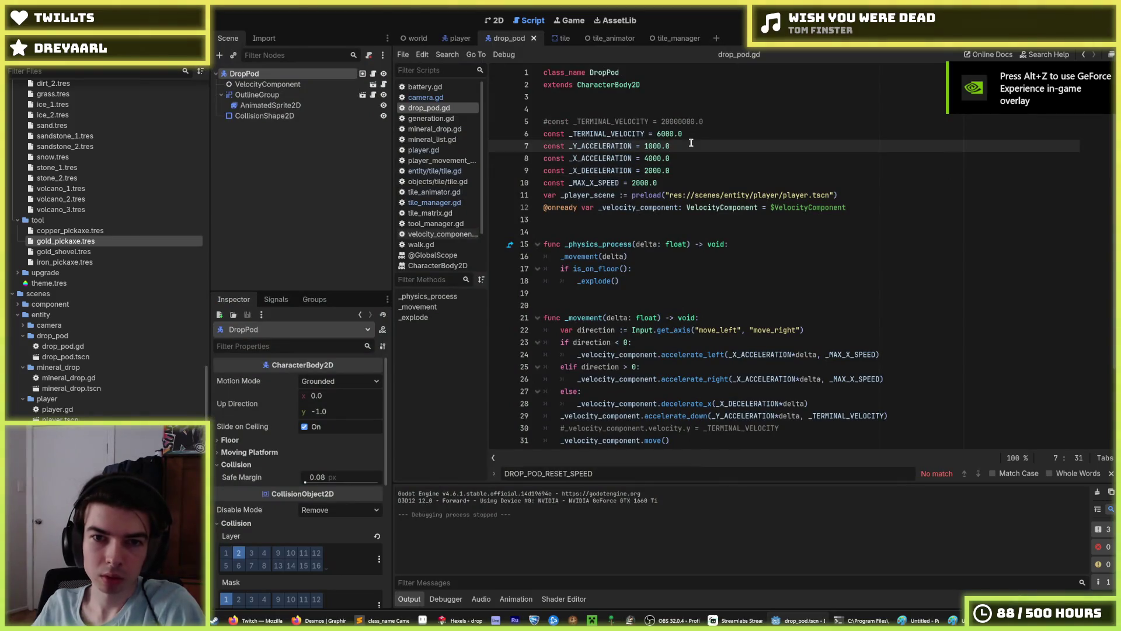
key(ctrl+k)
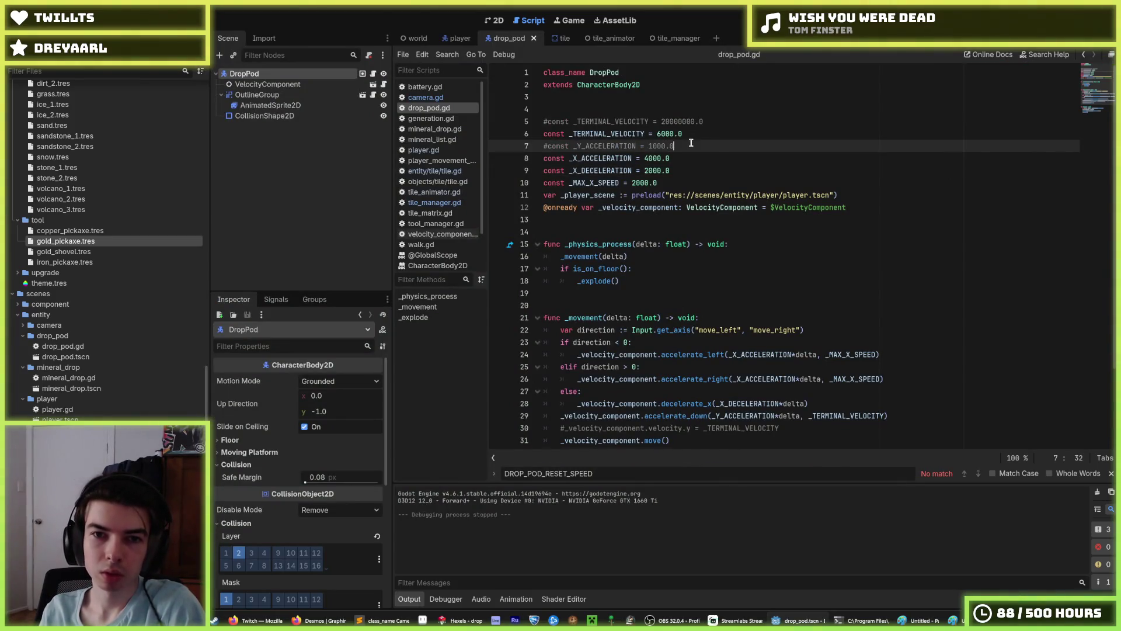
key(ctrl+k)
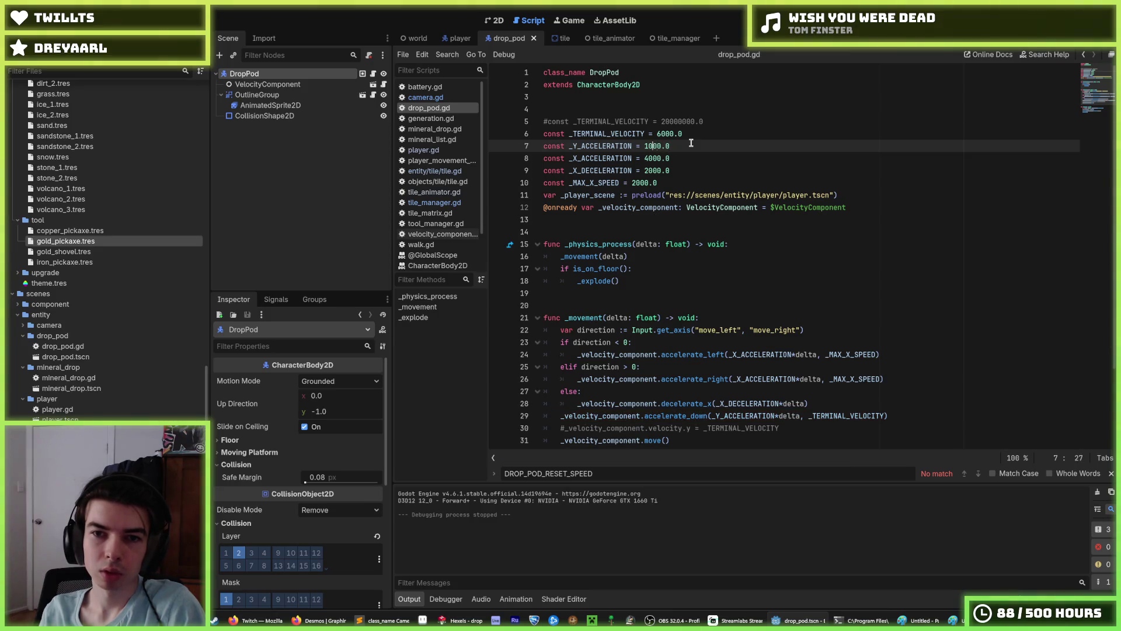
key(F5)
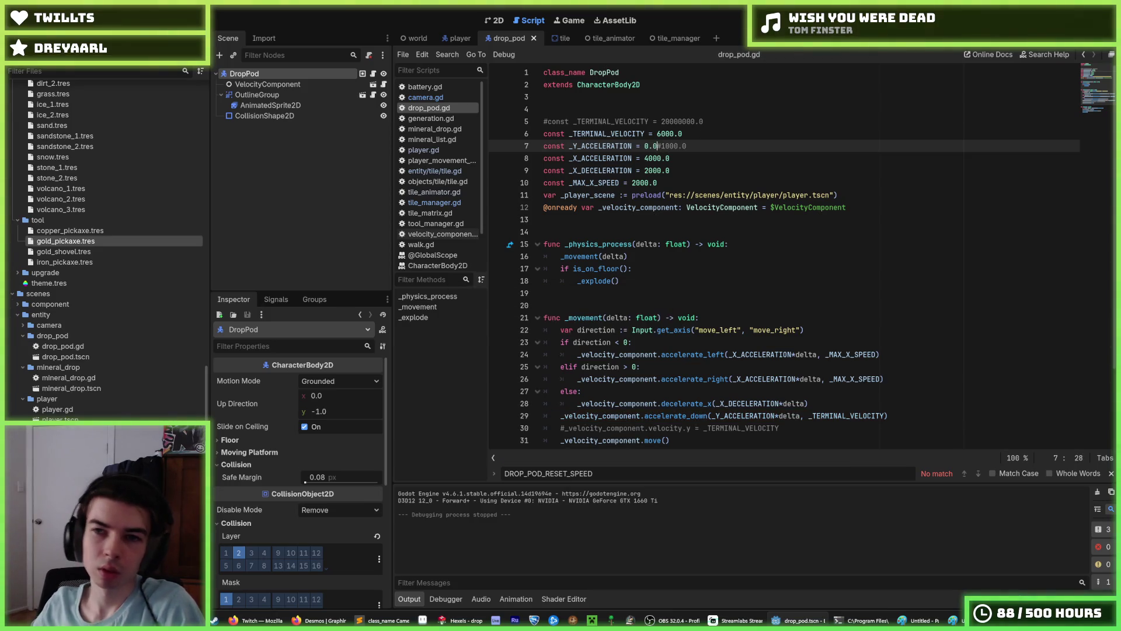
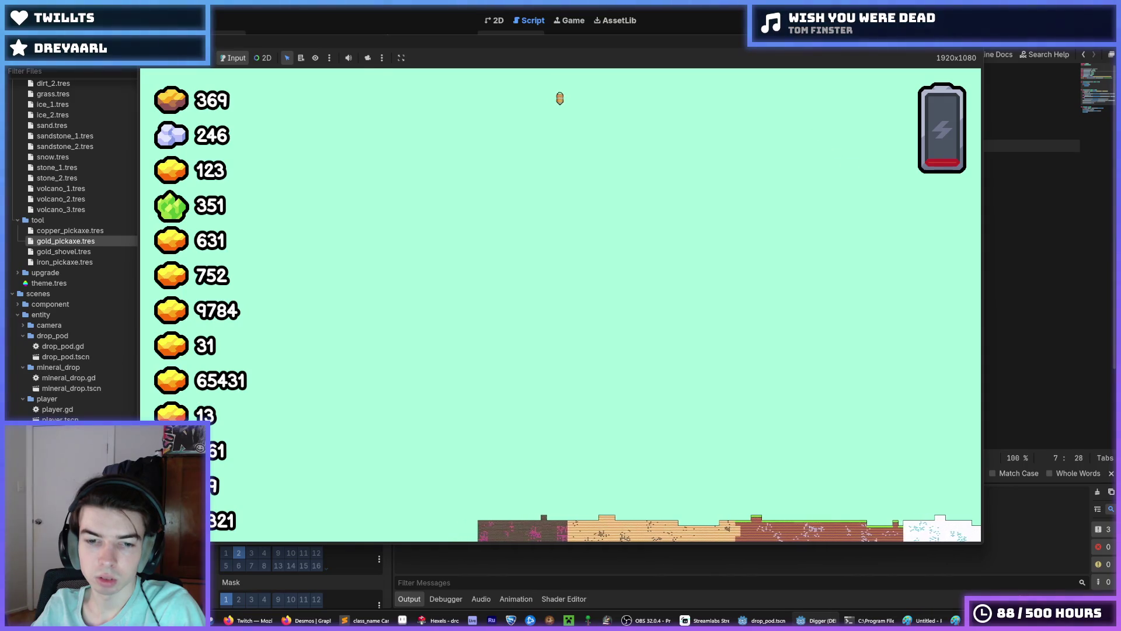
Step: Stop the game and set the drop pod's _X_ACCELERATION to 5000.0 and _X_DECELERATION to 2500.0
key(F8)
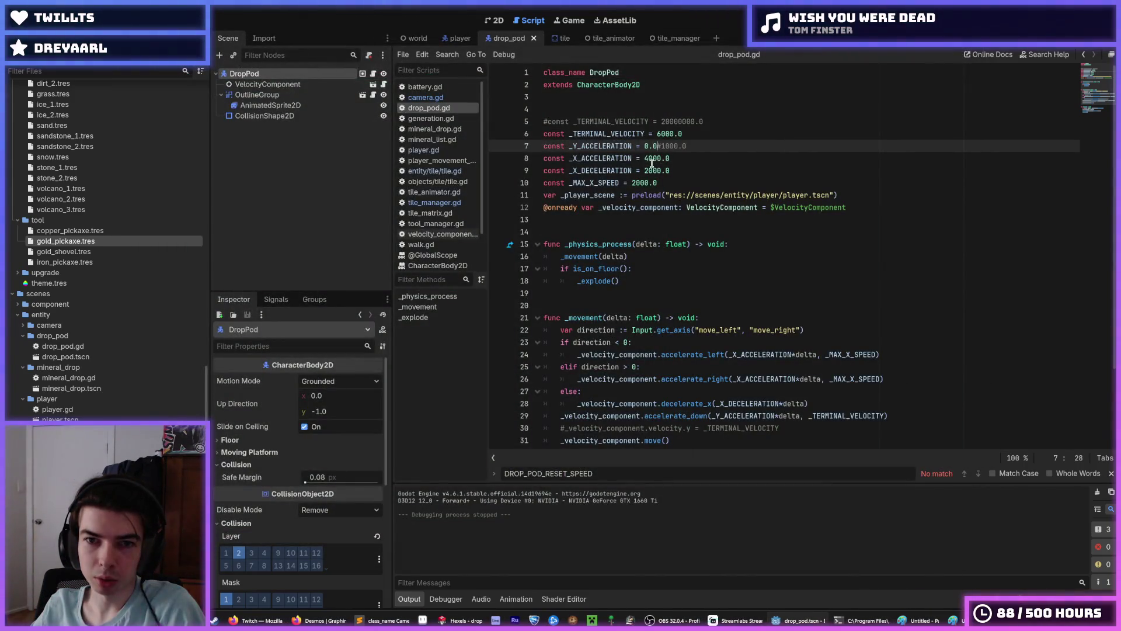
click(650, 161)
key(BackSpace)
text(5)
click(645, 170)
text(5)
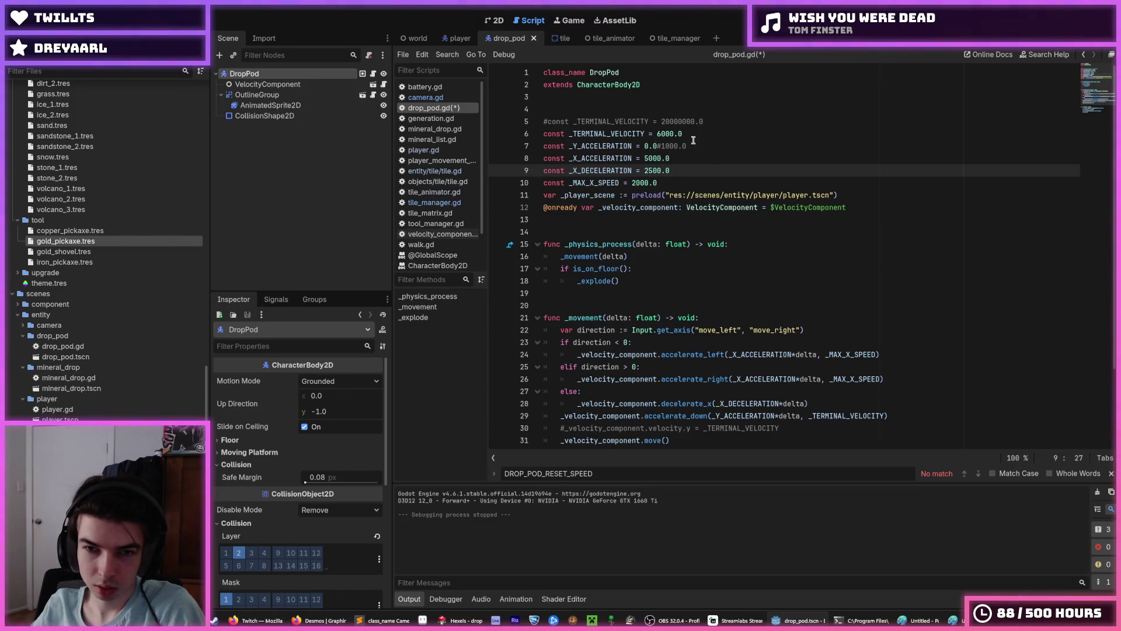
Step: Save drop_pod.gd and test-run the game, then stop it
key(ctrl+s)
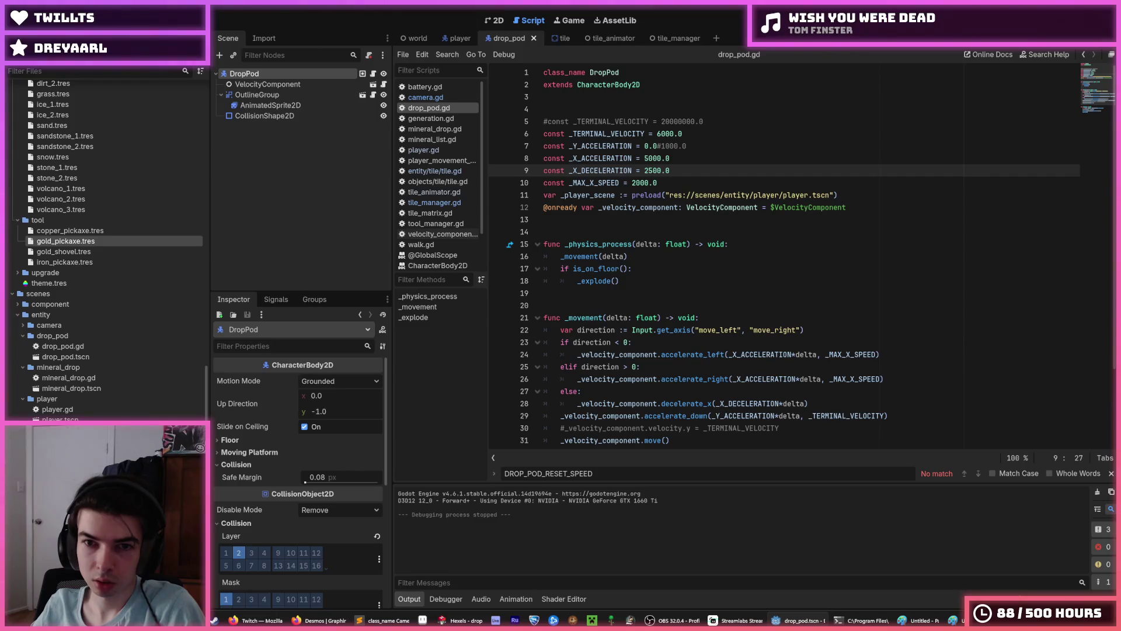
key(F5)
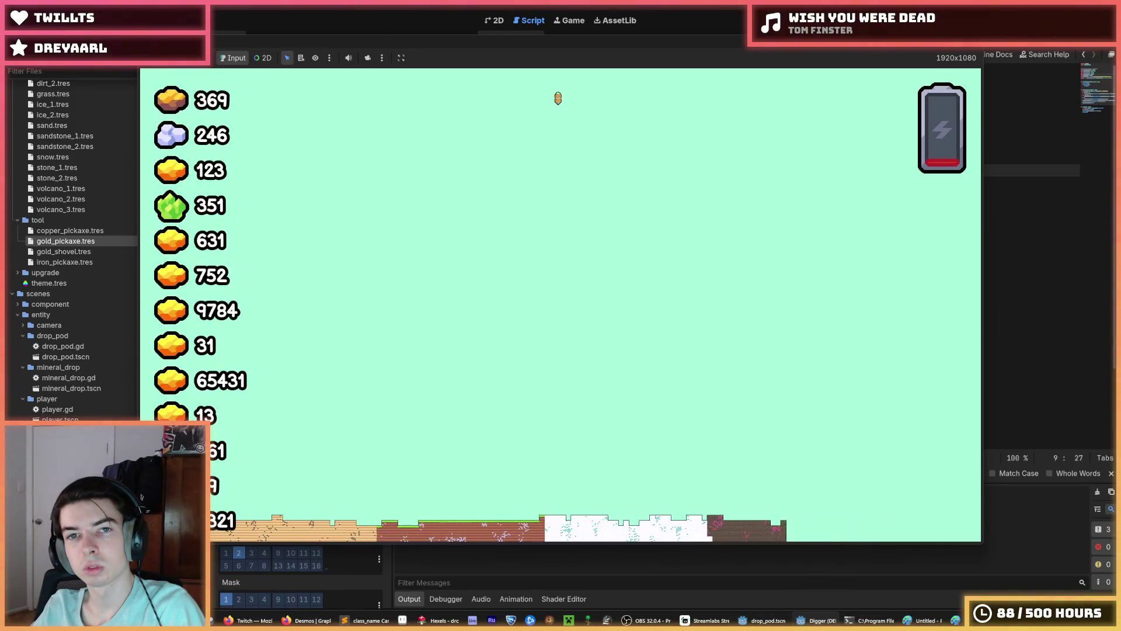
key(F8)
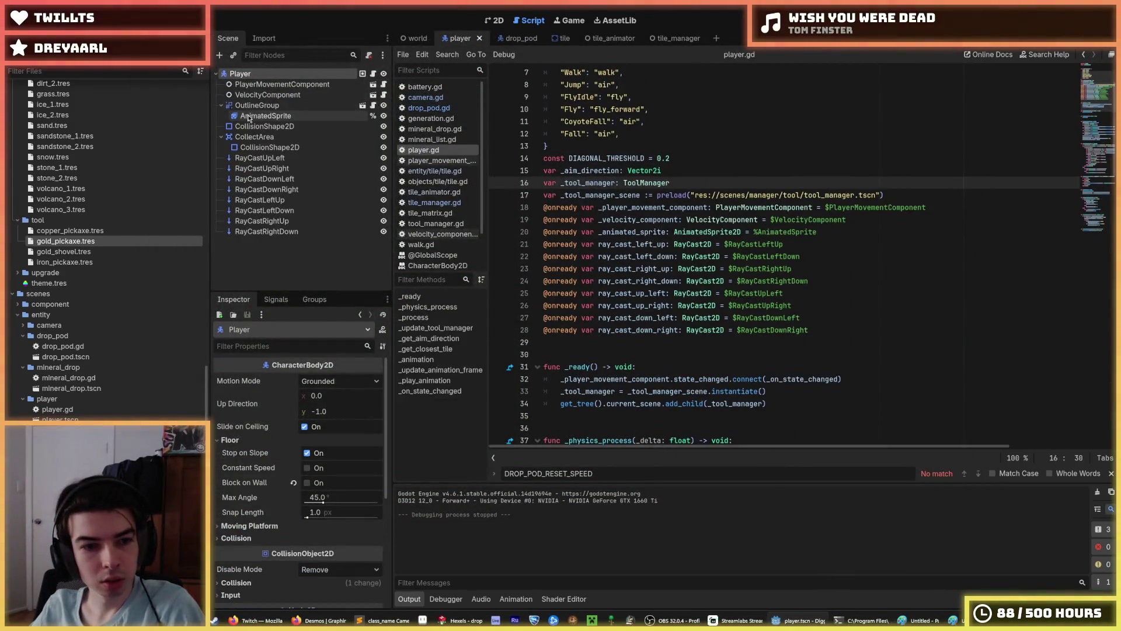
Step: Compare the player's PlayerMovementComponent speed values with the drop_pod script's constants
click(286, 86)
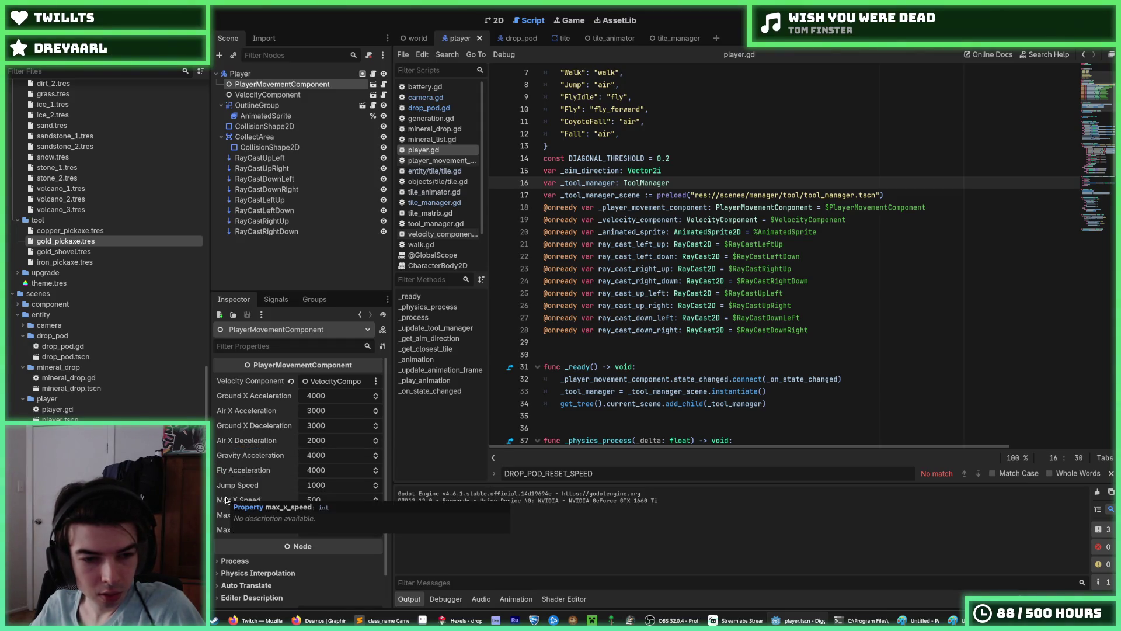
click(509, 38)
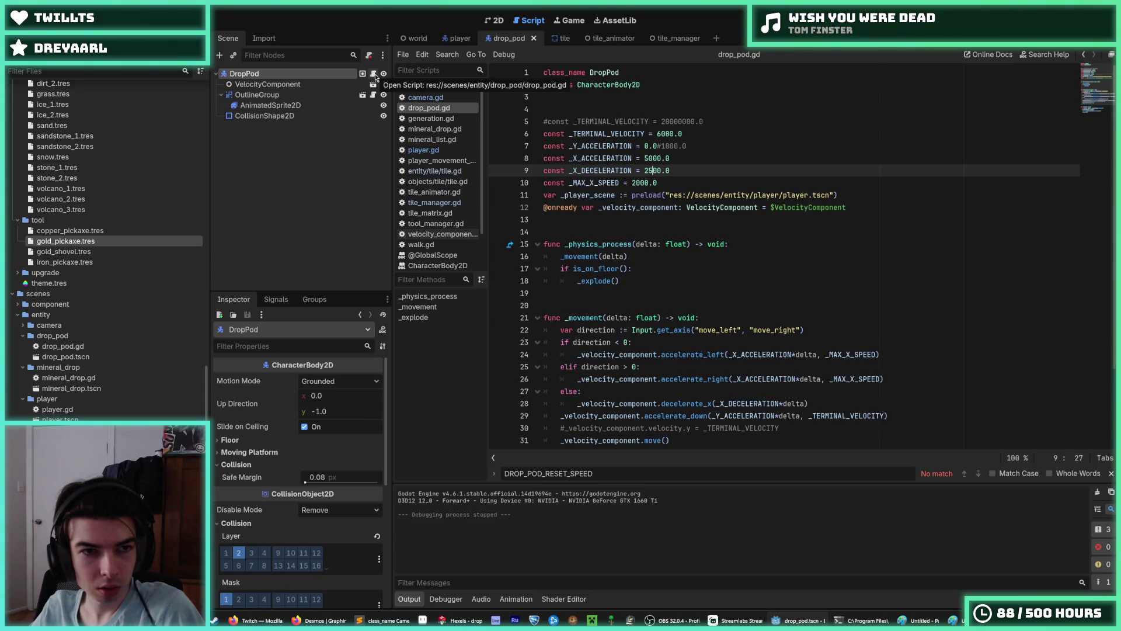
click(455, 40)
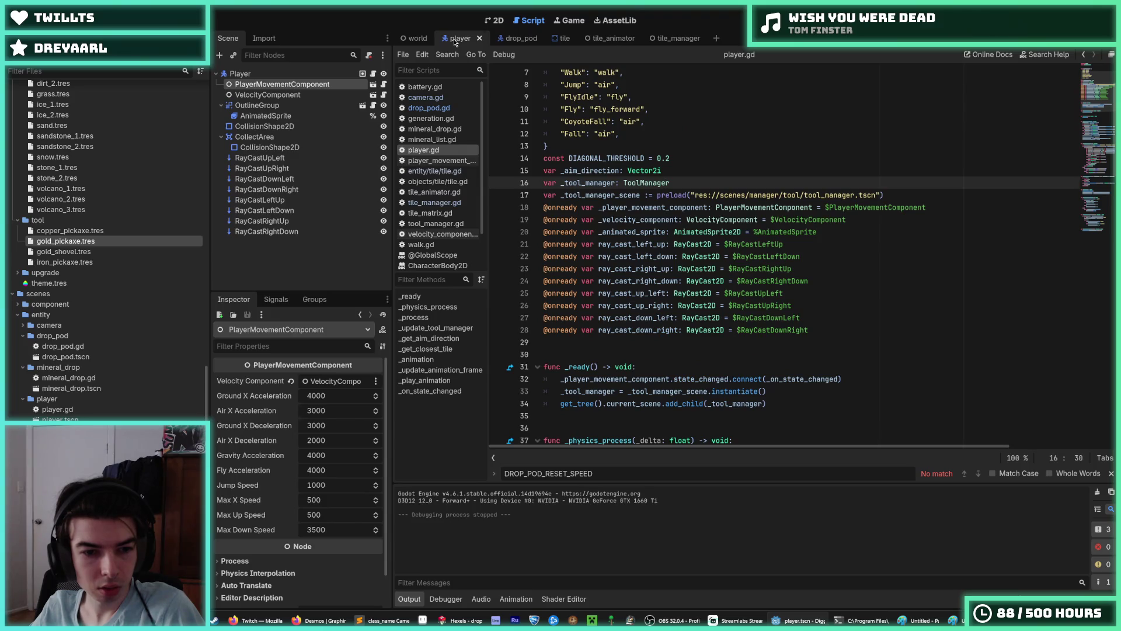
click(499, 40)
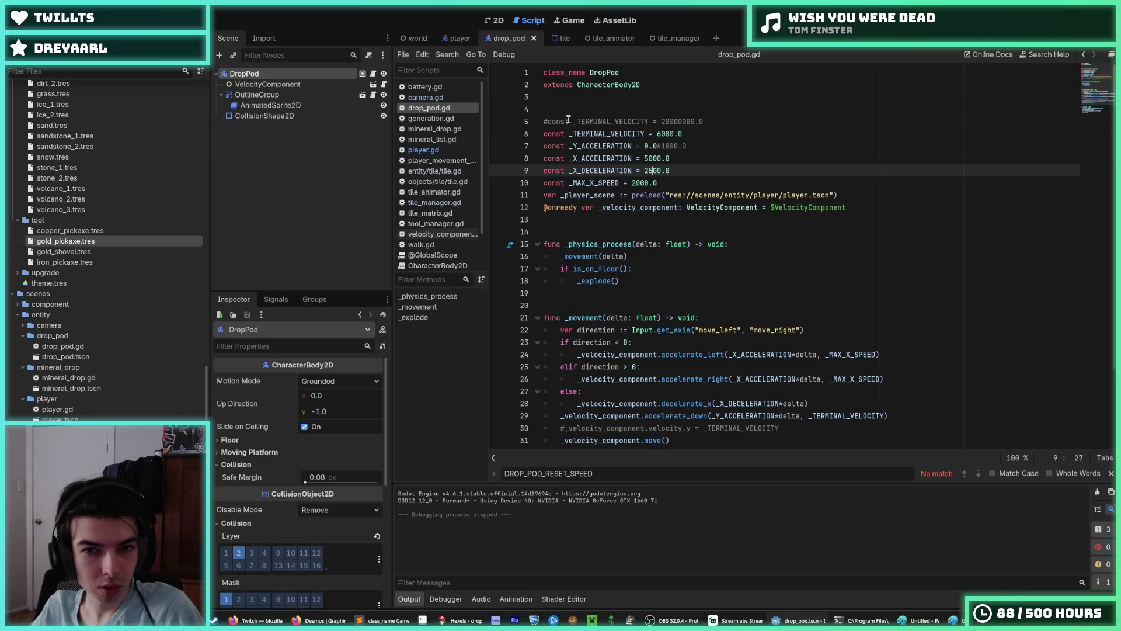
click(452, 42)
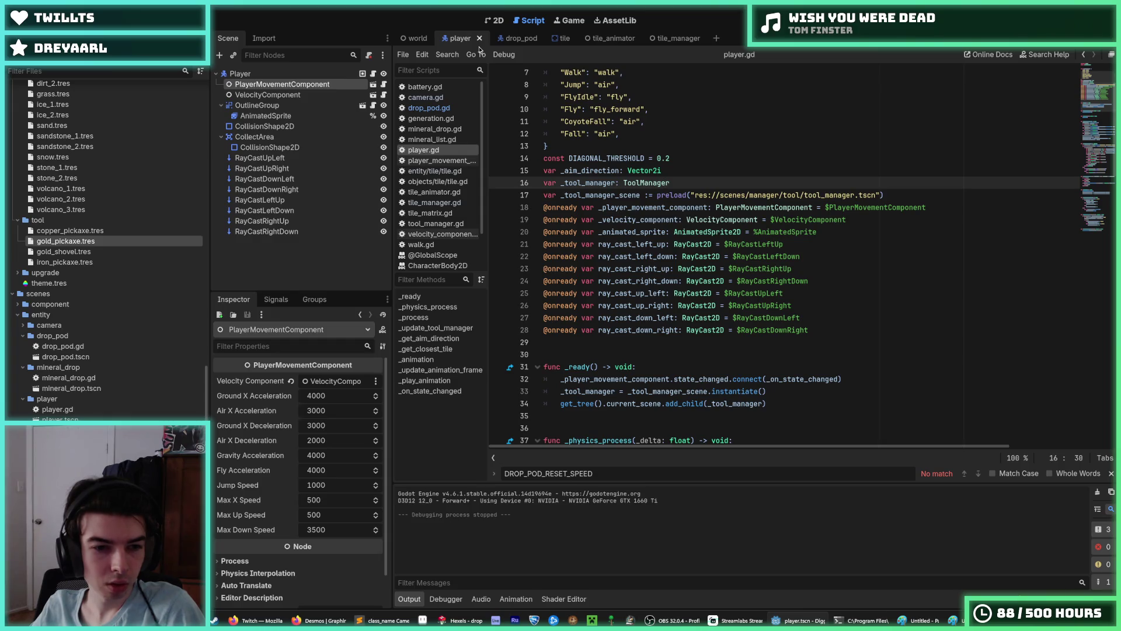
click(513, 39)
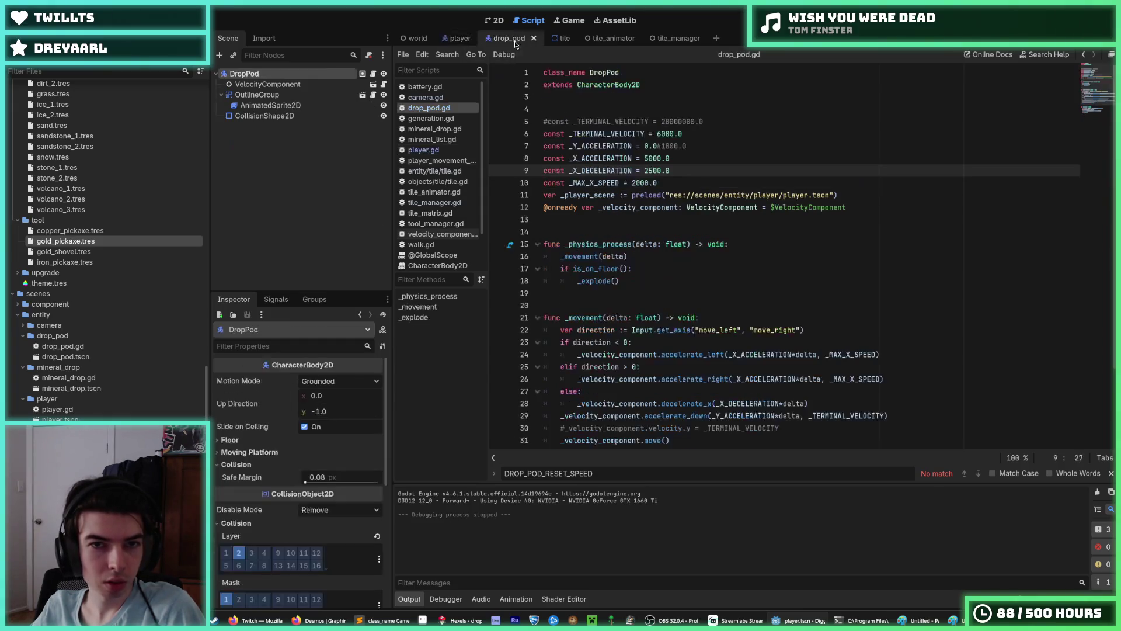
Step: Set _X_ACCELERATION to 6000.0 and _X_DECELERATION to 4000.0, then run the game
click(646, 159)
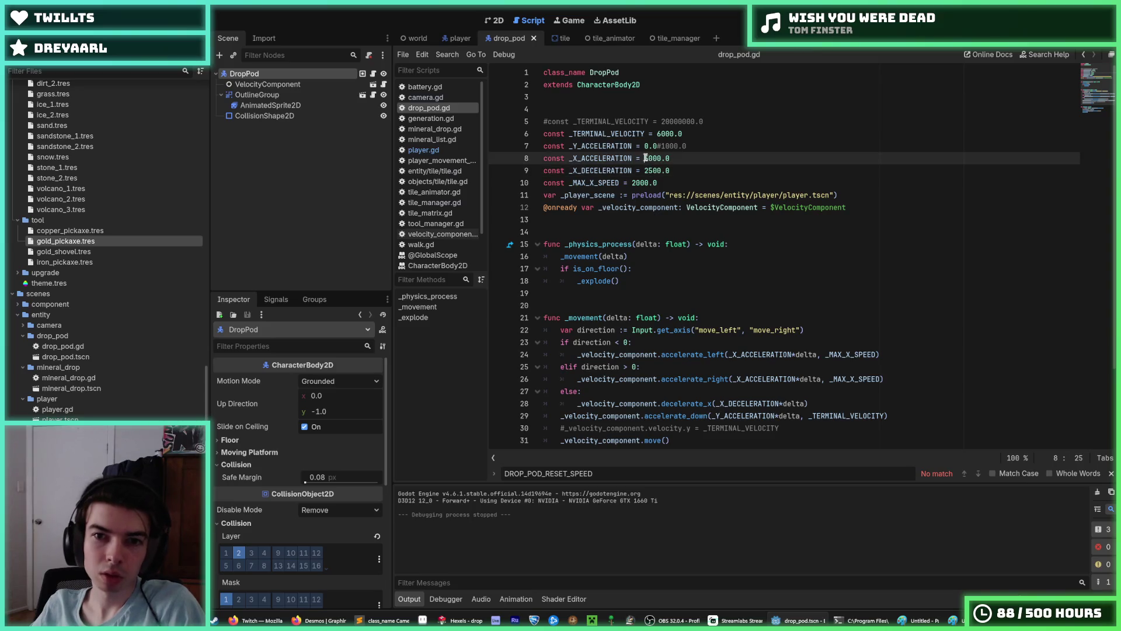
text(6)
click(645, 171)
text(40)
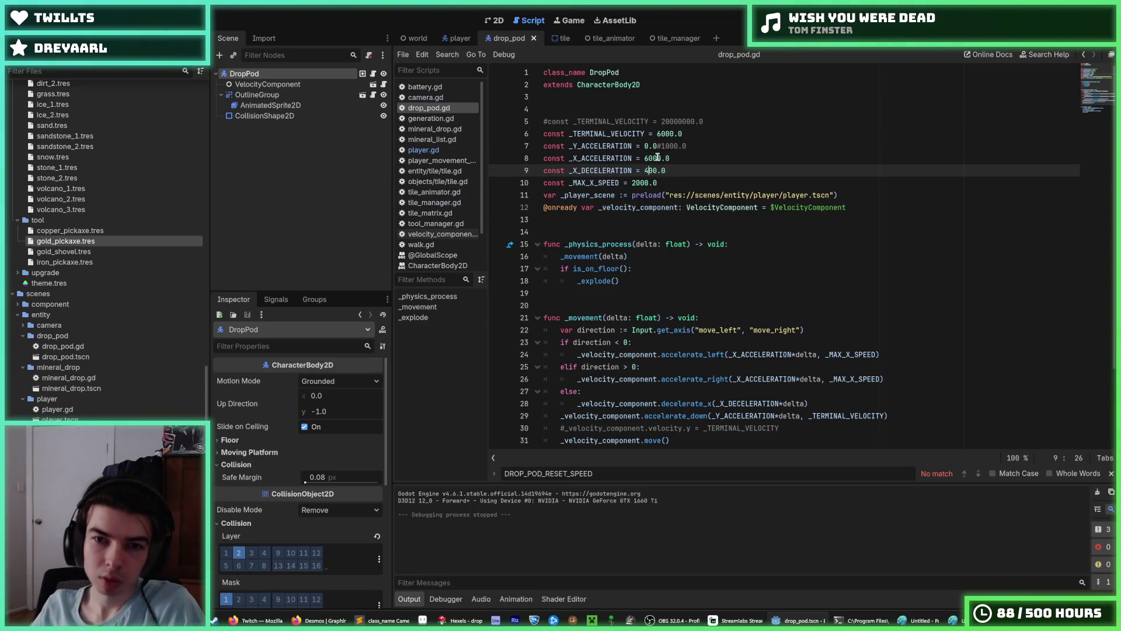
click(709, 184)
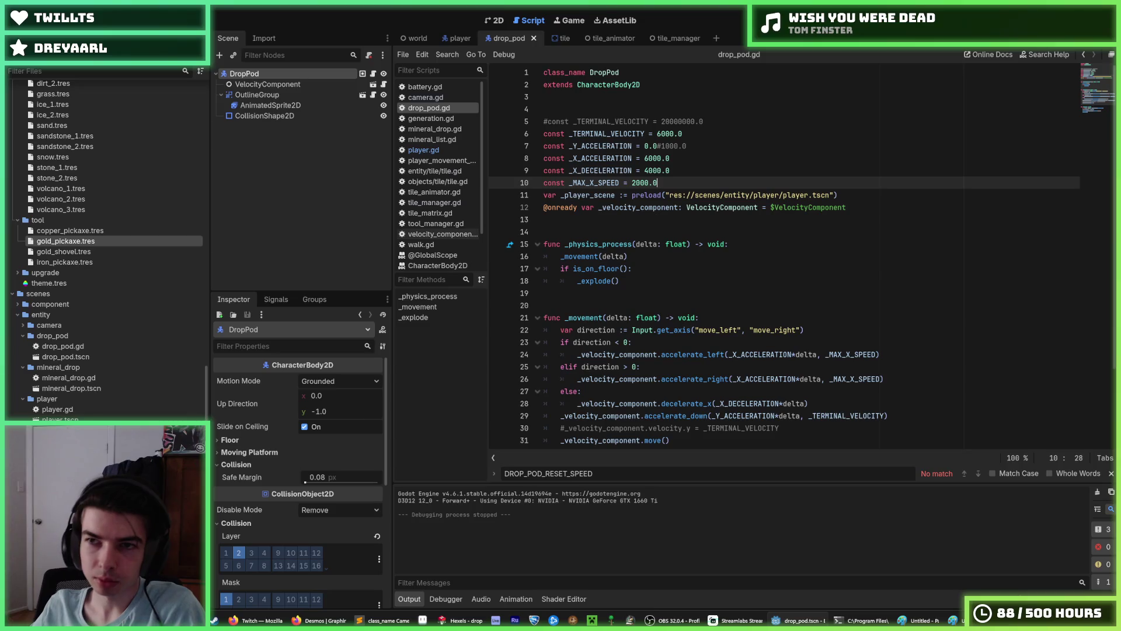
key(F5)
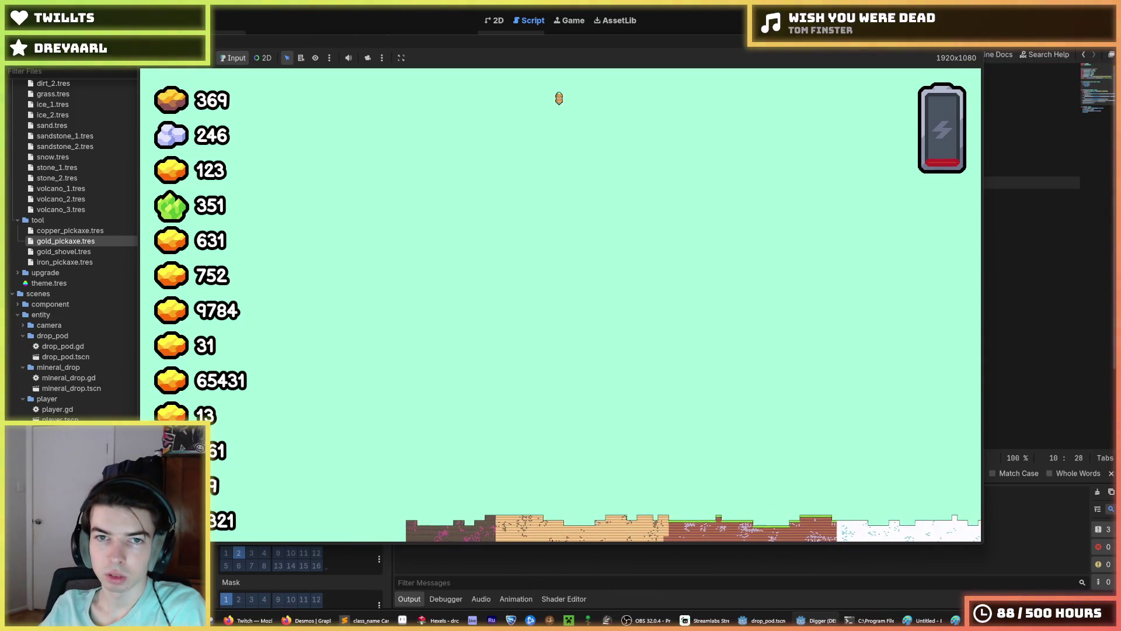
Step: Stop the game, glance at player.gd, and return to drop_pod.gd
key(F8)
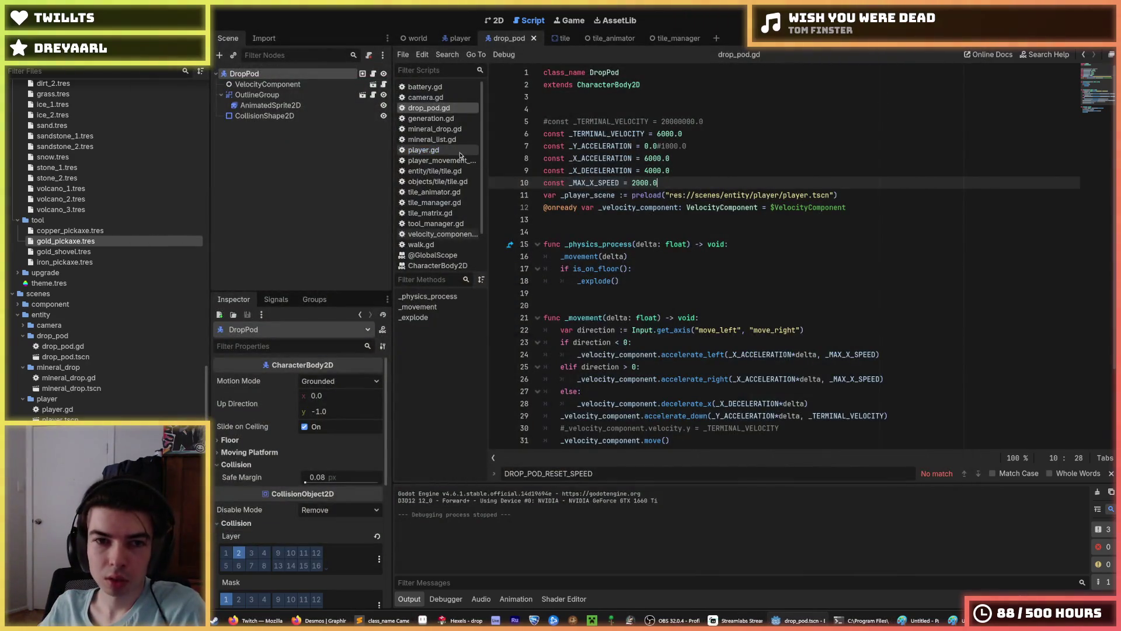
mouse_move(461, 155)
mouse_down()
mouse_move(263, 87)
mouse_move(473, 39)
mouse_move(456, 89)
mouse_up()
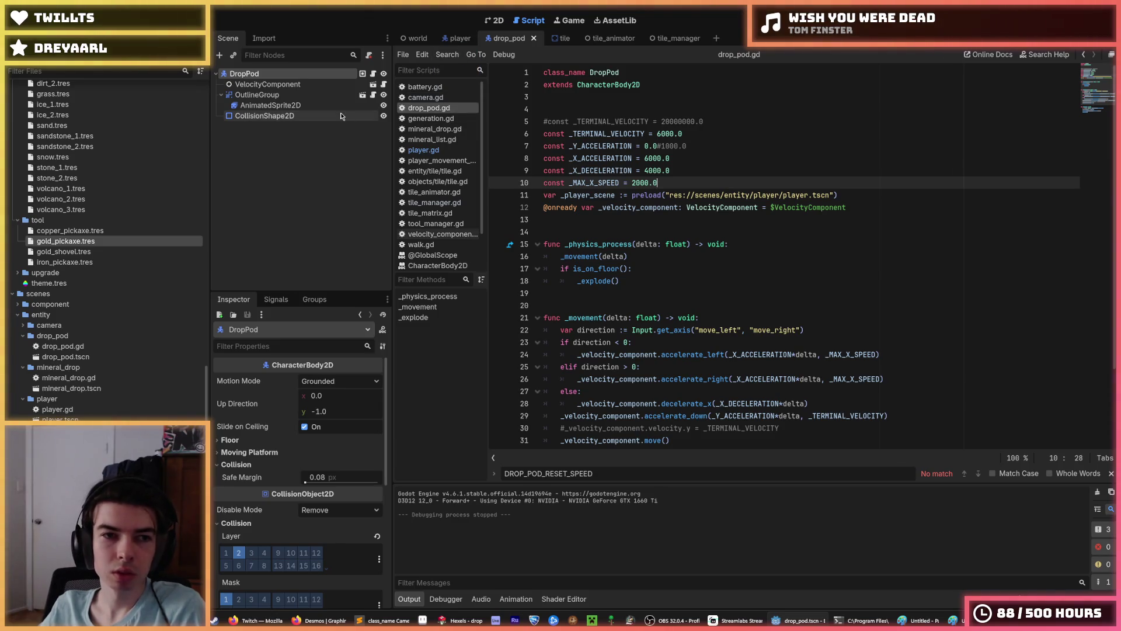
click(425, 150)
click(432, 113)
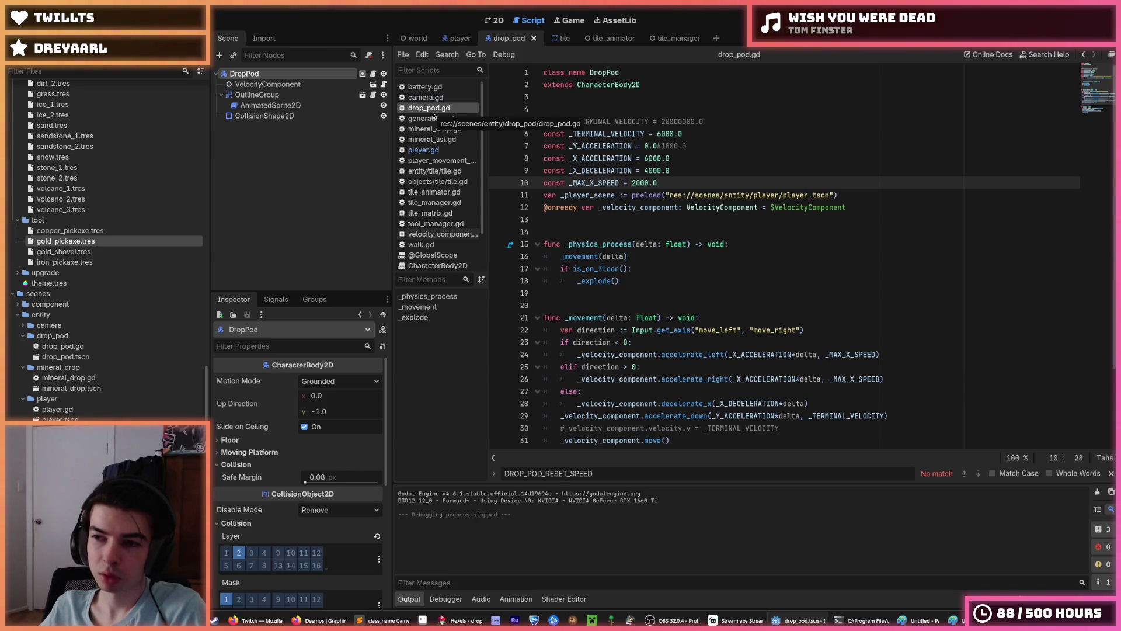
Step: Place the caret around the blank lines before _physics_process in drop_pod.gd
click(734, 242)
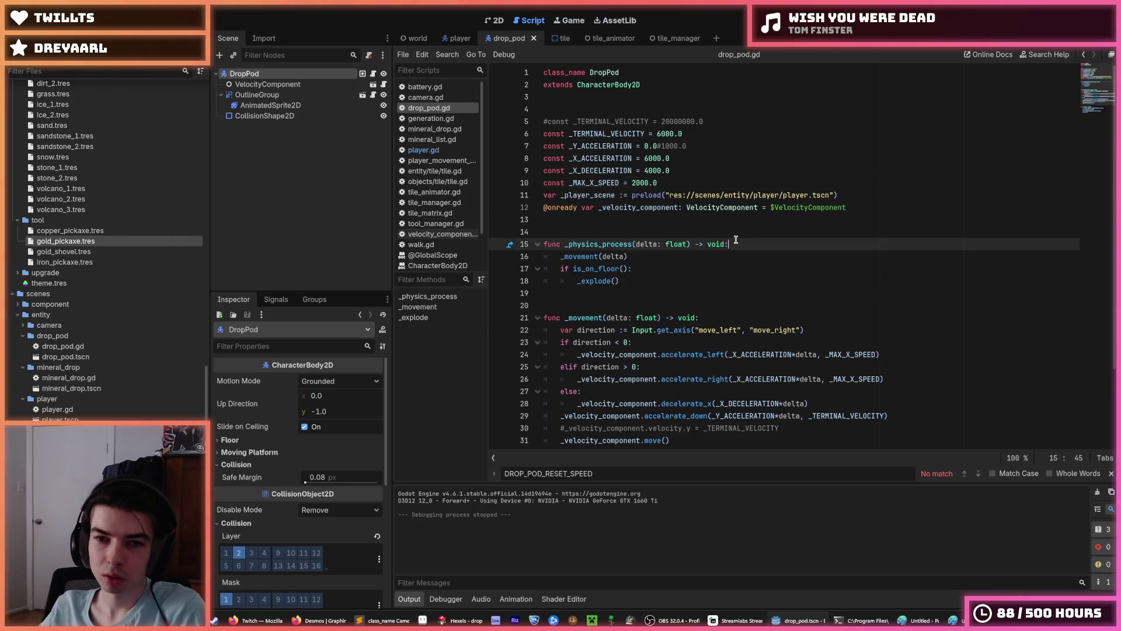
click(734, 235)
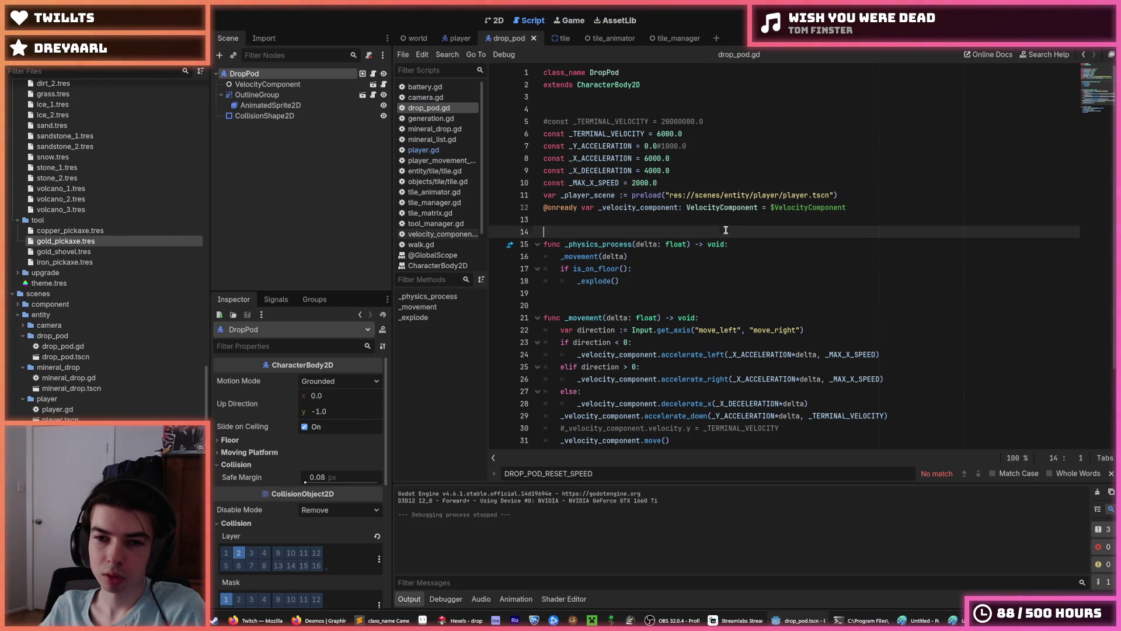
click(721, 220)
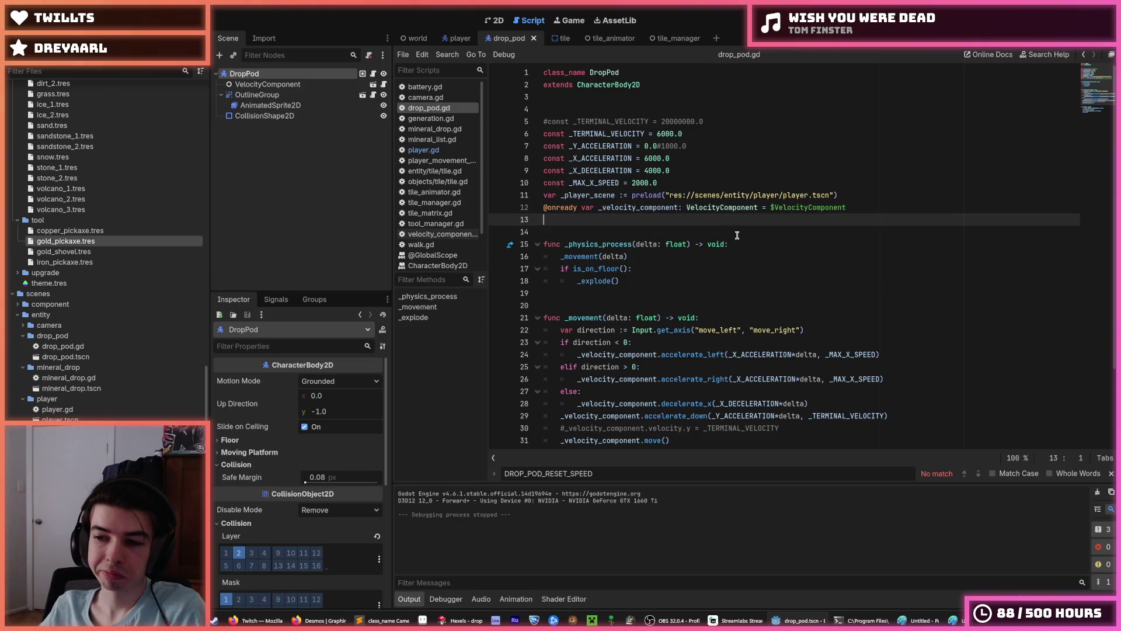
click(739, 238)
click(743, 237)
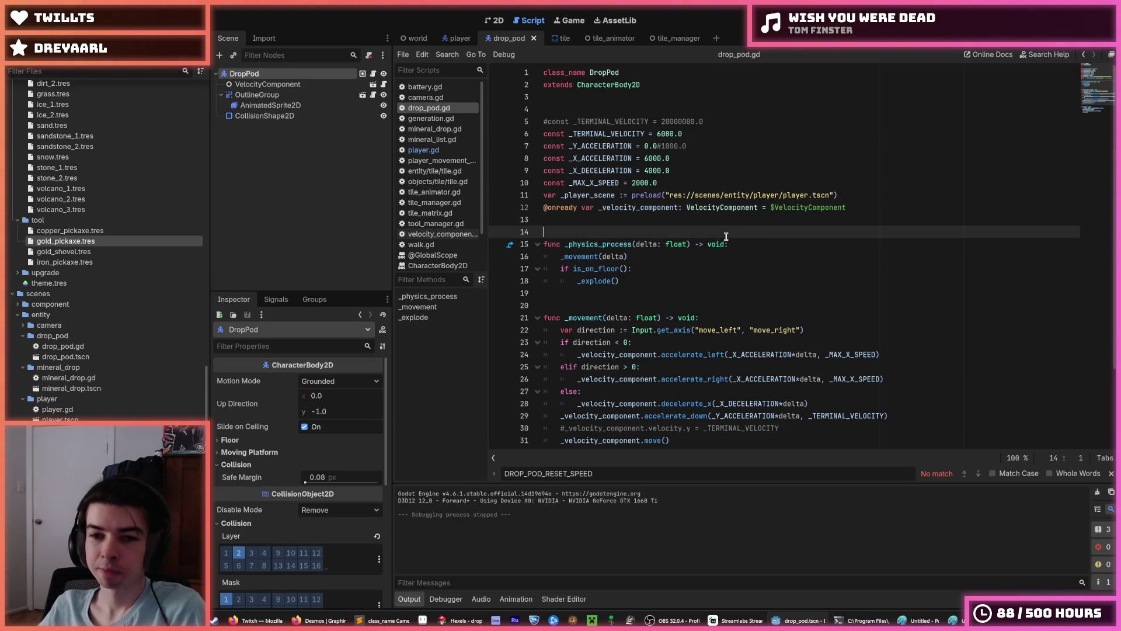
click(746, 238)
click(749, 237)
click(749, 238)
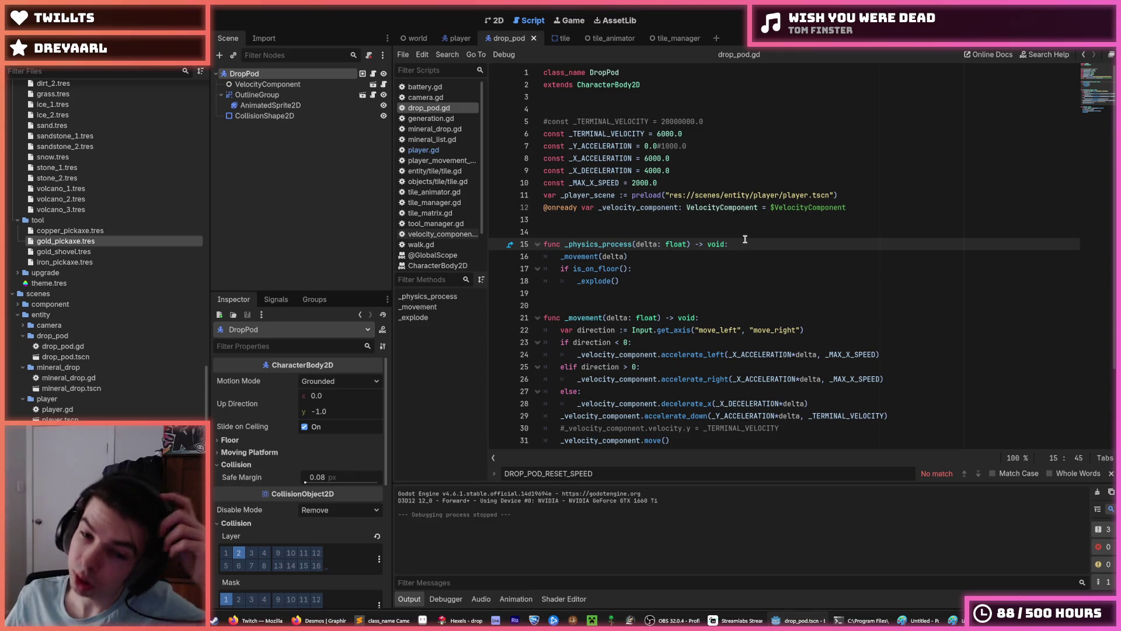
scroll(718, 315, down, 1)
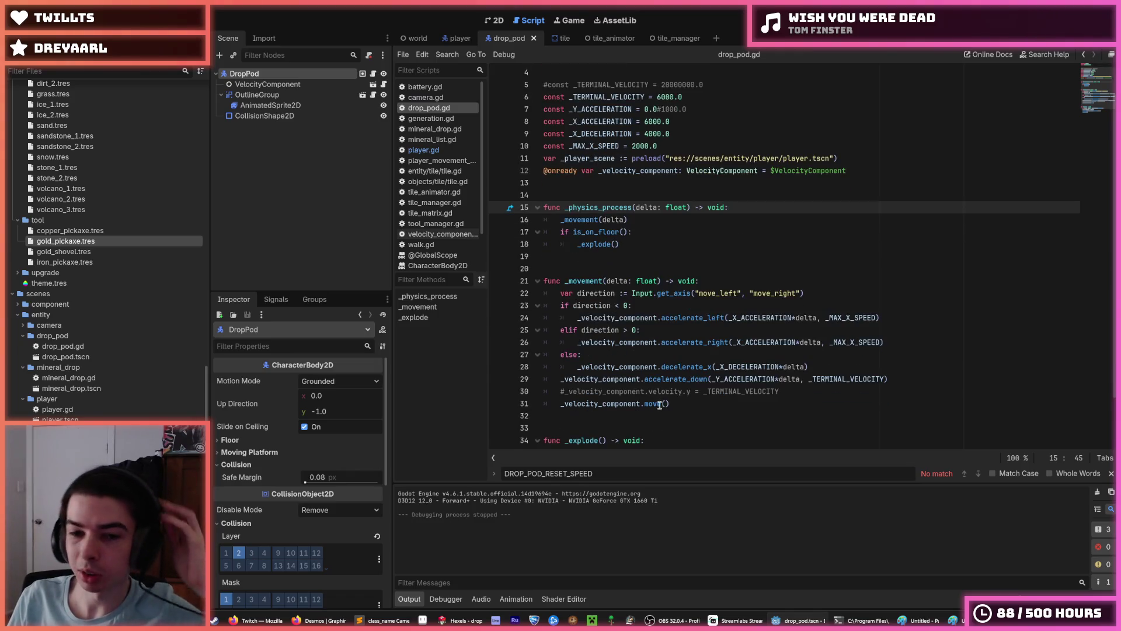
Step: Add 'rotation = _velocity_component.velocity.angle()' on line 32 after the move call
click(683, 404)
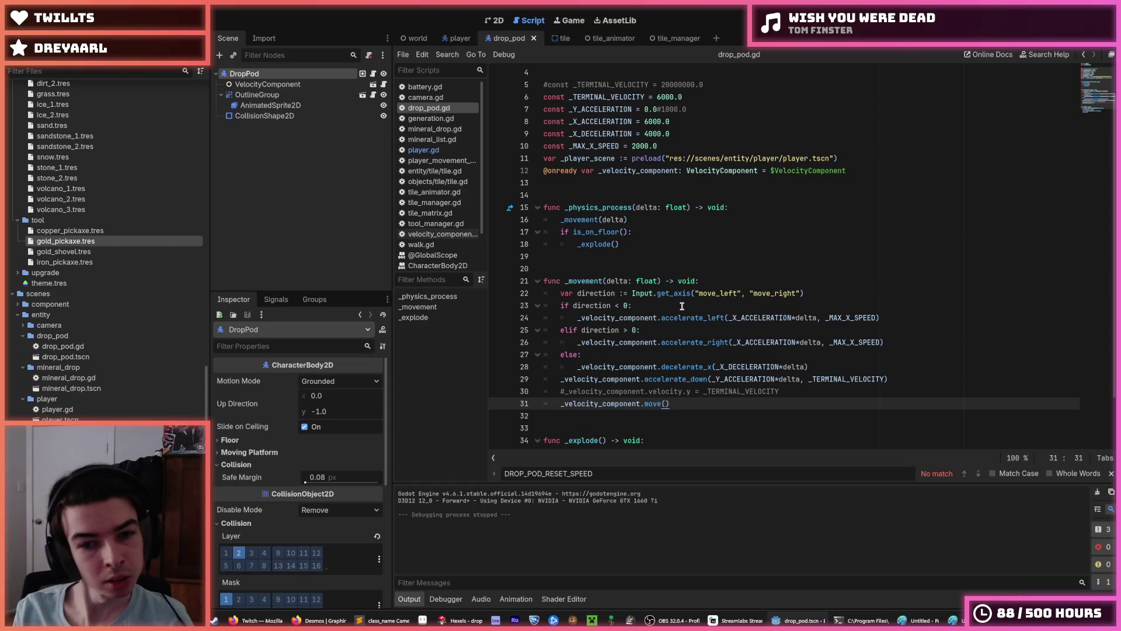
key(Return)
text(roat)
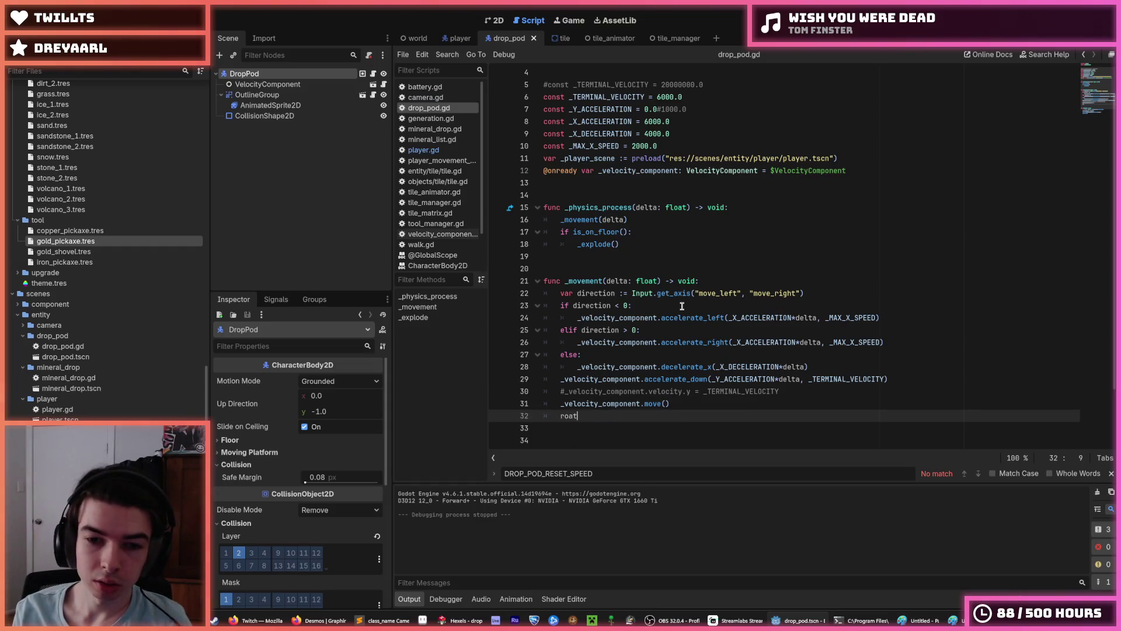
key(BackSpace)
key(BackSpace)
text(tate)
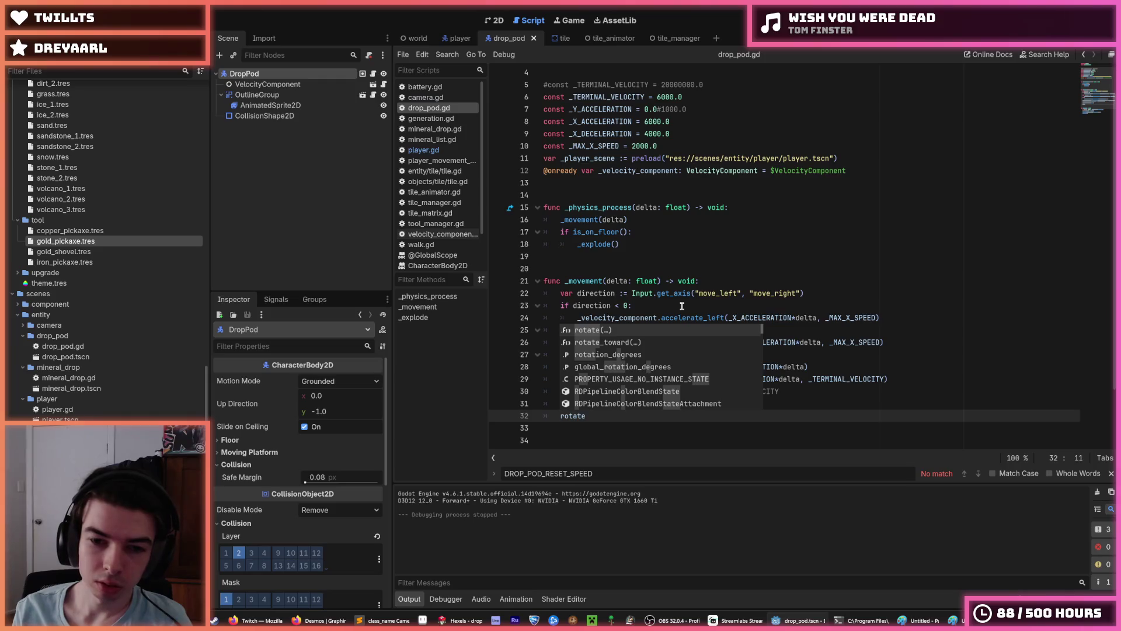
key(BackSpace)
text(ion)
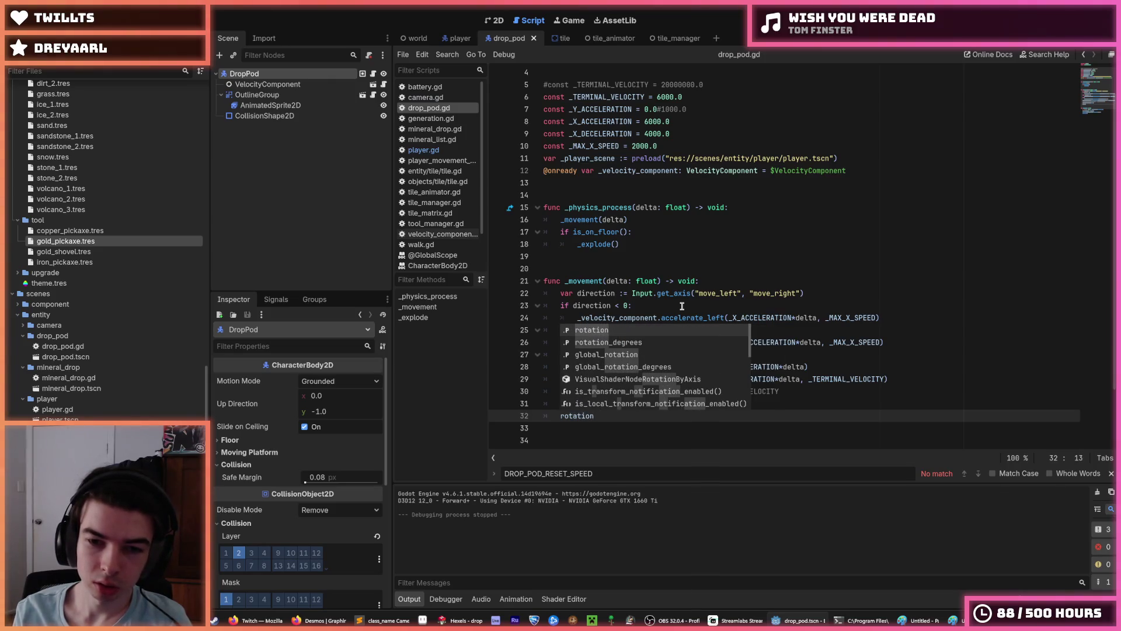
text( = velocity)
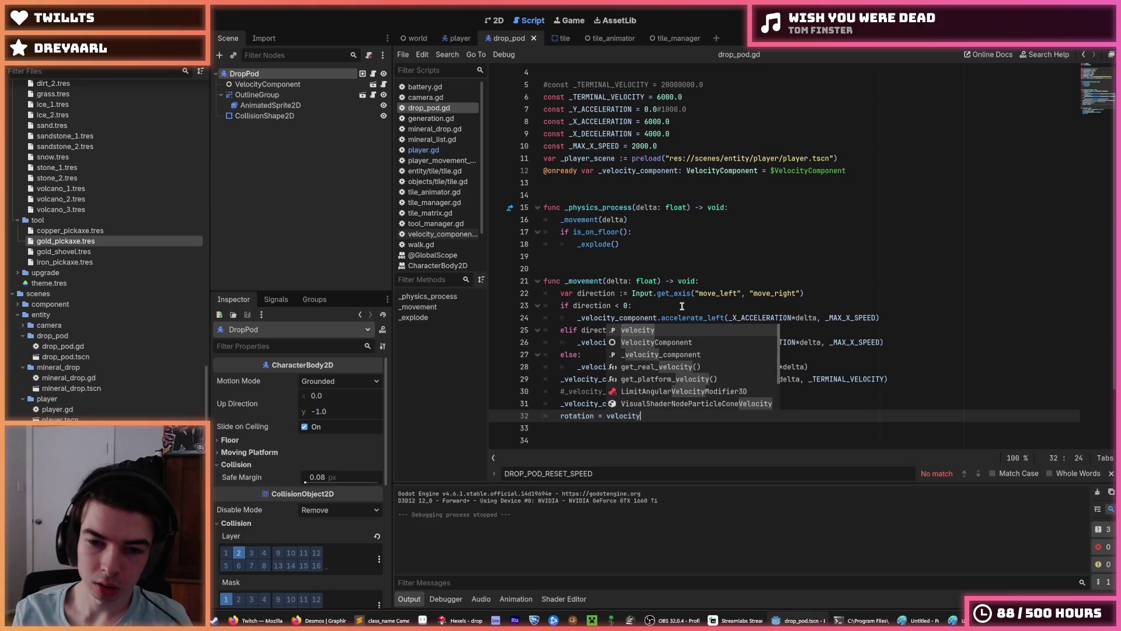
key(BackSpace)
key(BackSpace)
key(BackSpace)
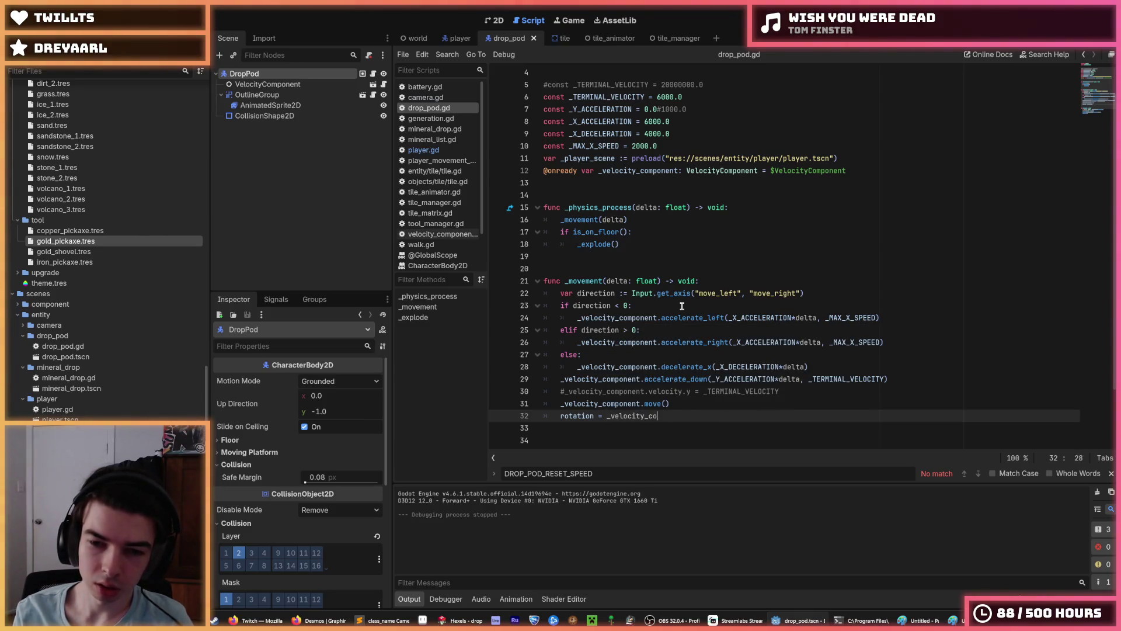
text(mponent.)
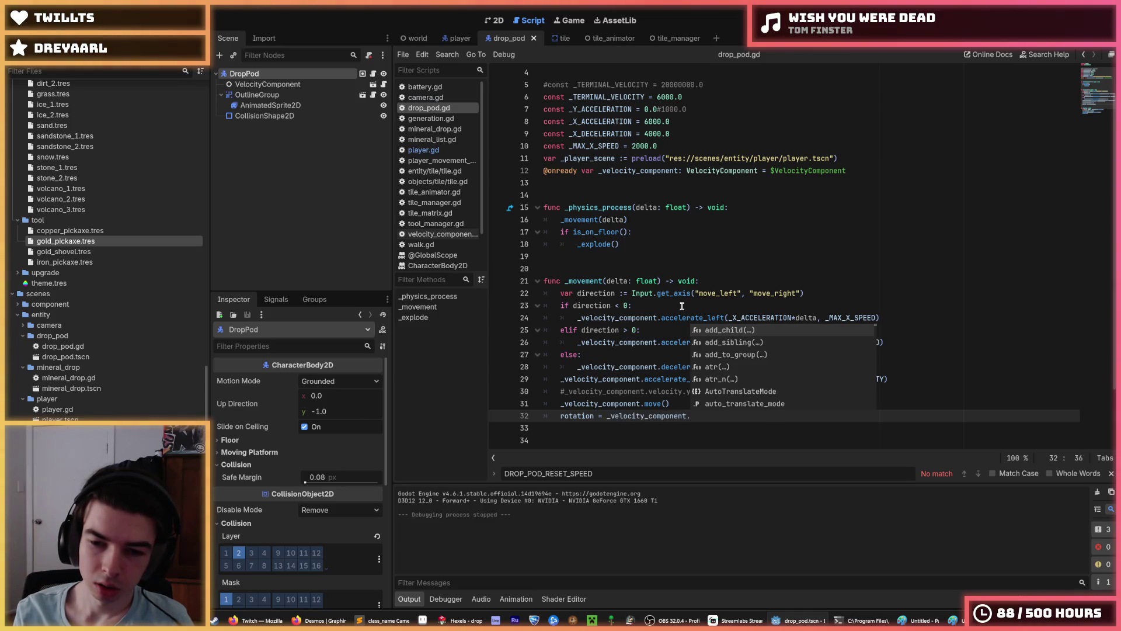
text(velocity.angle()
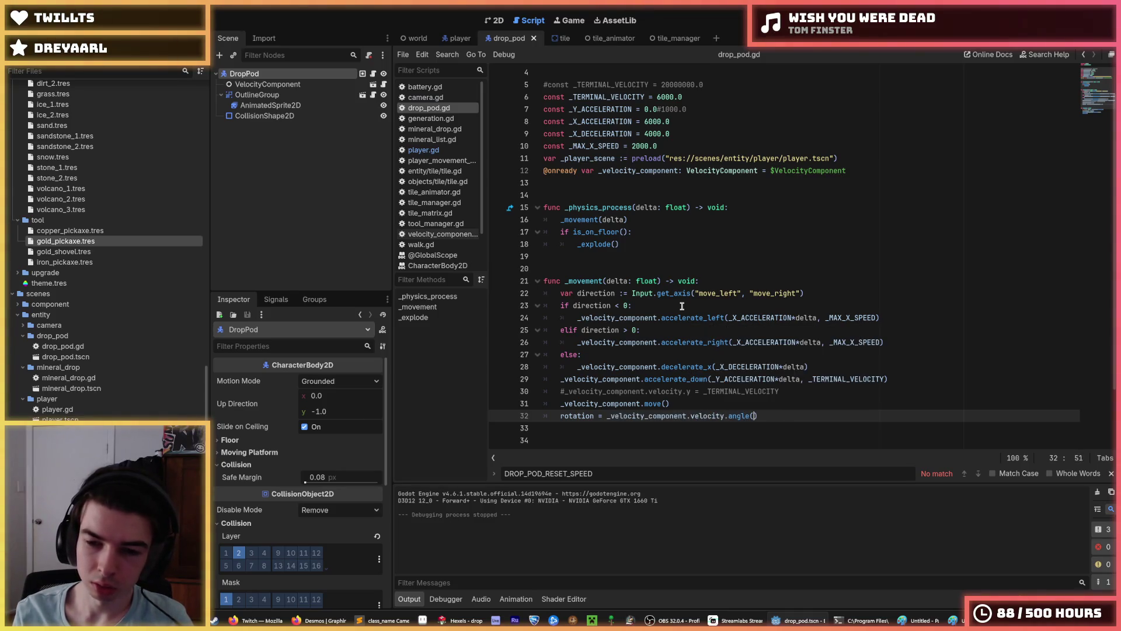
Step: Save and run the game to watch the pod rotate as it falls
scroll(700, 312, down, 2)
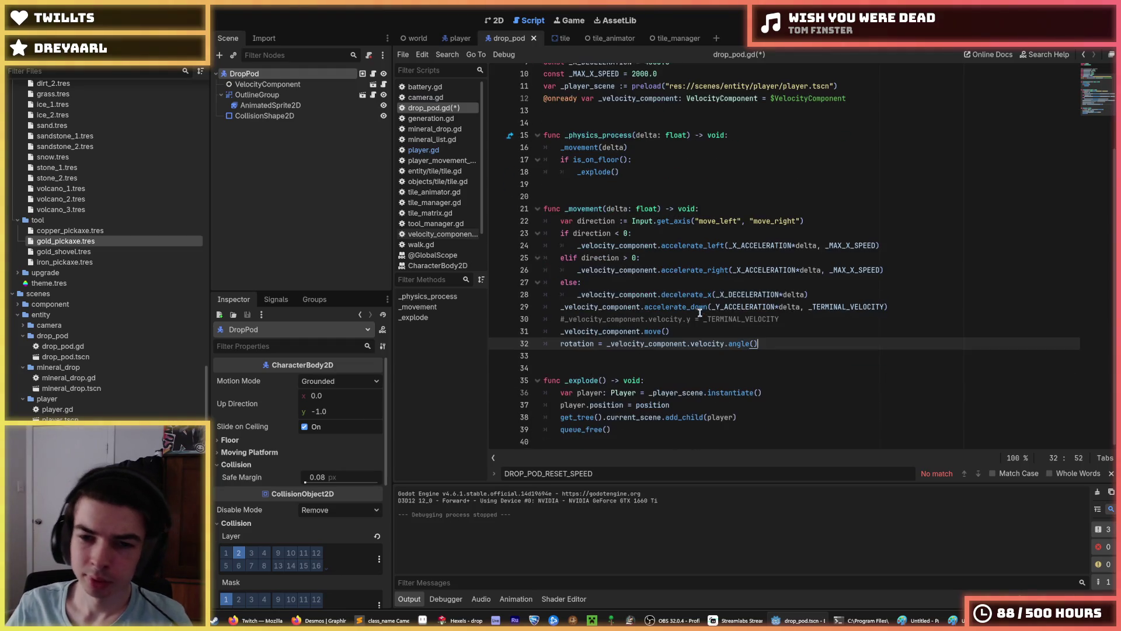
click(748, 326)
key(F5)
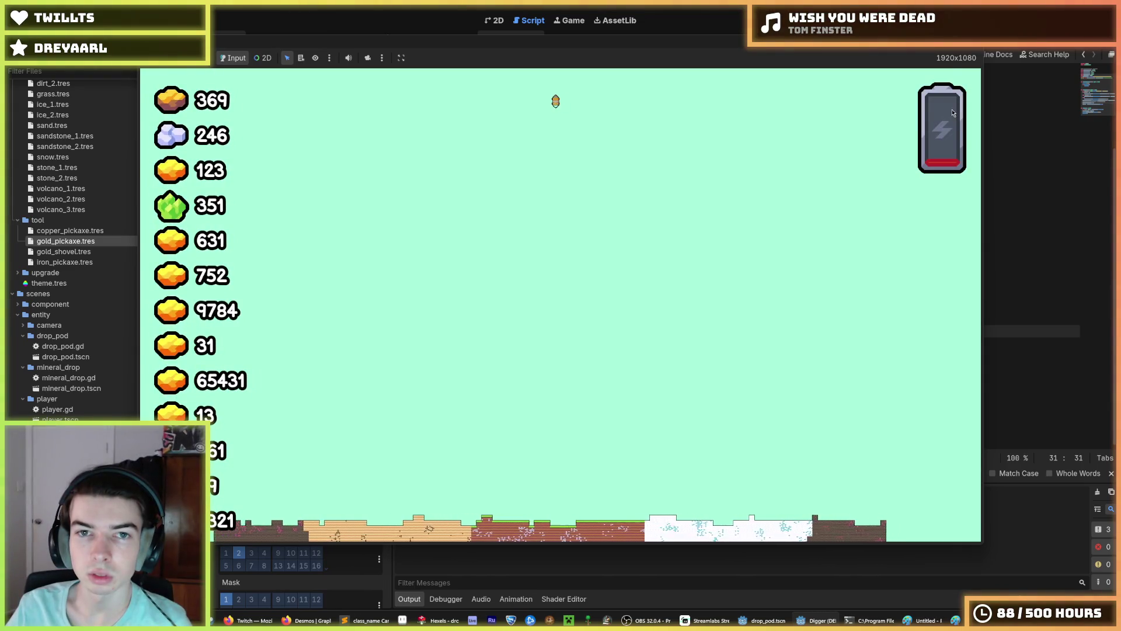
Step: Stop the game, revisit _Y_ACCELERATION on line 7, and test the fall again
key(F8)
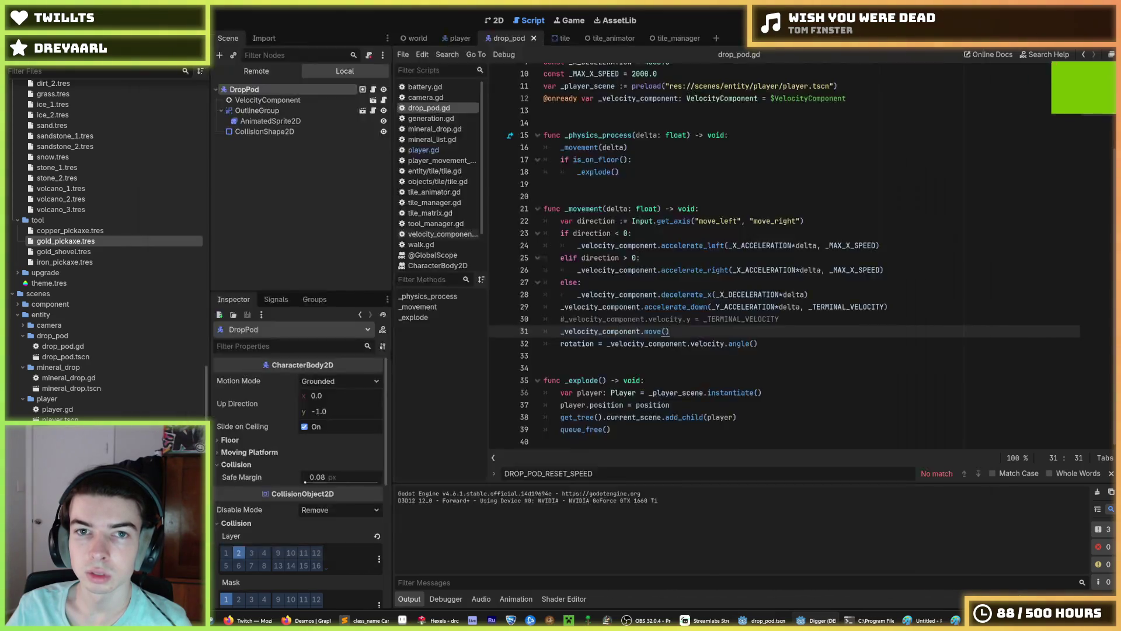
scroll(695, 145, up, 3)
click(694, 145)
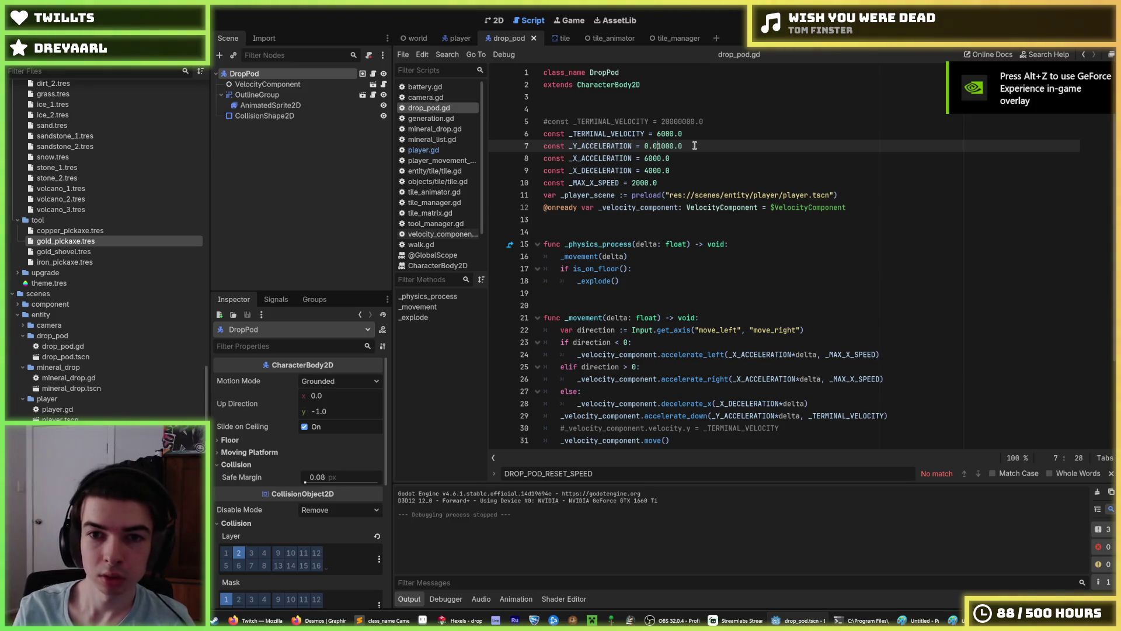
key(F5)
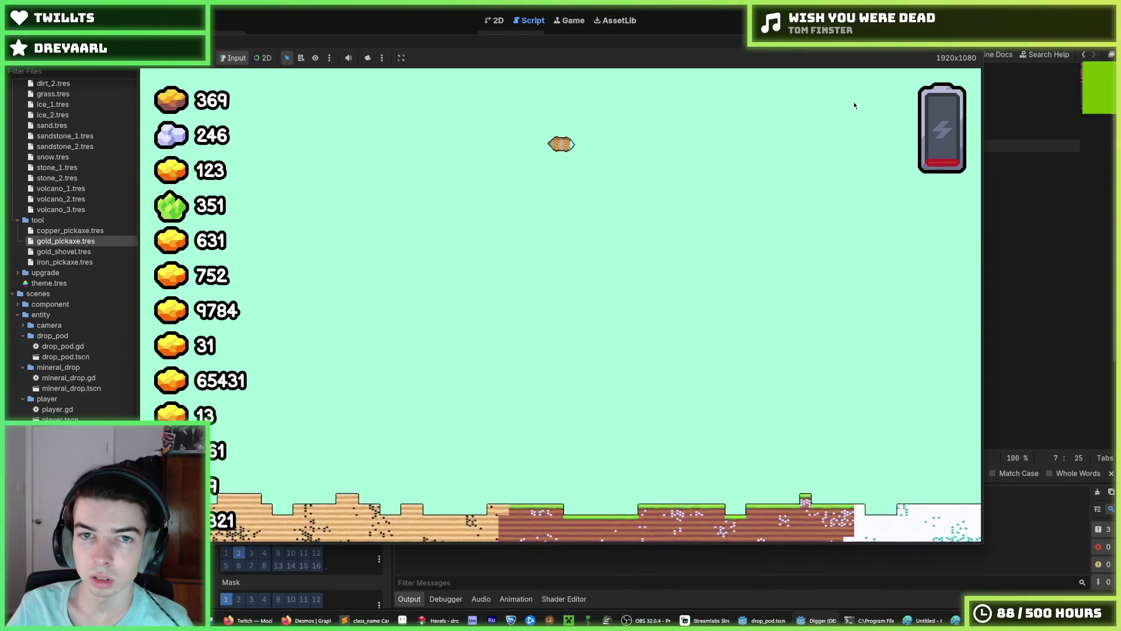
key(F8)
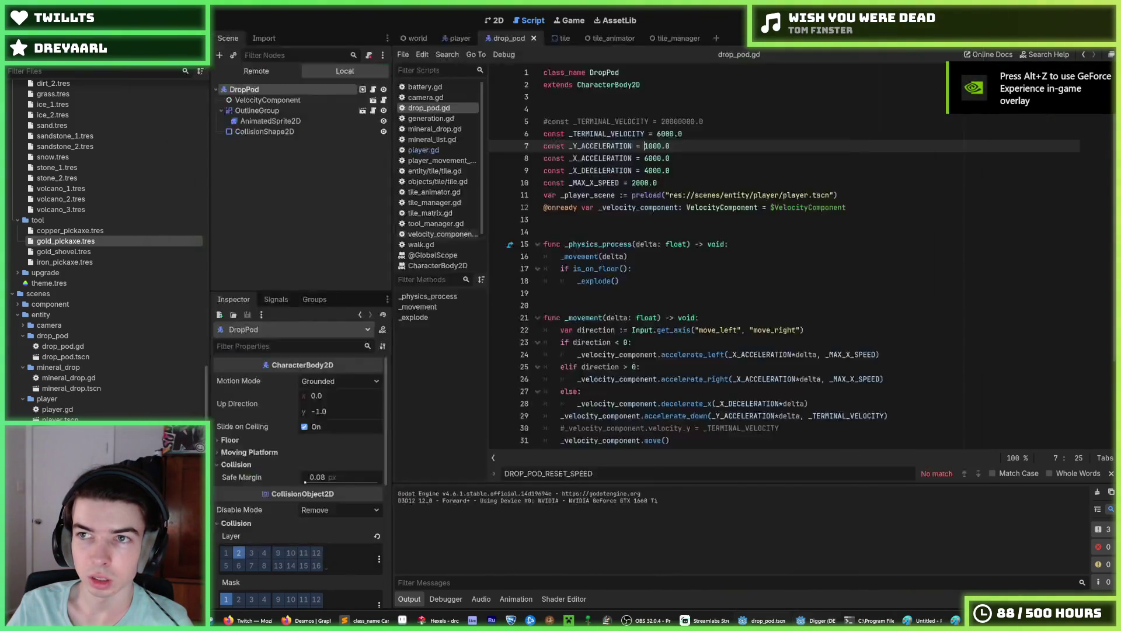
Step: Offset the rotation line by '- PI/2' and test the pod's fall over several runs
scroll(763, 333, down, 3)
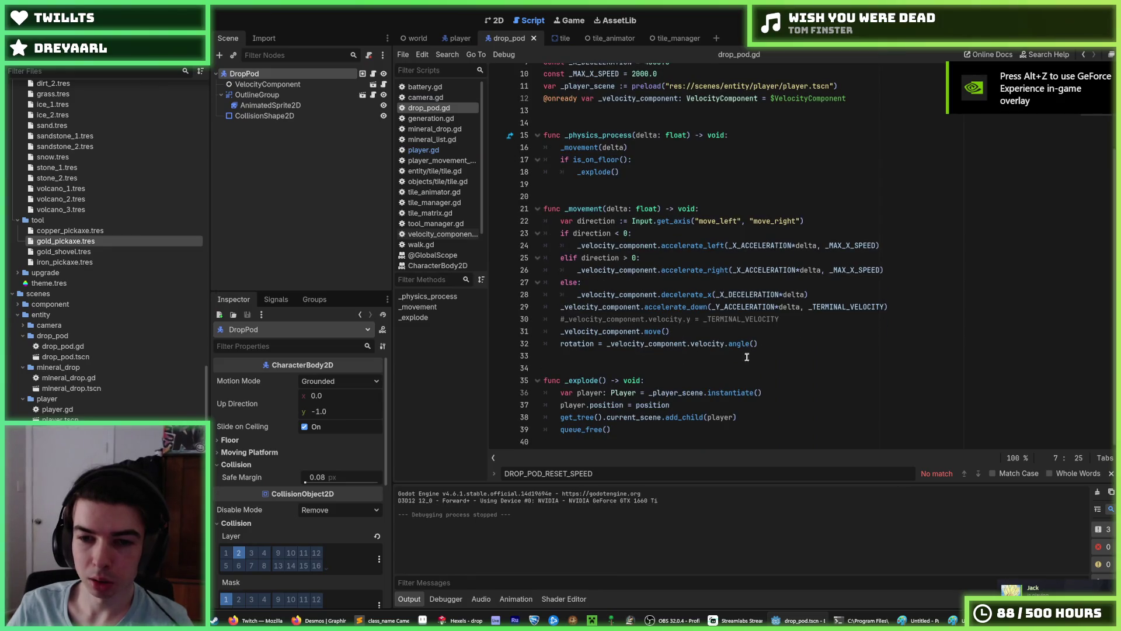
click(771, 343)
text(+ PI/)
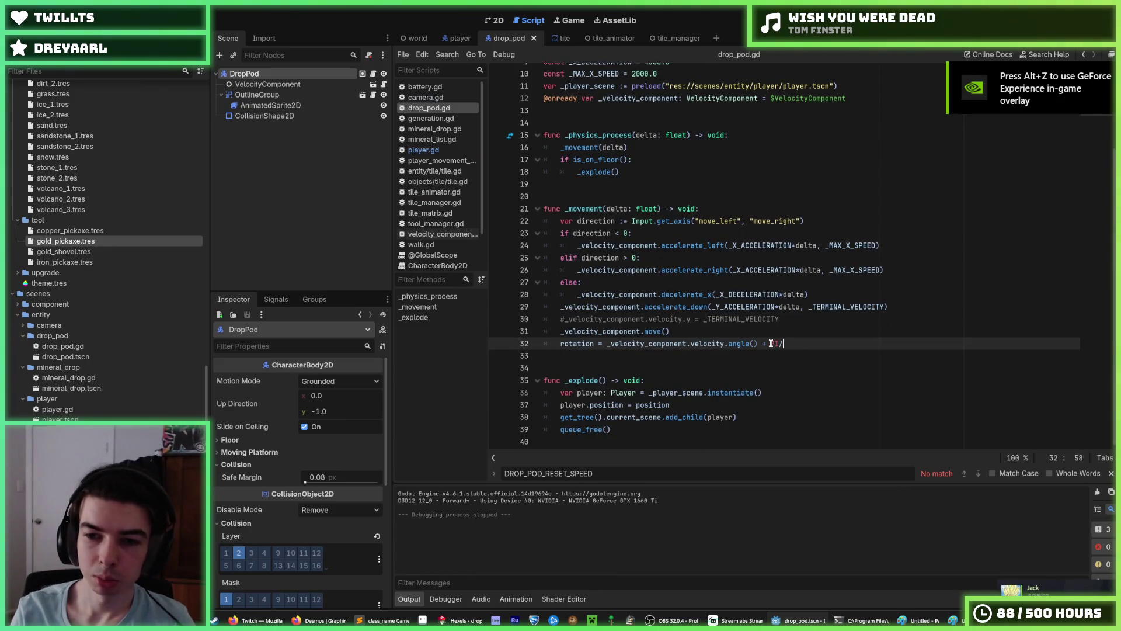
text(2)
key(F5)
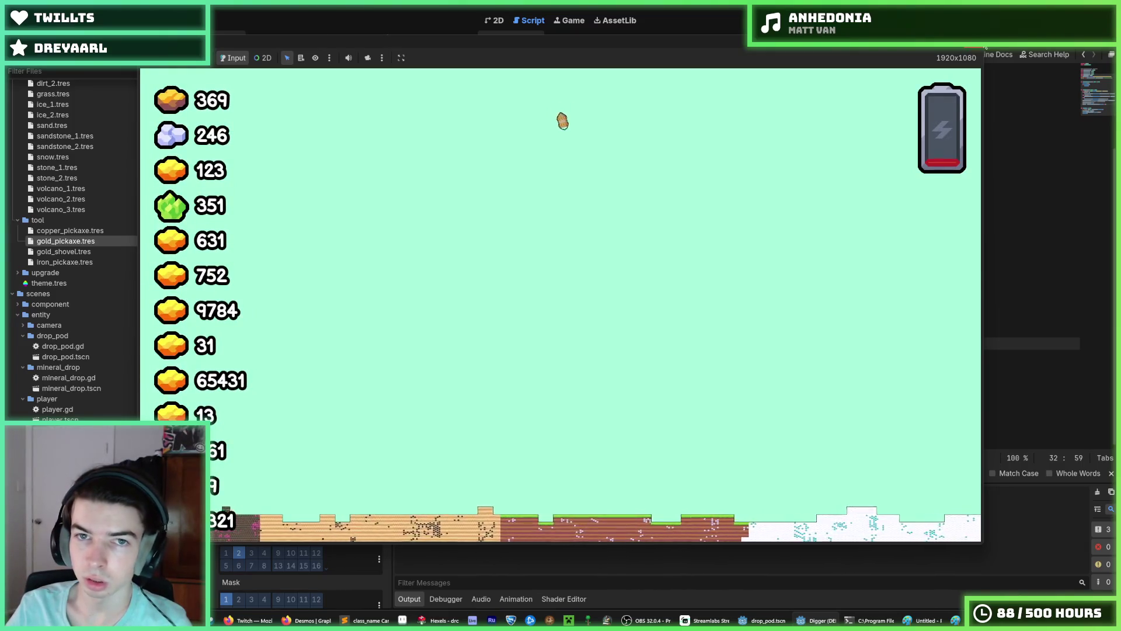
key(F8)
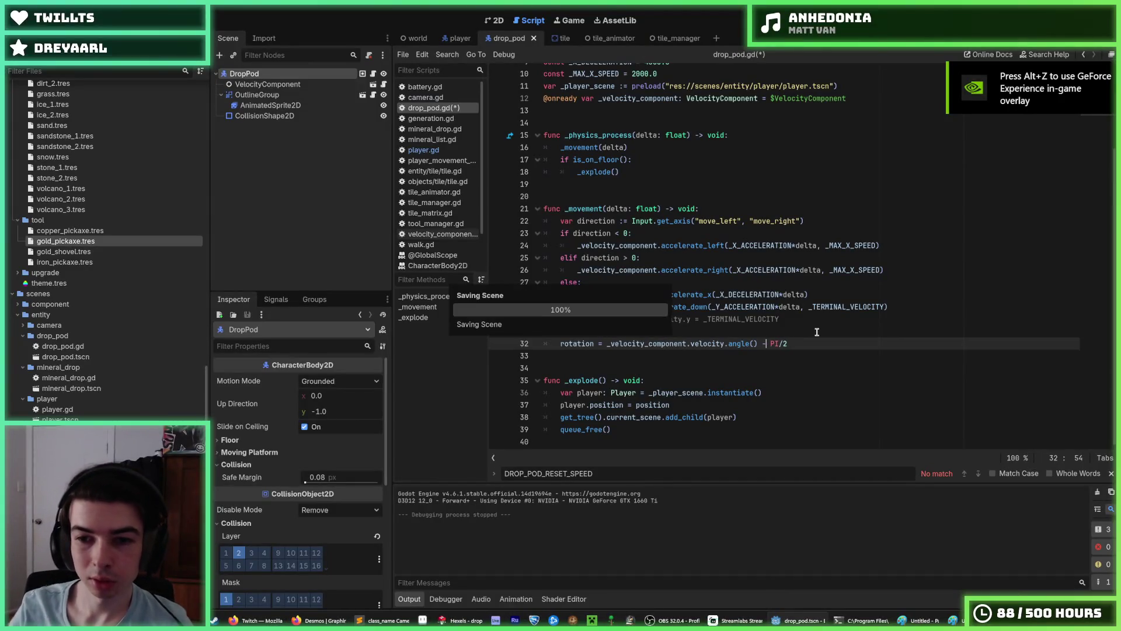
key(F5)
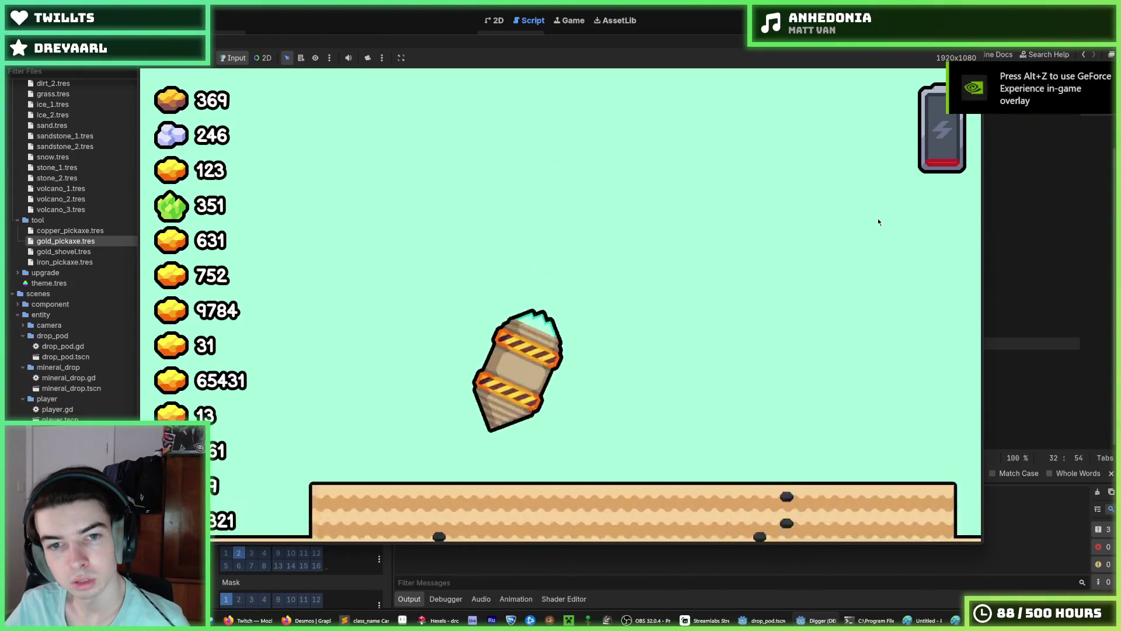
key(a)
key(F8)
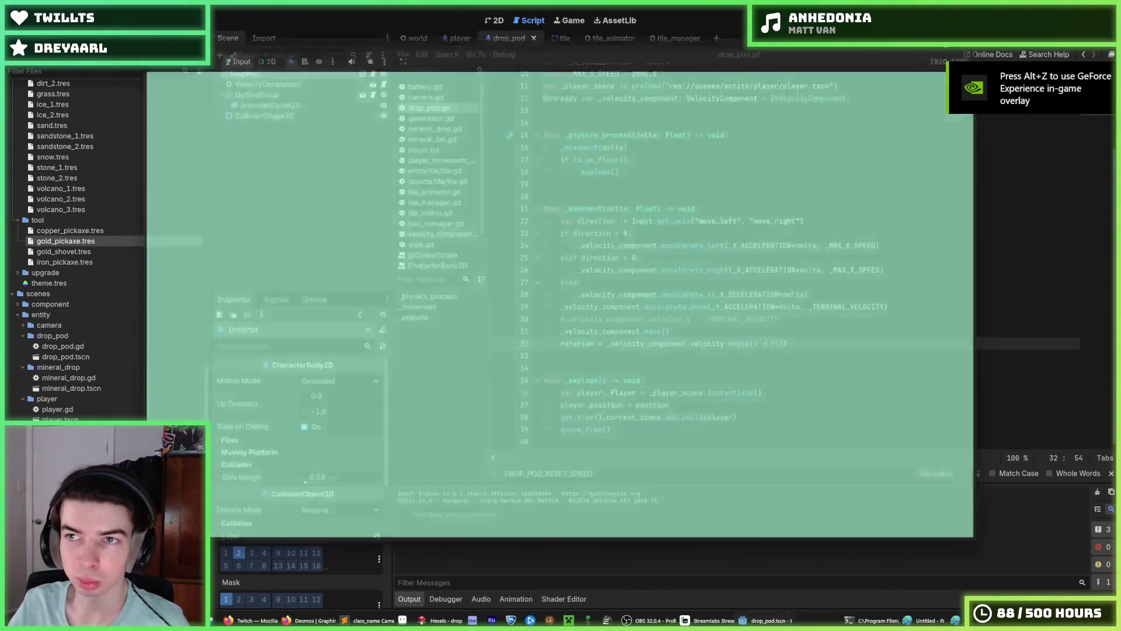
key(F5)
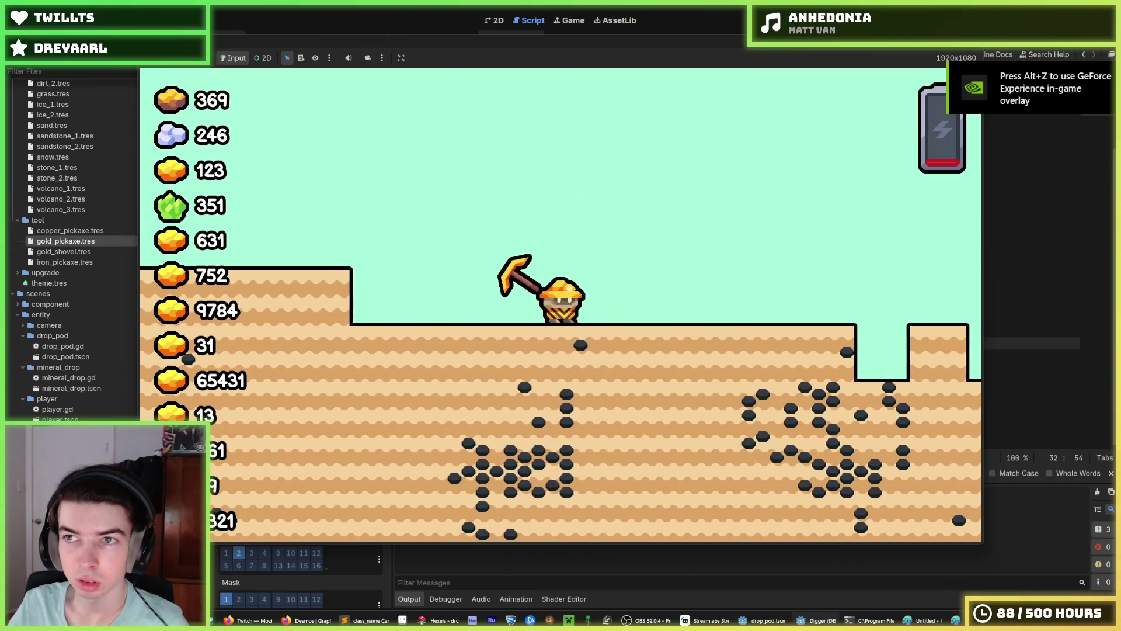
key(F8)
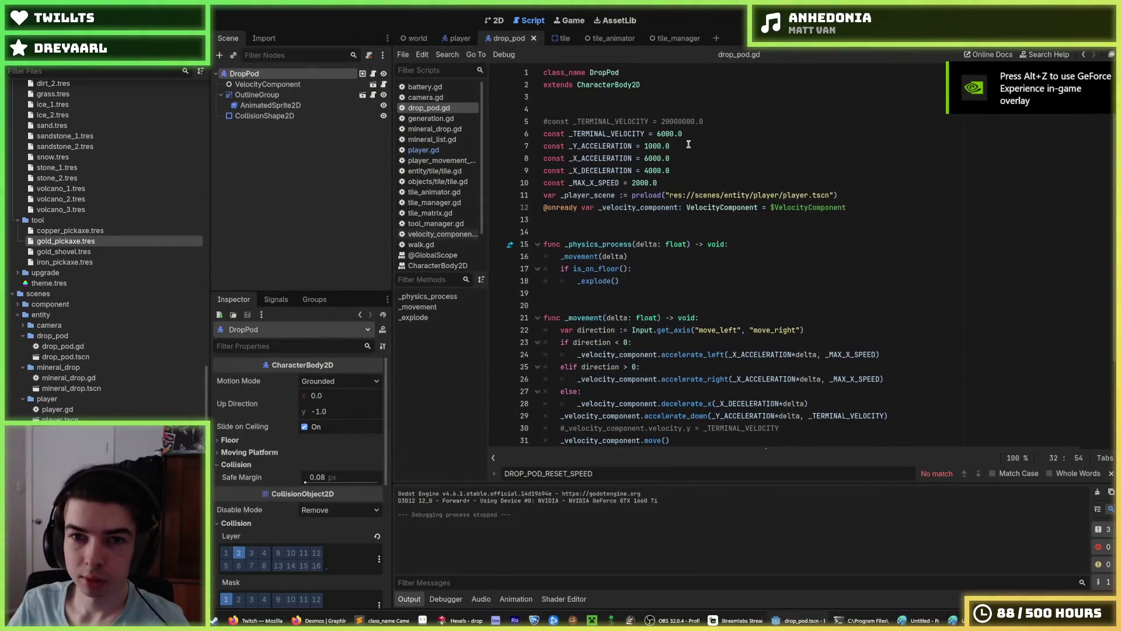
Step: Set _TERMINAL_VELOCITY to 8000.0 and test-run the fall
click(660, 133)
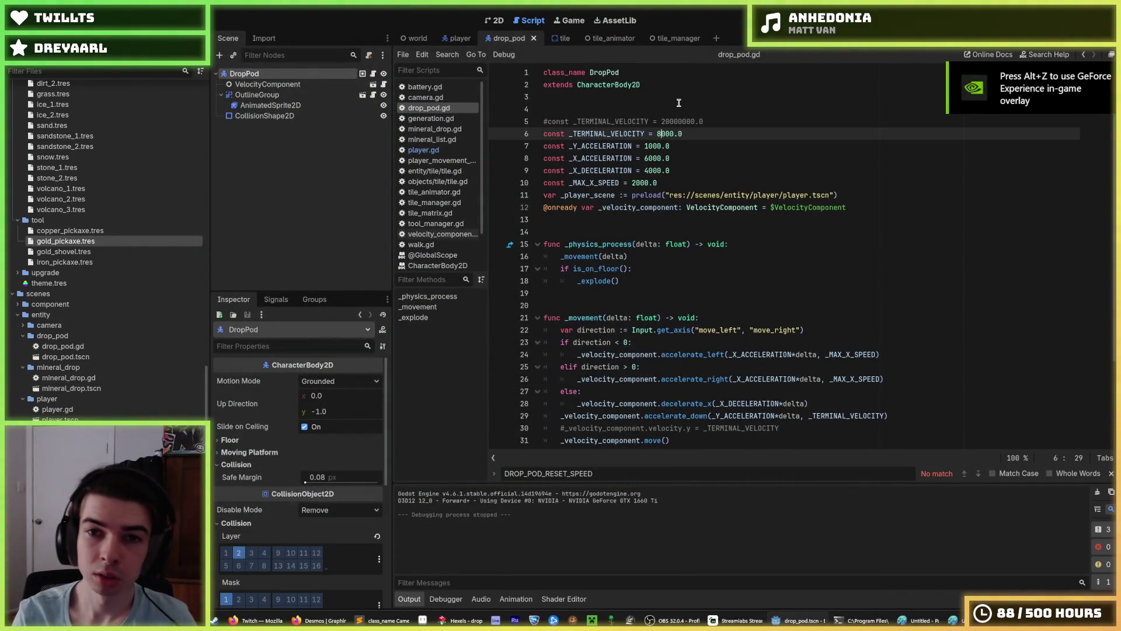
key(F5)
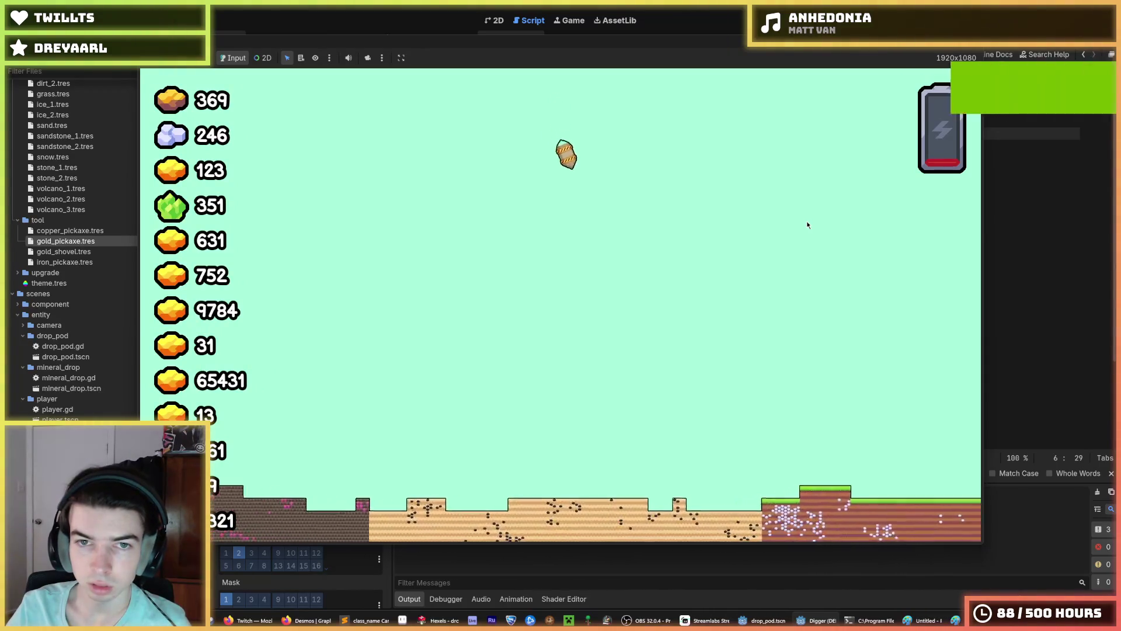
key(F8)
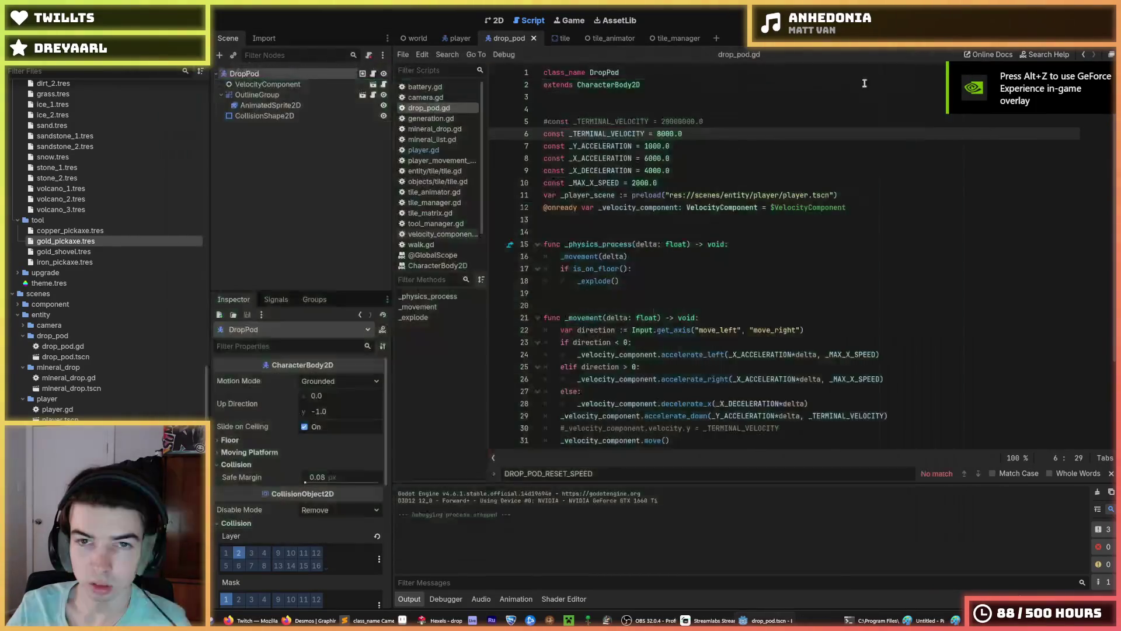
Step: Adjust _Y_ACCELERATION on line 7 and test the fall again
click(649, 146)
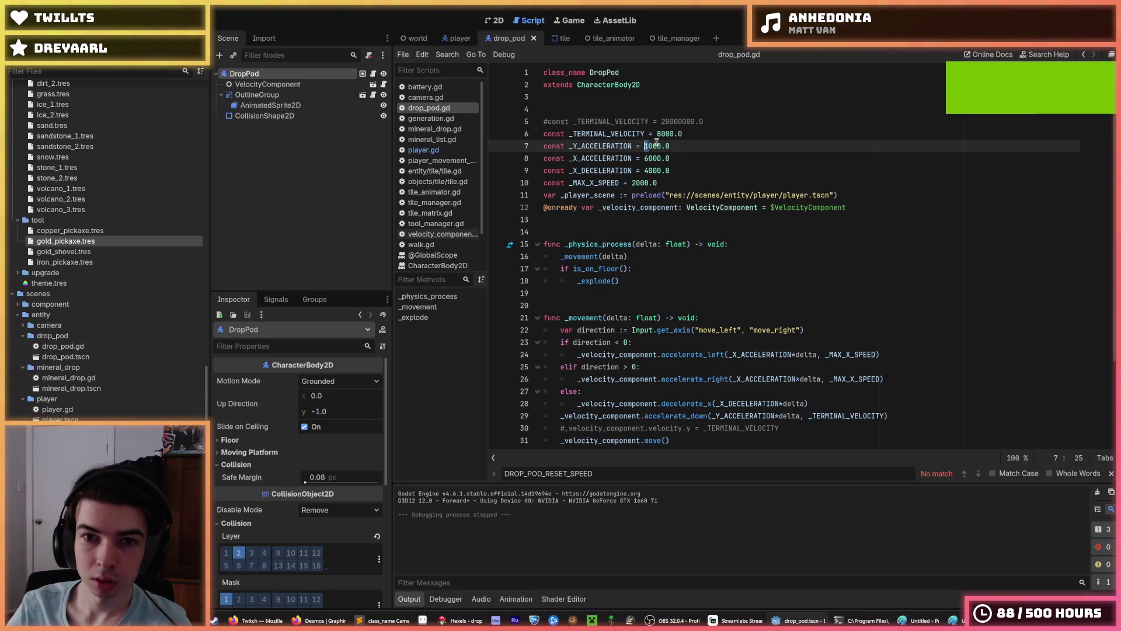
text(5)
key(F5)
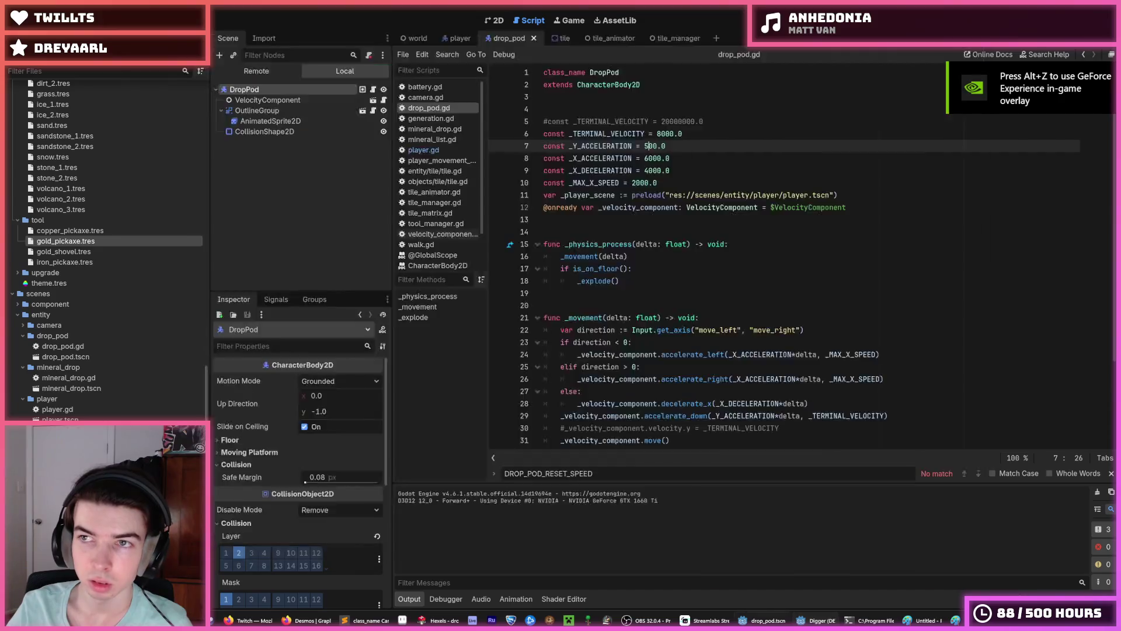
key(F8)
scroll(674, 195, down, 3)
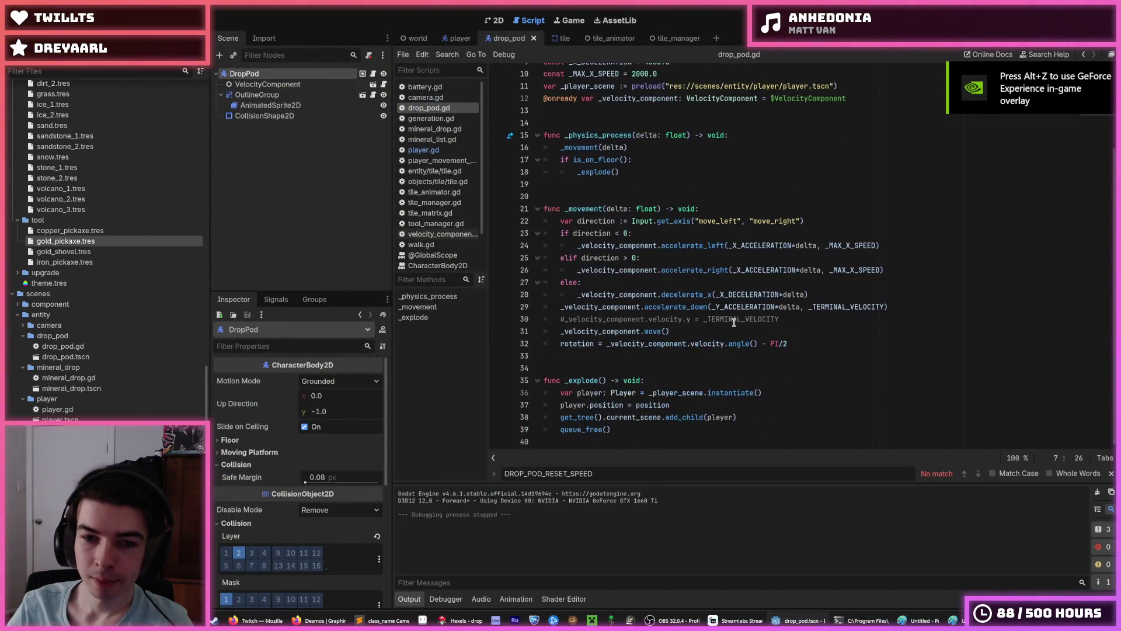
Step: Add a print of the velocity component below the move() call and save
click(827, 328)
click(815, 320)
key(Return)
text(p)
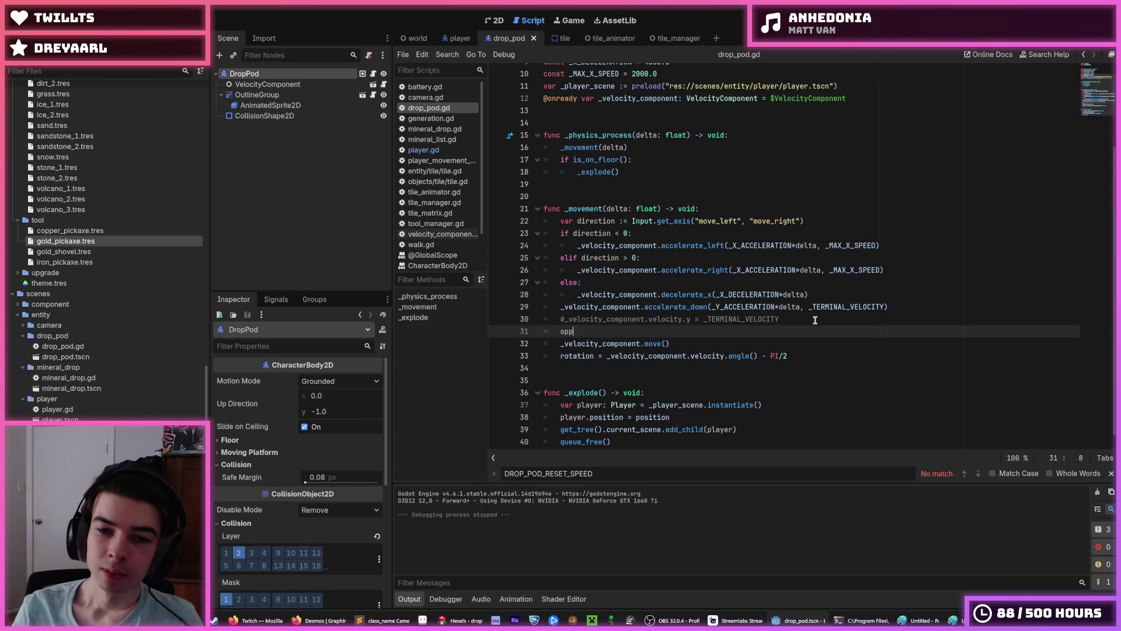
text(rint(veloc)
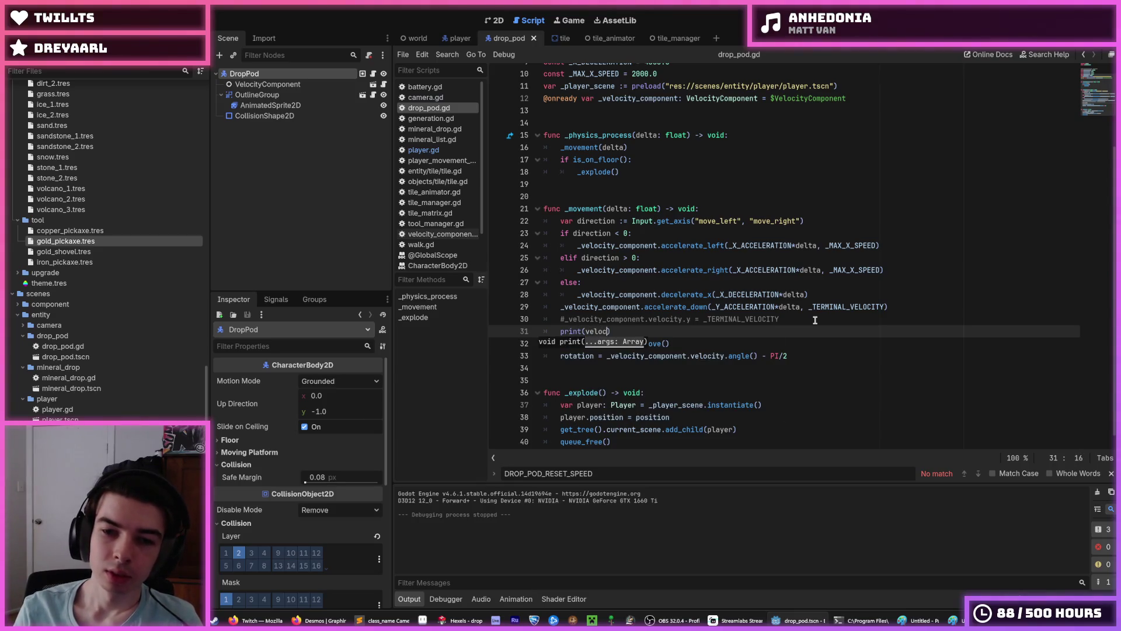
text(ity_compio)
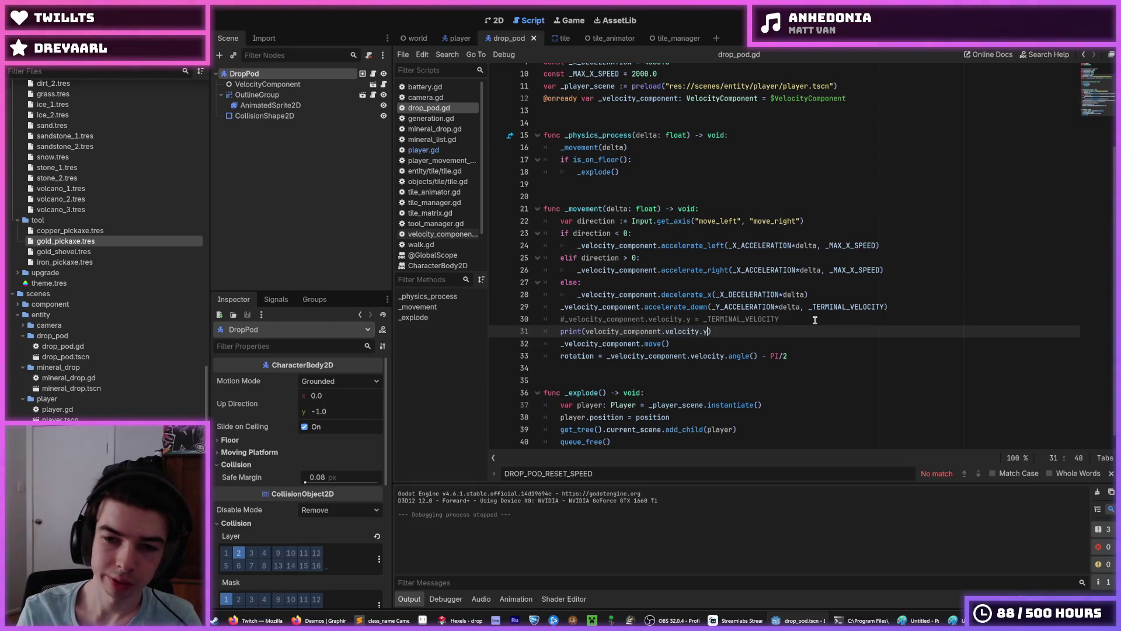
key(alt+Down)
scroll(815, 319, up, 1)
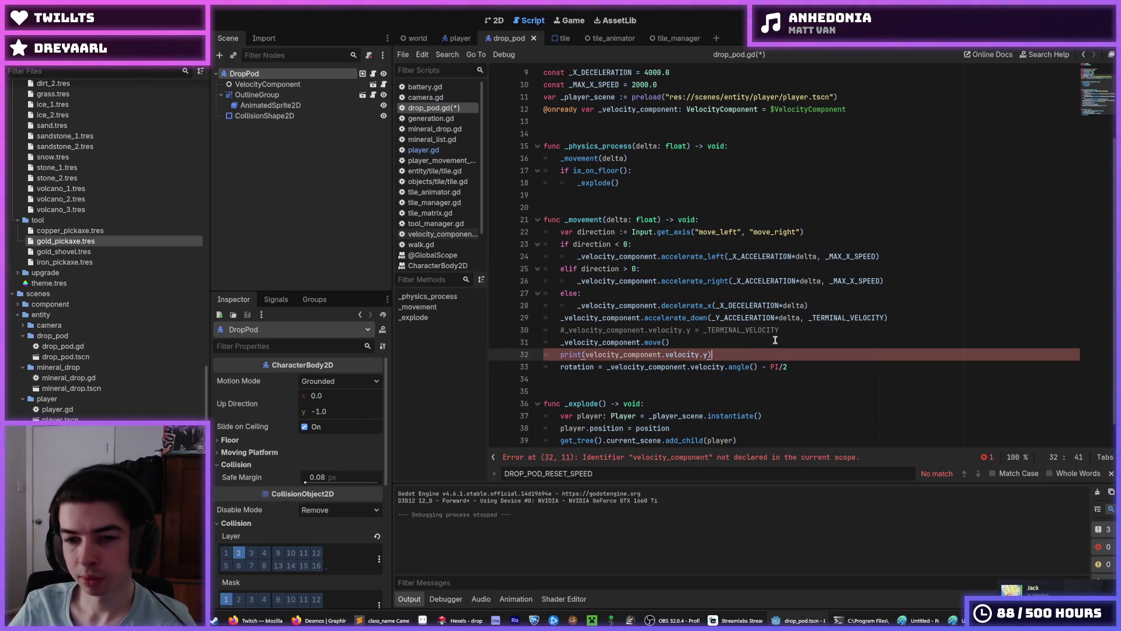
key(ctrl+s)
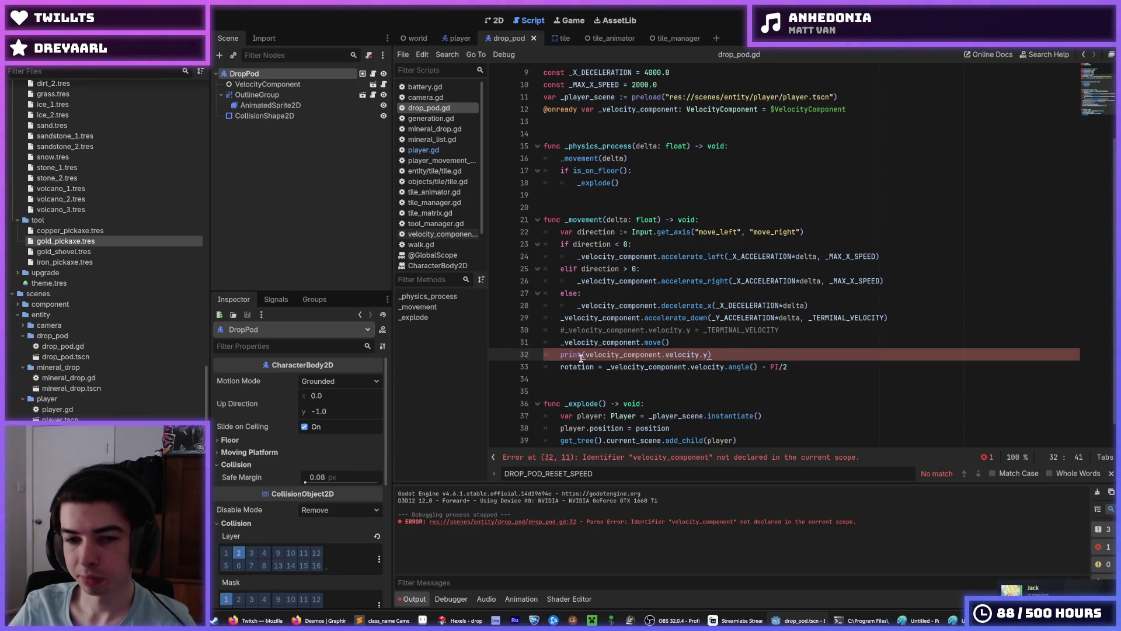
Step: Fix it to print(_velocity_component.velocity.y), move the rotation line above it, and test-run
text(_)
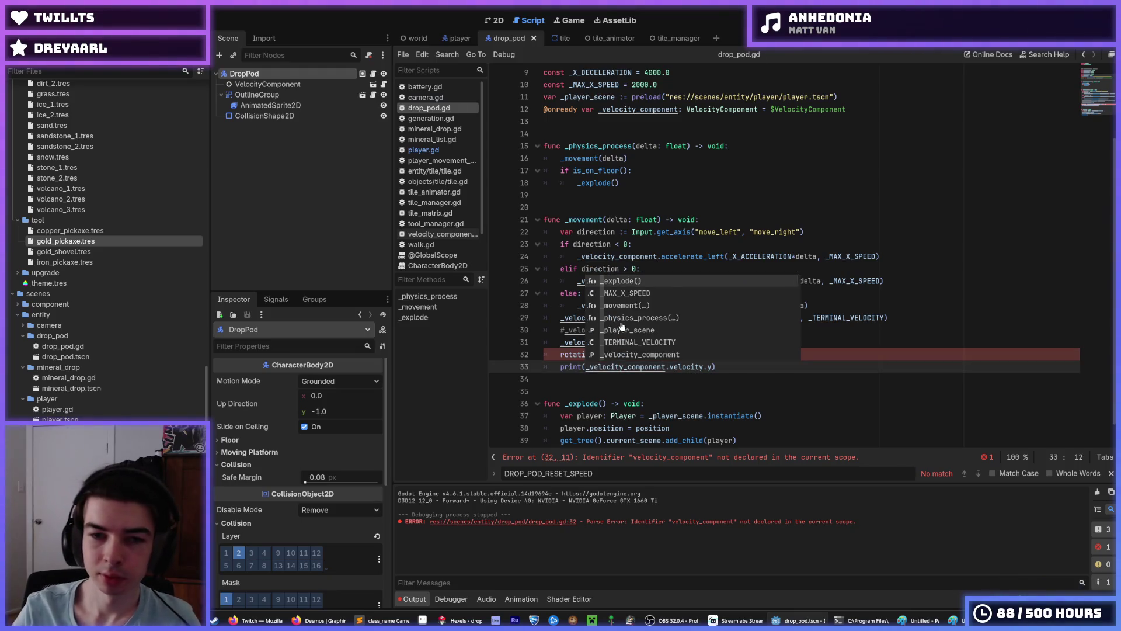
click(888, 366)
key(alt+Up)
key(F5)
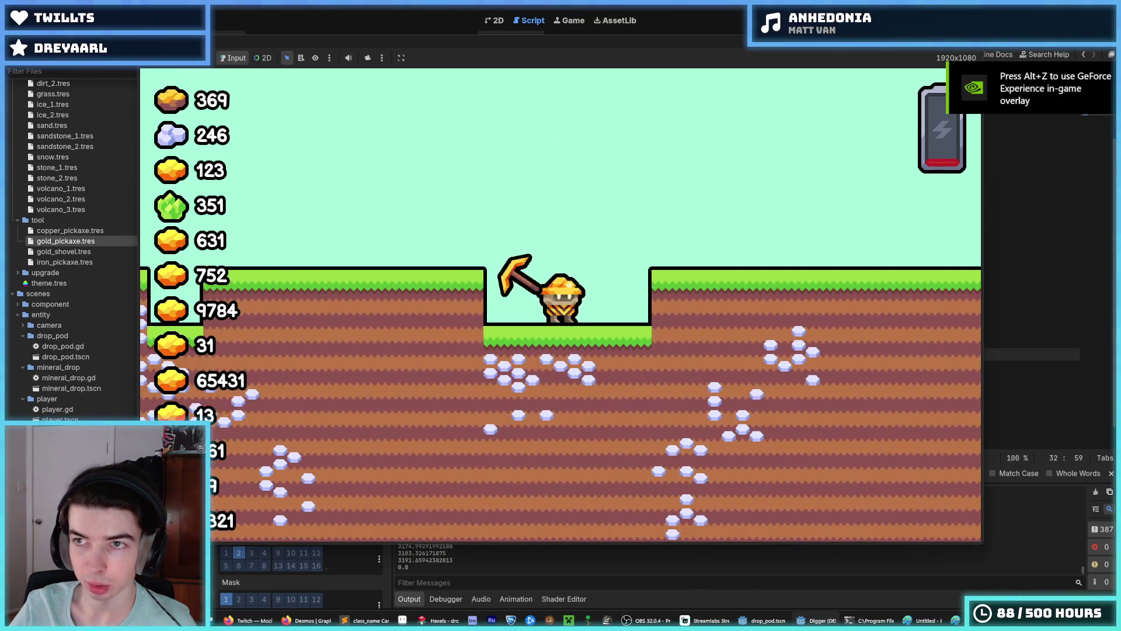
key(F8)
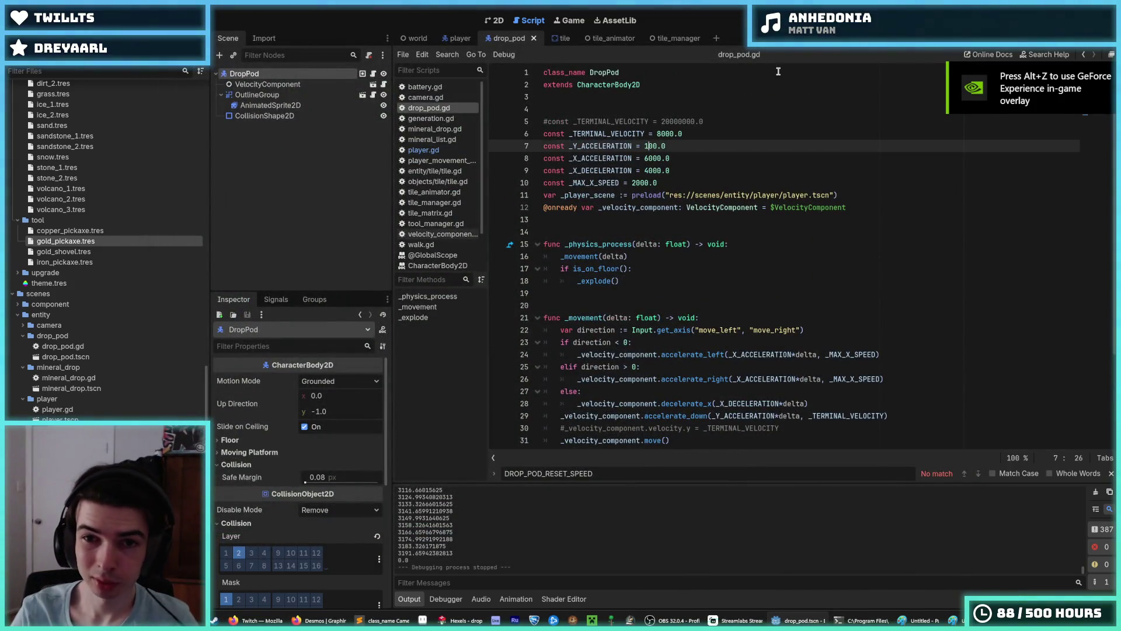
Step: Set _Y_ACCELERATION to 1000.0 and move DropPod's position y to -12000 in the world scene
text(0)
click(416, 38)
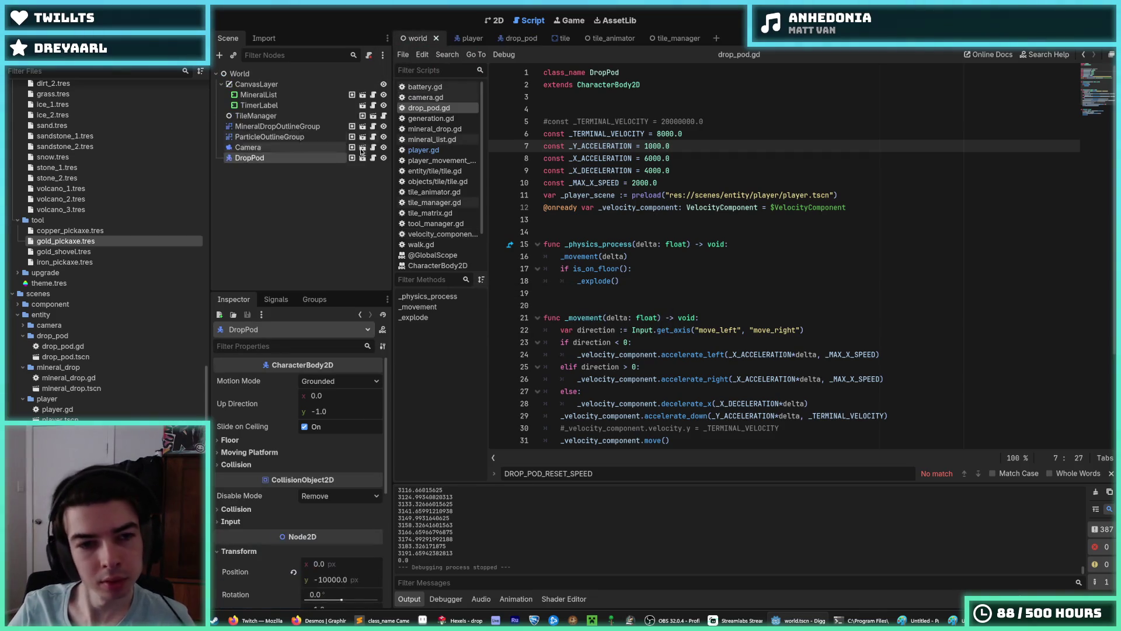
scroll(295, 473, down, 4)
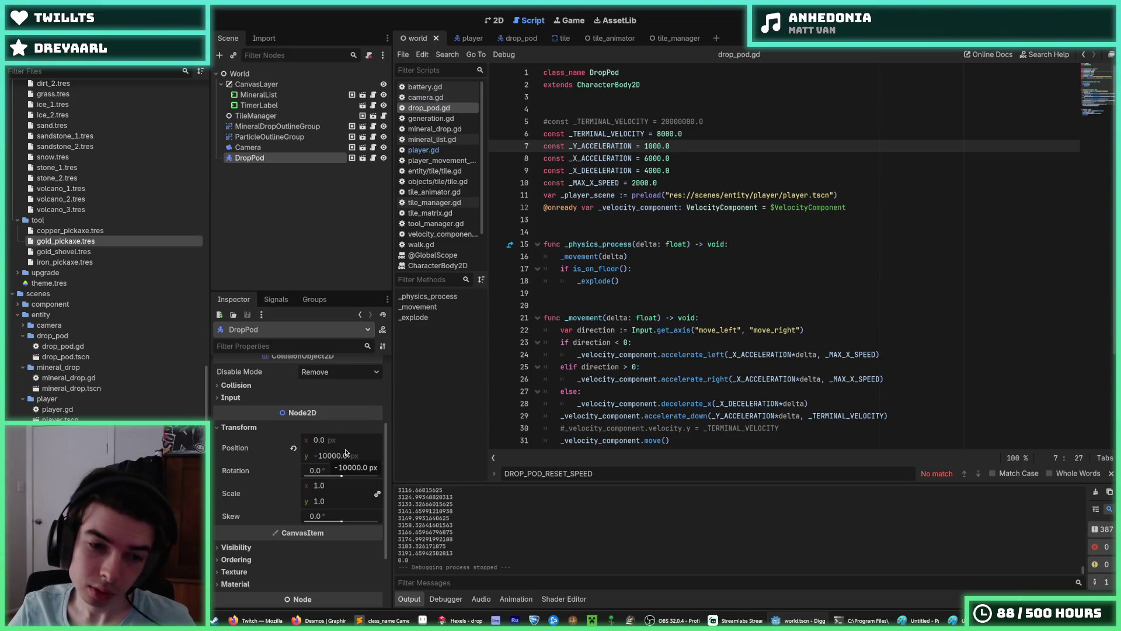
click(344, 453)
text(-12000)
key(Return)
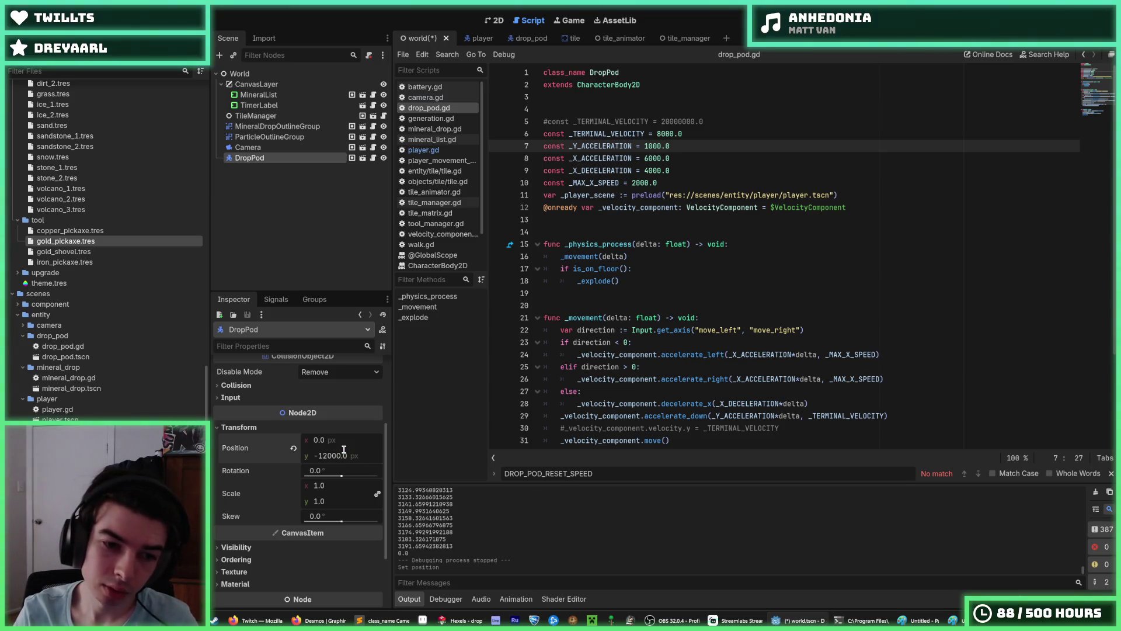
Step: Return to drop_pod.gd and test-run the higher, faster drop
click(461, 38)
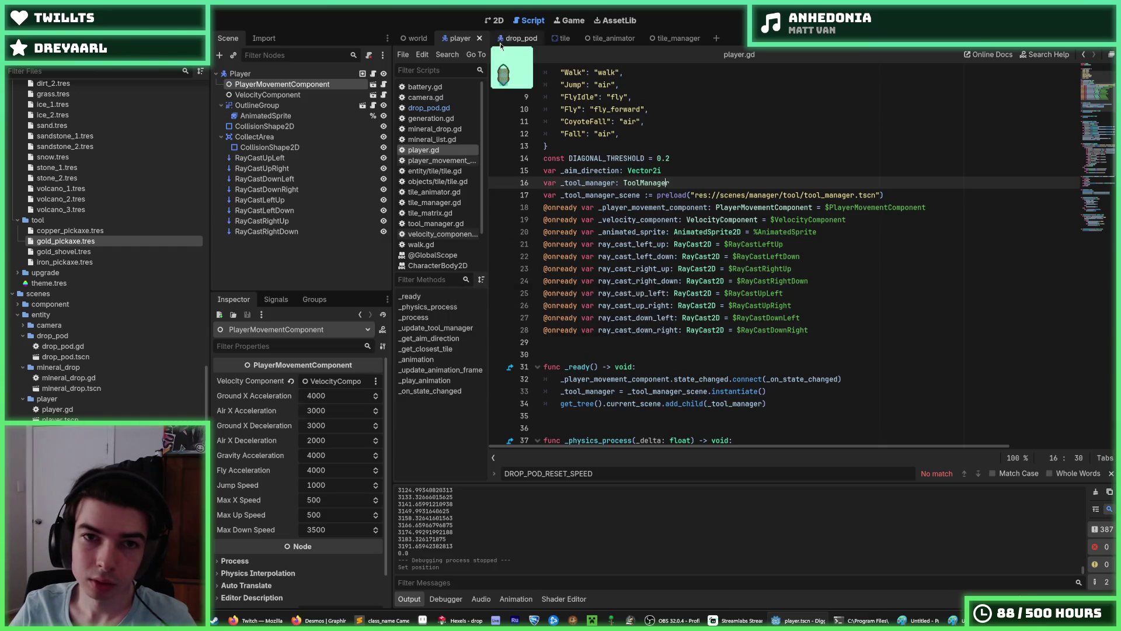
click(505, 39)
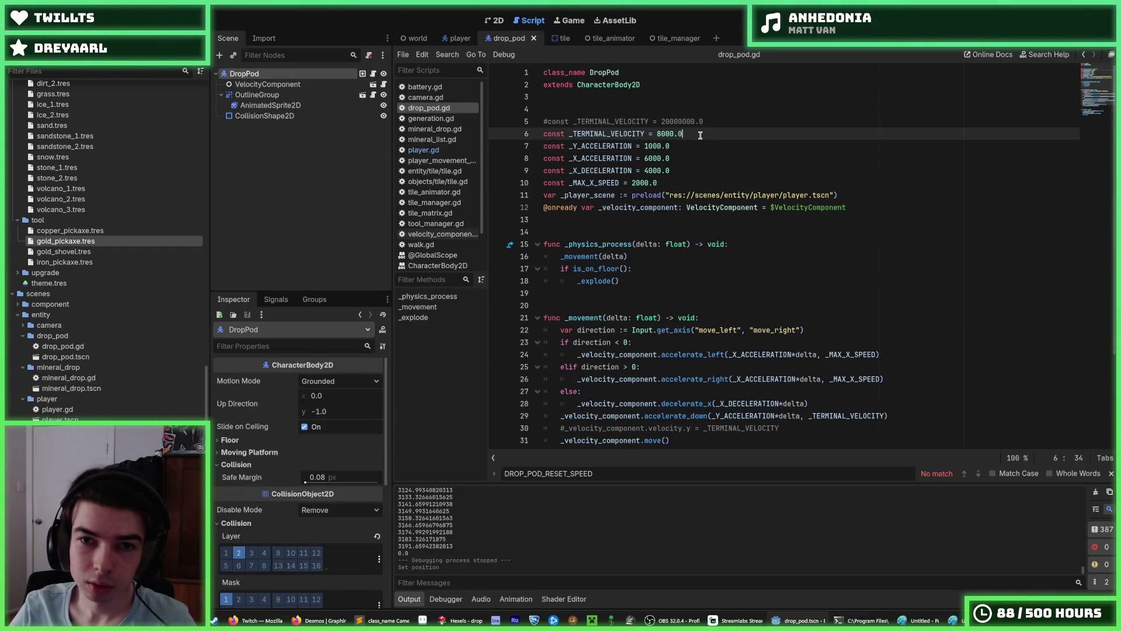
click(656, 134)
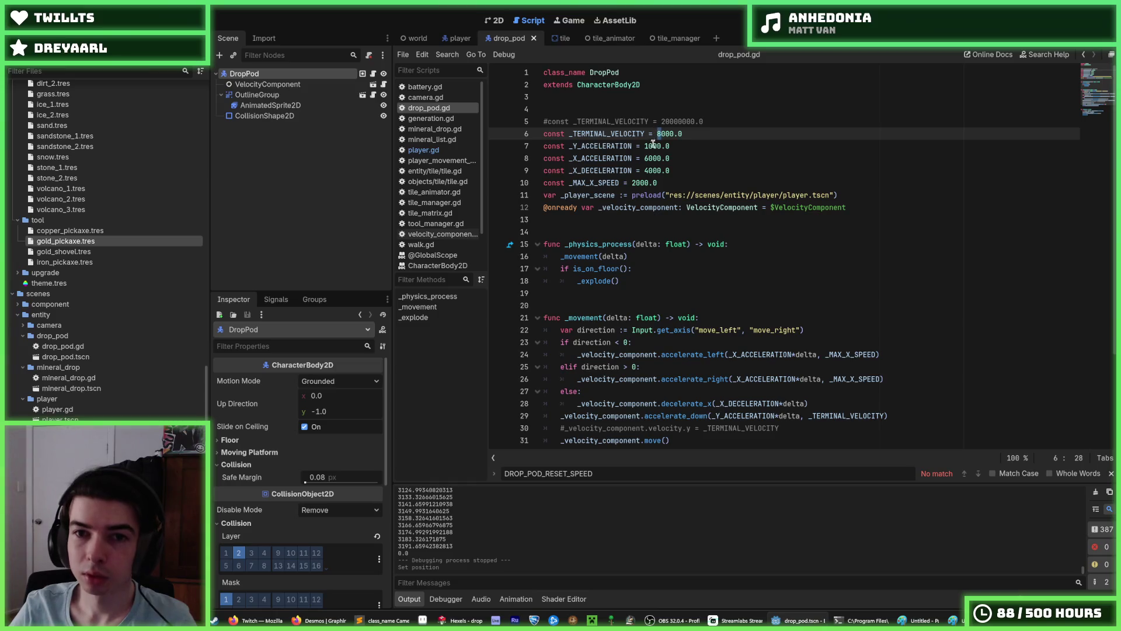
click(649, 146)
click(766, 152)
key(F5)
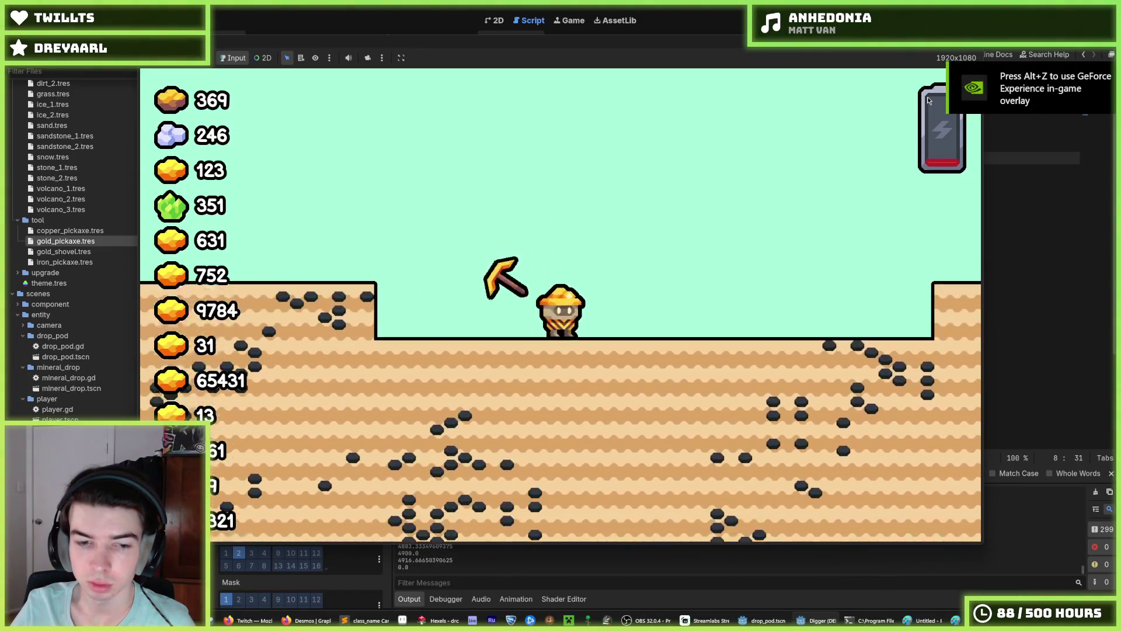
Step: Stop the playtest and save the project
key(F8)
click(759, 165)
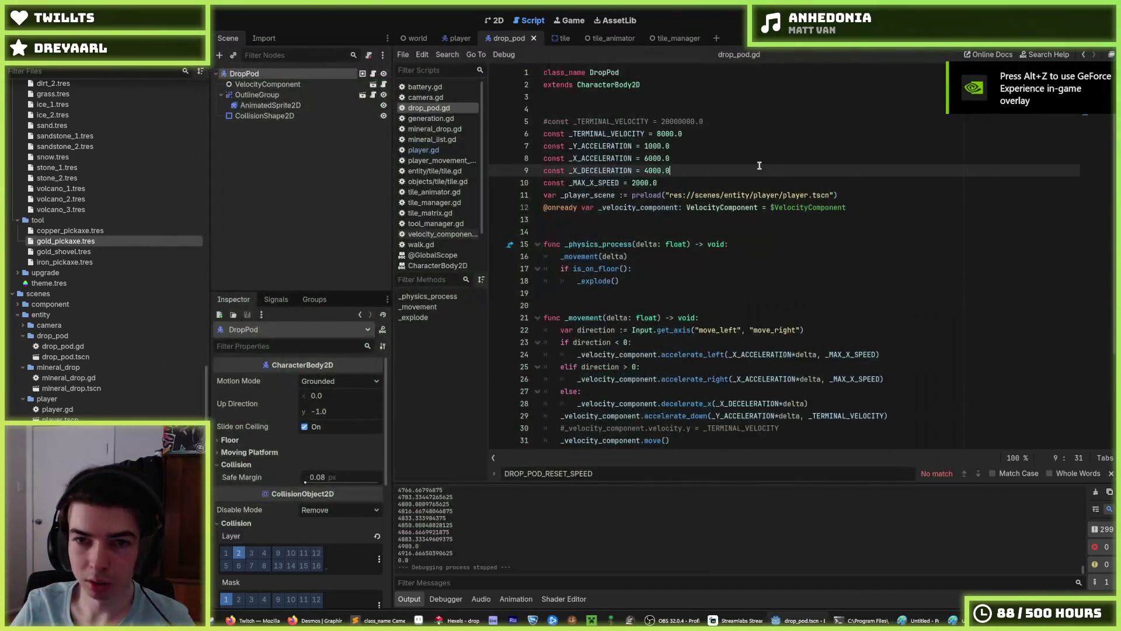
key(ctrl+s)
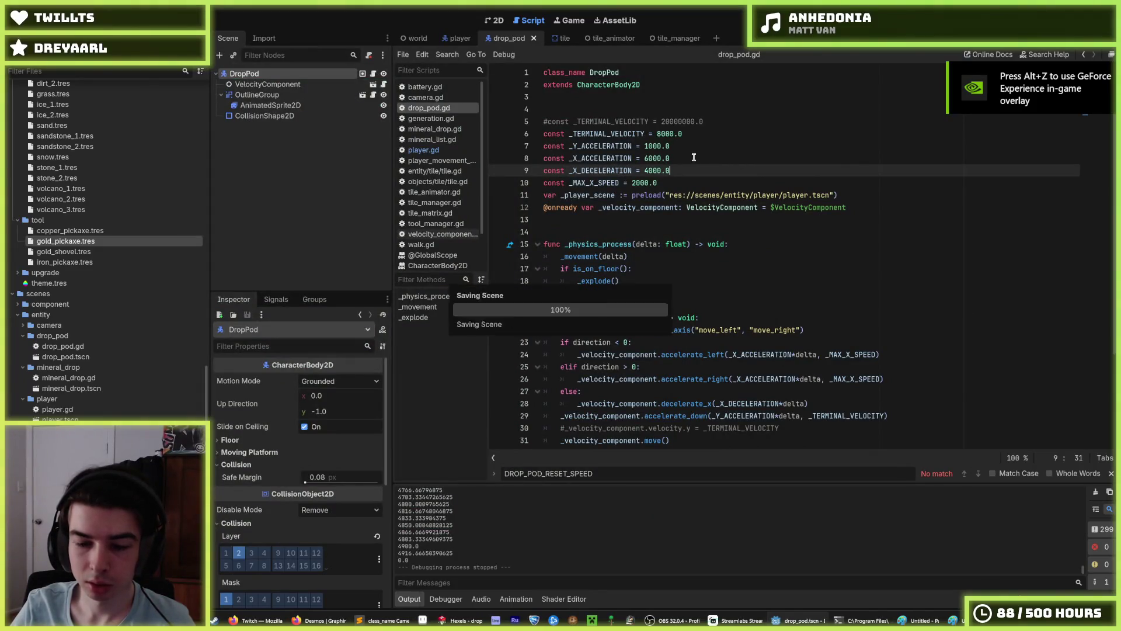
key(ctrl+s)
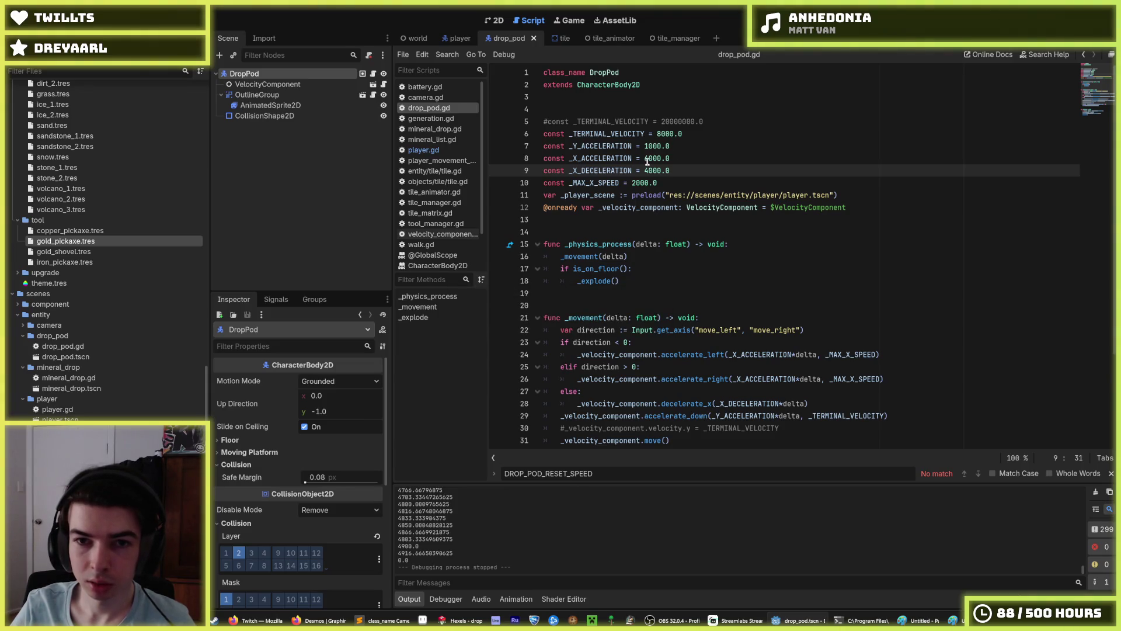
Step: Set _Y_ACCELERATION to 2000.0 and test-run the faster drop, steering right
click(645, 146)
key(F5)
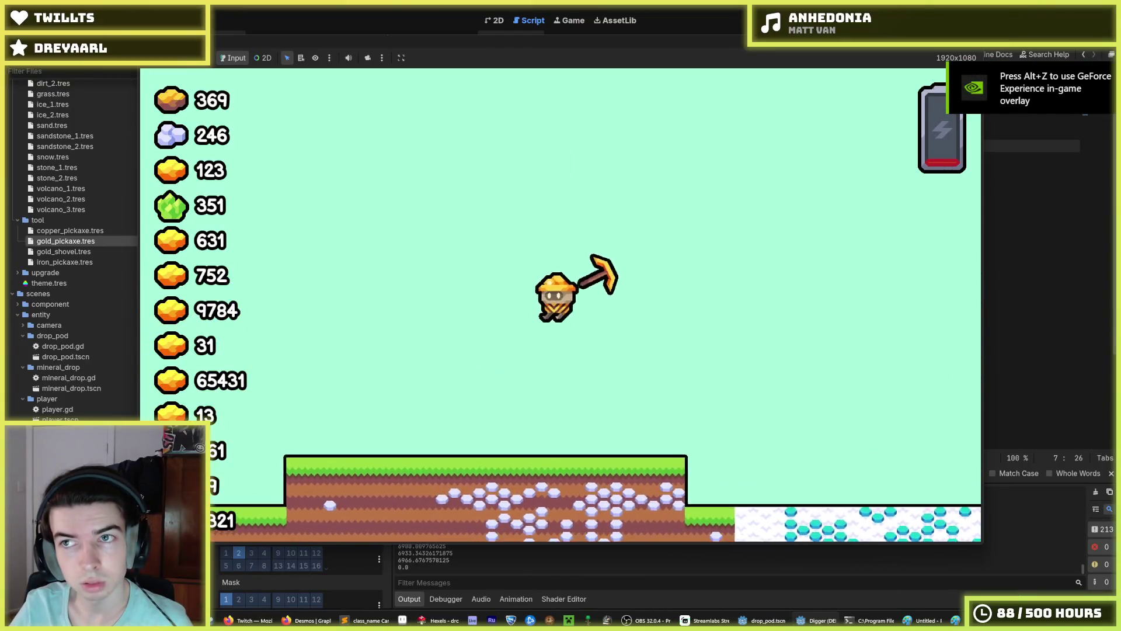
key(F8)
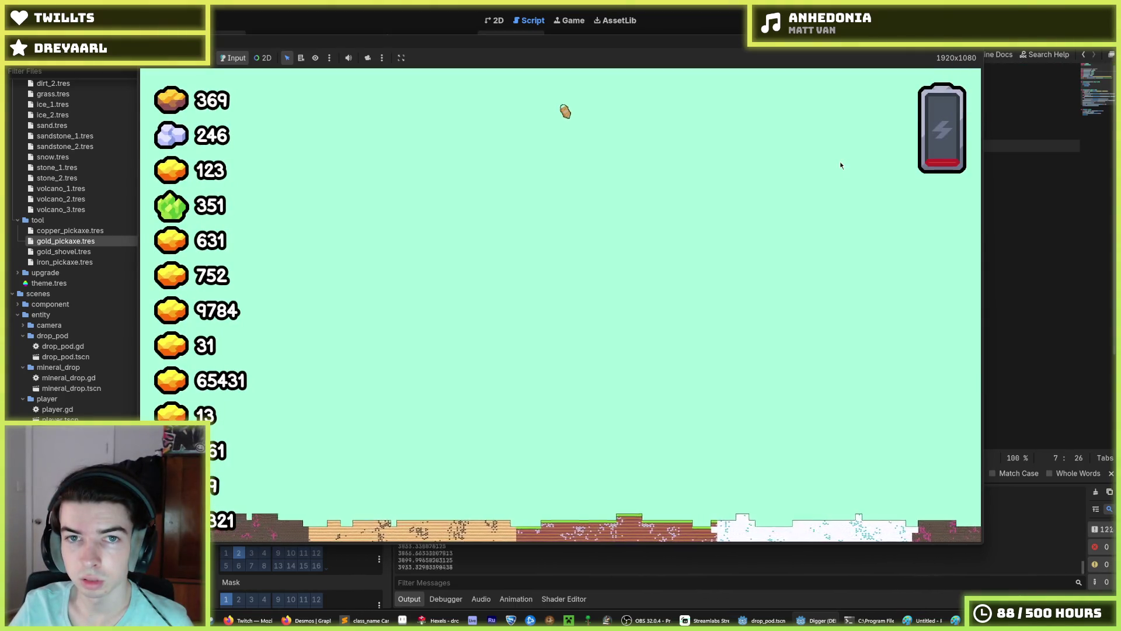
key(d)
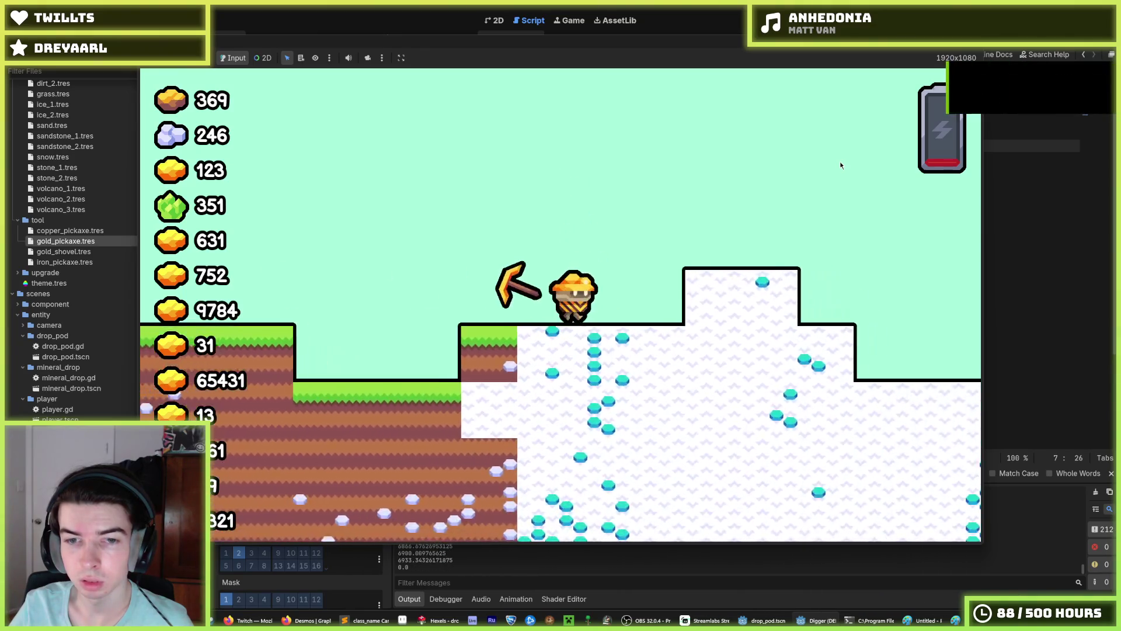
key(alt+F4)
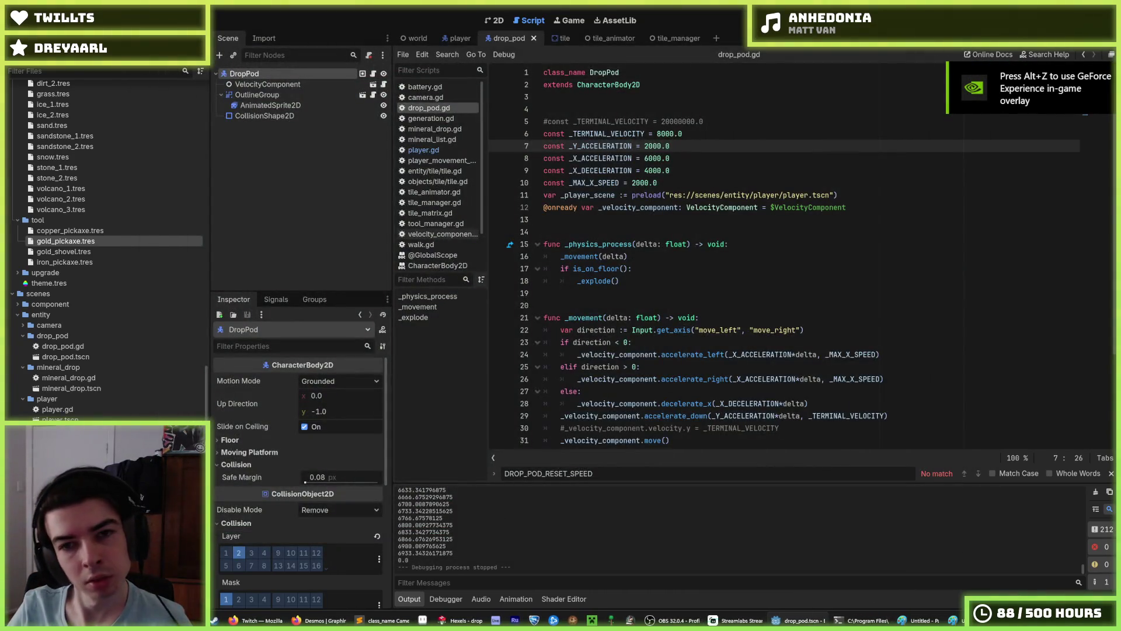
Step: Playtest the stronger-acceleration landing over several restarts
key(F5)
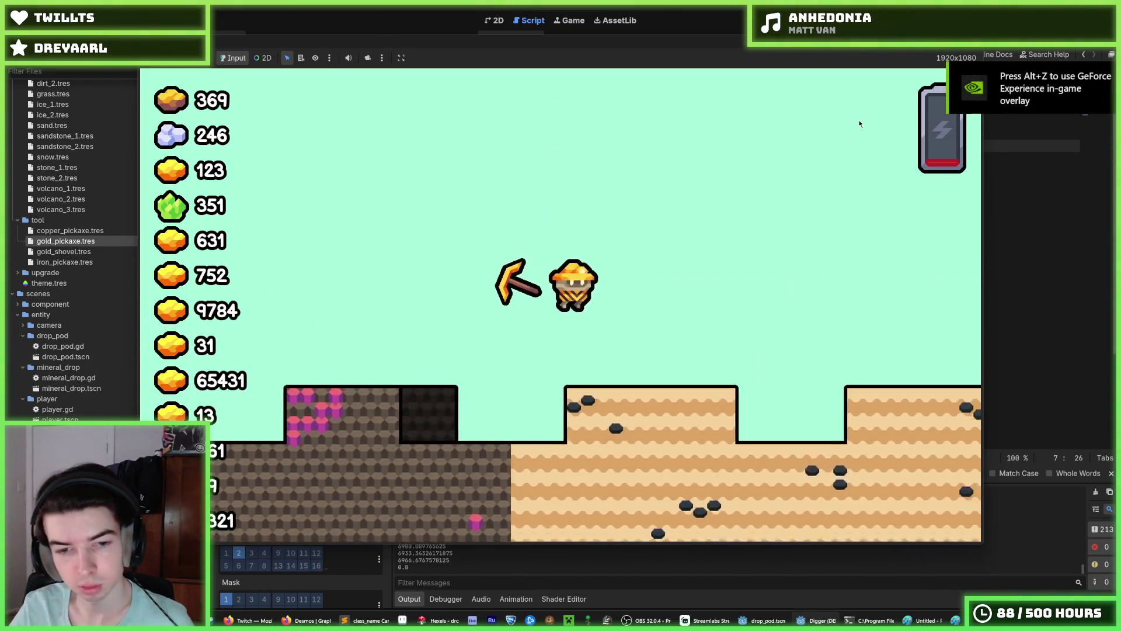
key(F5)
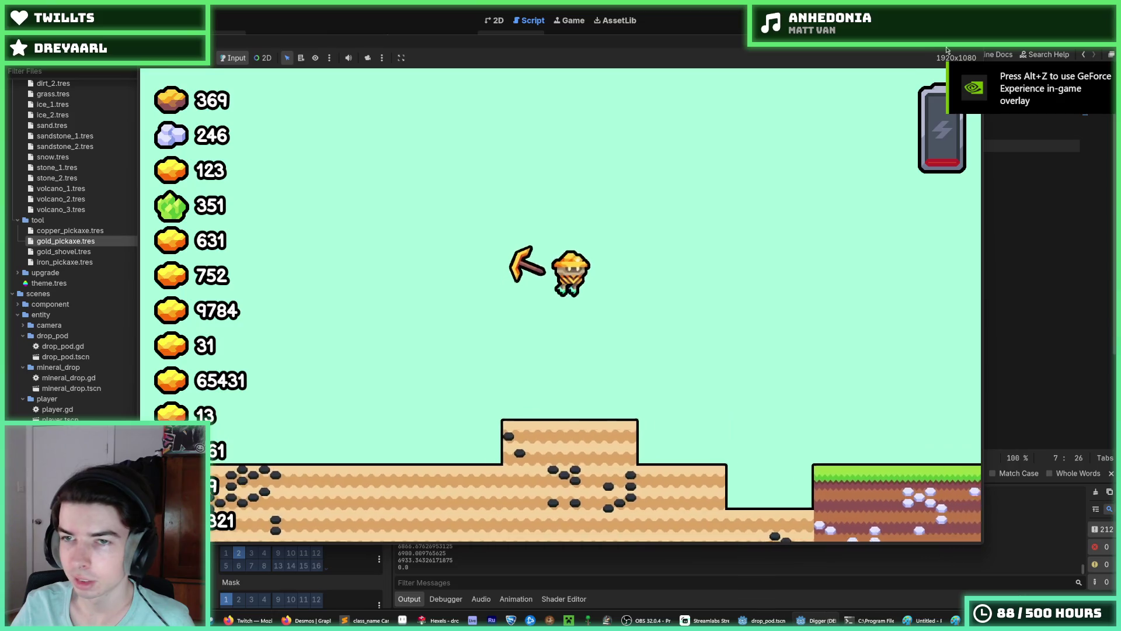
key(F5)
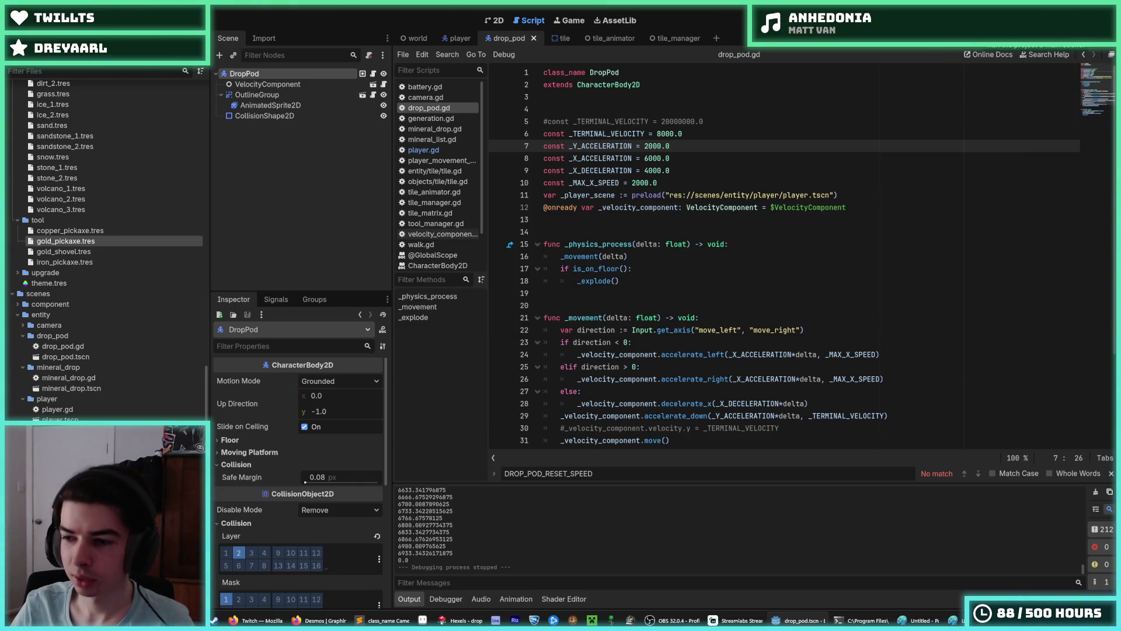
key(F5)
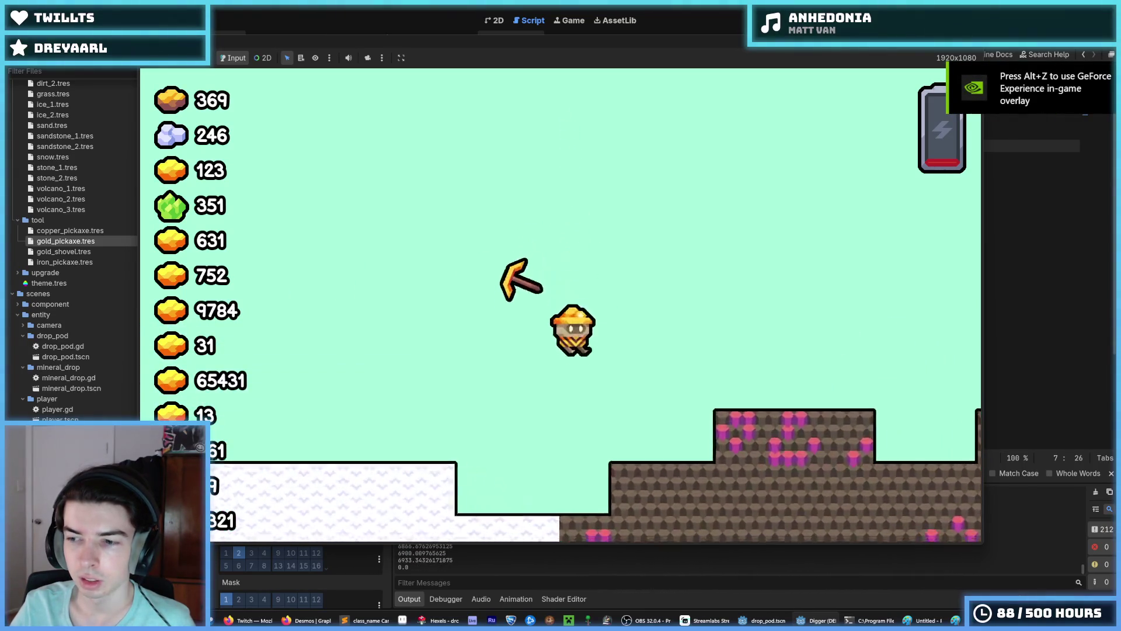
key(F5)
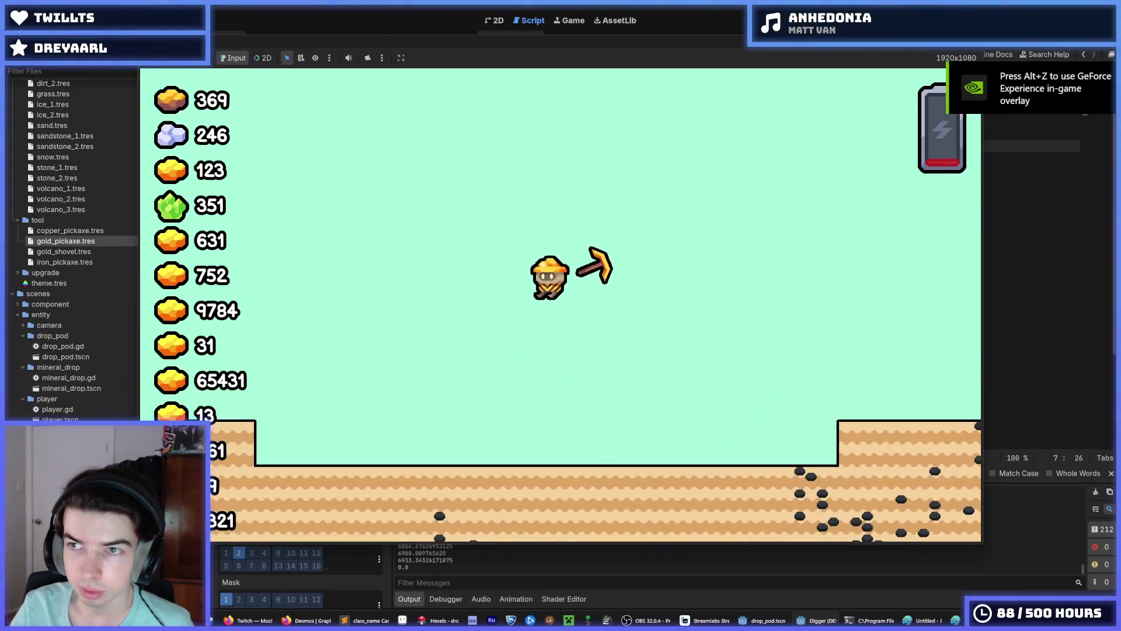
key(F8)
Step: Launch again, fly the miner right, dig into the ground, fly back up, and stop
key(F5)
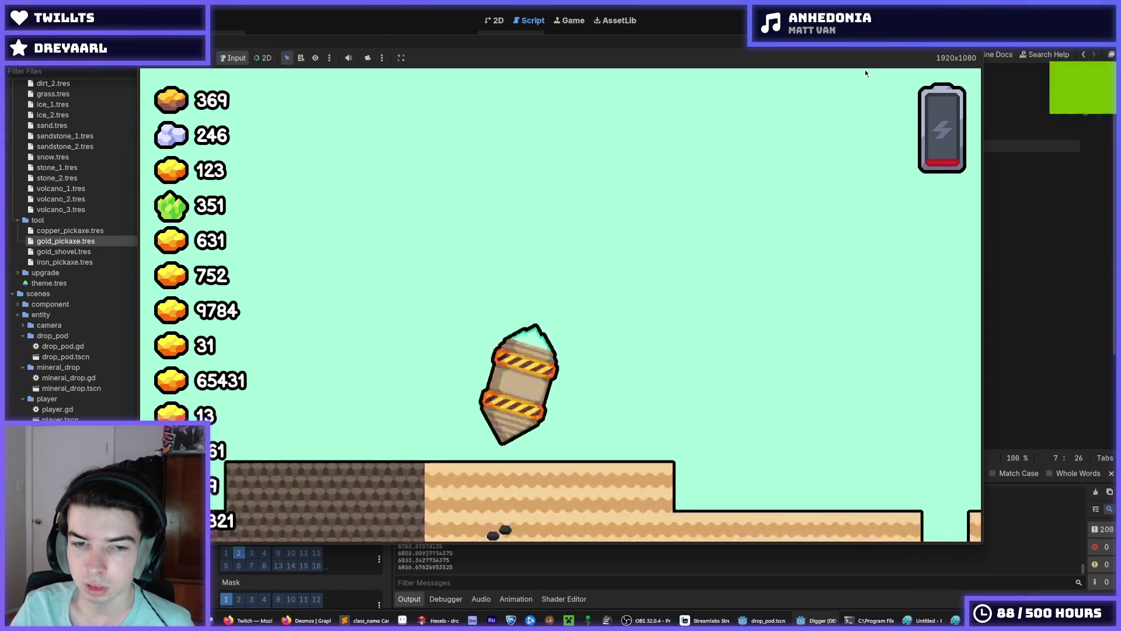
key(d)
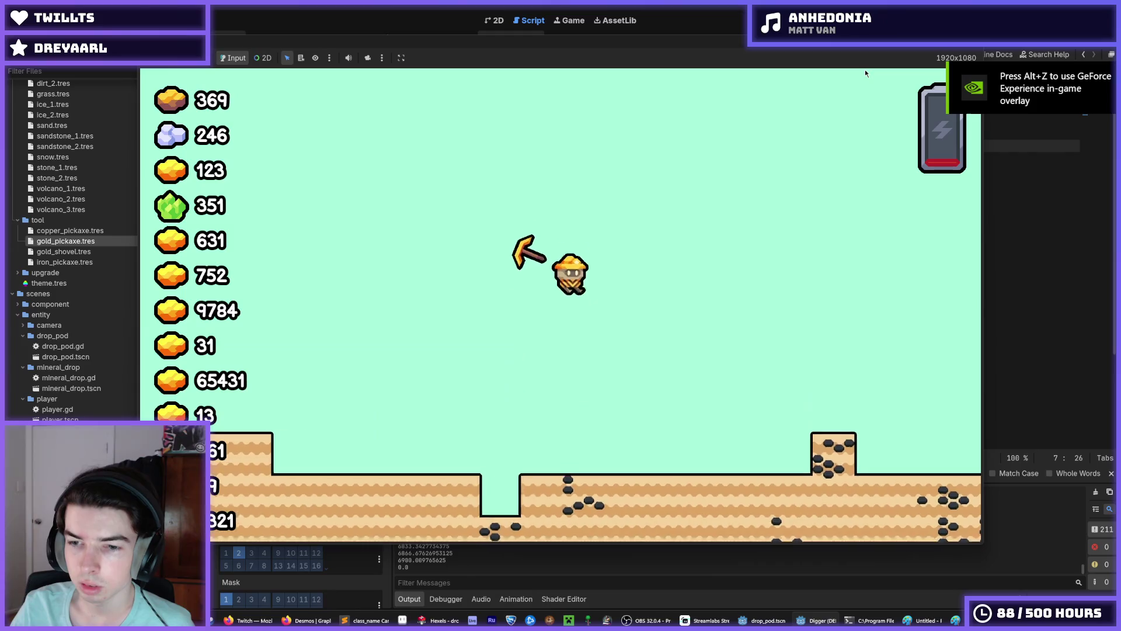
key(d)
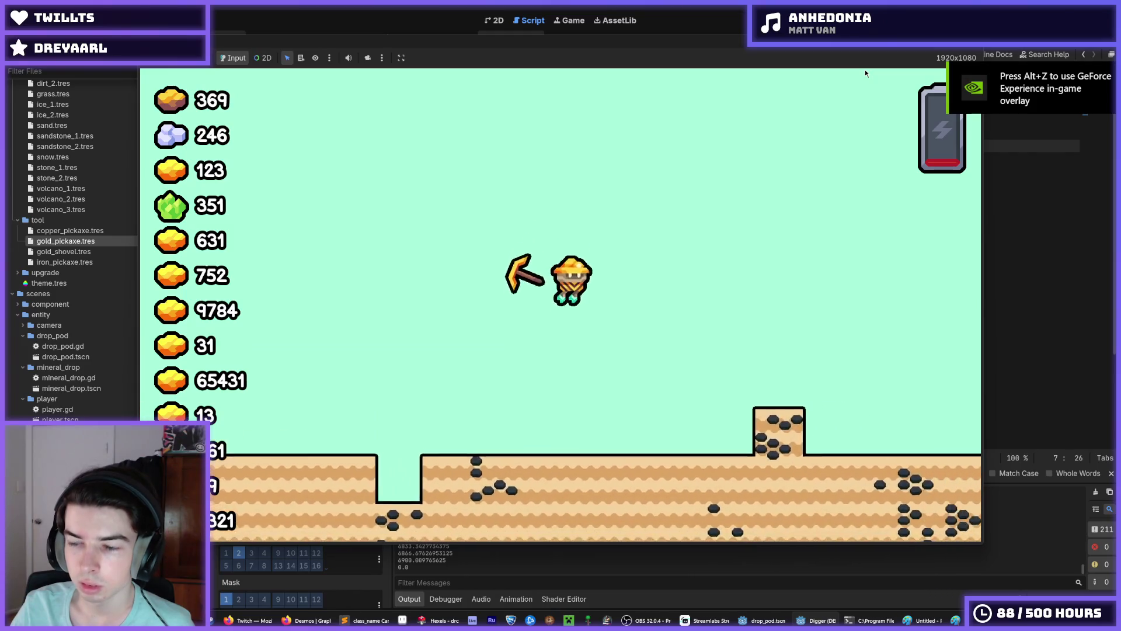
key(d)
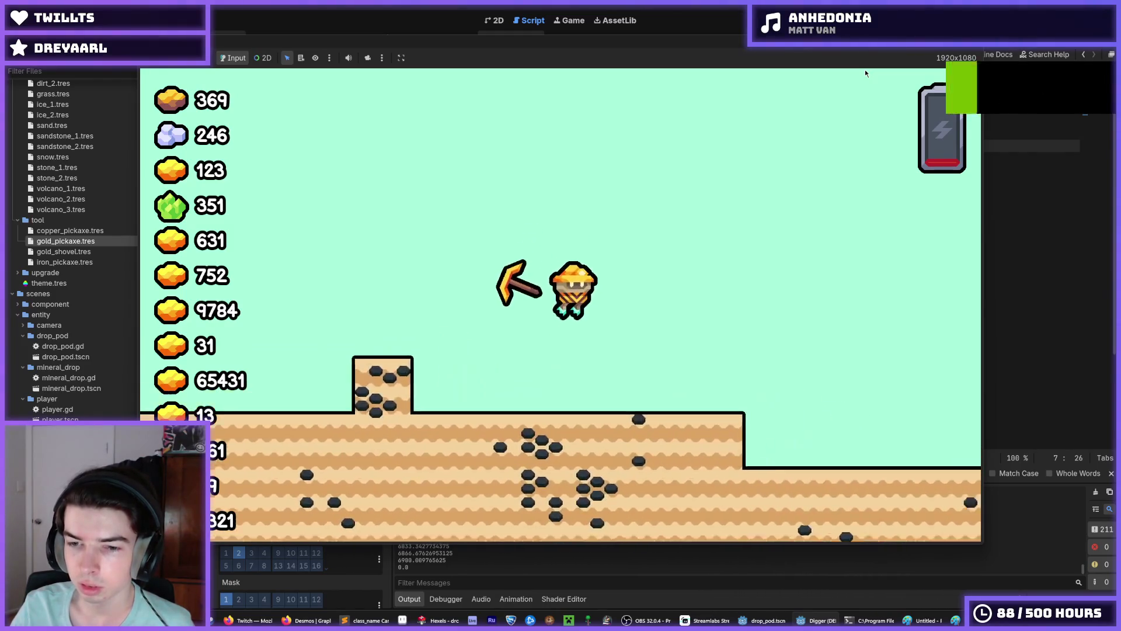
key(d)
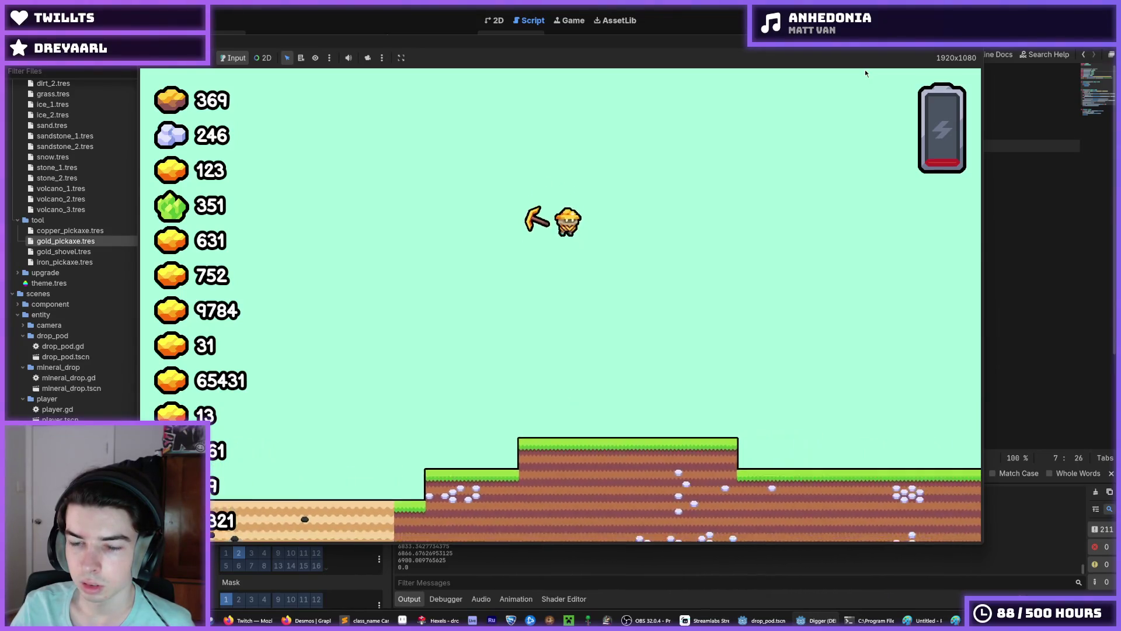
key(d)
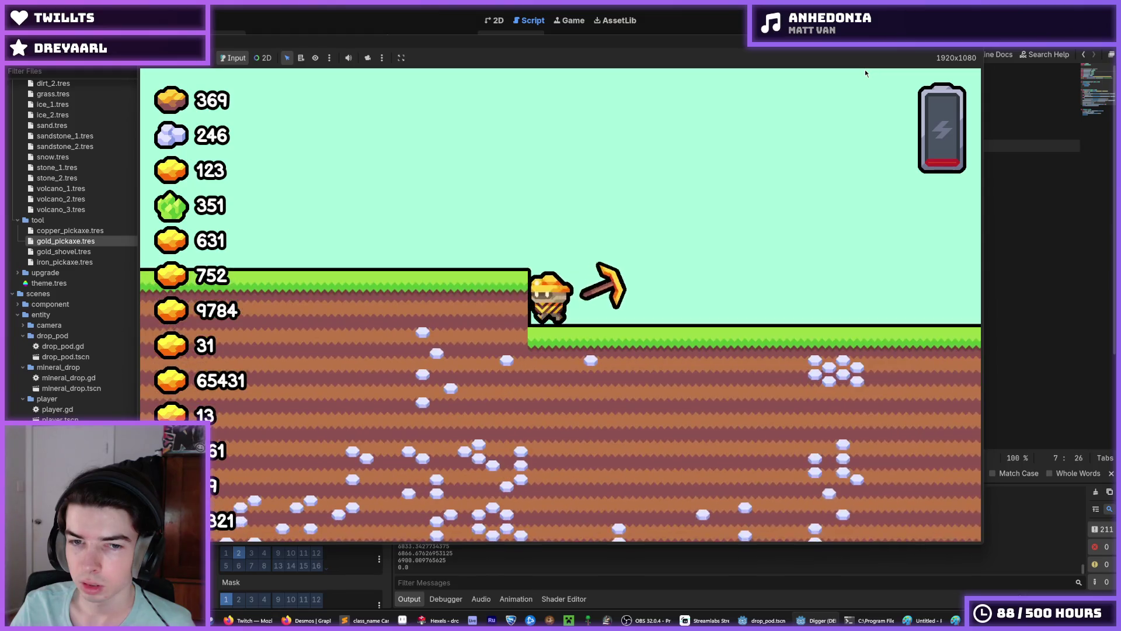
key(d)
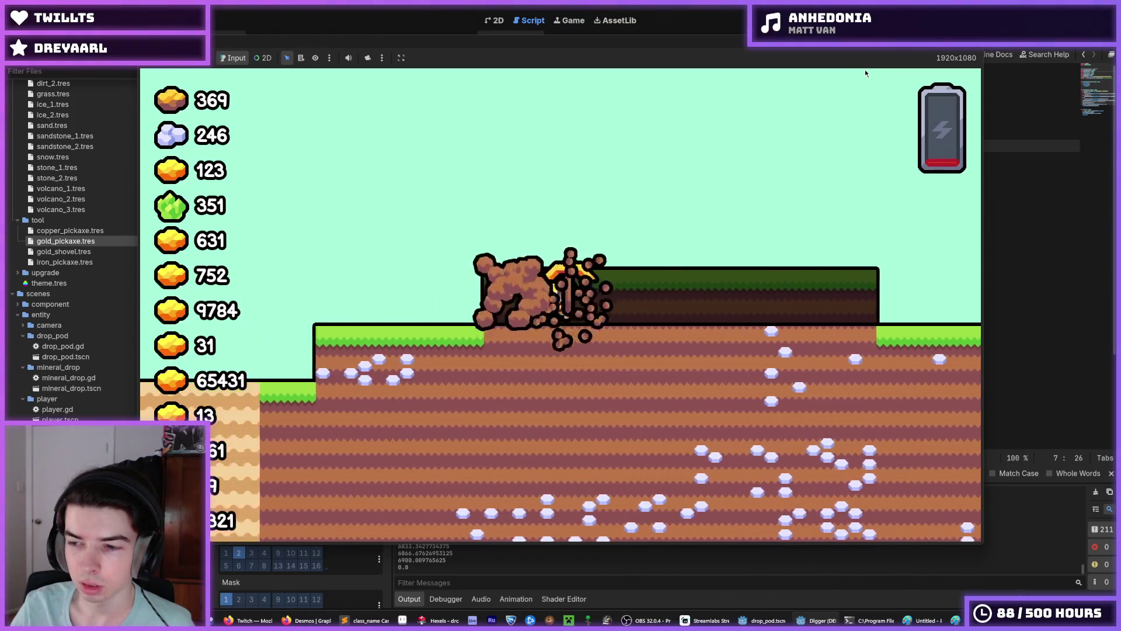
key(w)
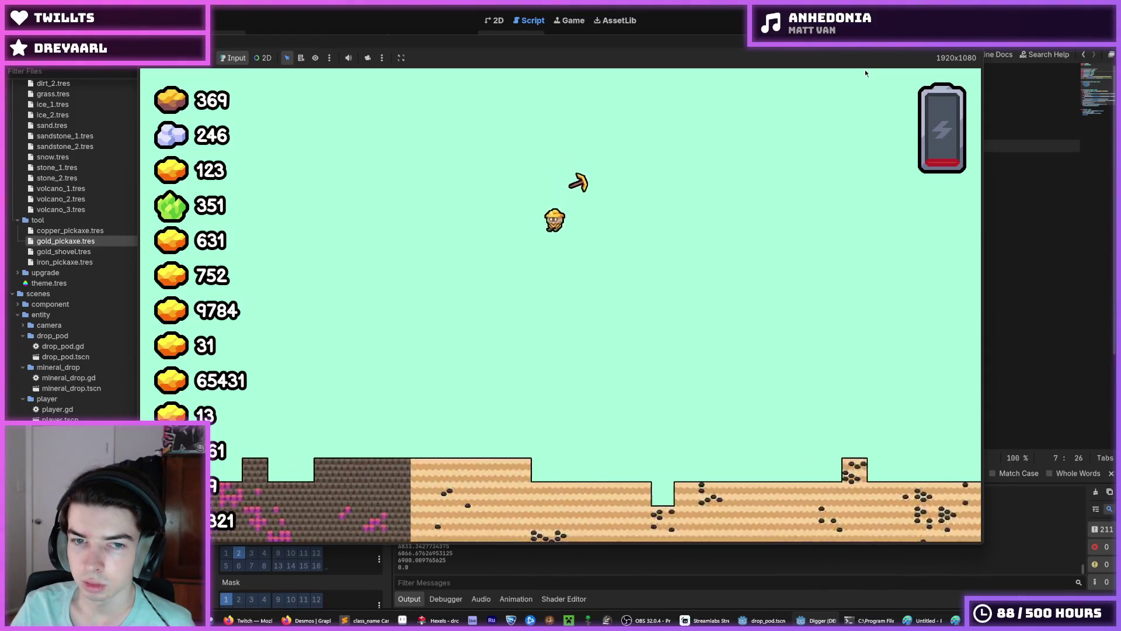
key(F8)
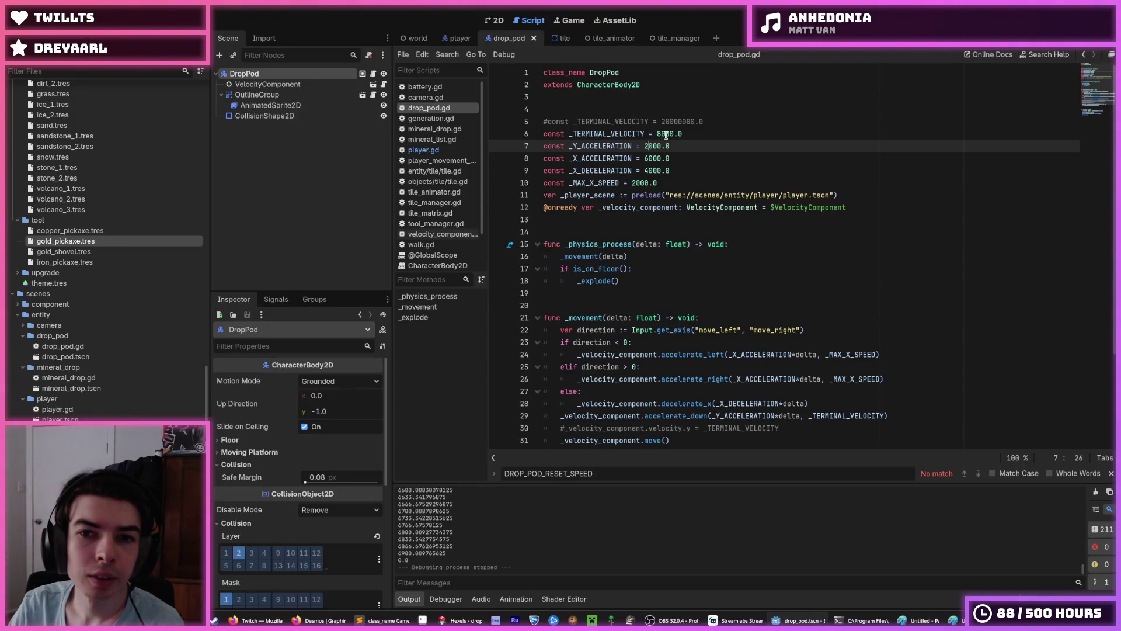
Step: Change _TERMINAL_VELOCITY from 8000.0 to 3500.0 and save drop_pod.gd
drag(662, 134, 657, 134)
text(35)
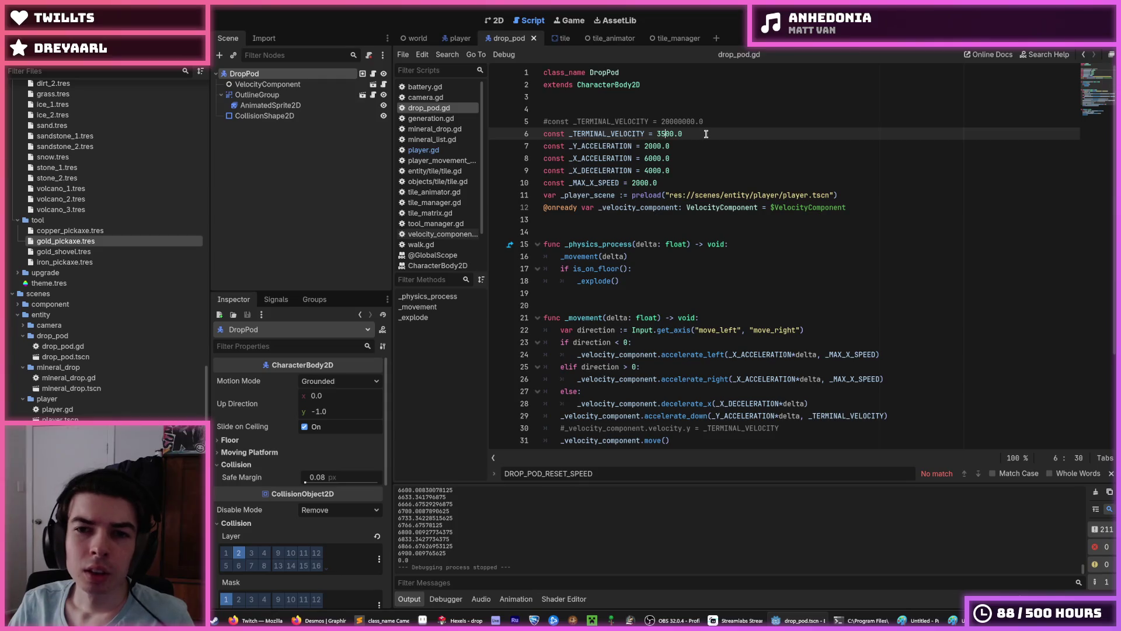
key(ctrl+s)
click(708, 134)
key(ctrl+s)
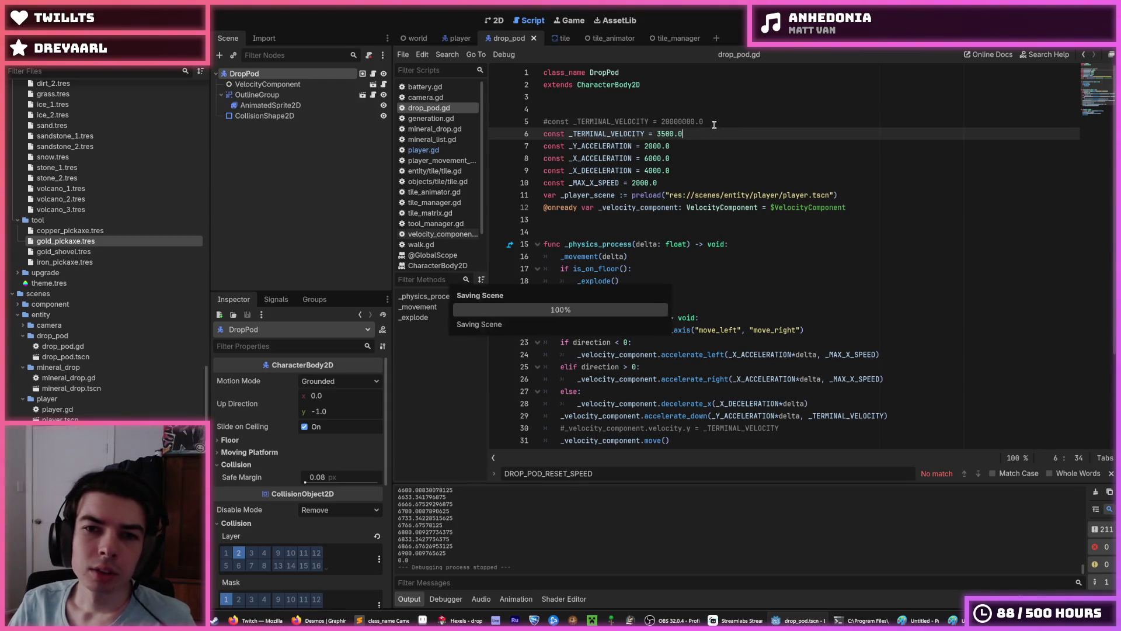
click(714, 125)
key(ctrl+s)
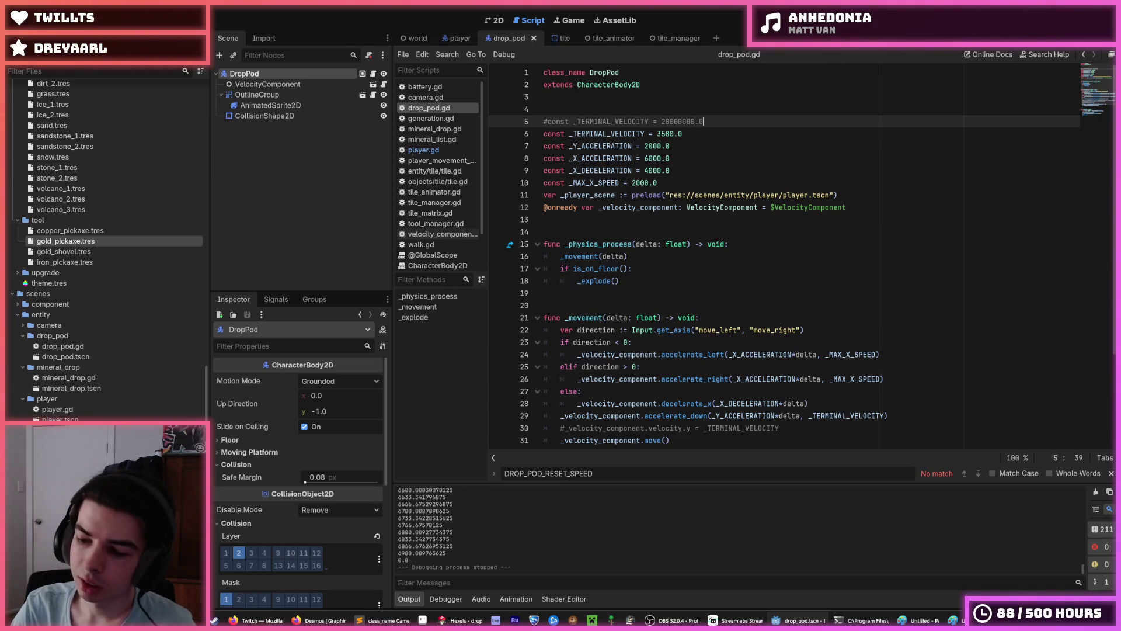
Step: Playtest the slower pod landing across several runs
key(F5)
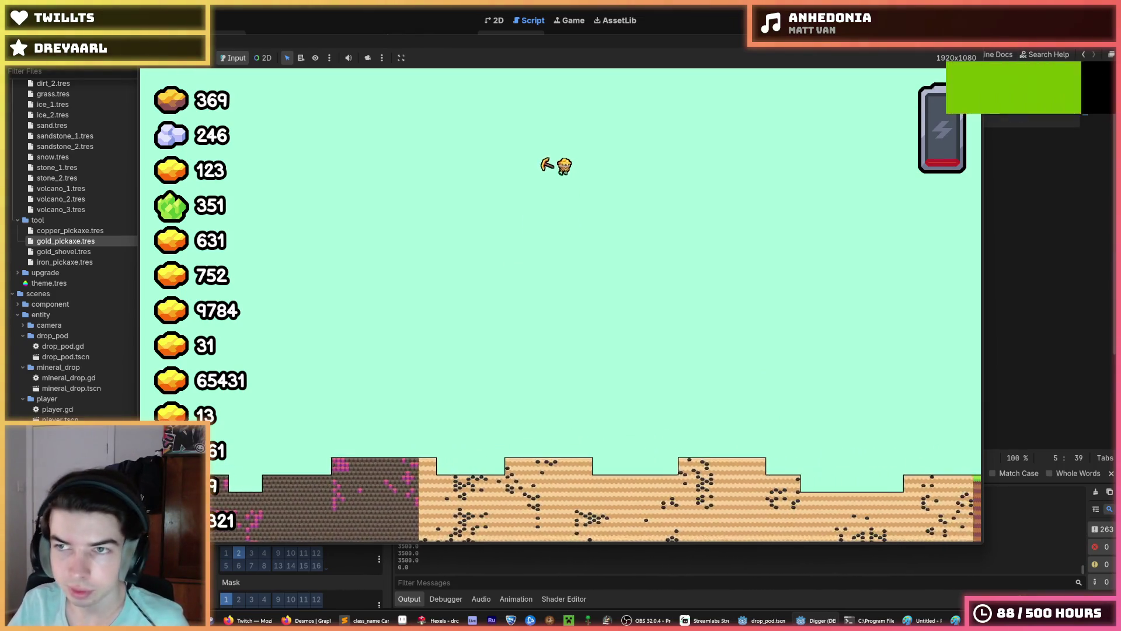
key(F5)
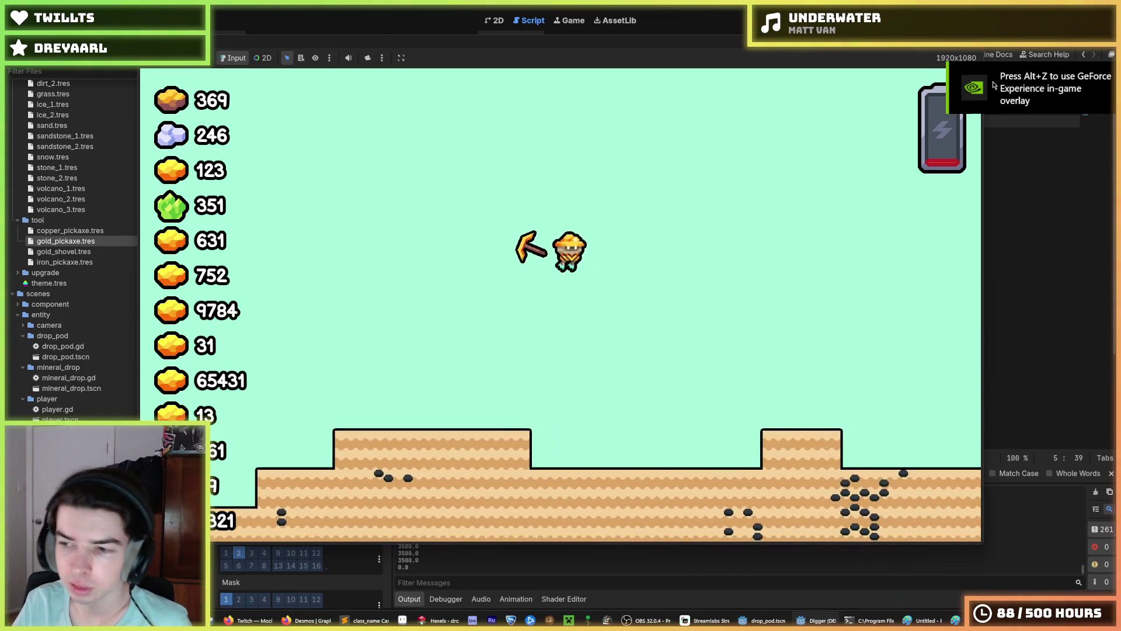
key(F8)
key(F5)
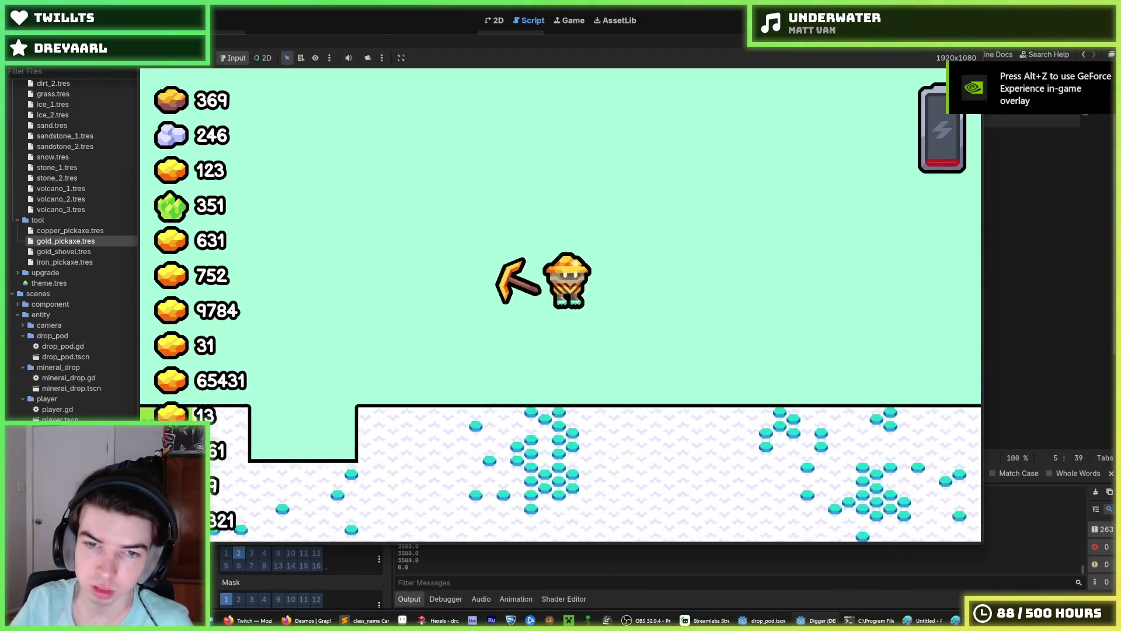
key(F5)
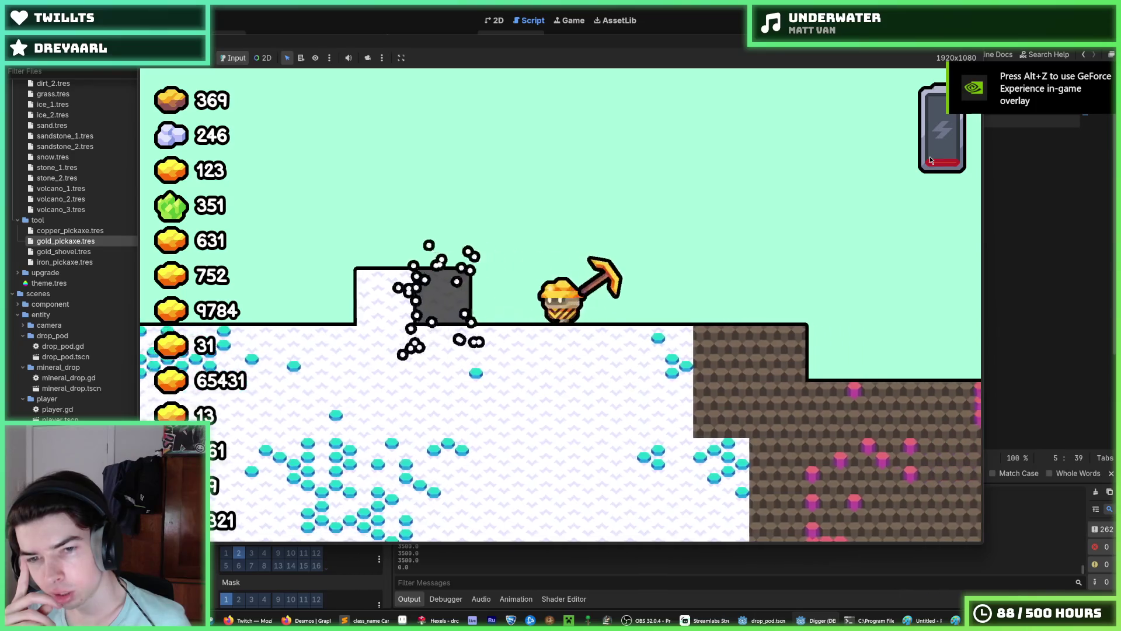
Step: Fly the miner up and left, restart the landing tests, and stop the game
key(w)
key(a)
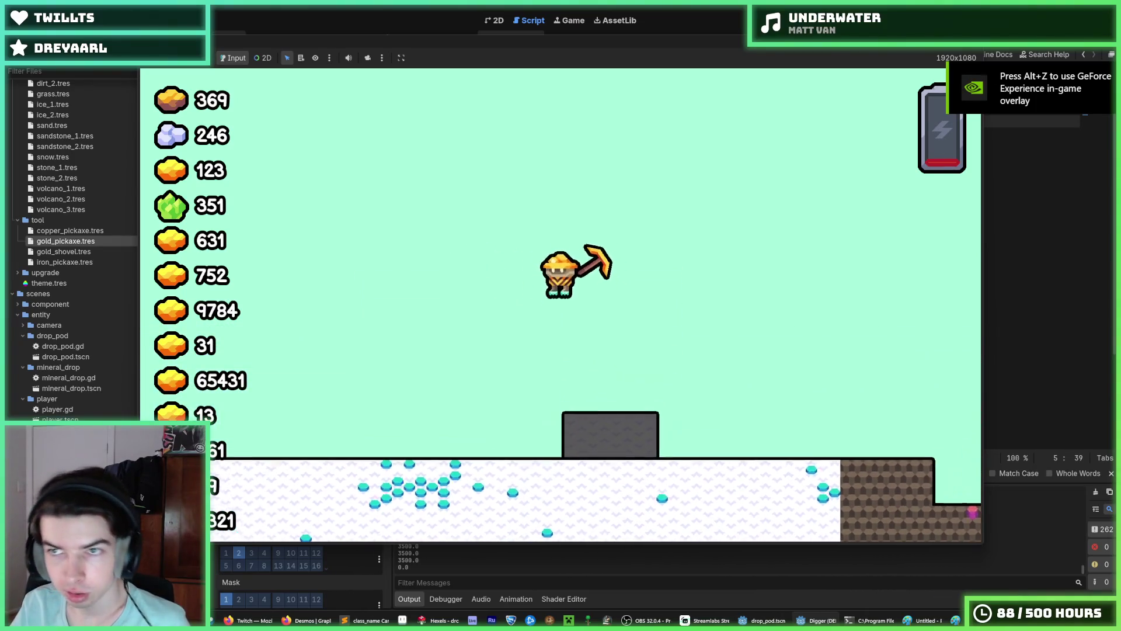
key(F8)
key(F5)
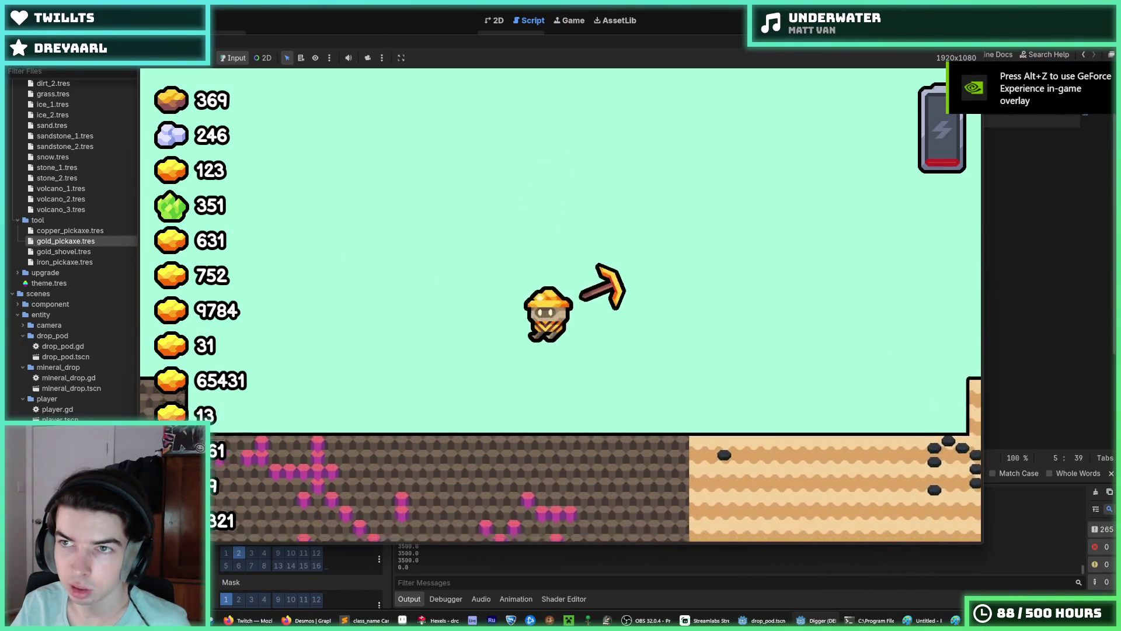
key(F5)
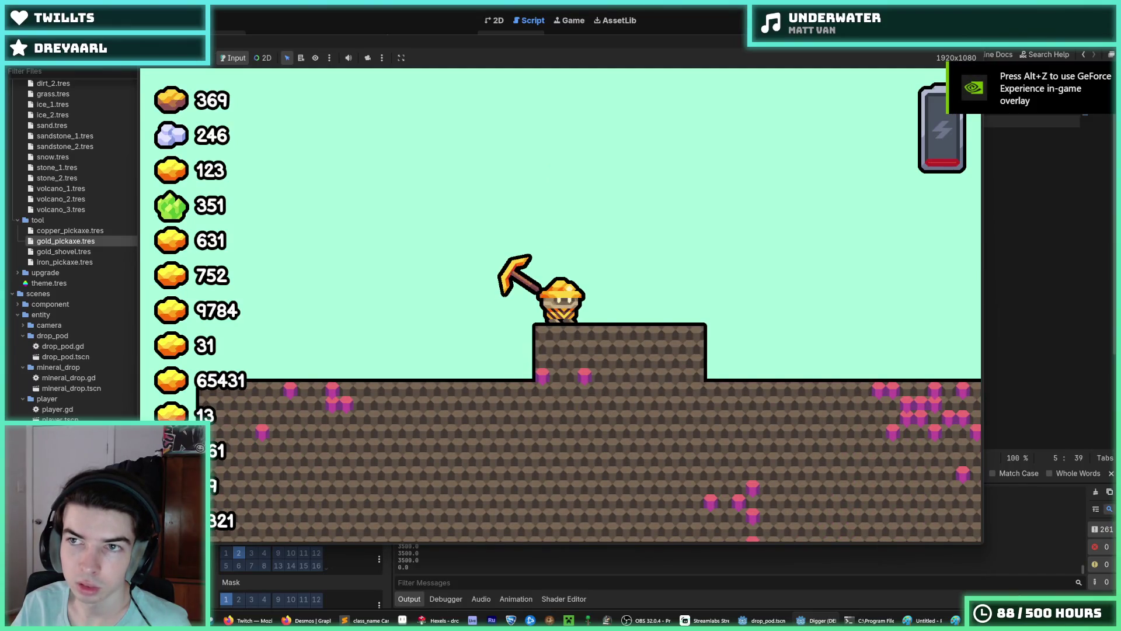
key(F8)
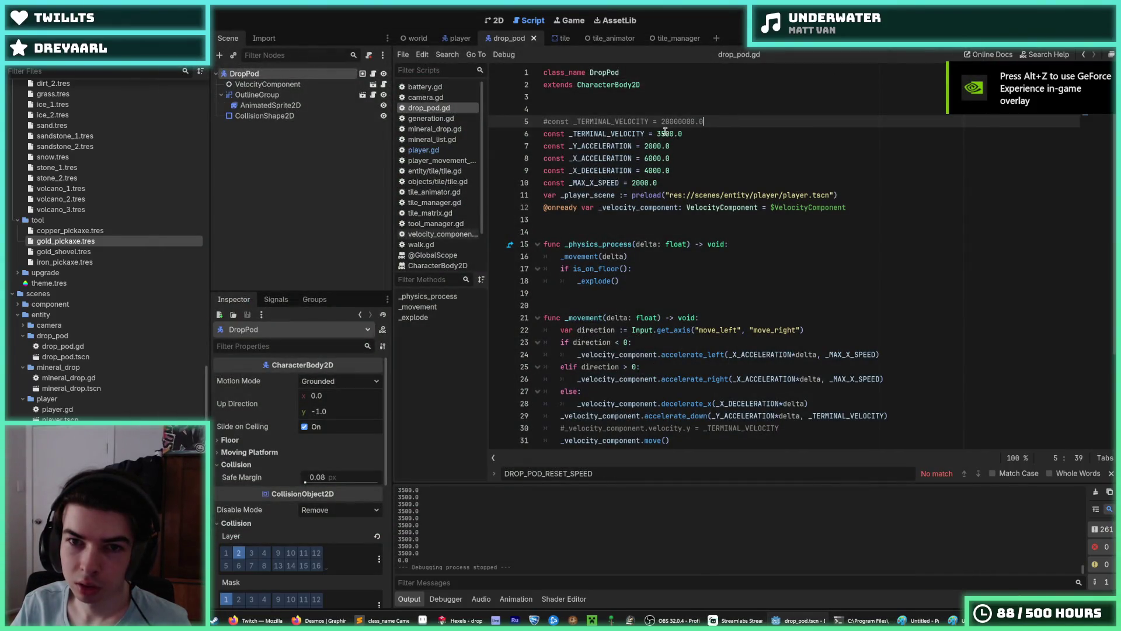
Step: Change the drop pod's terminal velocity from 3500.0 to 7000.0 and test-run the game
click(665, 133)
text(70)
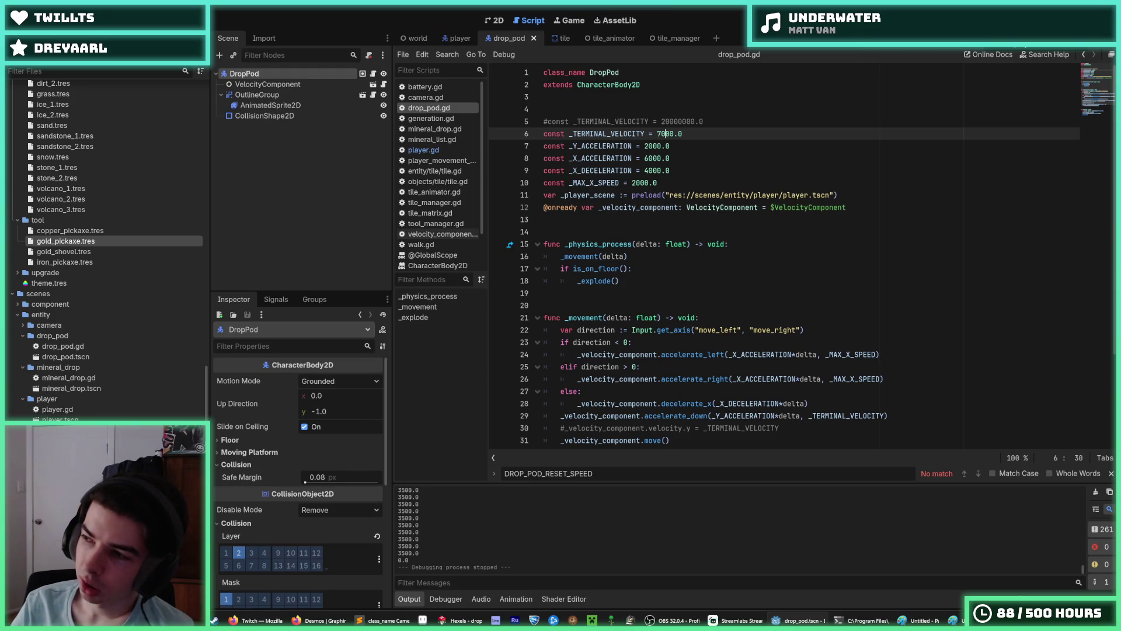
key(F5)
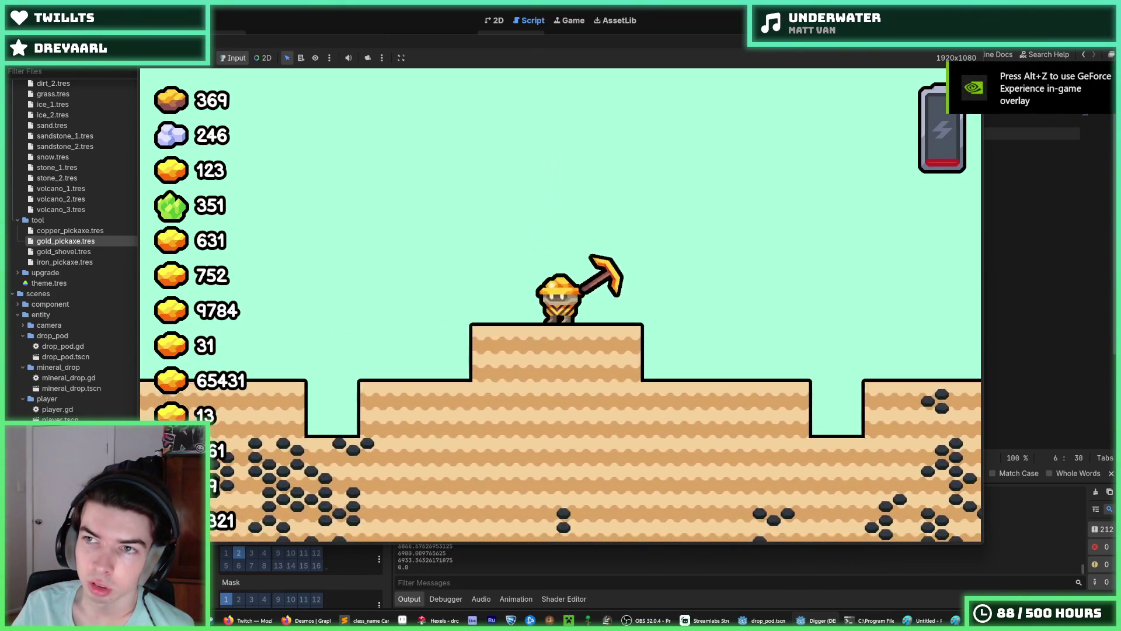
key(F8)
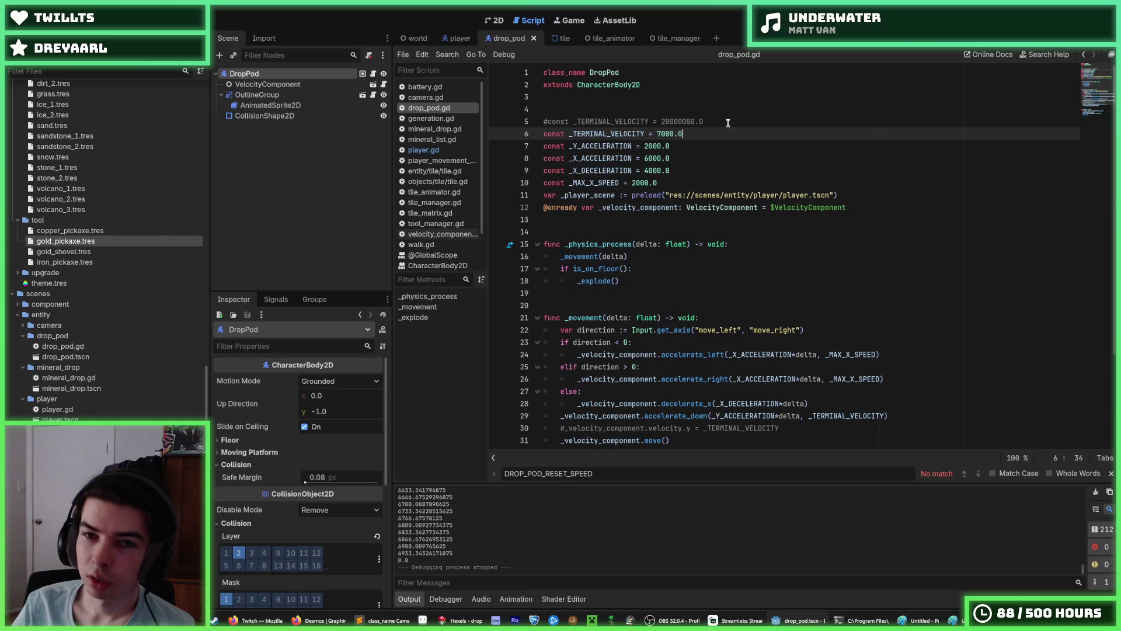
Step: Set the drop pod's Y acceleration to 3000.0 and playtest the fall twice
click(650, 141)
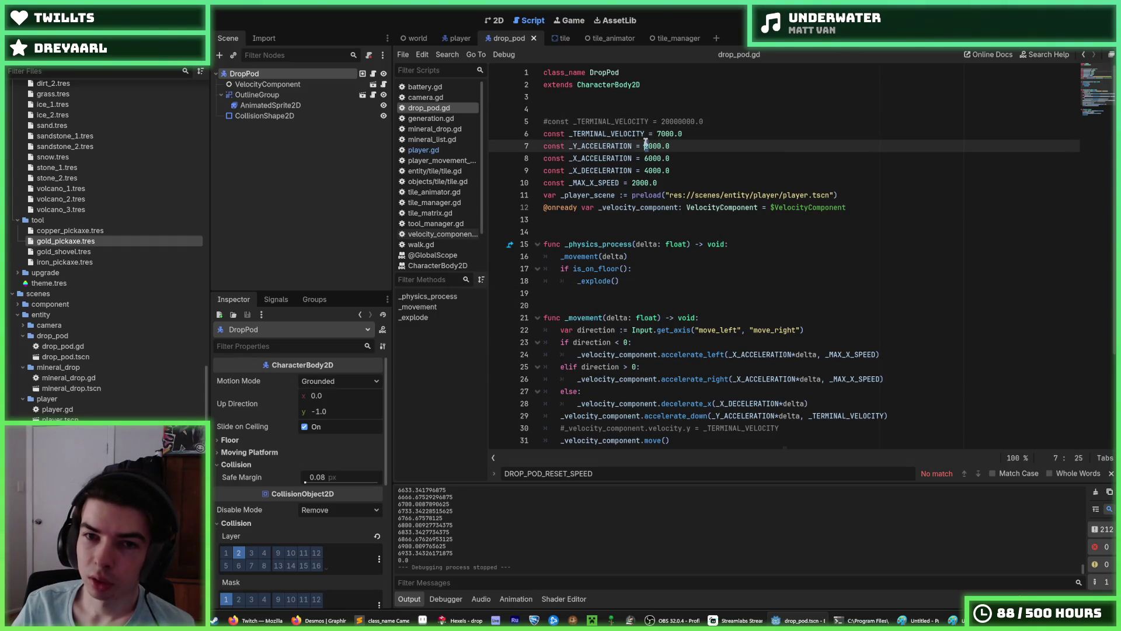
text(3)
key(F5)
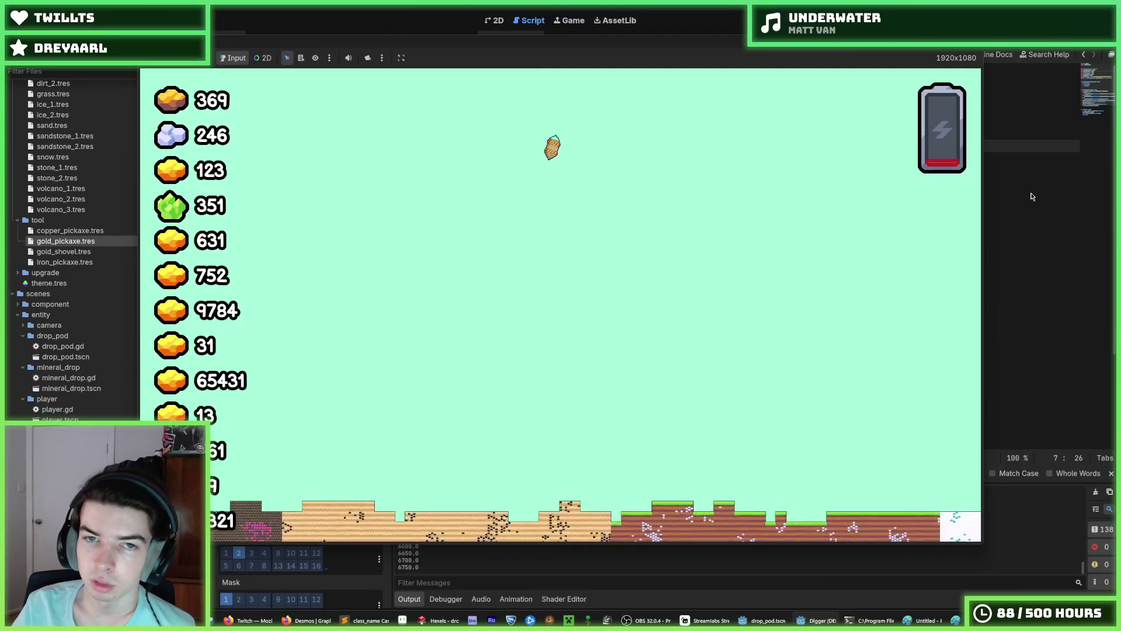
key(F5)
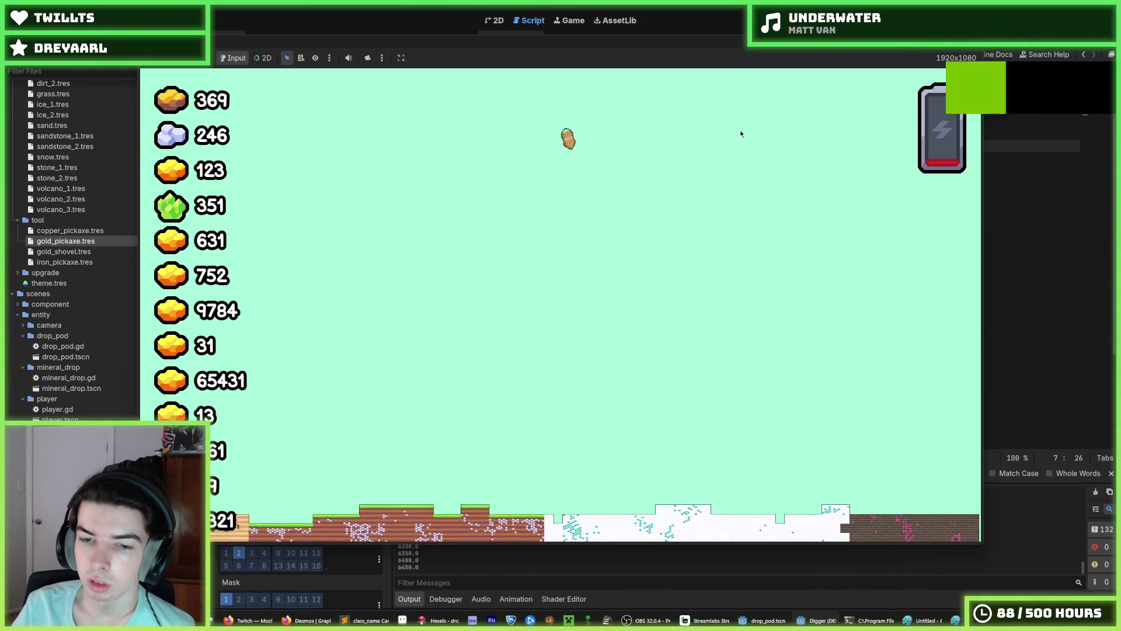
key(F8)
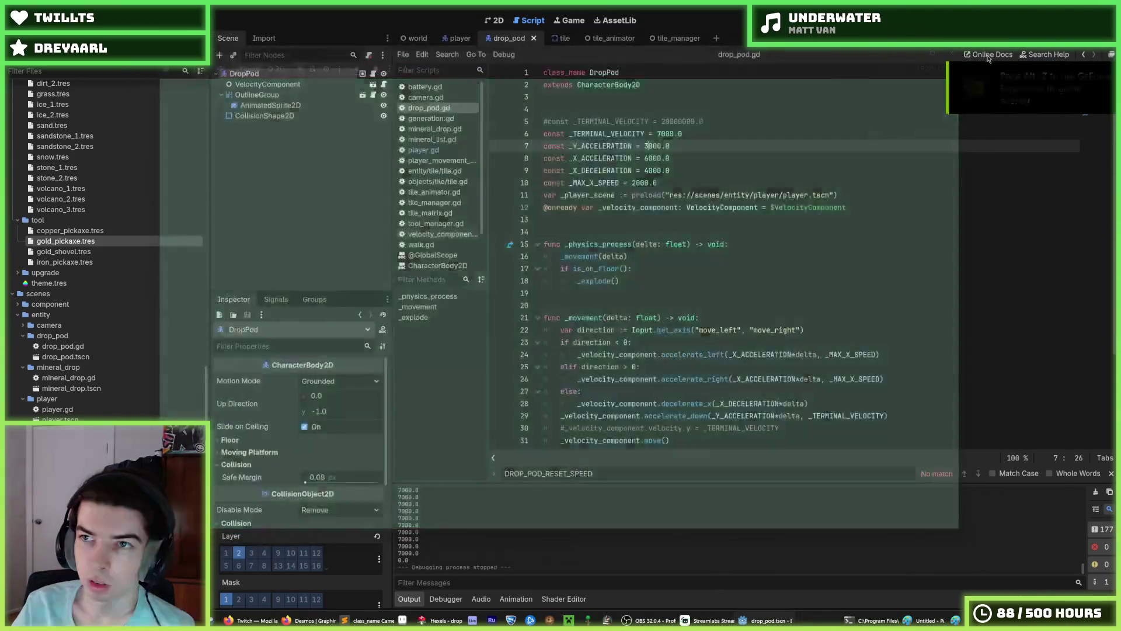
Step: Recheck the Y acceleration and terminal velocity lines, then run another fall test
click(737, 147)
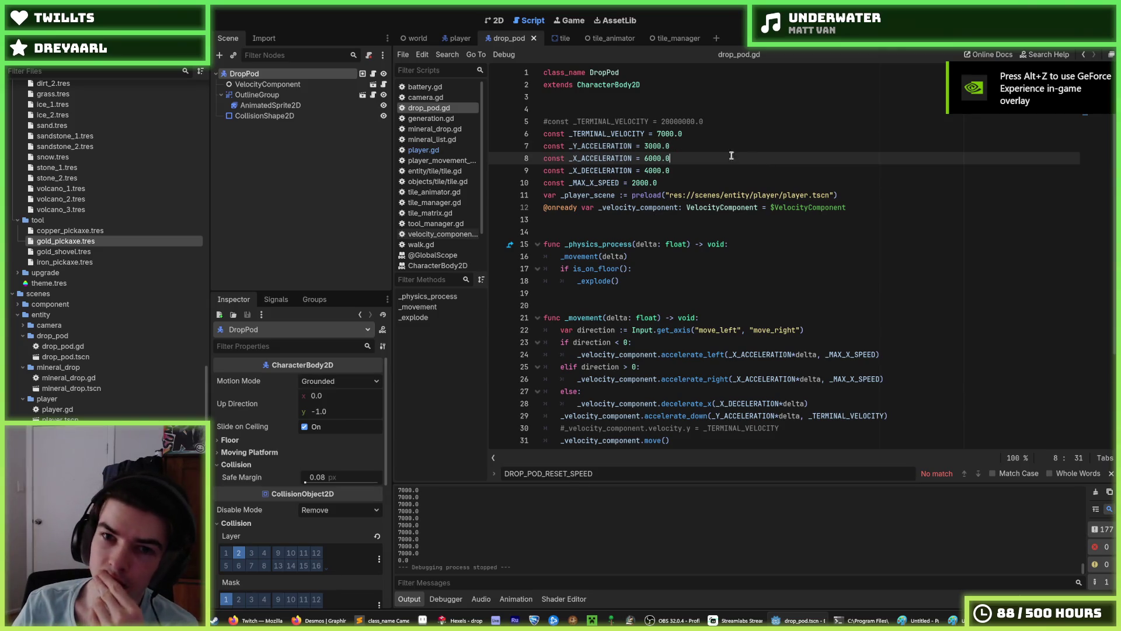
click(713, 136)
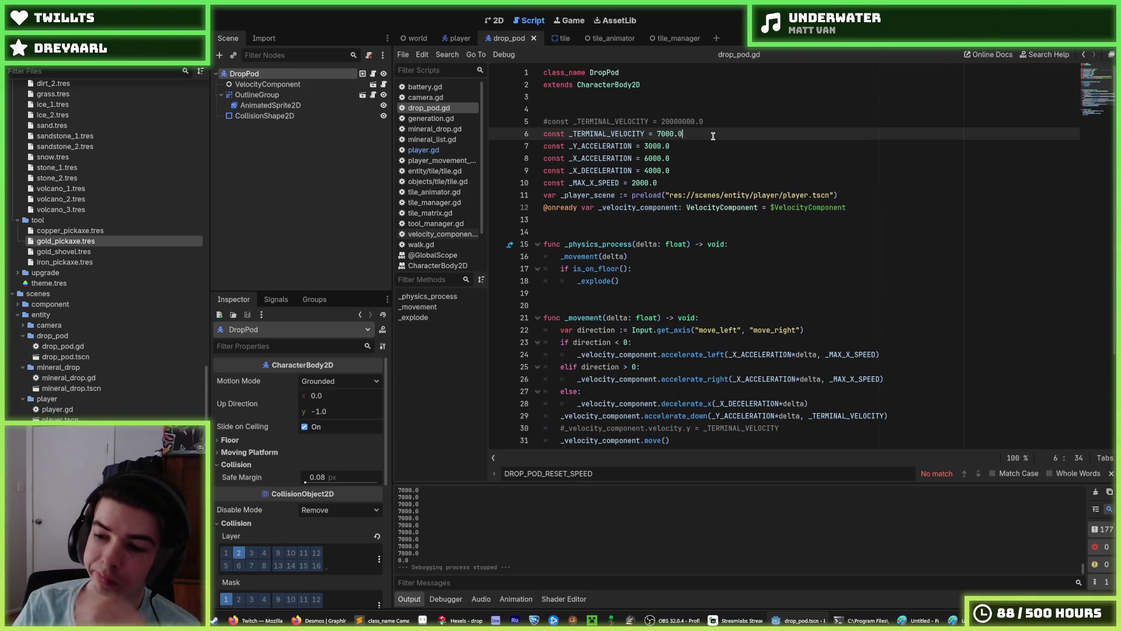
key(F5)
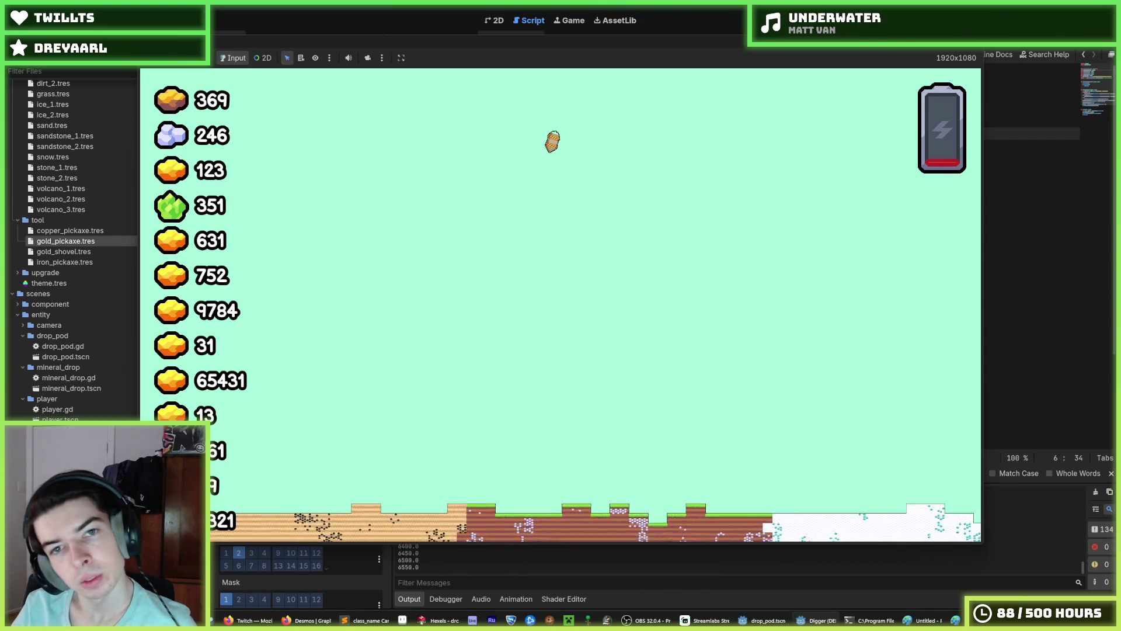
key(alt+Tab)
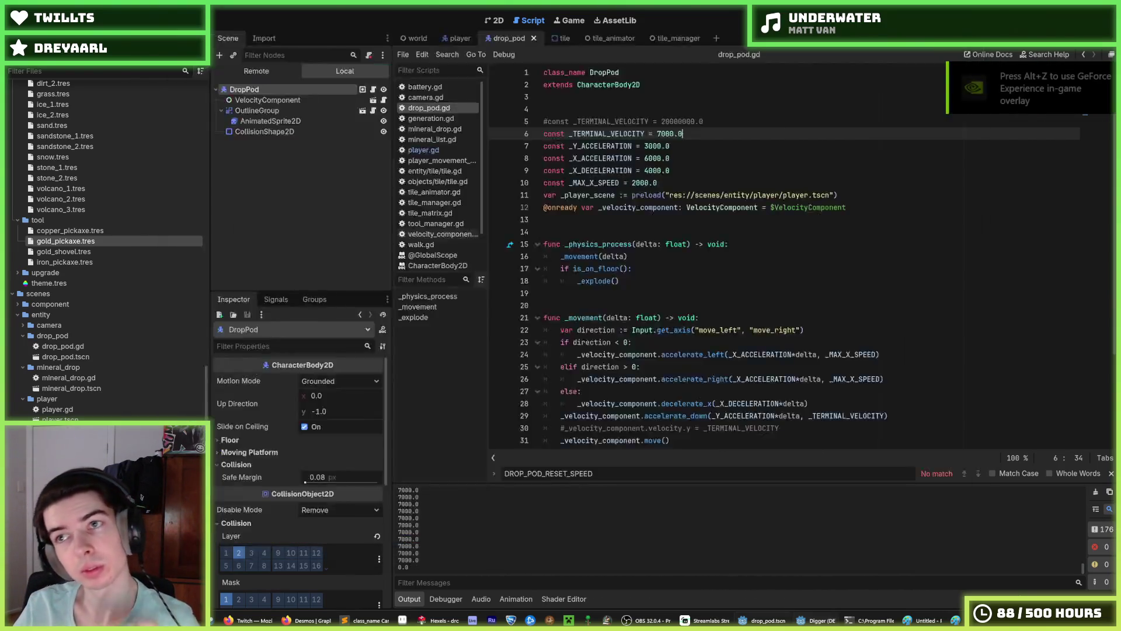
Step: Stop the test and change camera.gd's AIR_TARGET_OFFSET from 0.0 to Tile.SIZE*6
key(F8)
click(458, 38)
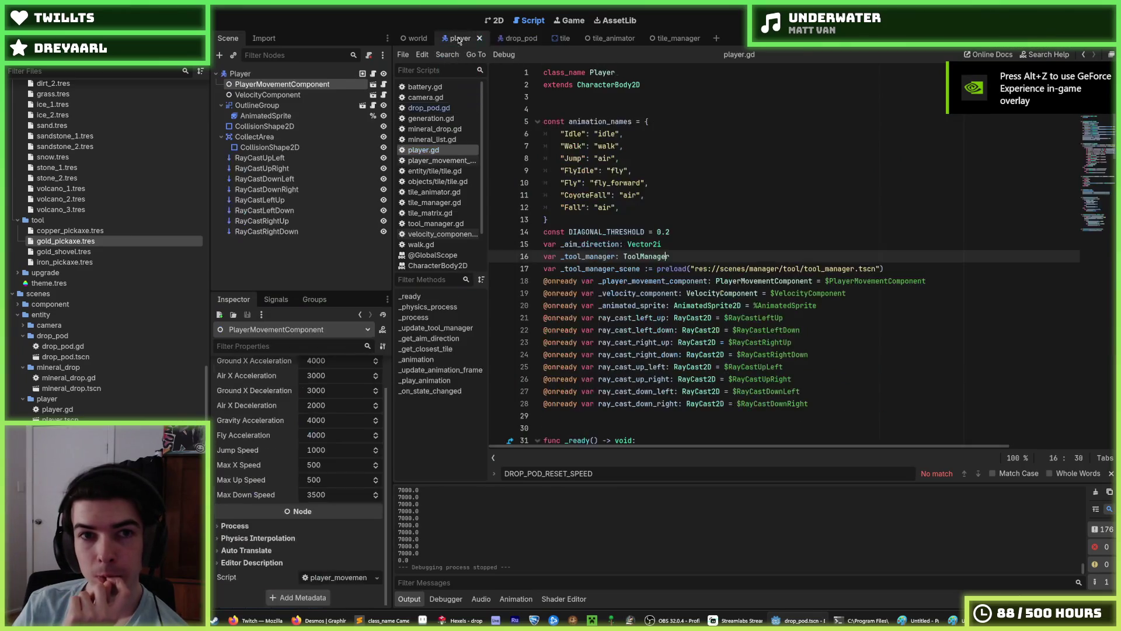
click(418, 41)
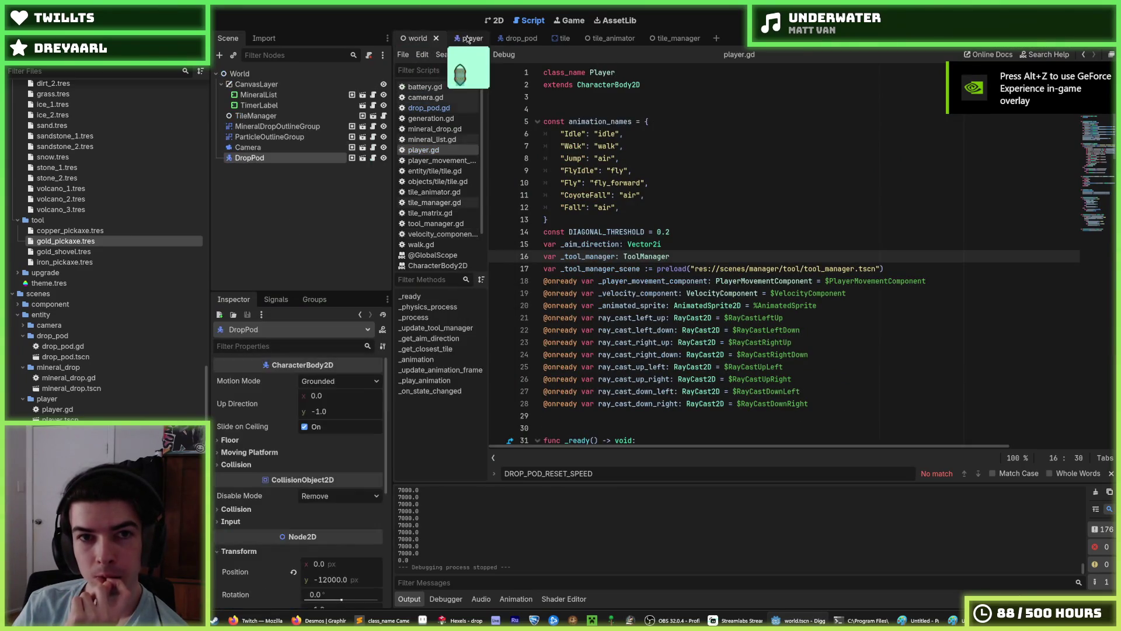
click(438, 108)
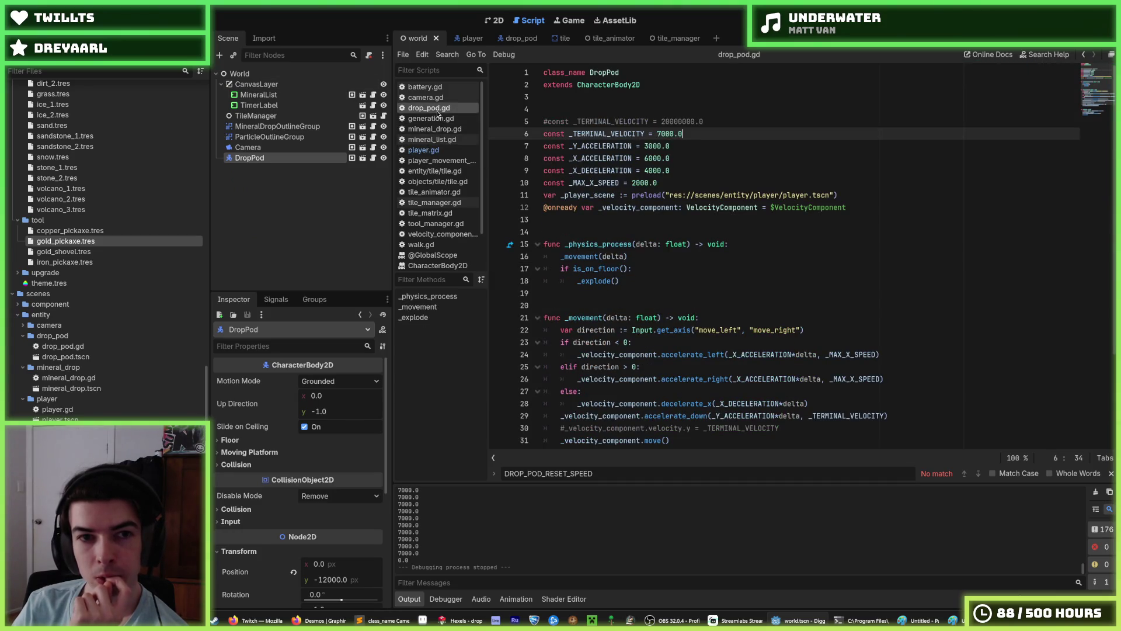
click(450, 99)
click(702, 130)
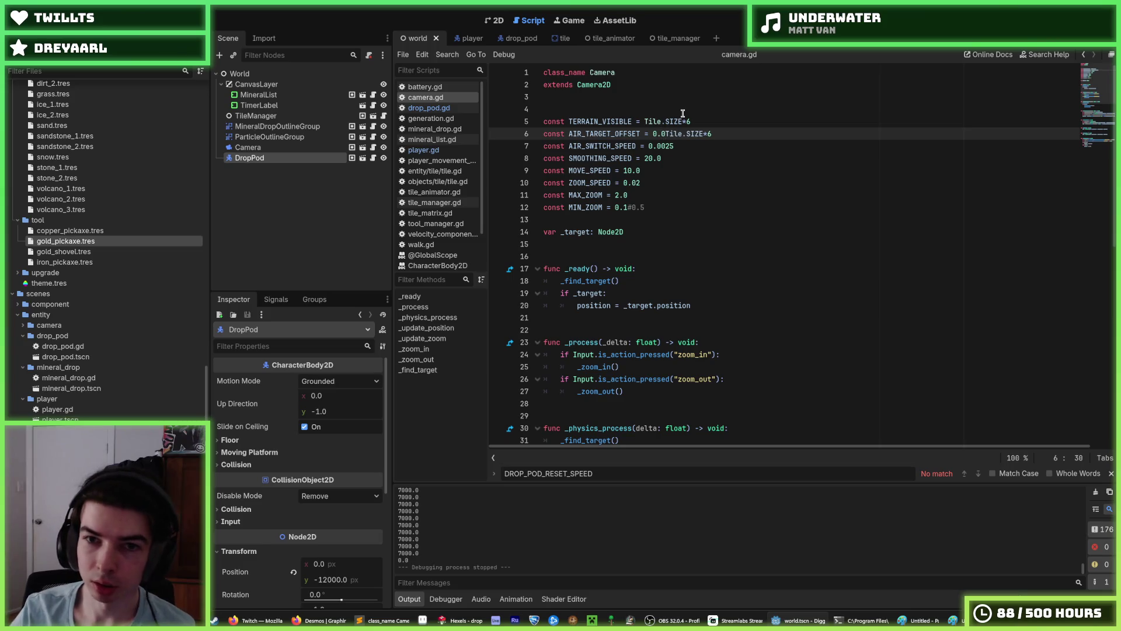
text(*)
Step: Playtest the camera offset by flying the miner up and to the right, then stop
key(F5)
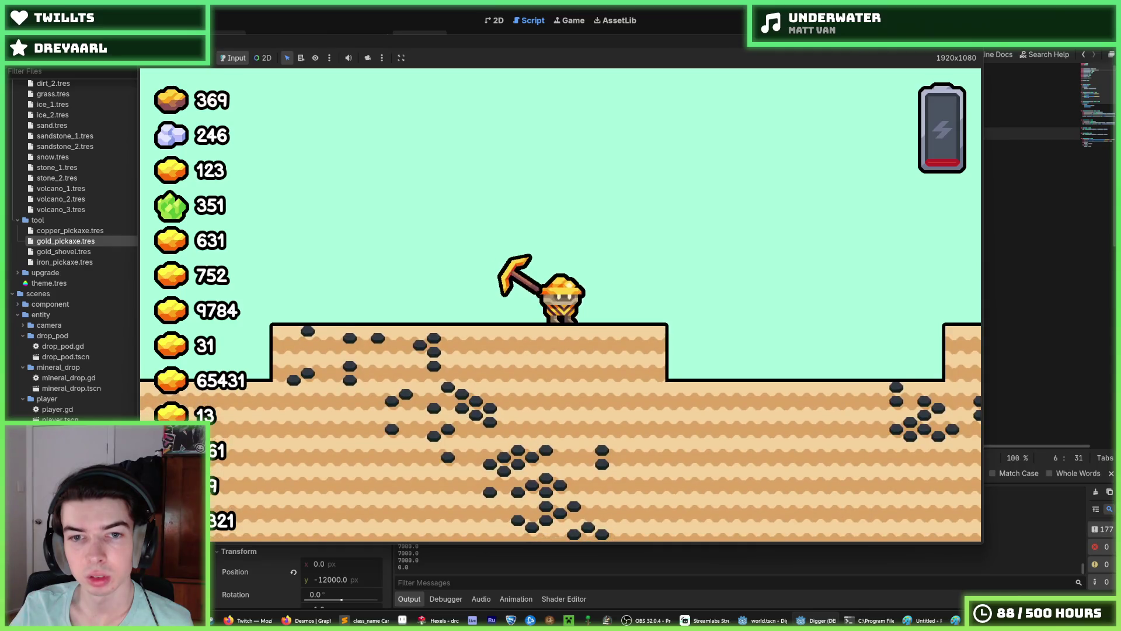
key(w)
key(d)
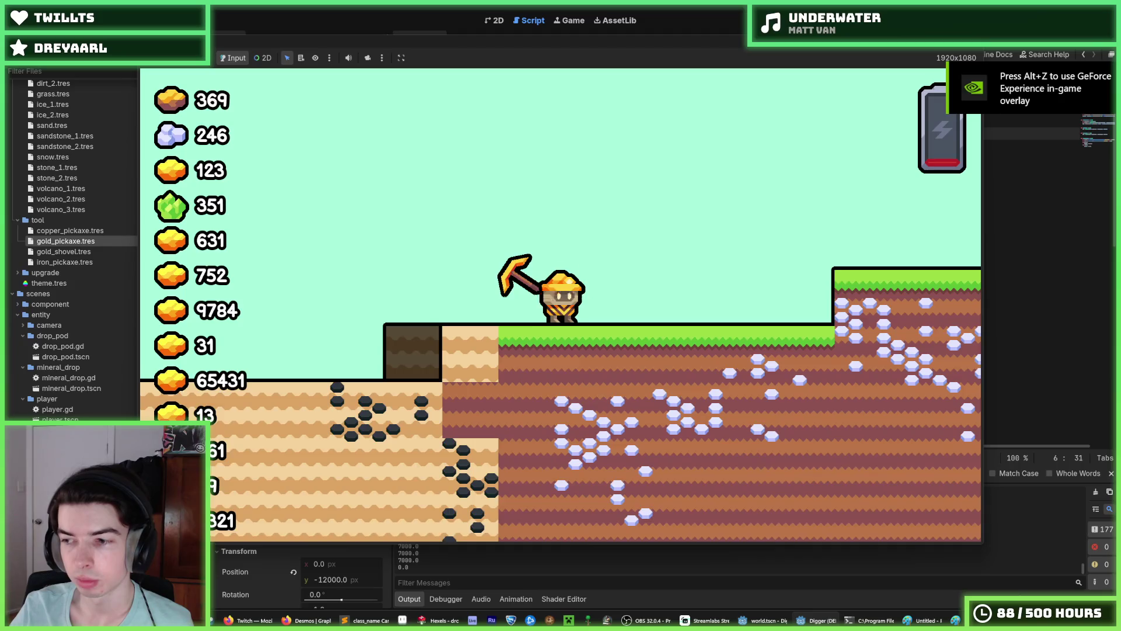
key(w)
key(d)
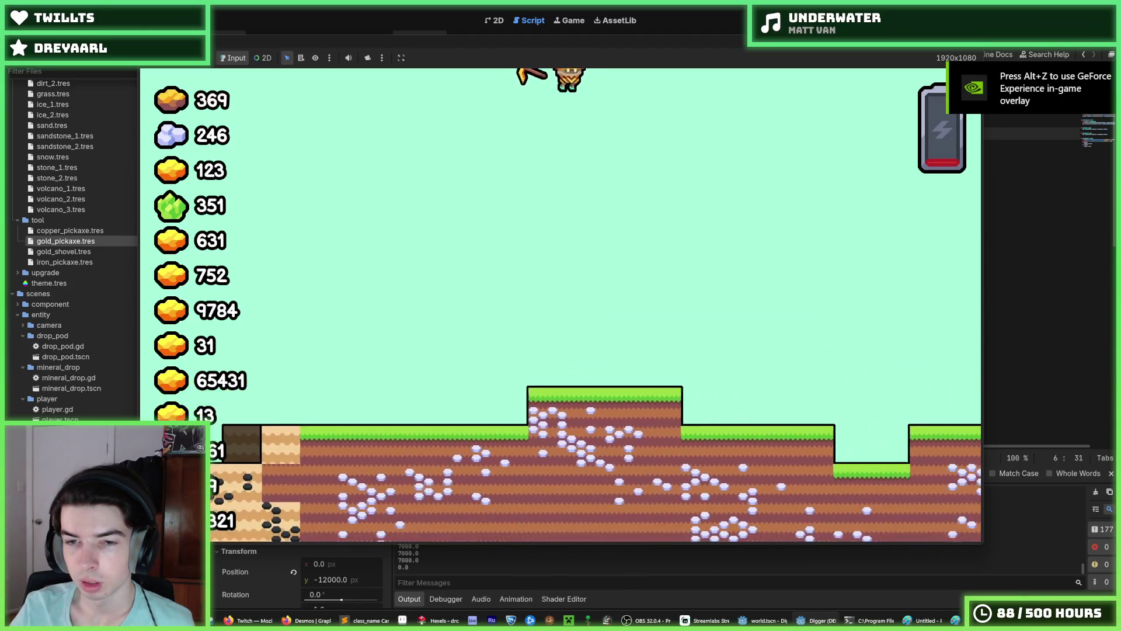
key(w)
key(d)
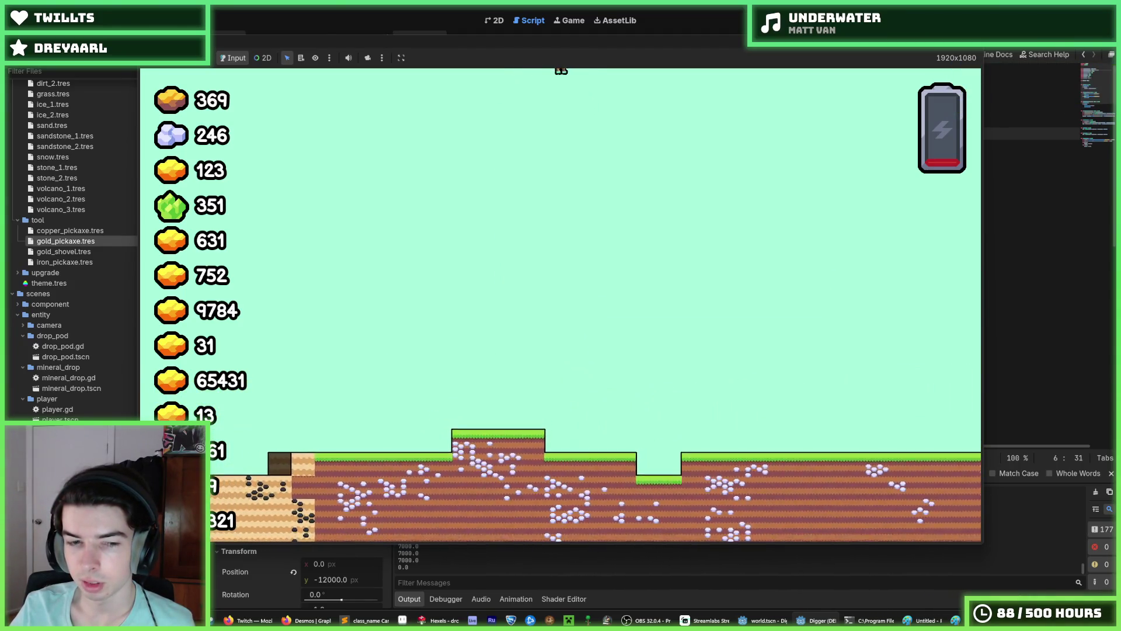
key(F8)
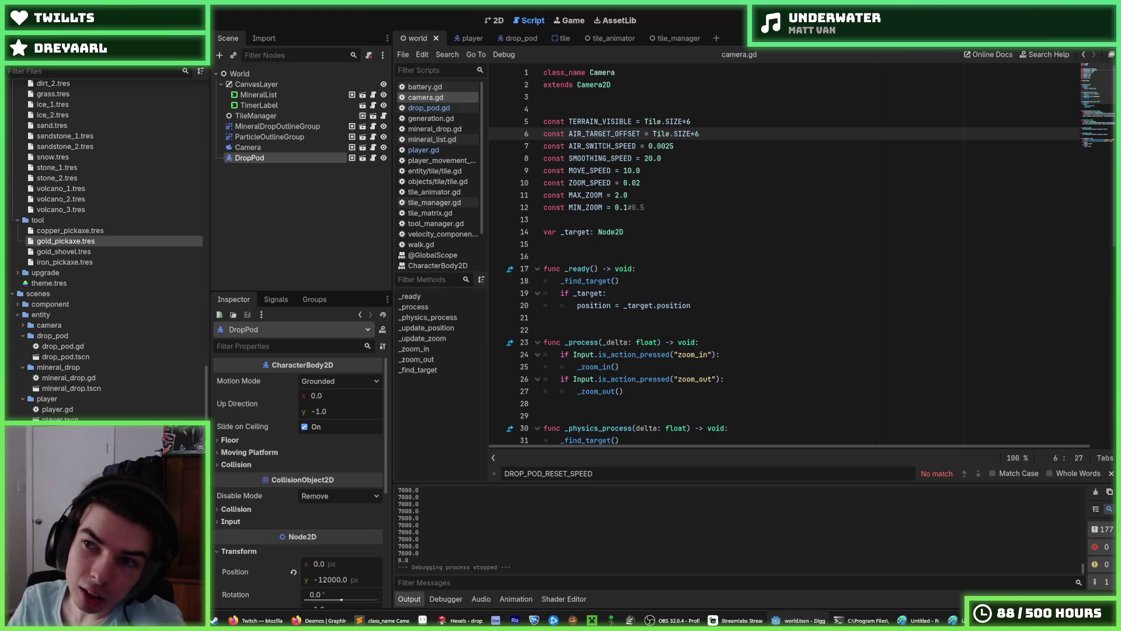
key(F5)
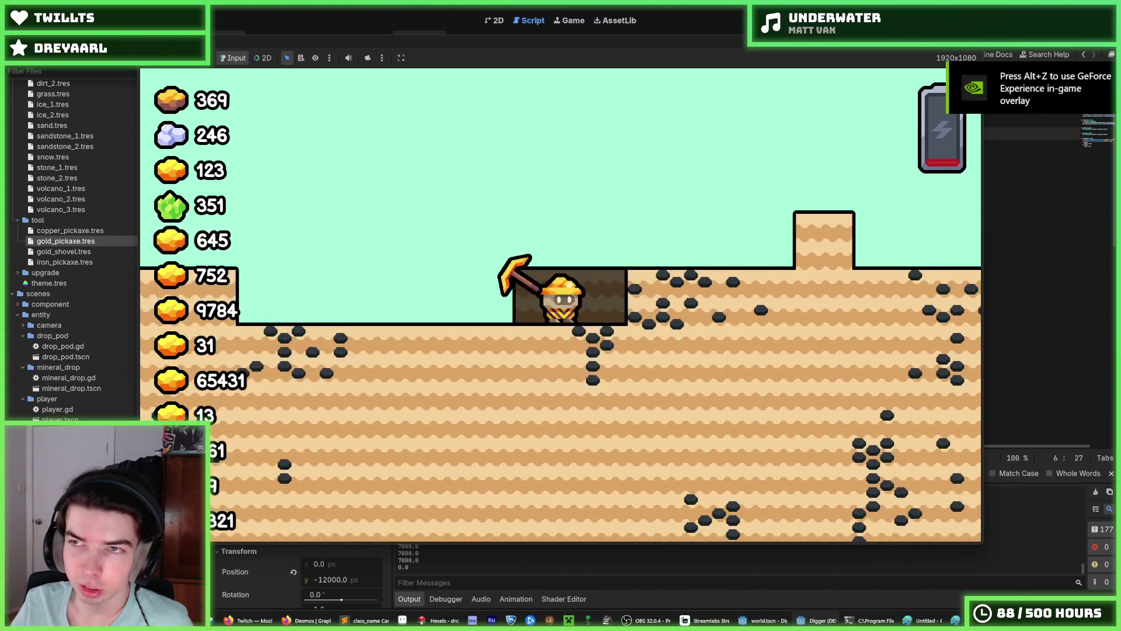
key(F8)
key(F5)
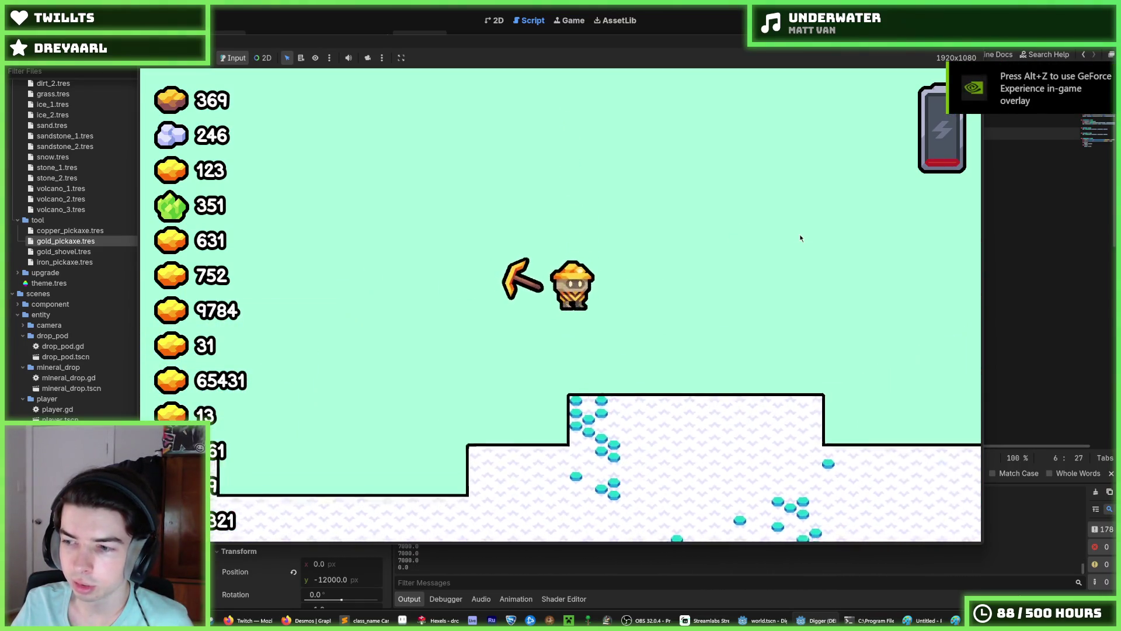
key(d)
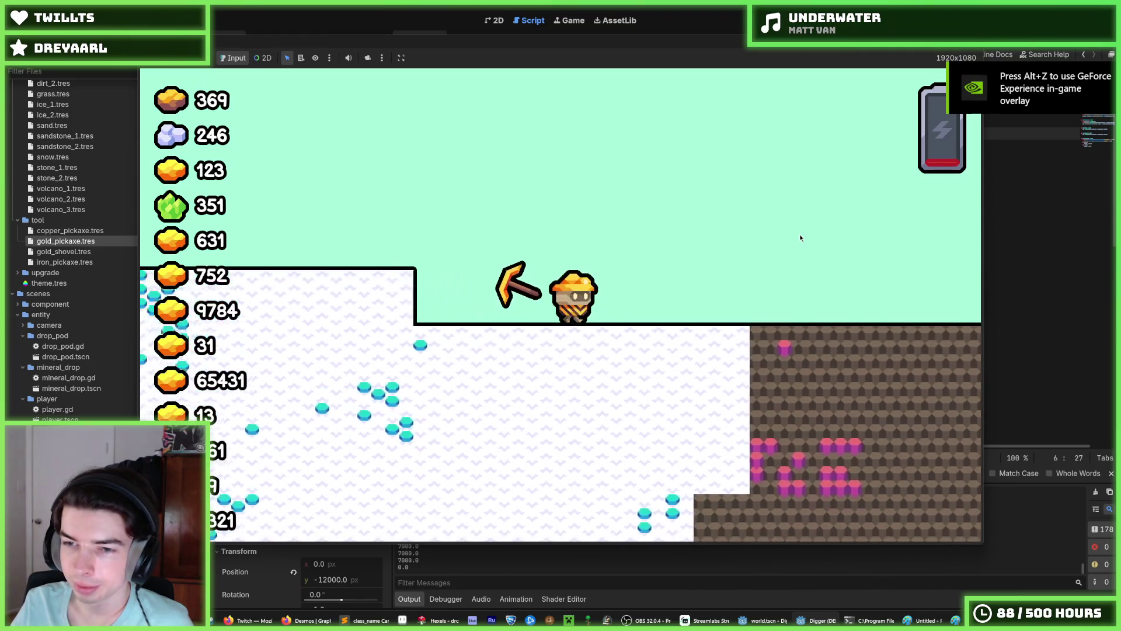
key(a)
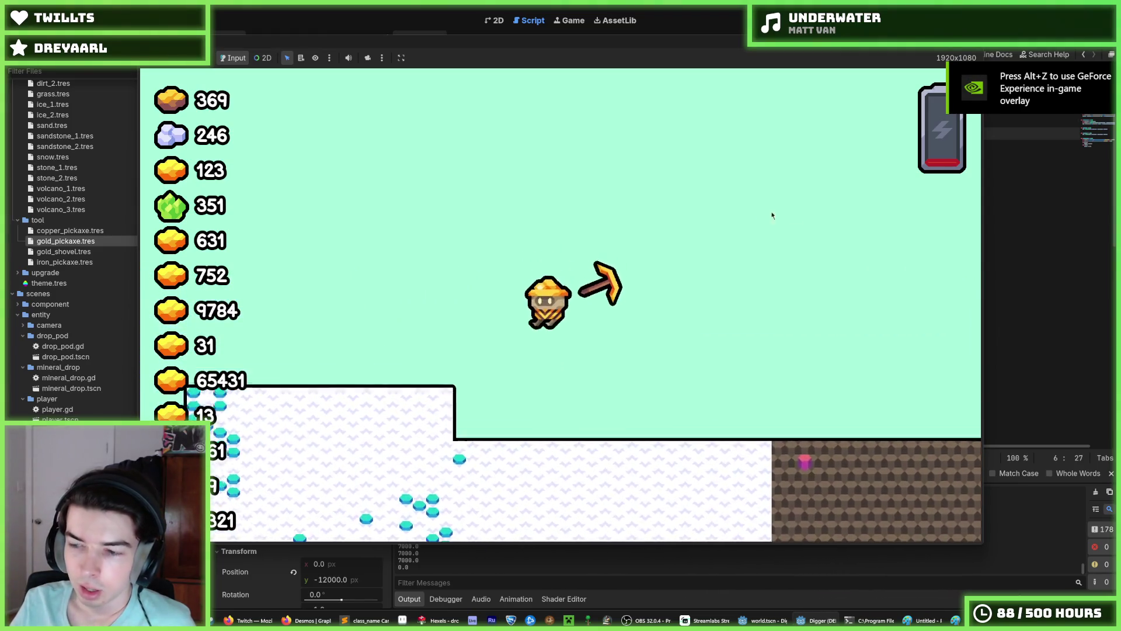
key(w)
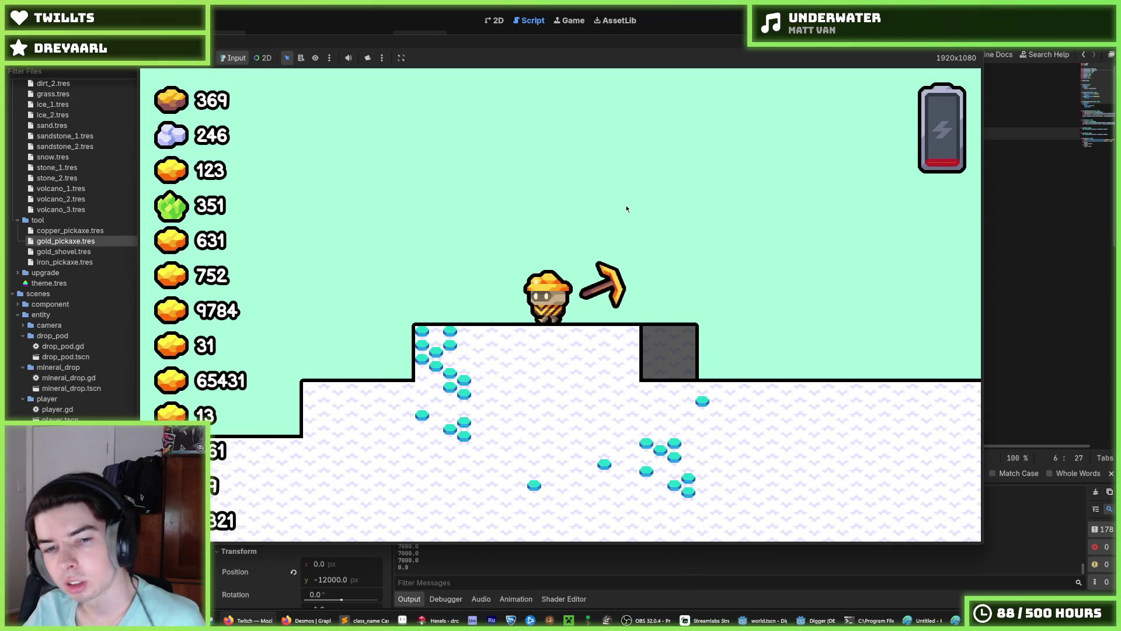
key(s)
key(s)
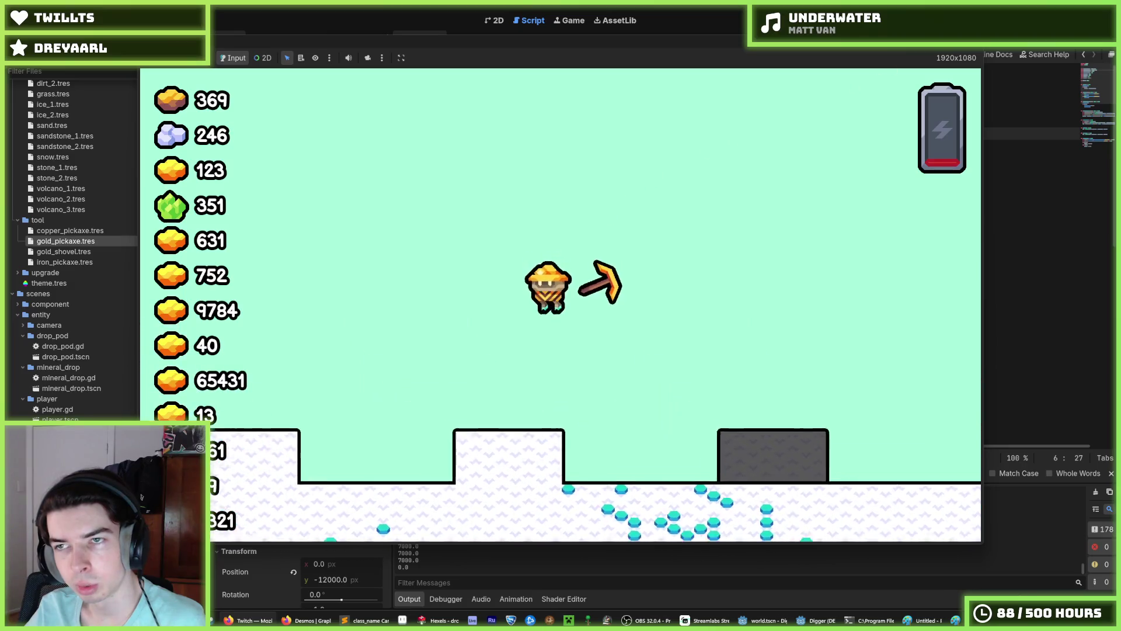
key(F5)
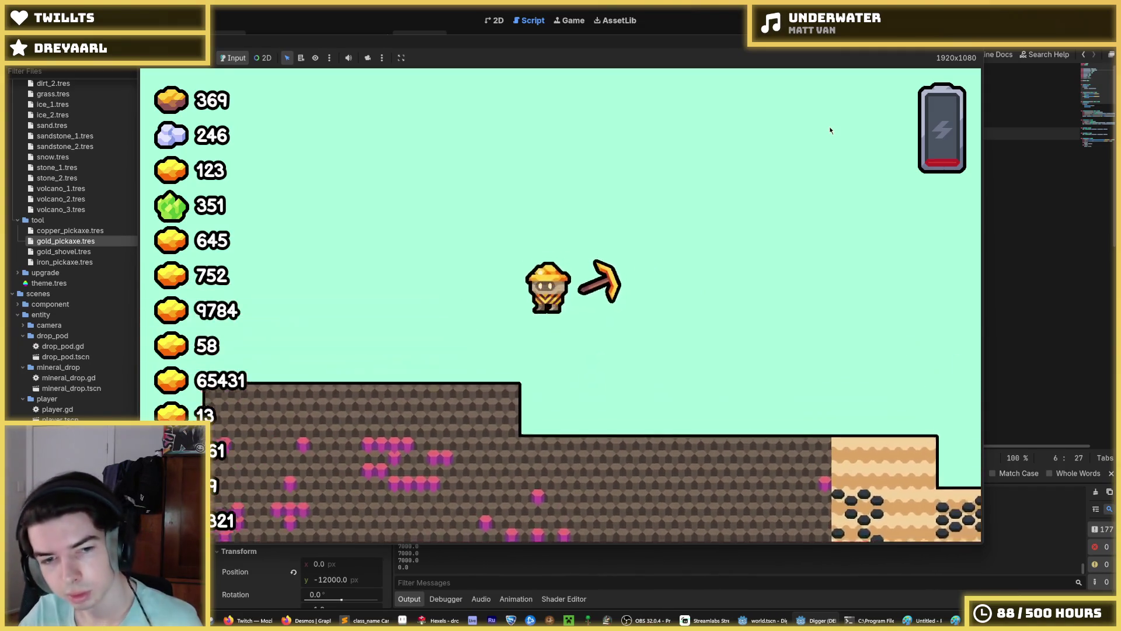
key(F8)
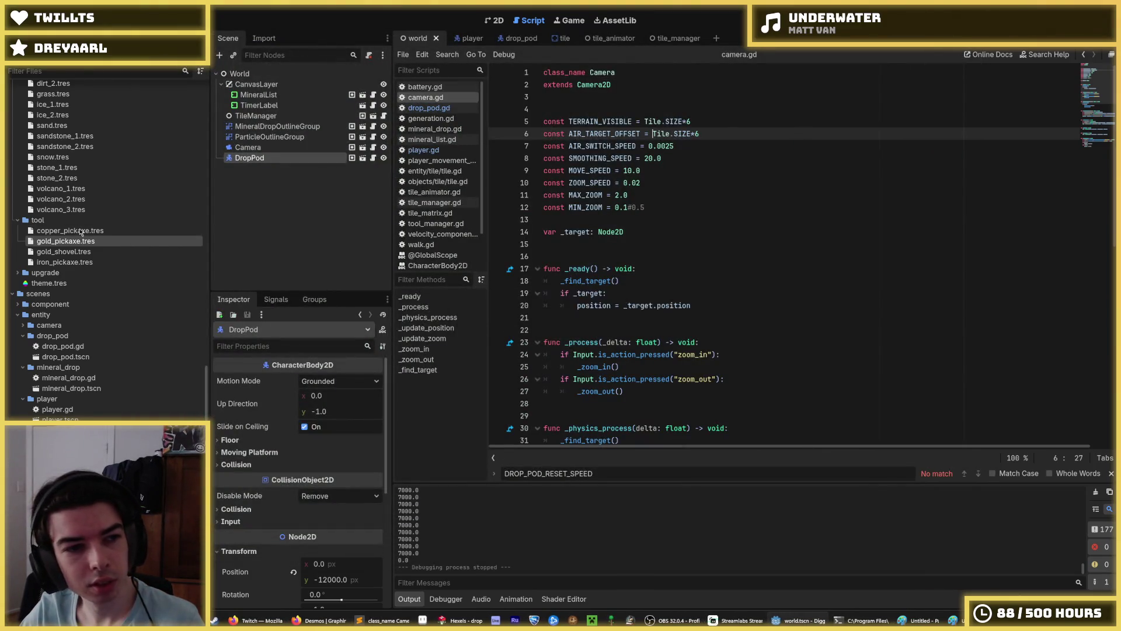
Step: In the TileManager scene, set Generation Stats Size x to 256 and test-run the wider world
click(273, 115)
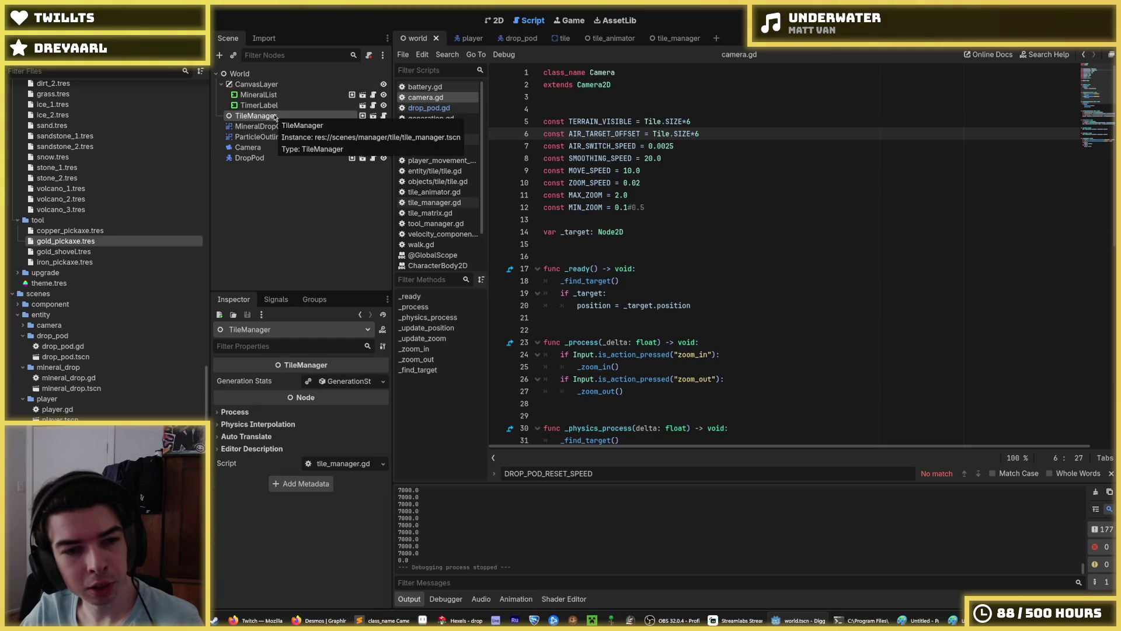
click(365, 116)
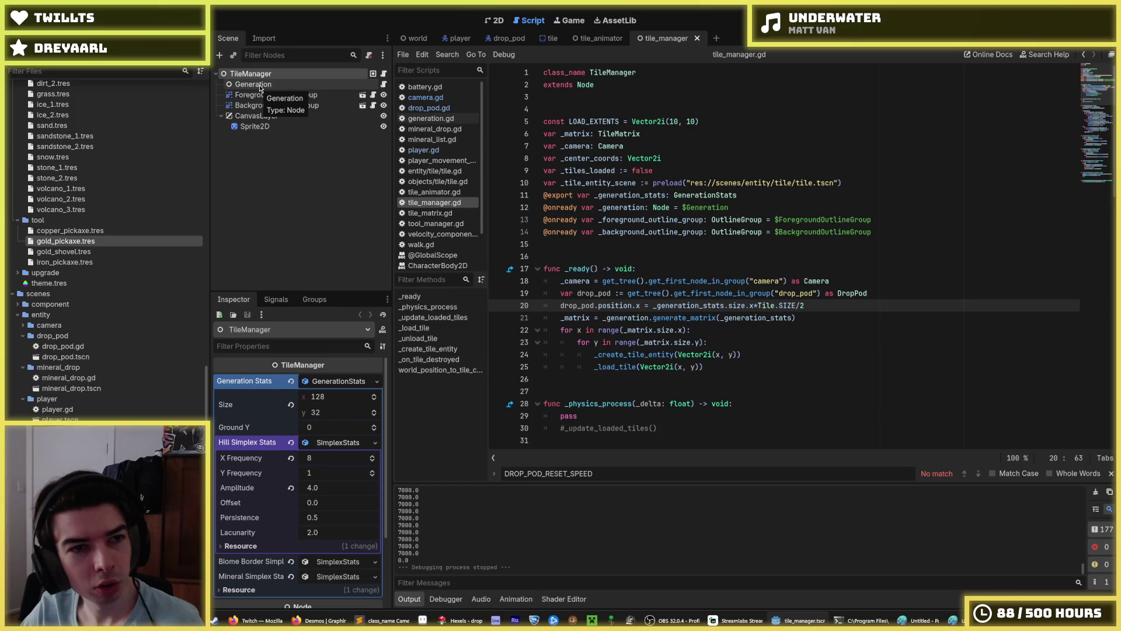
click(257, 85)
click(251, 74)
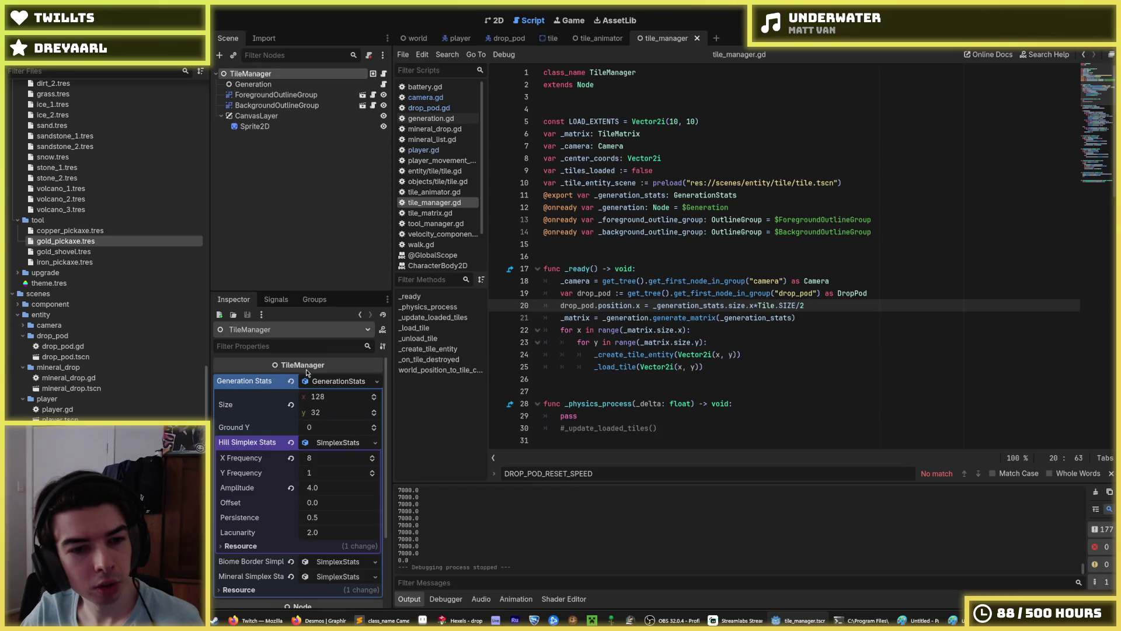
click(331, 397)
text(256)
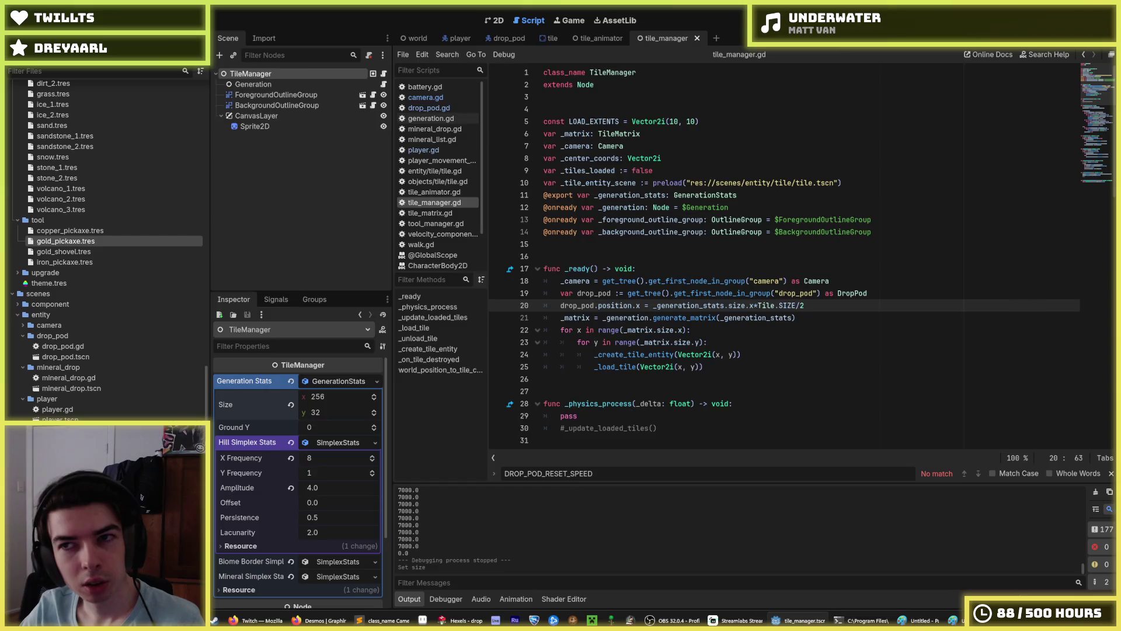
key(F5)
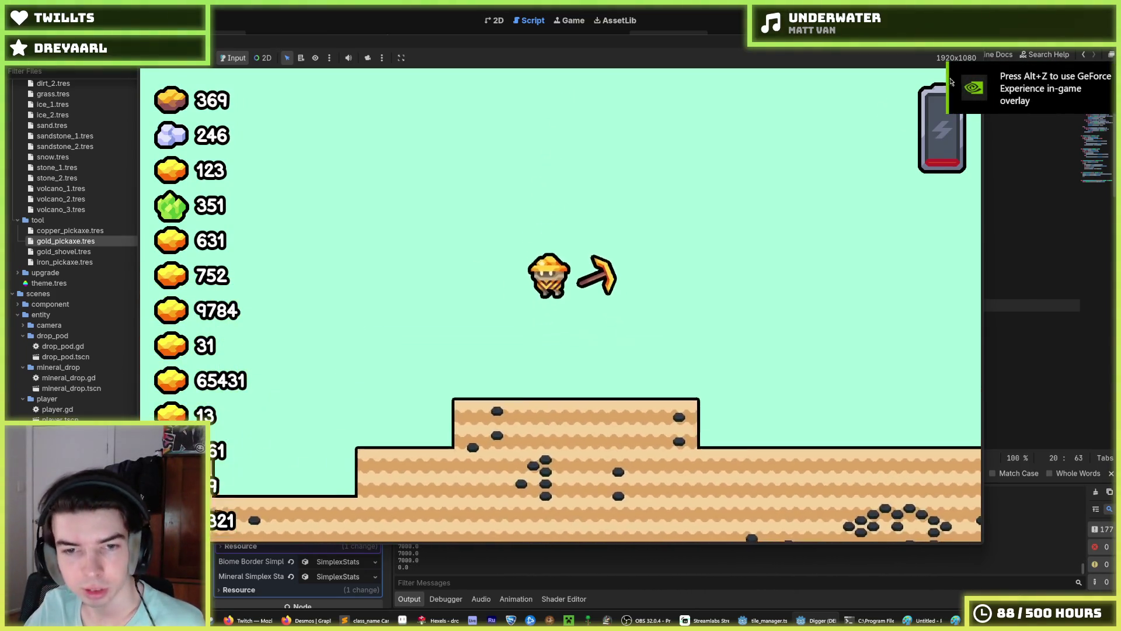
key(F8)
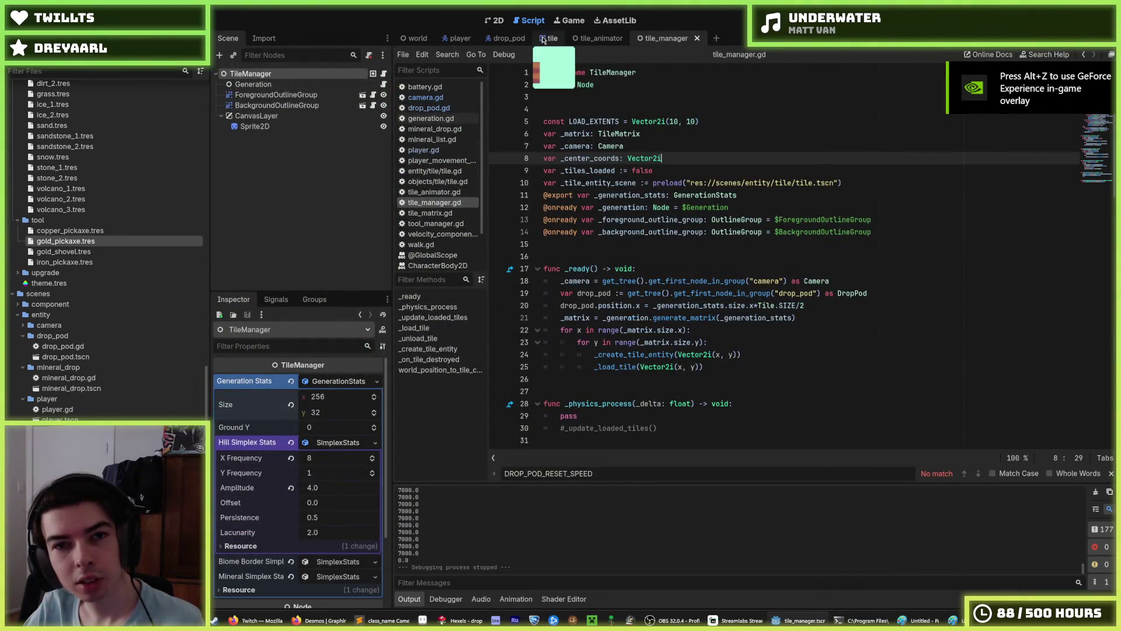
Step: Switch to tile.gd and read the tile sprite's Z Index tooltip in the Inspector
click(543, 39)
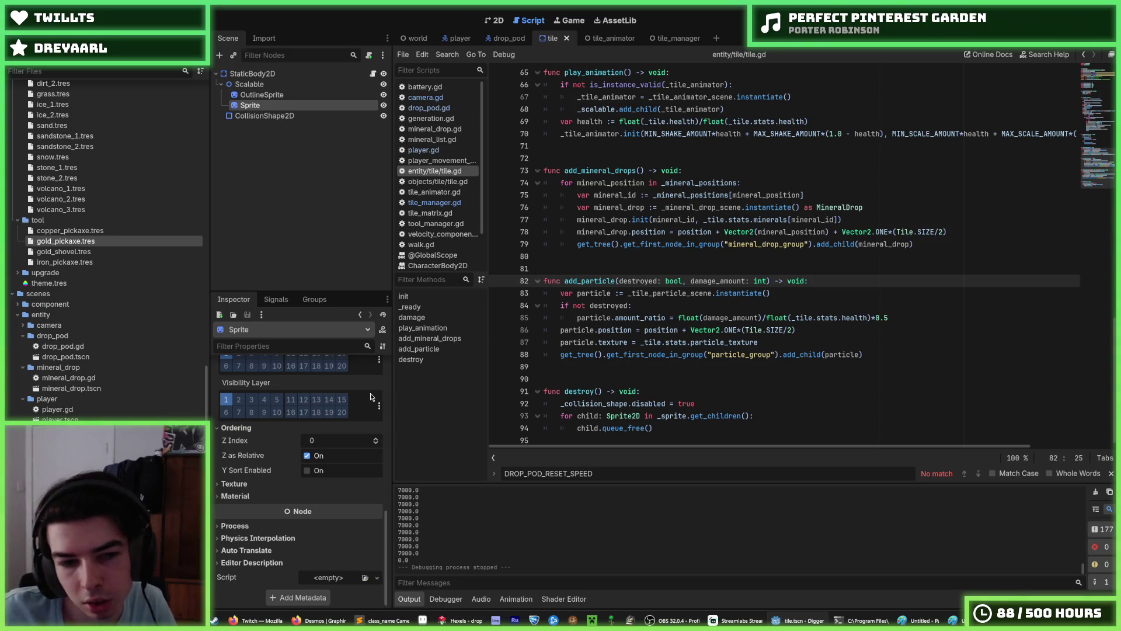
mouse_move(247, 446)
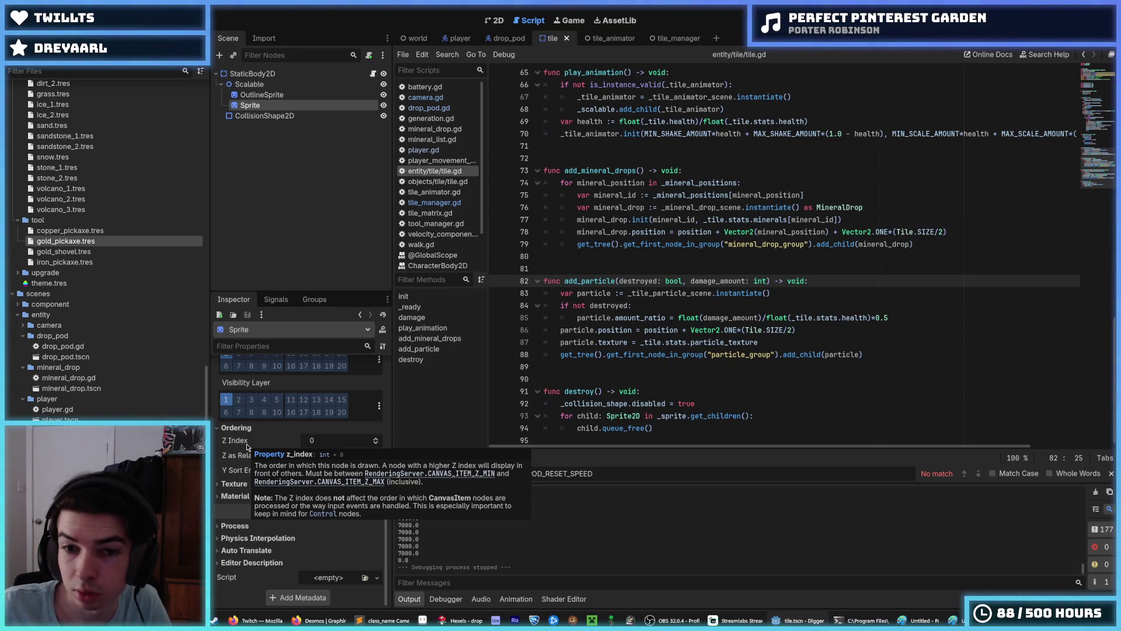
Step: Review add_particle and add_mineral_drops in tile.gd, then launch the game
click(816, 282)
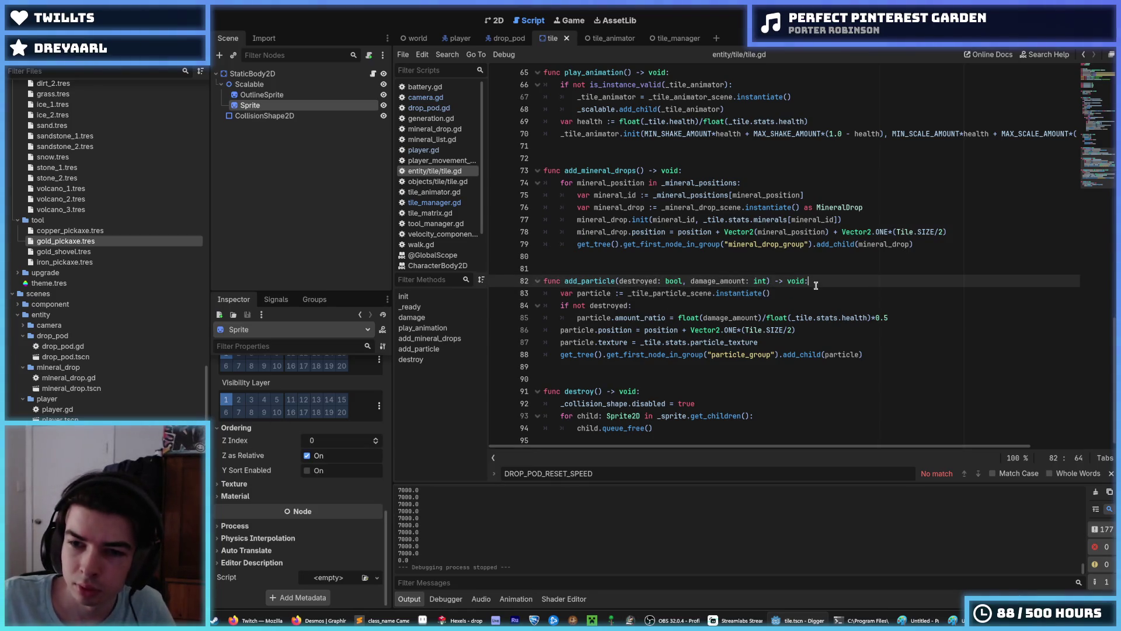
key(Down)
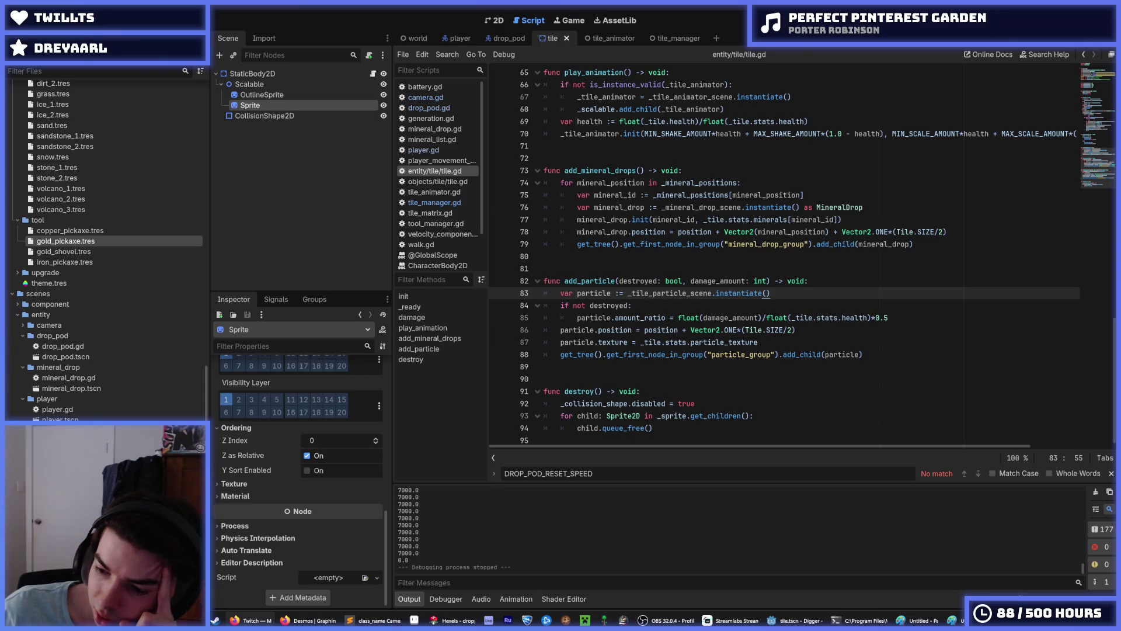
click(866, 223)
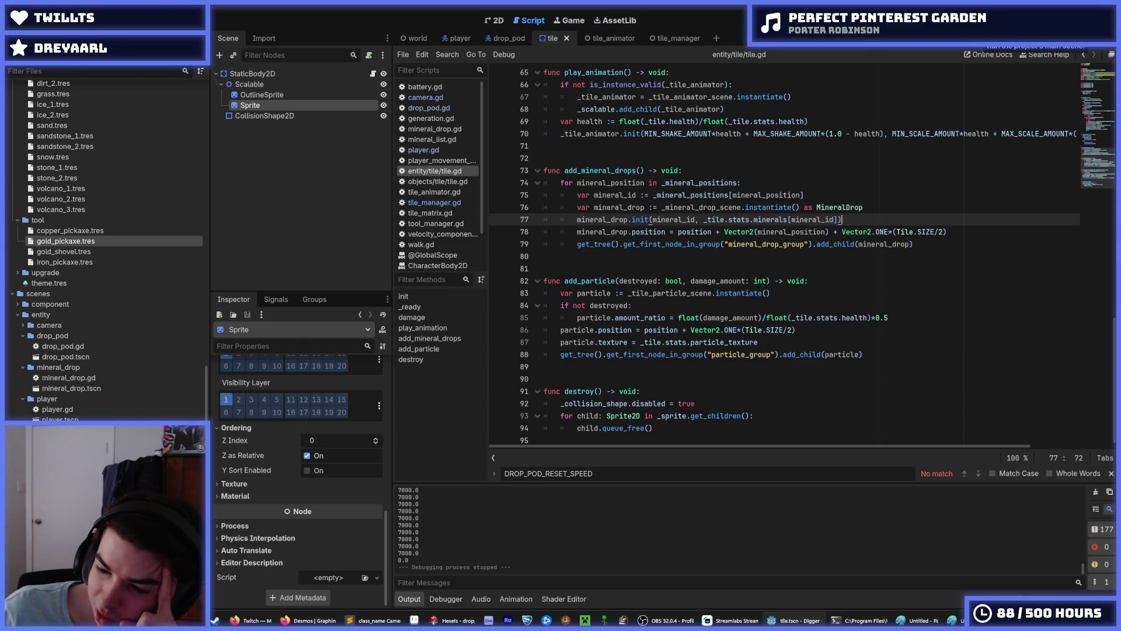
click(976, 24)
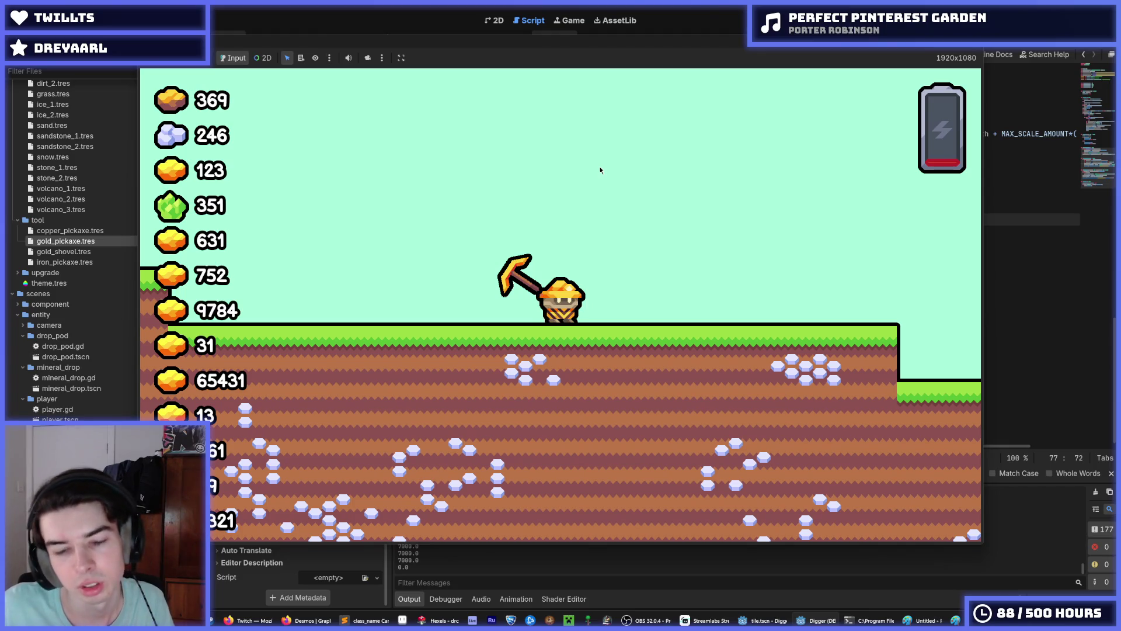
Step: Fly the miner upward, facing right, off the grassy surface
key(space)
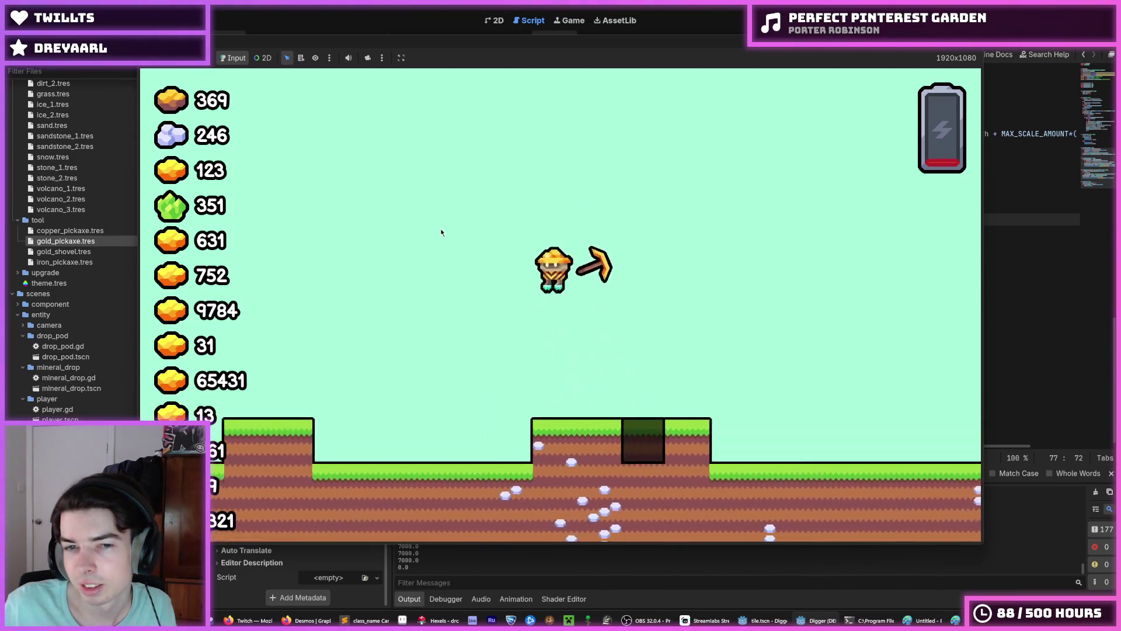
Step: Fly the miner left, higher, then right to survey the terrain, and stop the run
key(a)
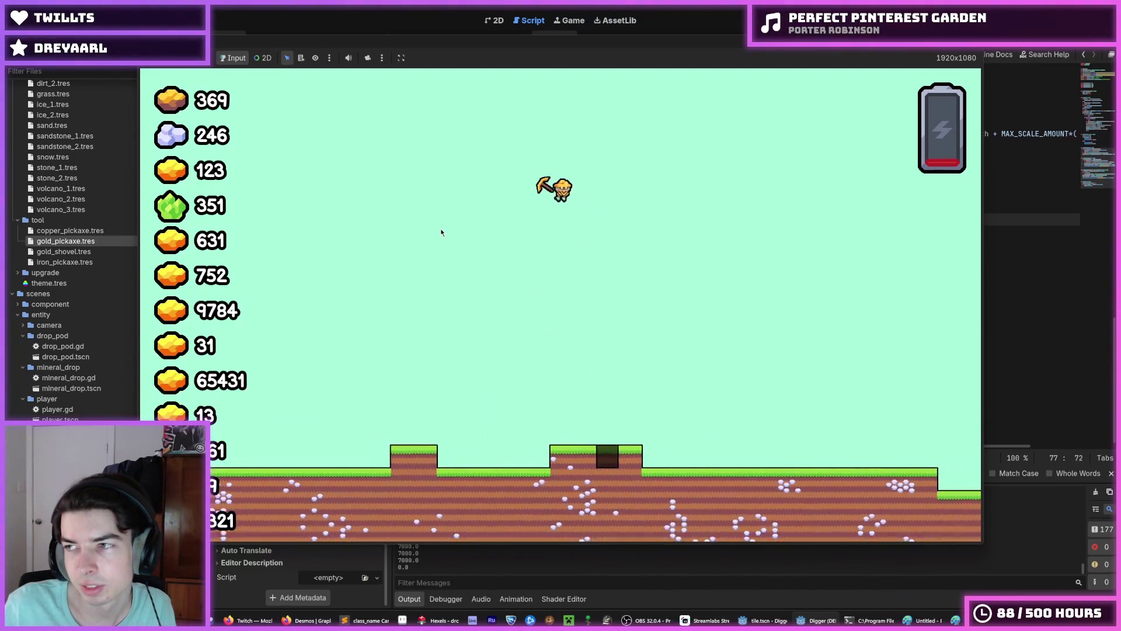
key(w)
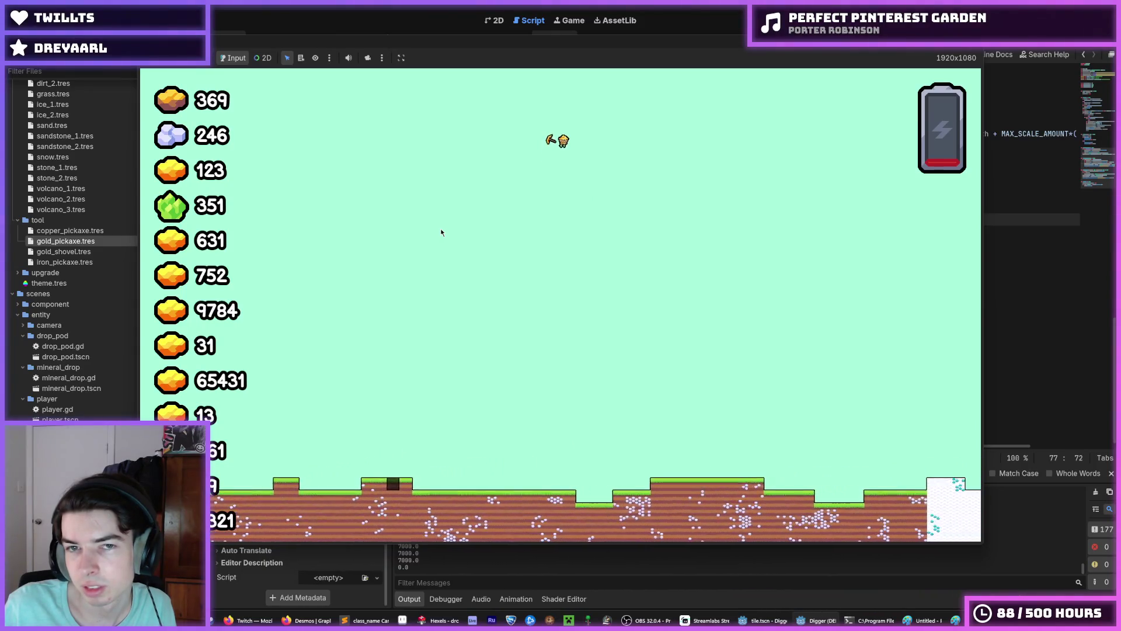
key(d)
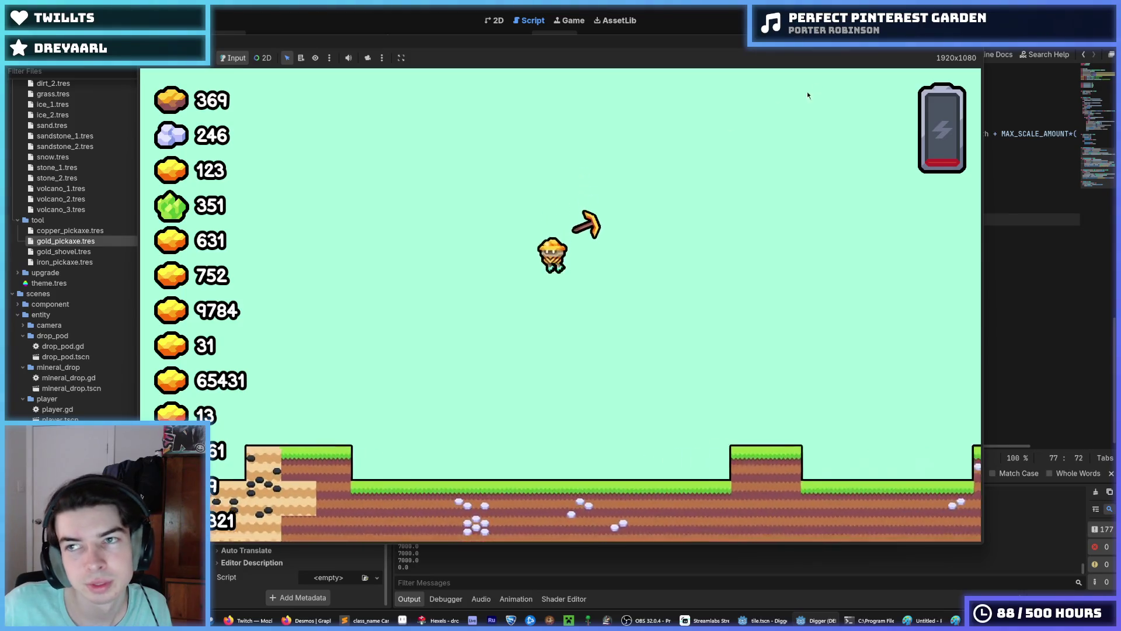
click(957, 48)
Step: Save the tile.gd script
click(788, 169)
key(ctrl+s)
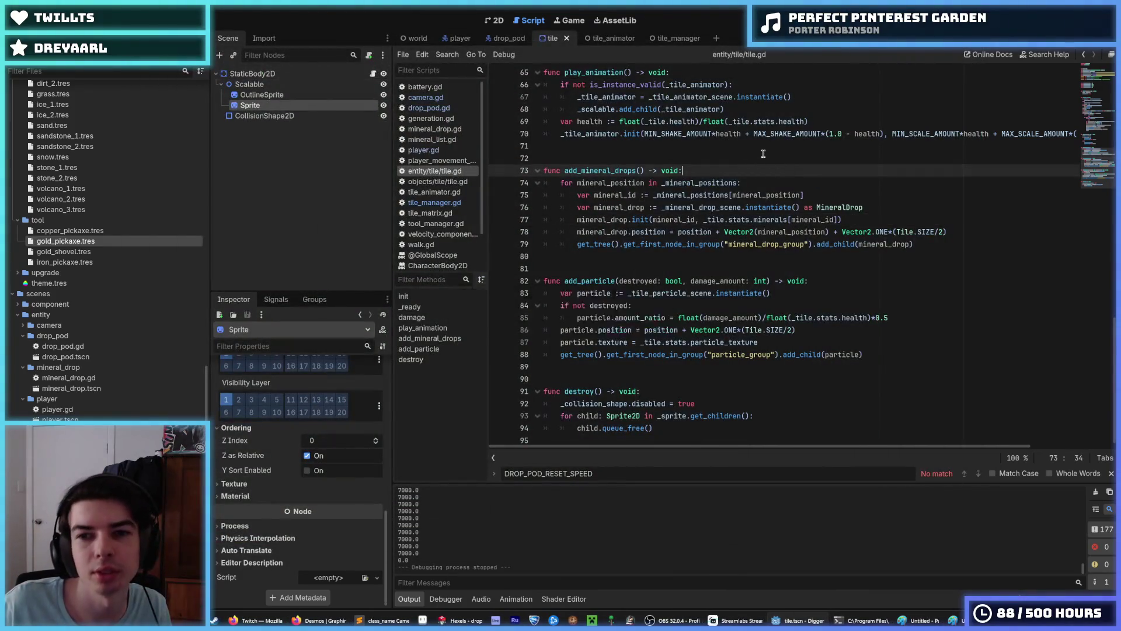
key(Up)
key(Up)
Step: Review drop_pod.gd's rotation, move and velocity print lines
click(432, 107)
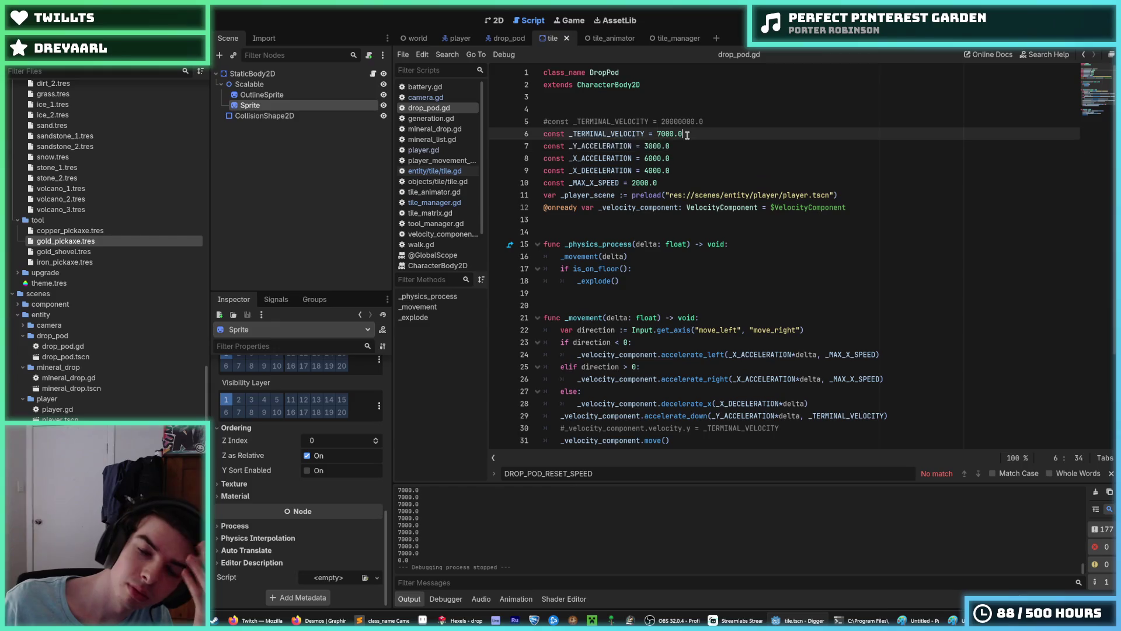
scroll(680, 280, down, 3)
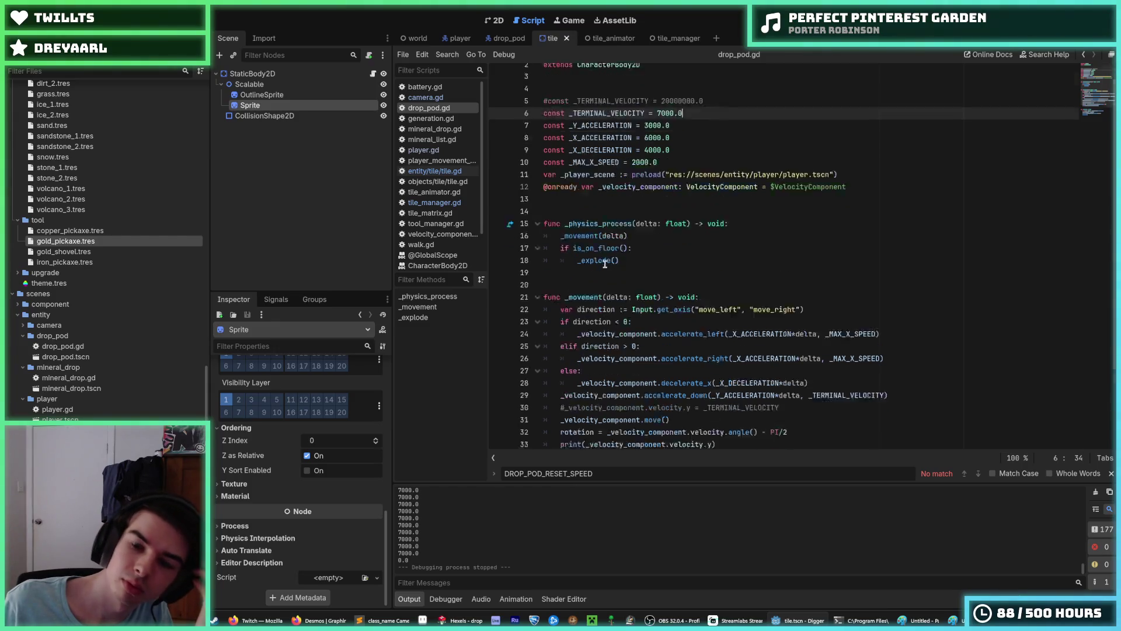
click(683, 320)
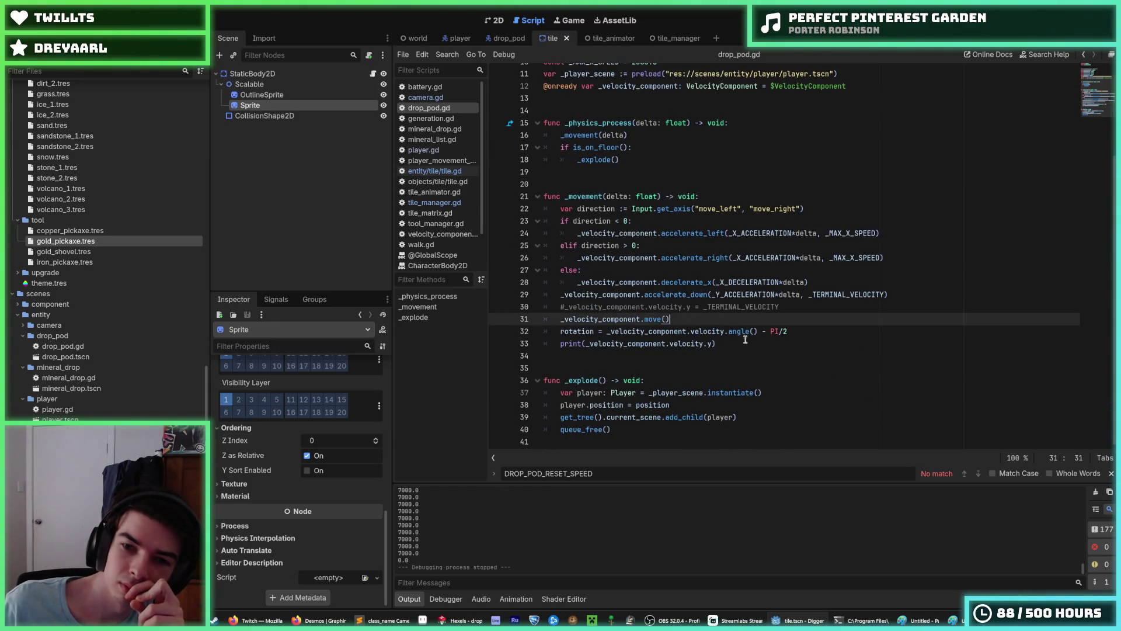
click(745, 341)
click(829, 331)
click(800, 320)
click(815, 334)
click(782, 320)
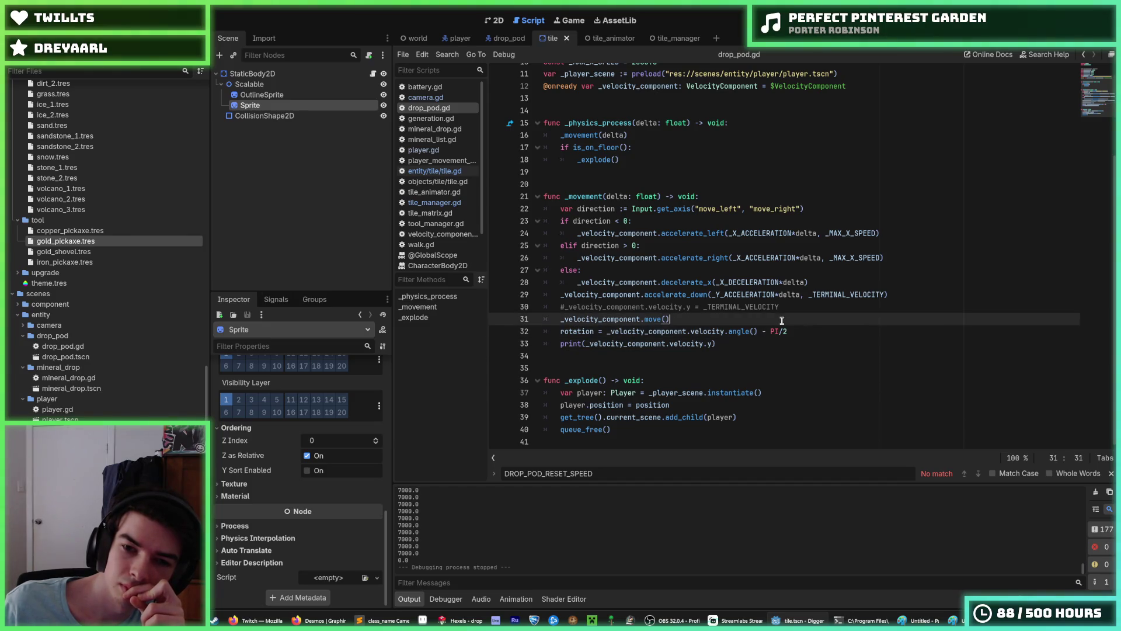
click(781, 339)
mouse_move(505, 38)
mouse_down()
mouse_move(414, 39)
mouse_move(508, 39)
mouse_up()
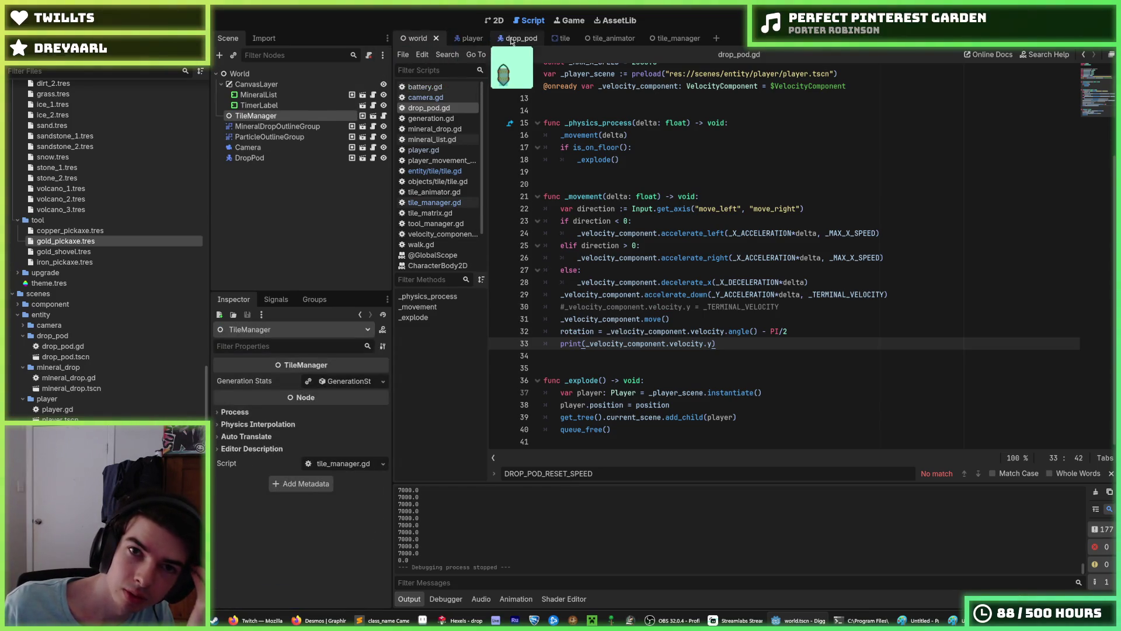
Step: In the World scene, set DropPod's position y to -20000 and run the game
click(415, 39)
click(249, 158)
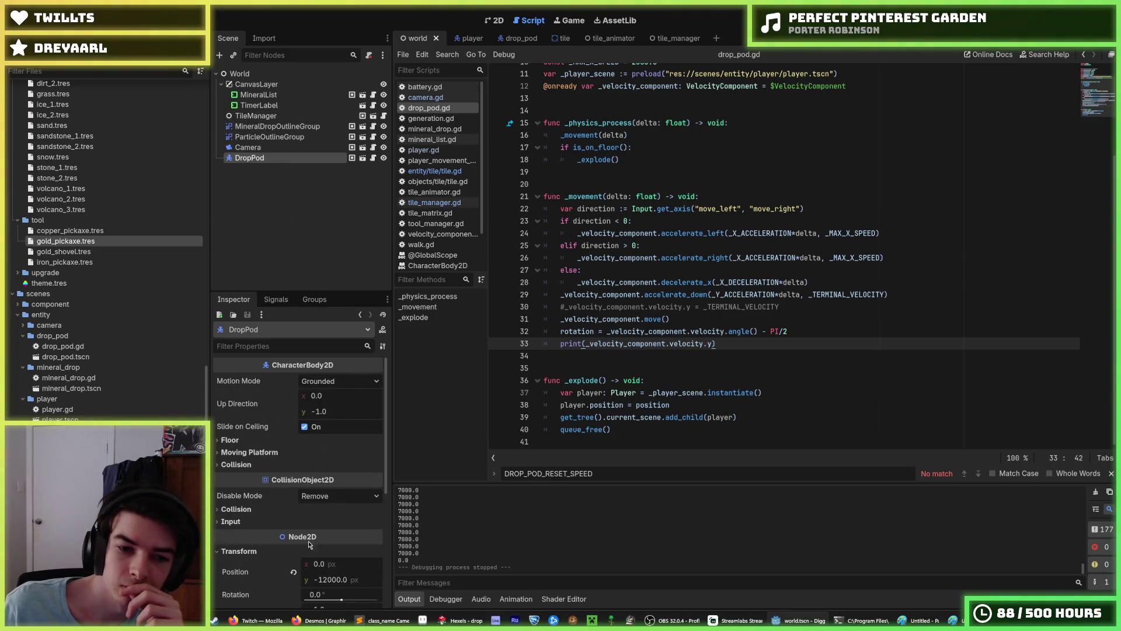
click(337, 576)
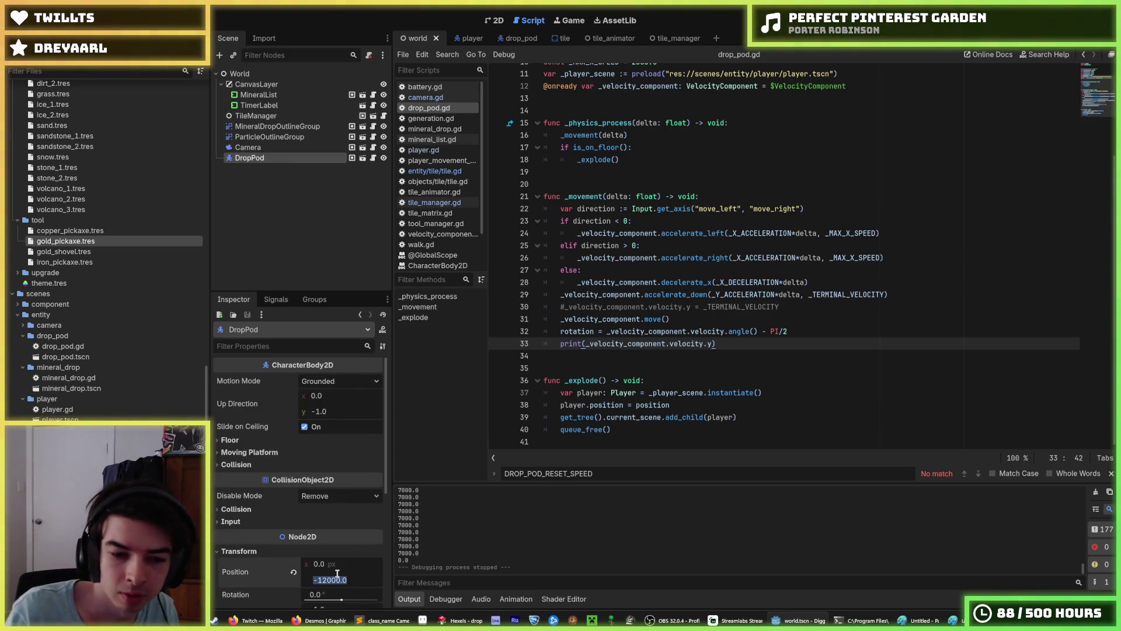
text(-20000)
key(Return)
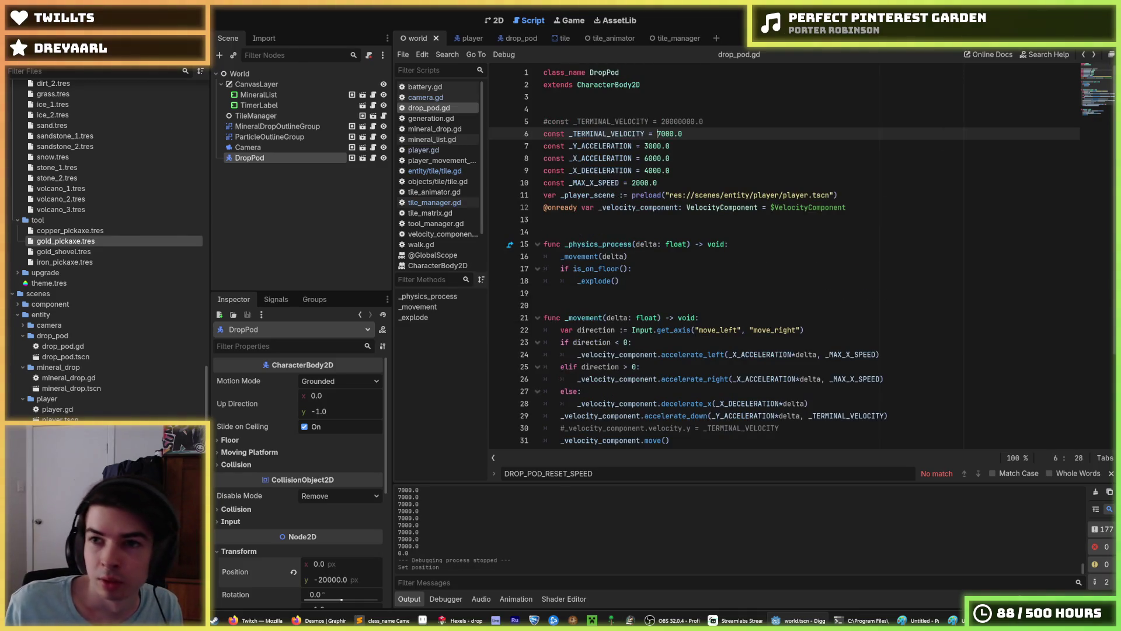
key(F5)
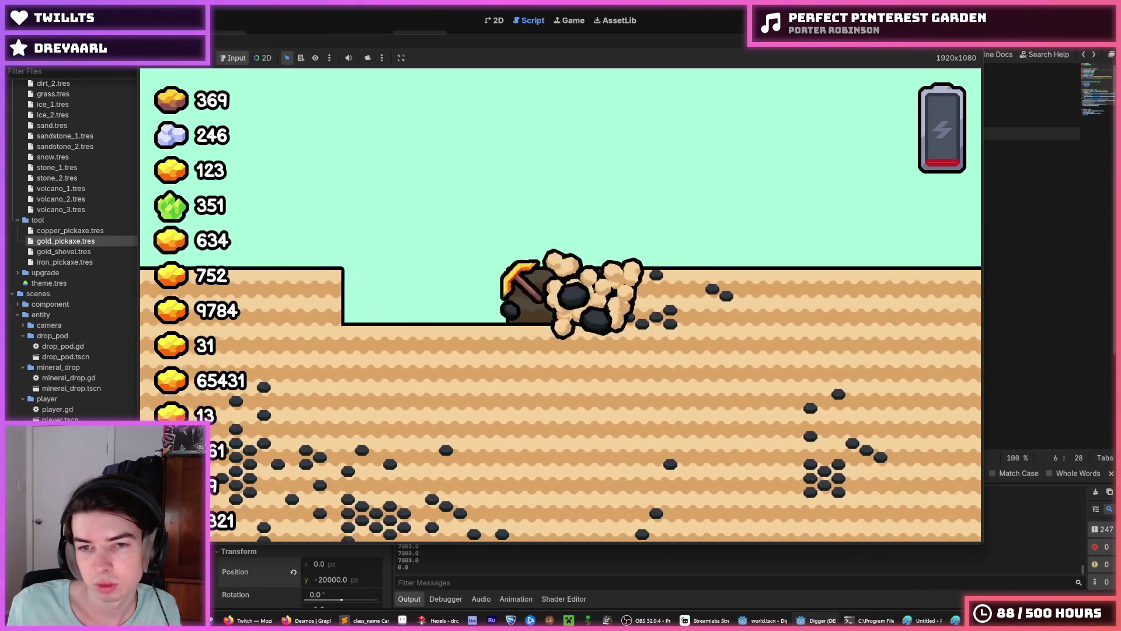
key(F8)
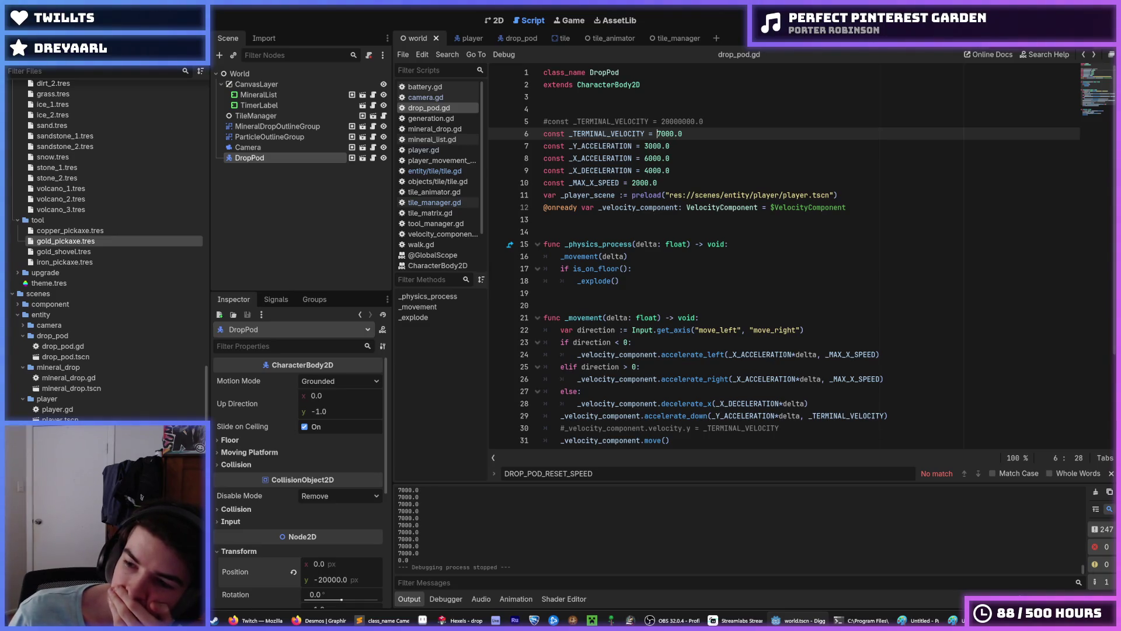
Step: Look over the drop pod's acceleration constants, then move from World to the drop_pod scene
key(Up)
key(Up)
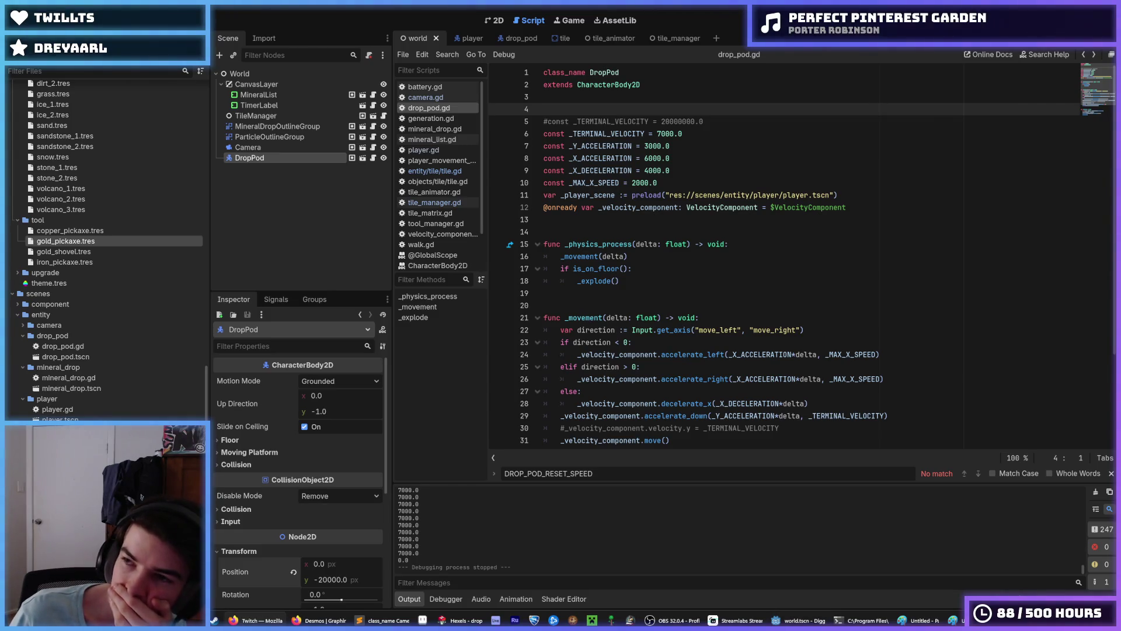
click(903, 155)
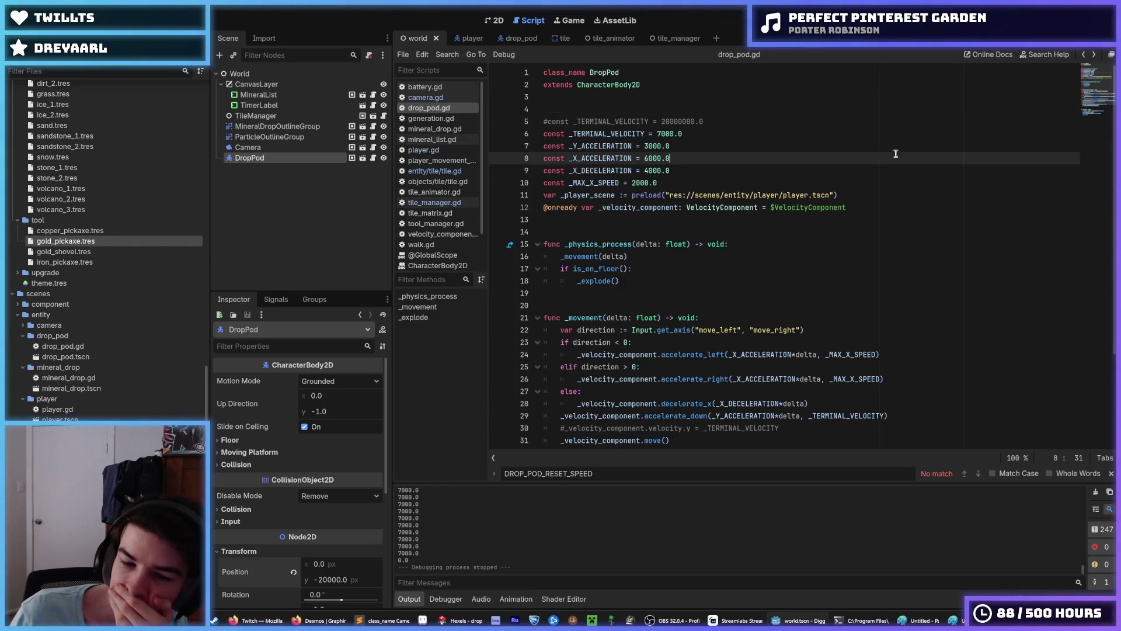
scroll(829, 177, down, 3)
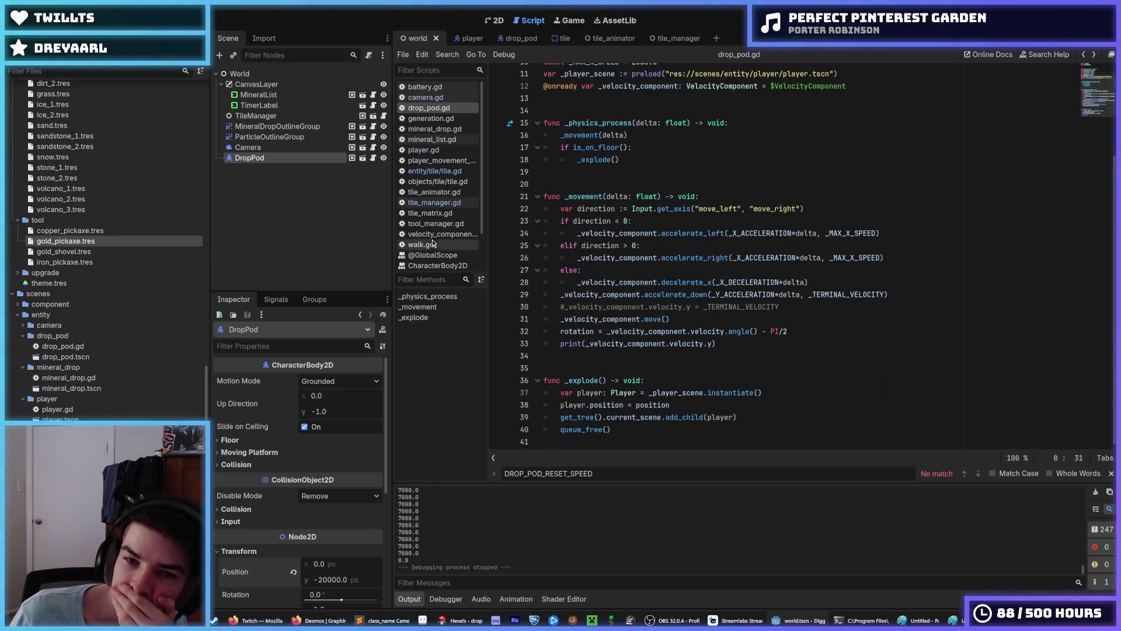
click(317, 77)
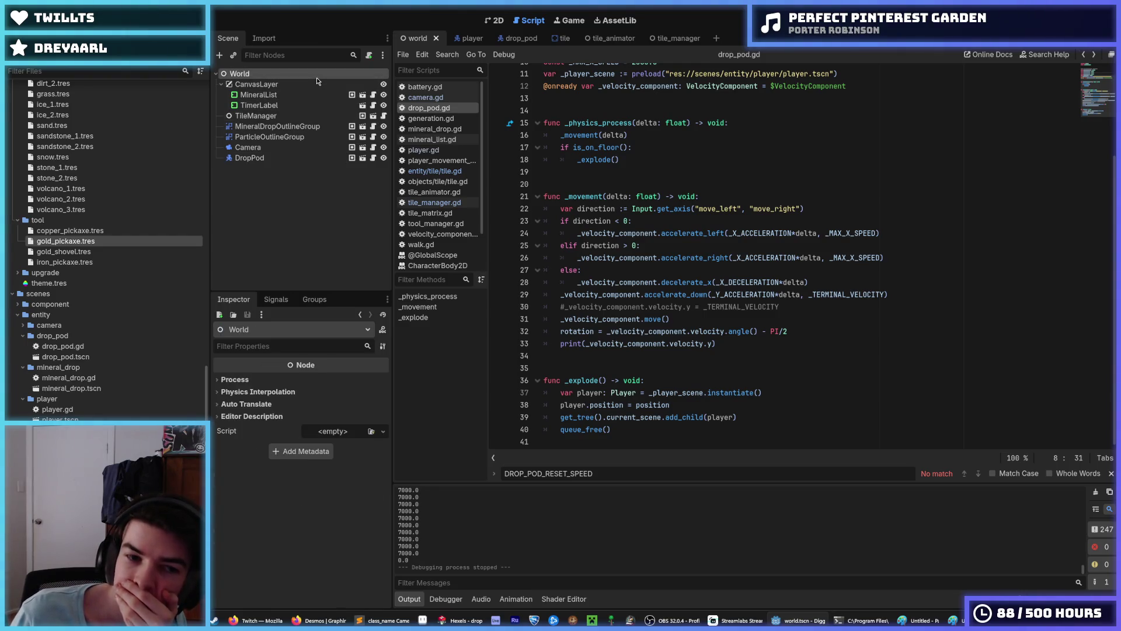
click(510, 38)
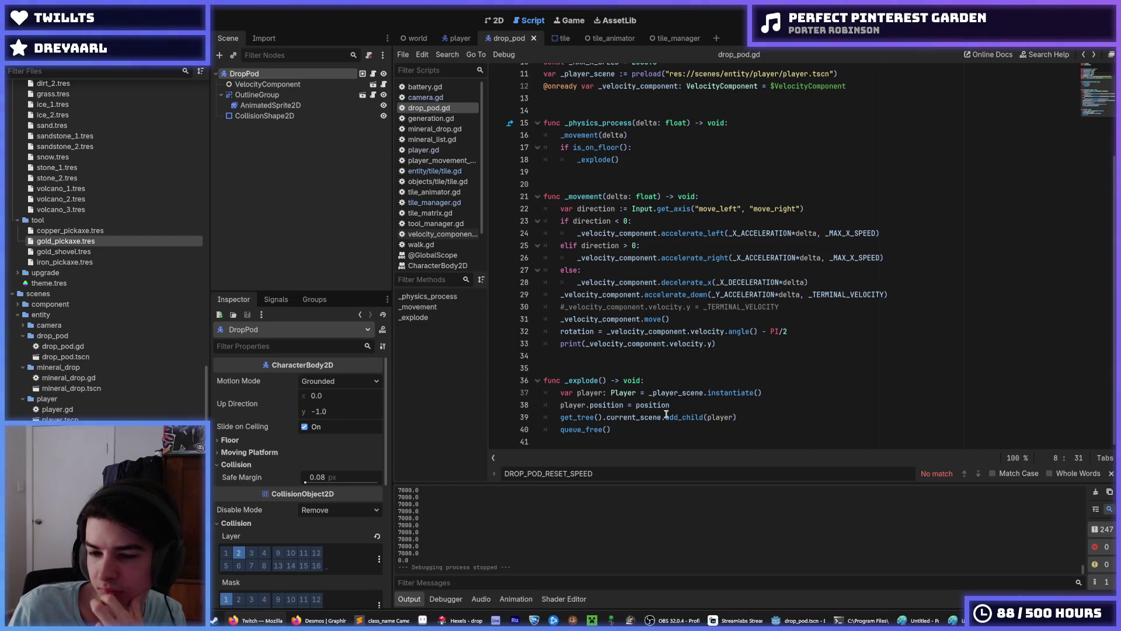
Step: Inspect the add_child and velocity print lines in drop_pod.gd
click(676, 410)
click(785, 390)
click(779, 405)
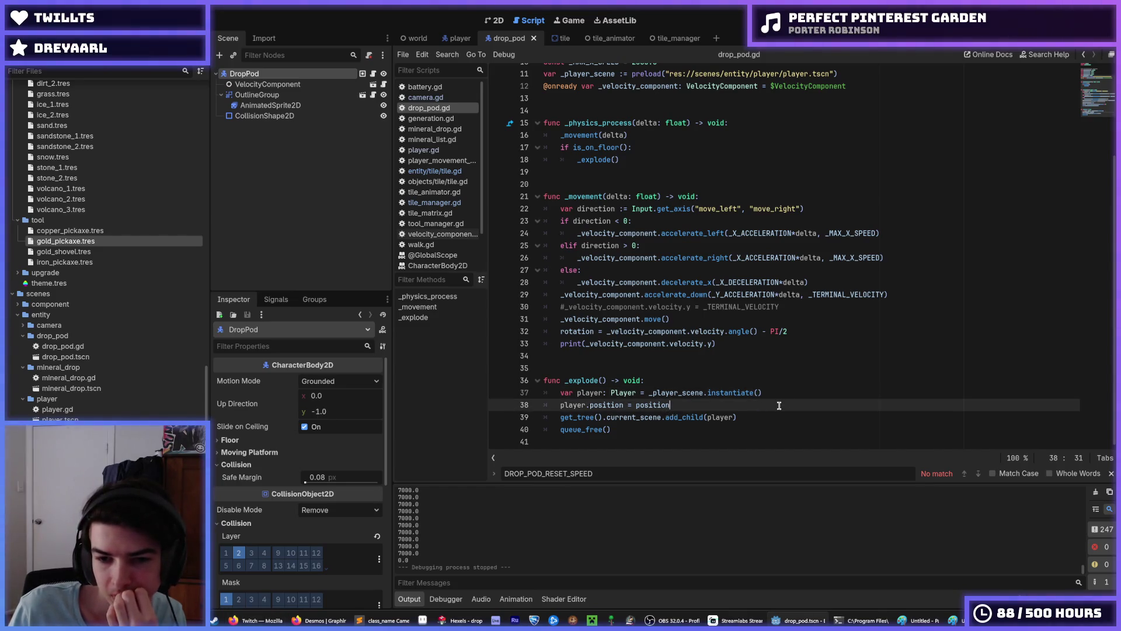
click(772, 416)
click(776, 405)
click(796, 391)
click(742, 341)
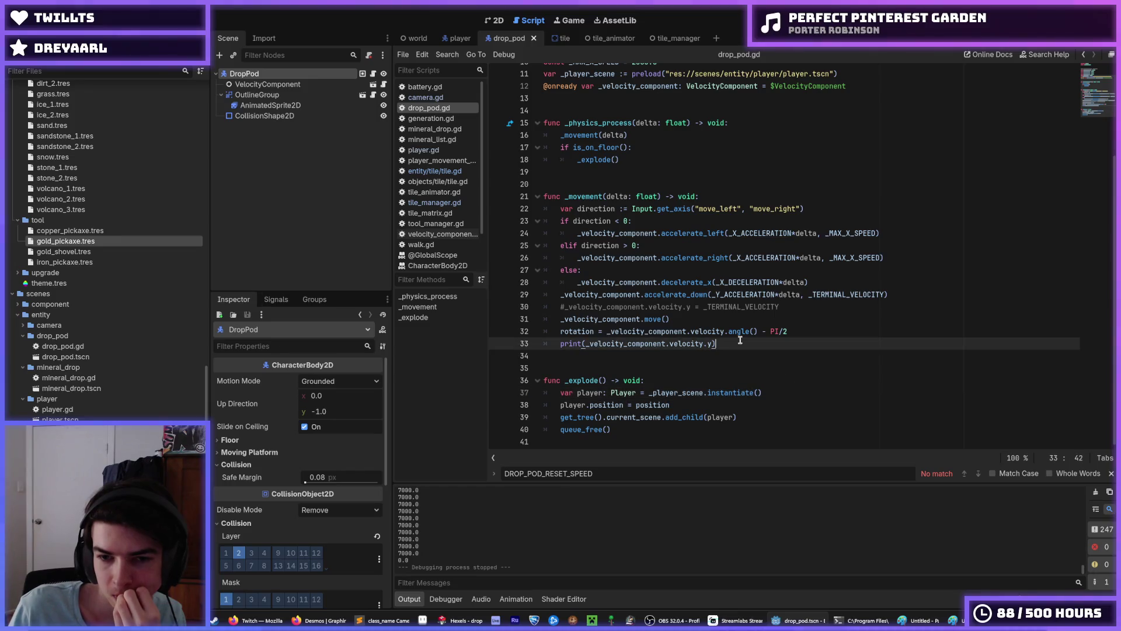
drag(795, 342, 809, 333)
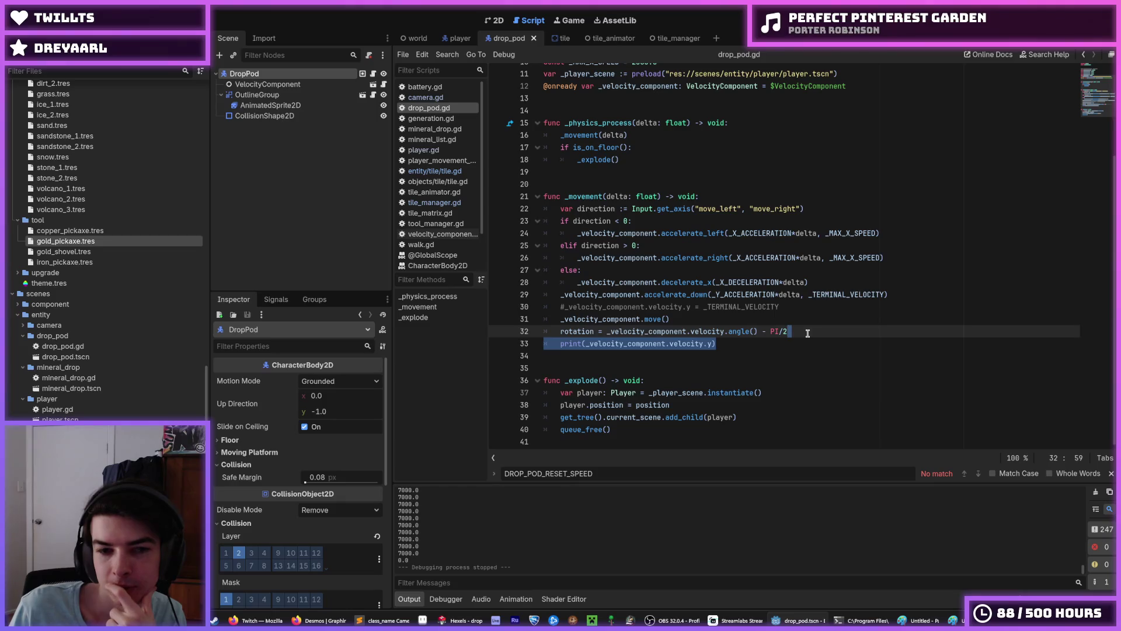
click(807, 333)
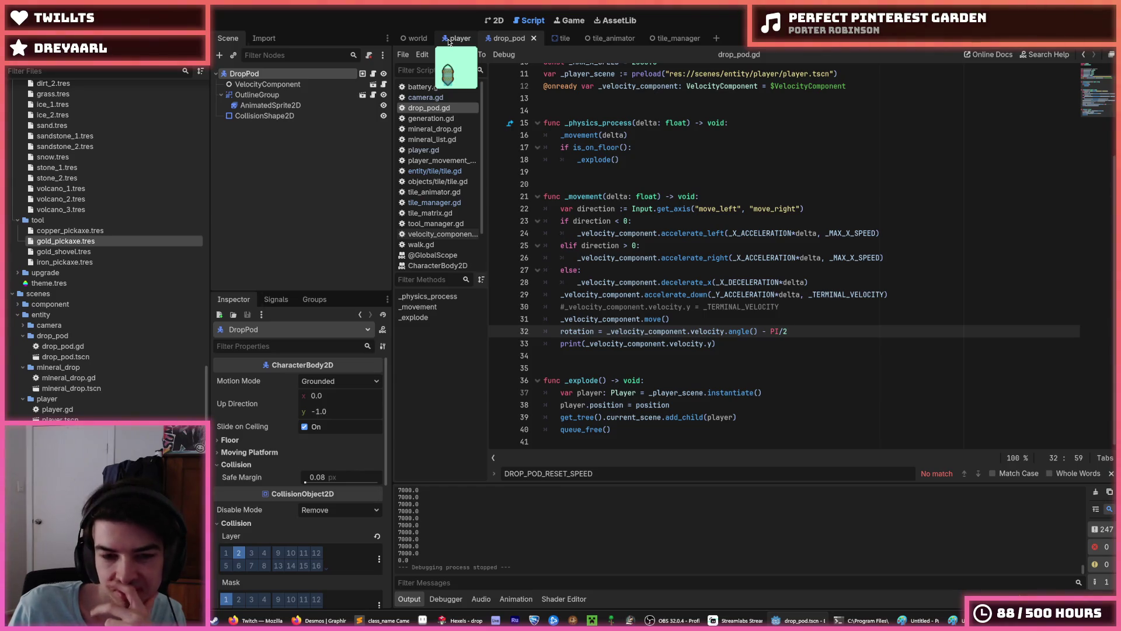
Step: Open player.gd and examine the DIAGONAL_THRESHOLD = 0.2 line near the top
click(449, 39)
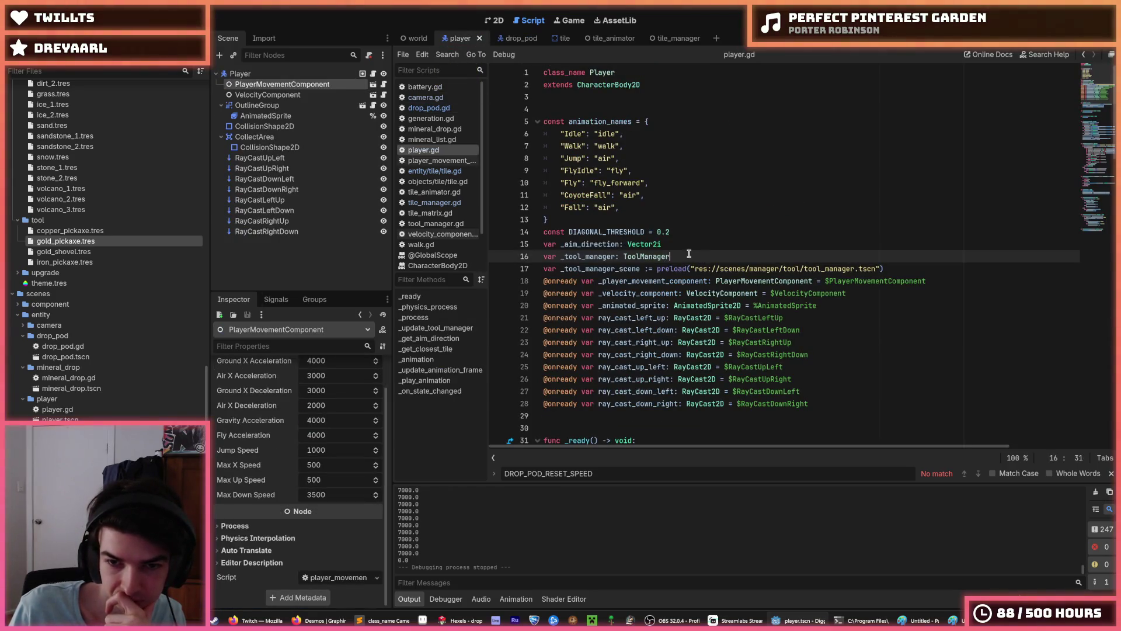
key(Up)
key(Up)
key(Down)
key(Down)
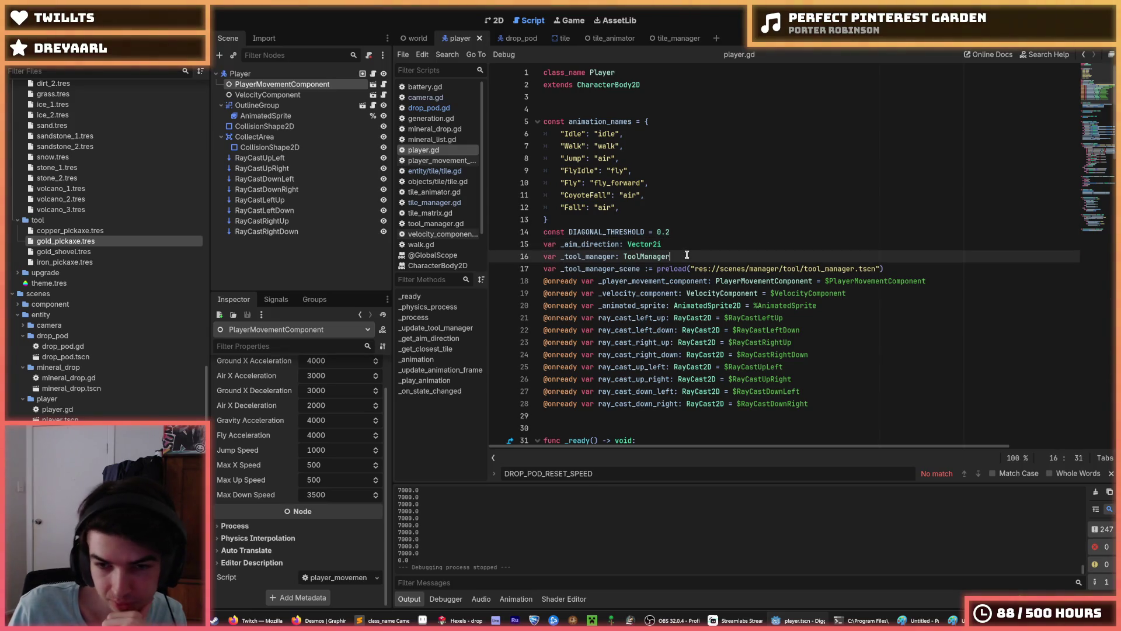
key(Up)
key(Up)
key(Down)
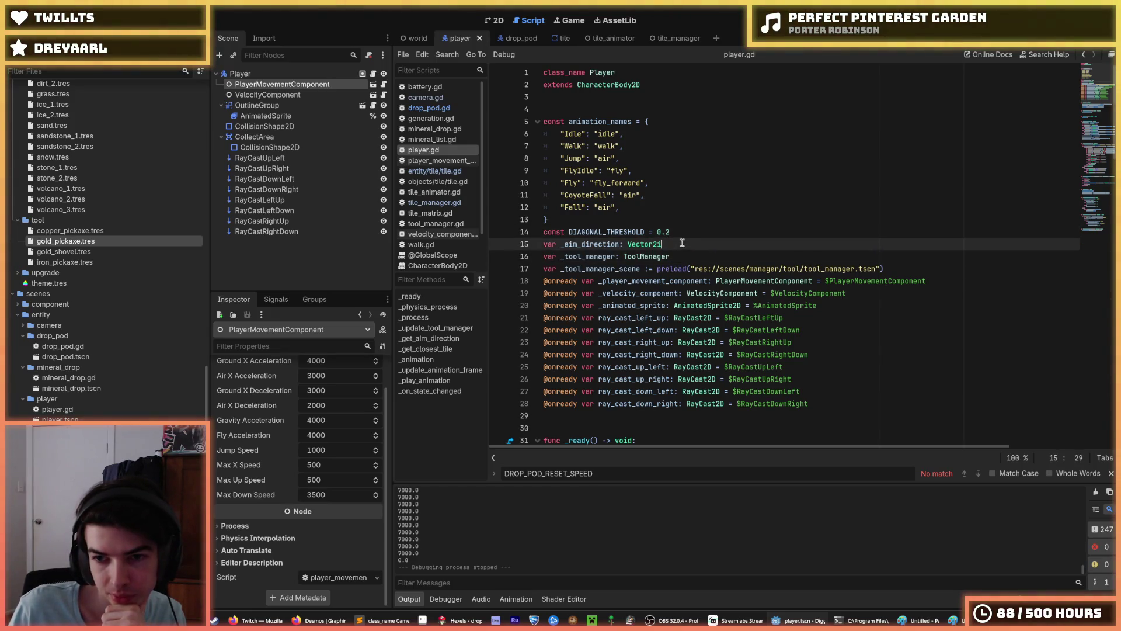
key(Up)
key(Down)
key(Up)
key(Down)
key(Up)
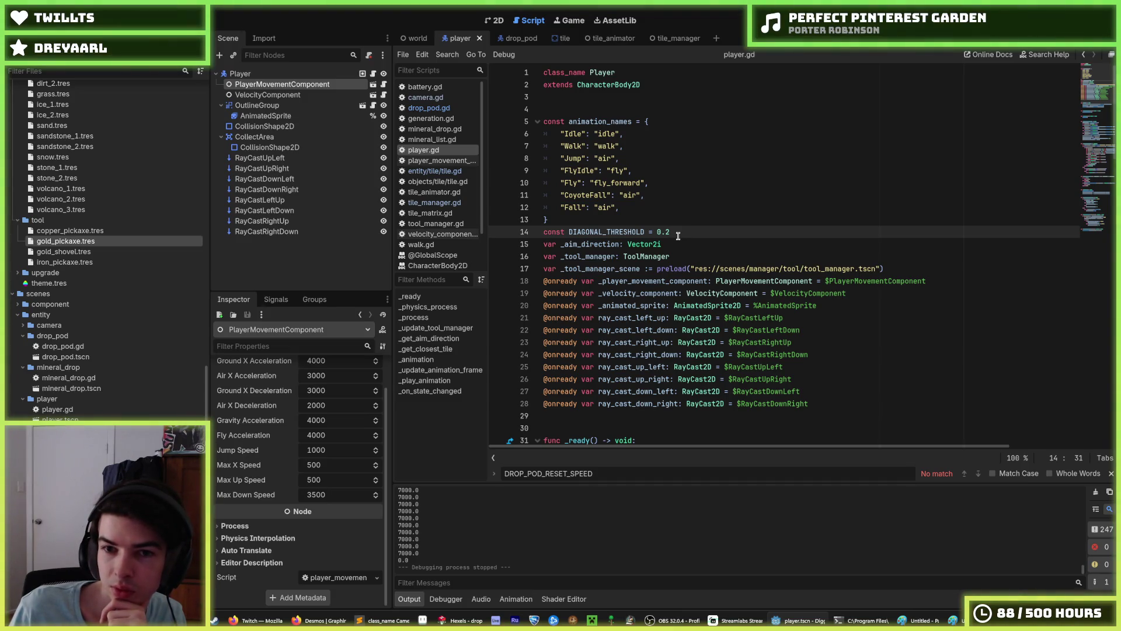
key(Down)
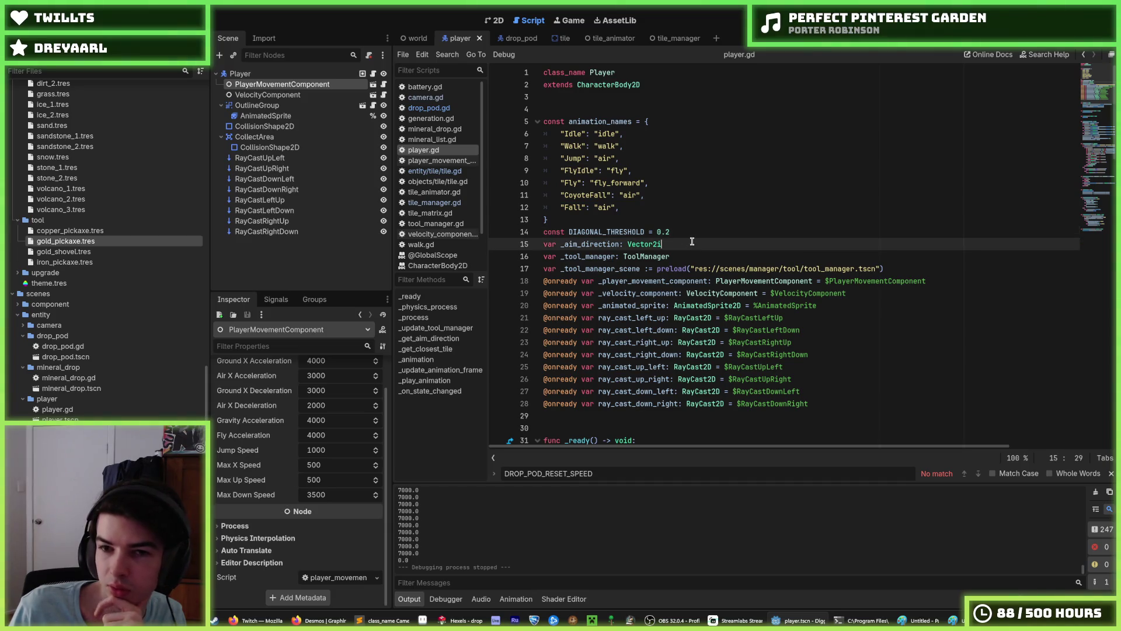
key(Up)
key(Down)
key(Up)
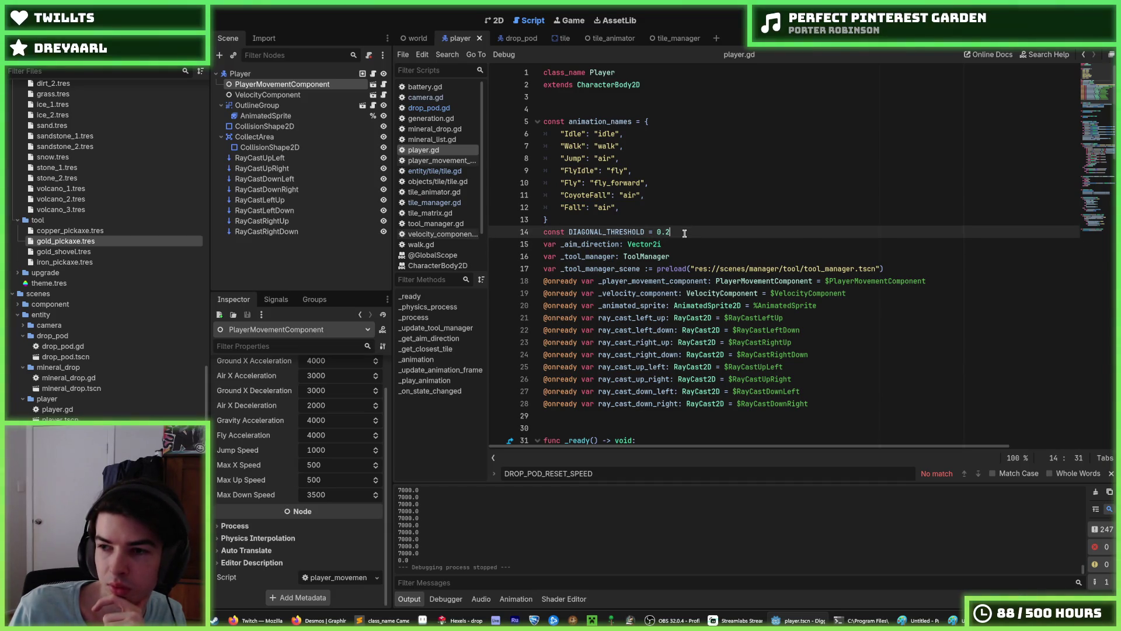
triple_click(684, 233)
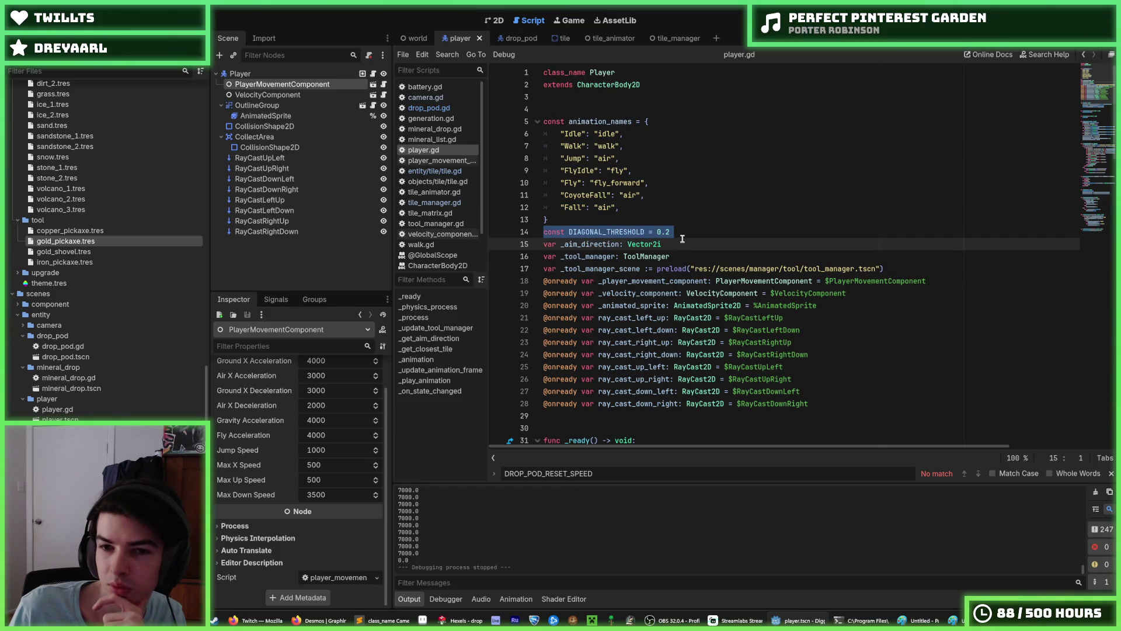
click(680, 231)
Step: In drop_pod.gd, add blank lines below the variable declarations for a new function
click(409, 108)
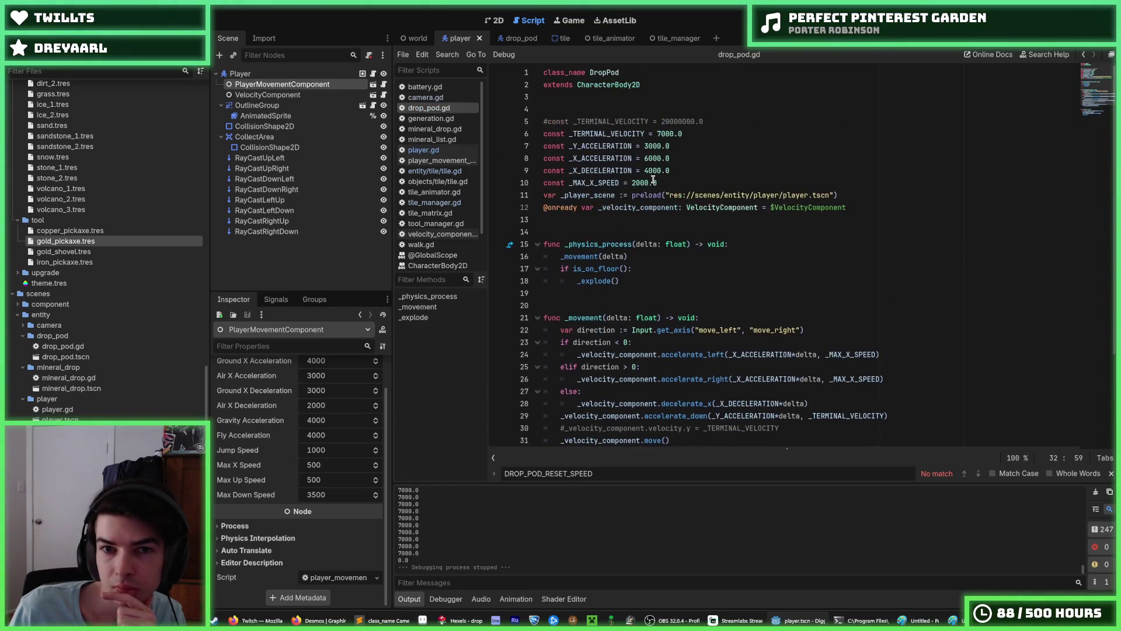
click(722, 123)
click(719, 132)
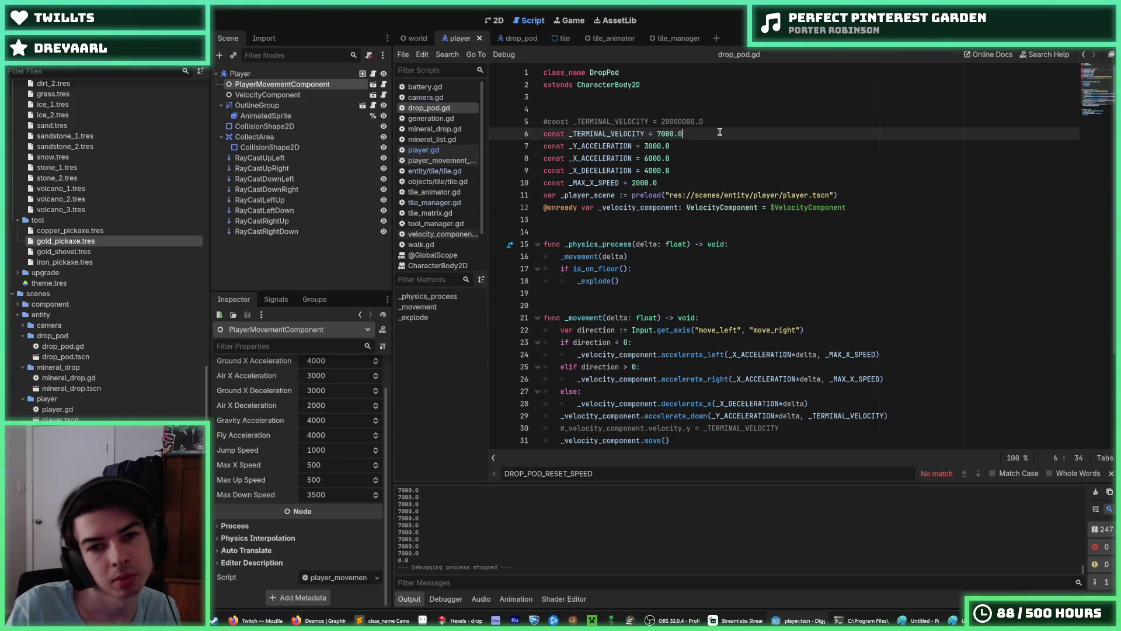
key(Down)
key(Down)
key(Down)
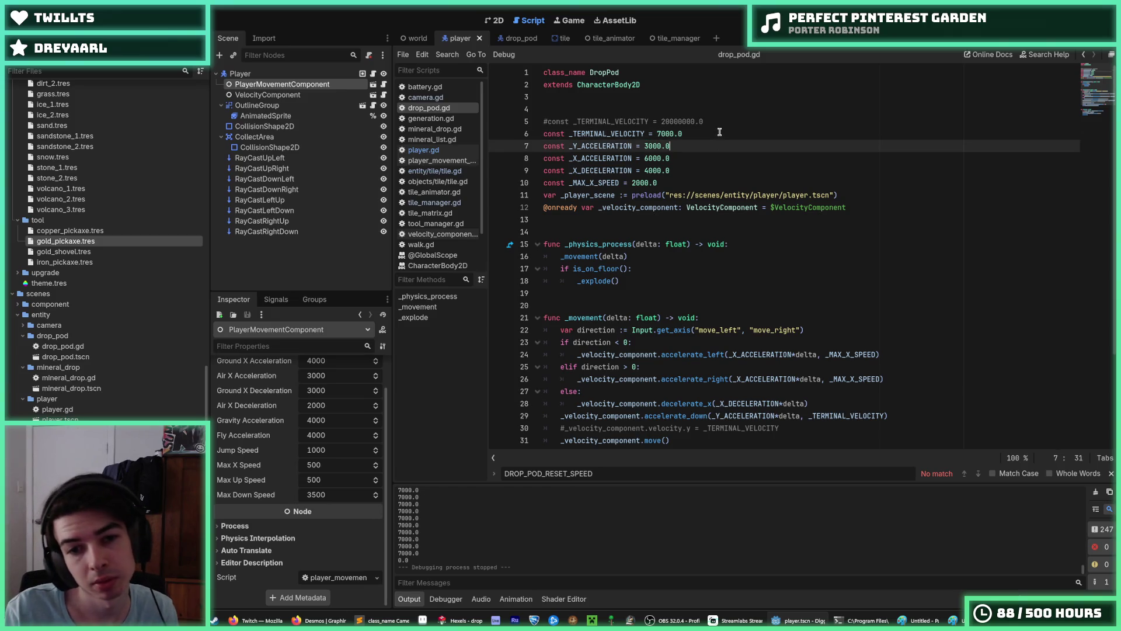
key(Down)
key(Down)
key(Up)
key(Up)
key(Up)
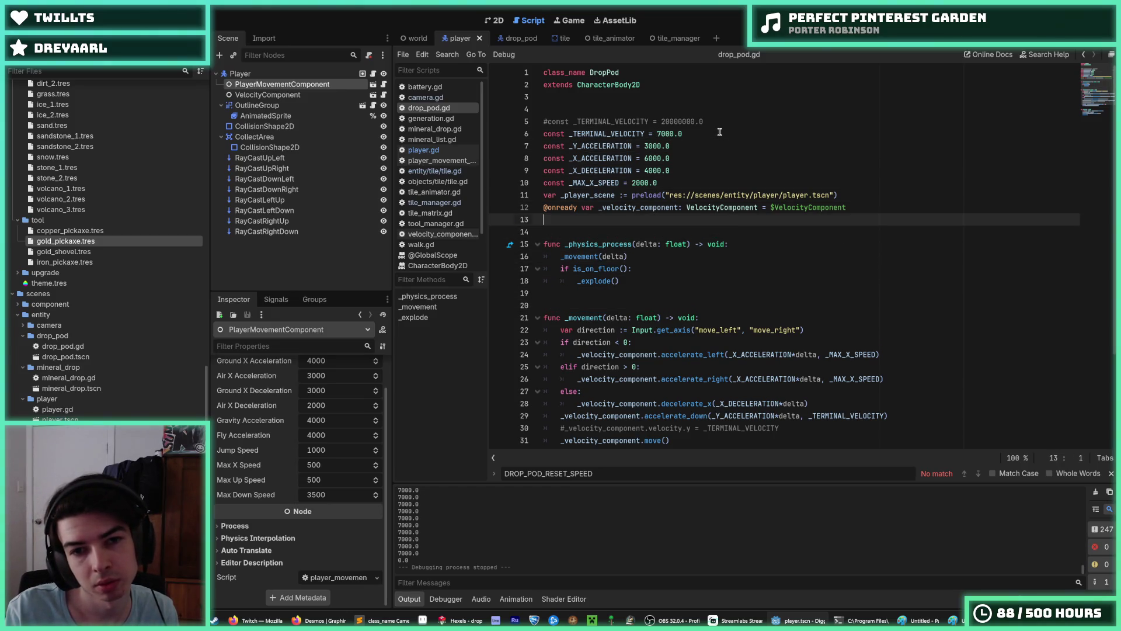
key(Return)
key(Return)
key(Return)
key(Up)
Step: Add _ready() setting _velocity_component.velocity.y to _TERMINAL_VELOCITY, save, and run the game
text(fu)
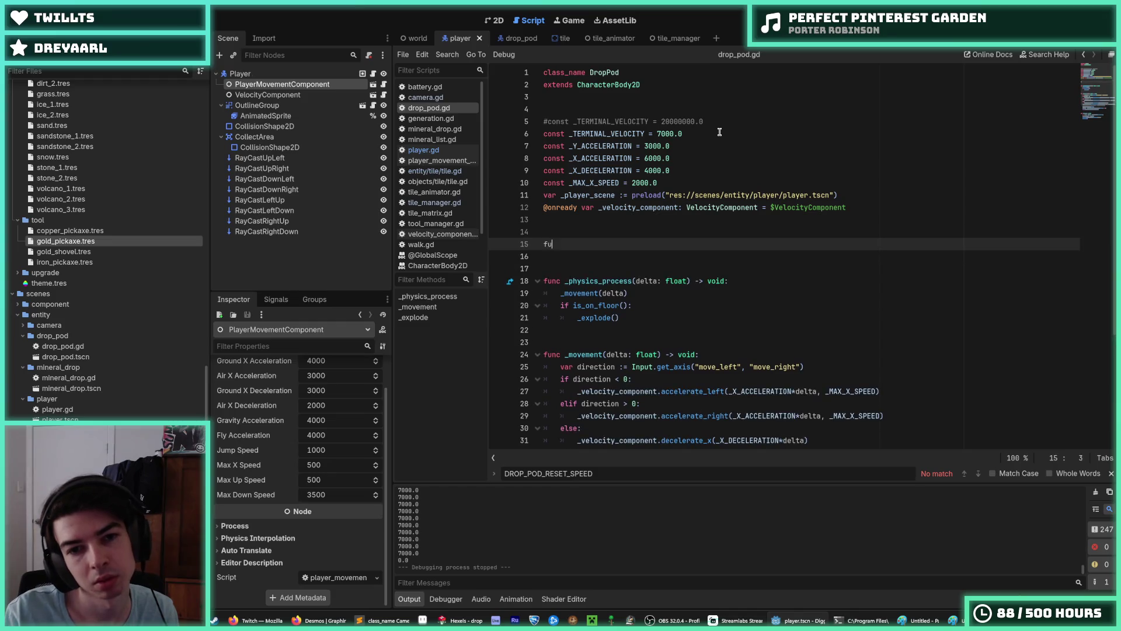
text(nc _ready())
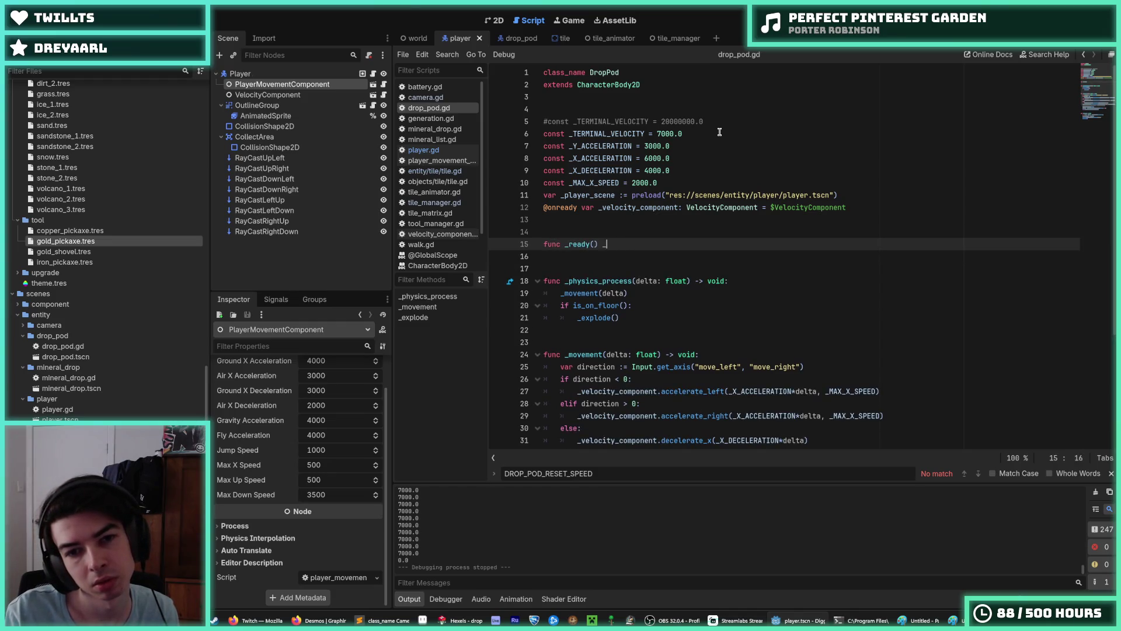
text( -> void:)
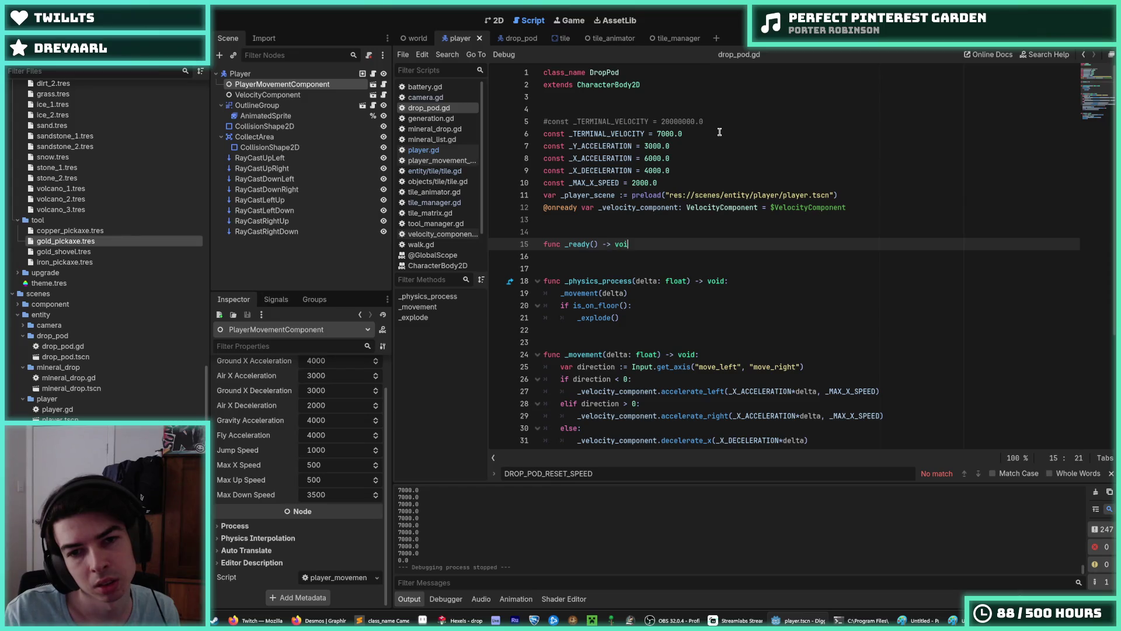
key(Return)
text(ocity)
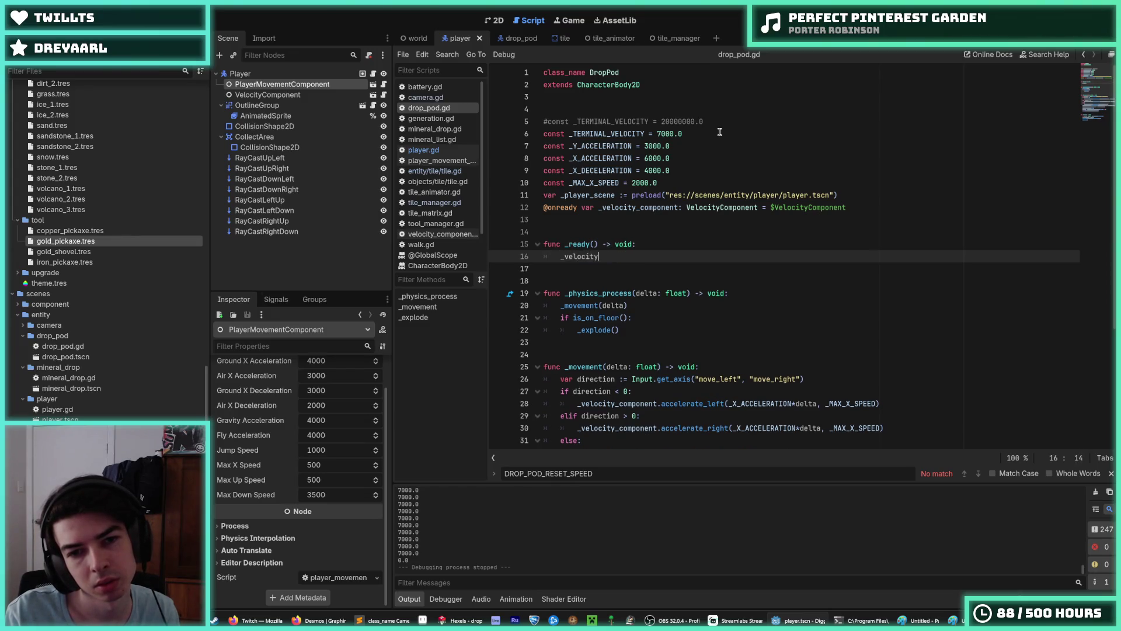
text(_component.y_velocity)
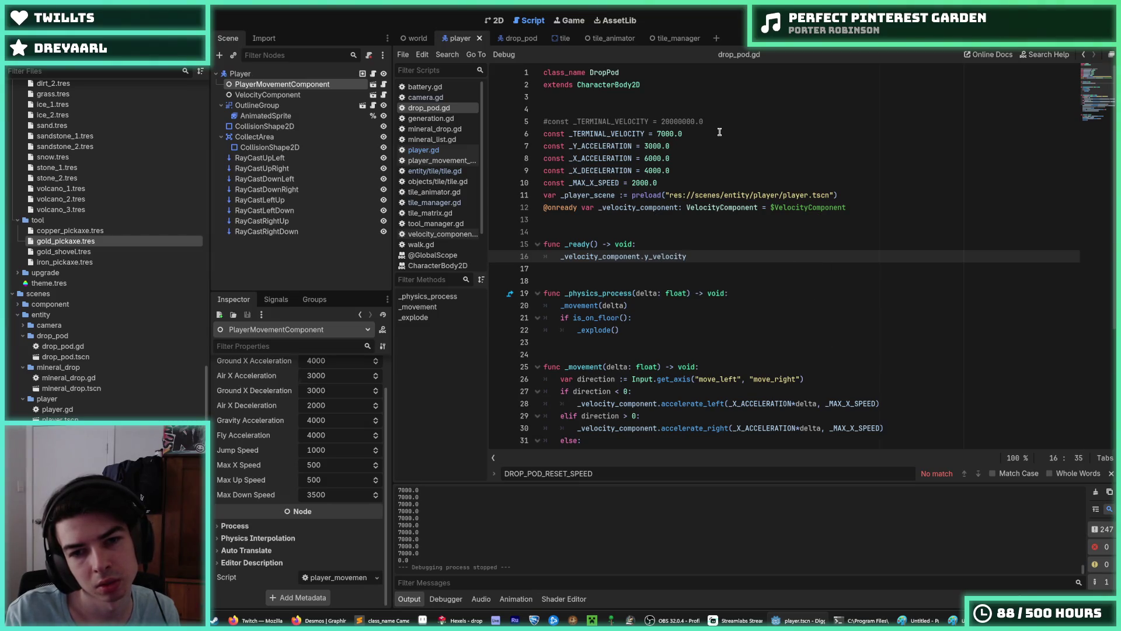
key(BackSpace)
key(BackSpace)
key(BackSpace)
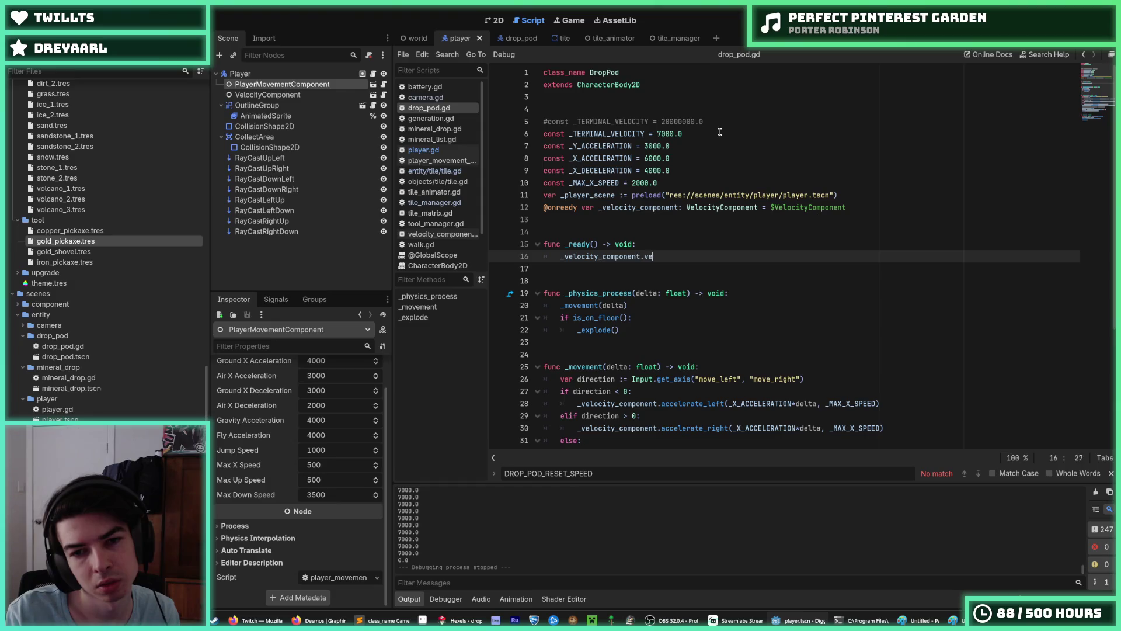
text(locity.y =)
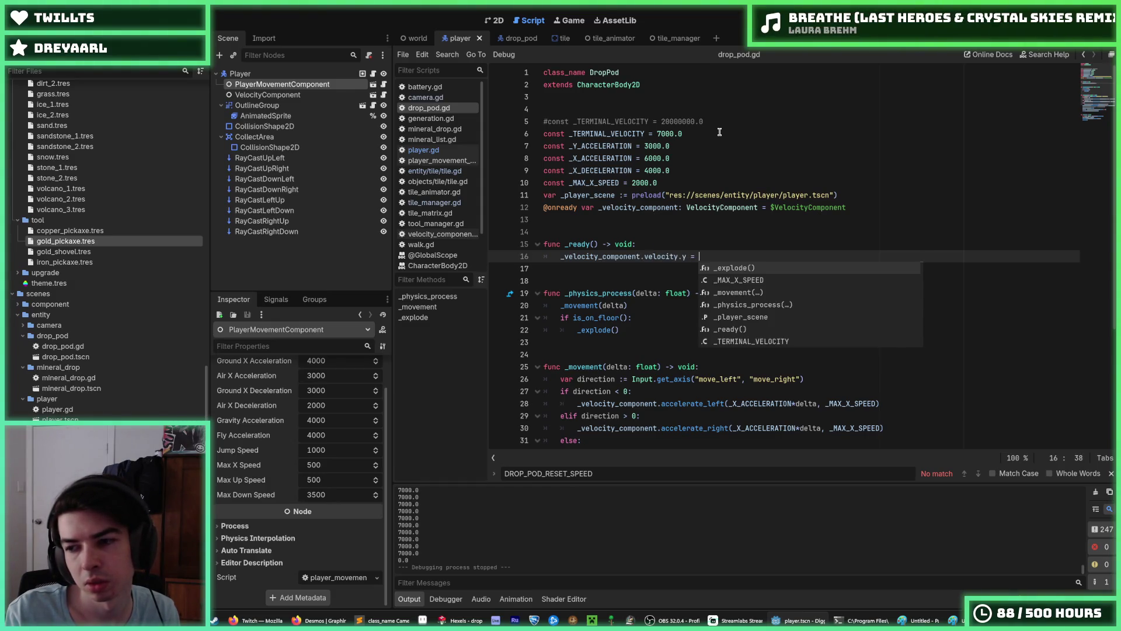
key(Escape)
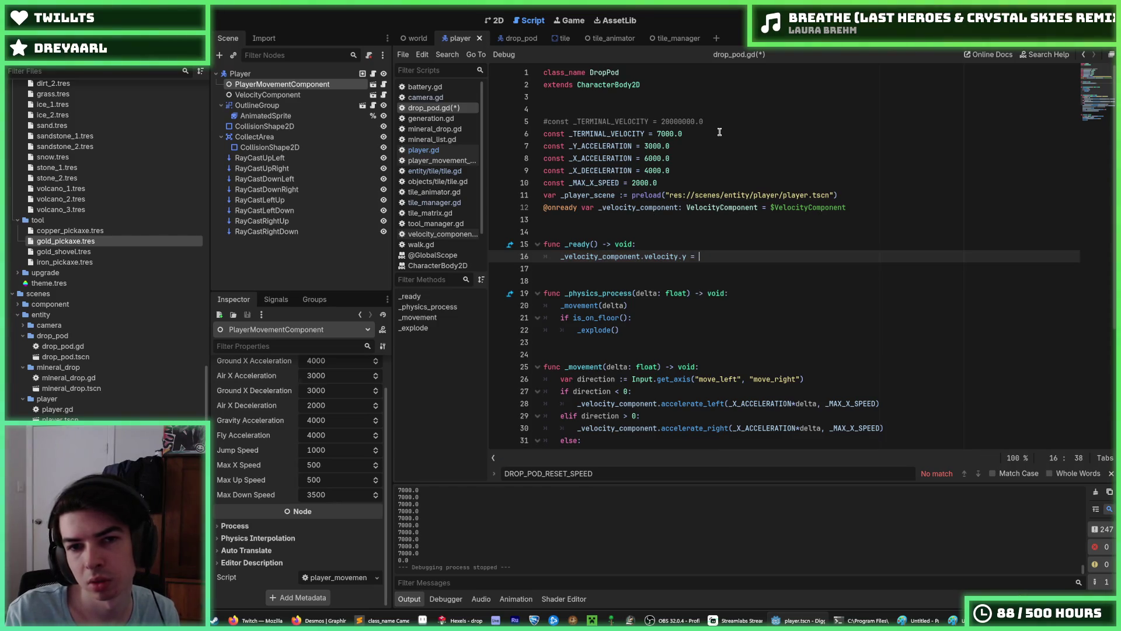
text(_TERMINAL_)
text(VELOCITY)
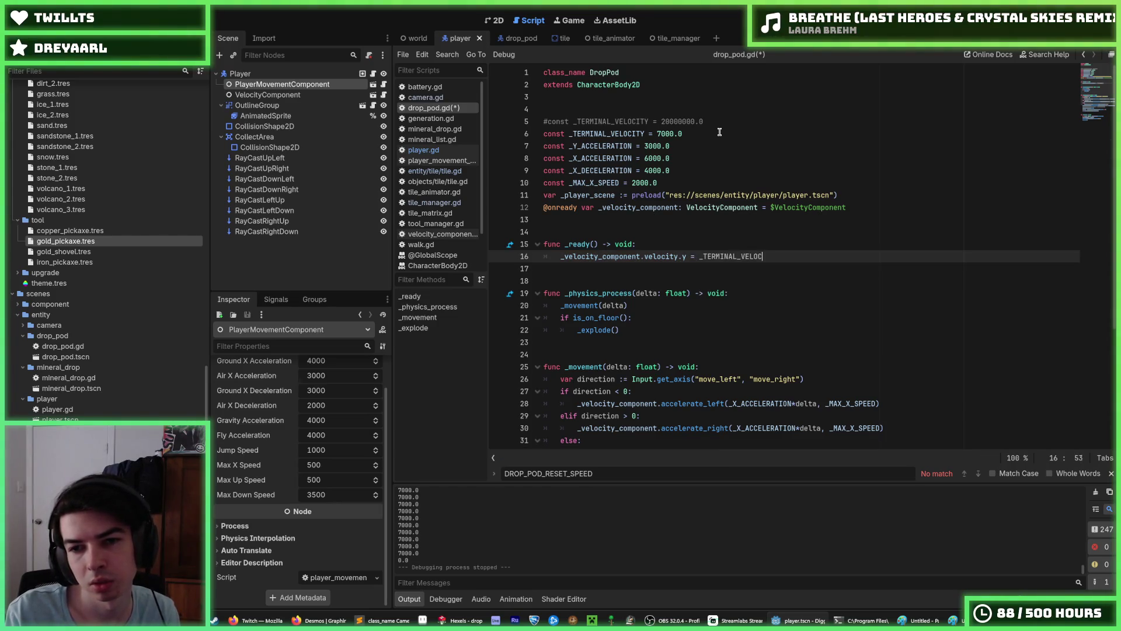
key(ctrl+s)
key(F5)
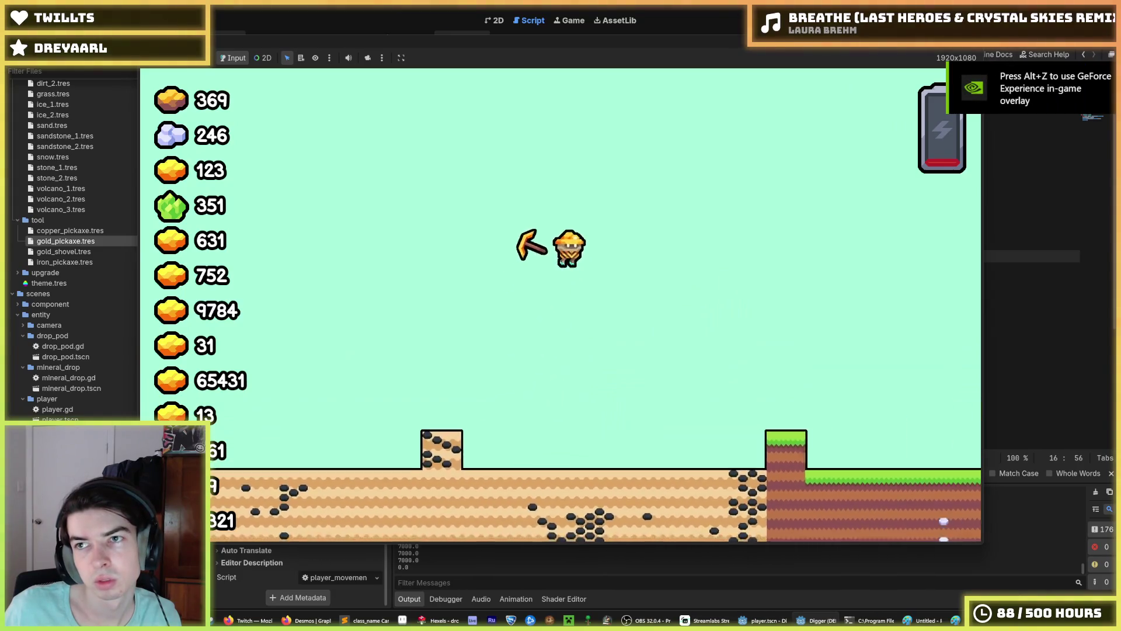
key(F8)
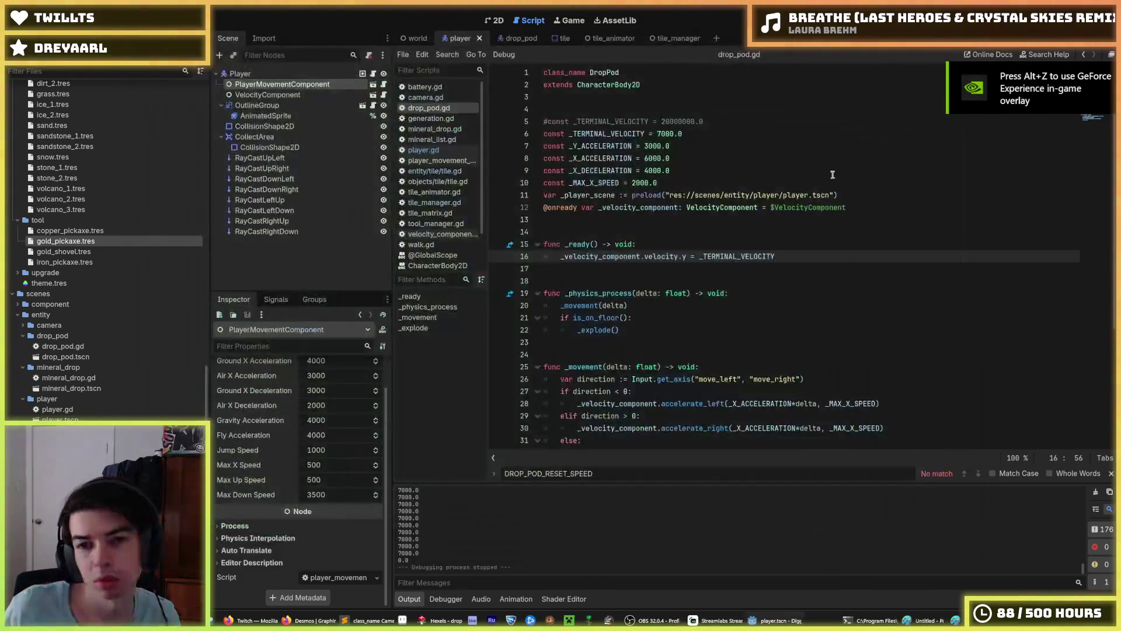
click(830, 177)
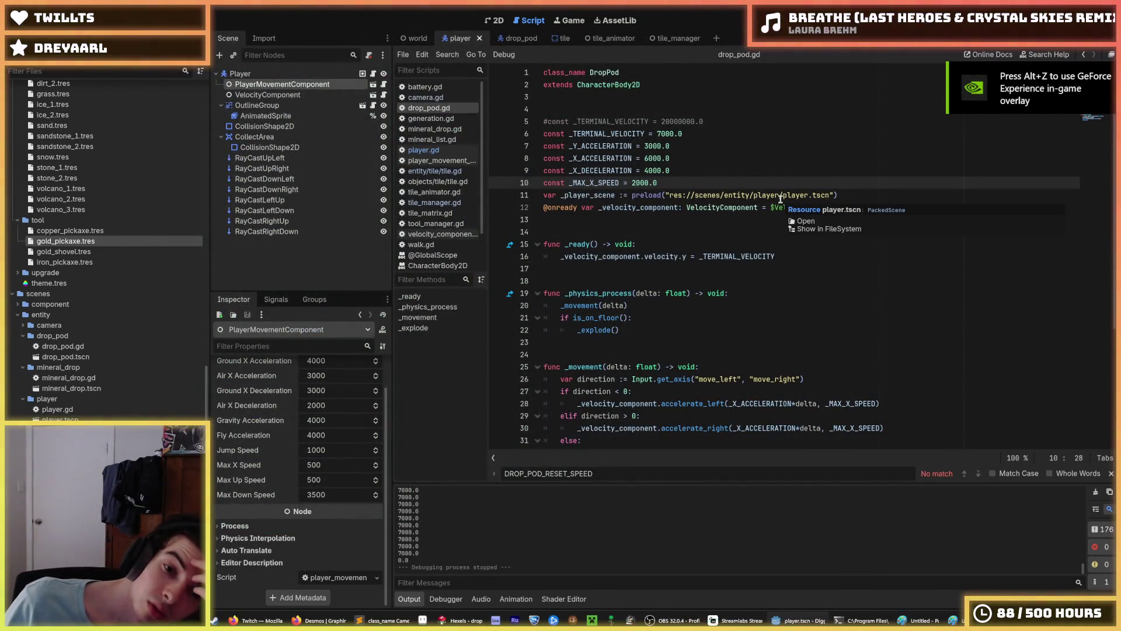
click(850, 195)
click(852, 208)
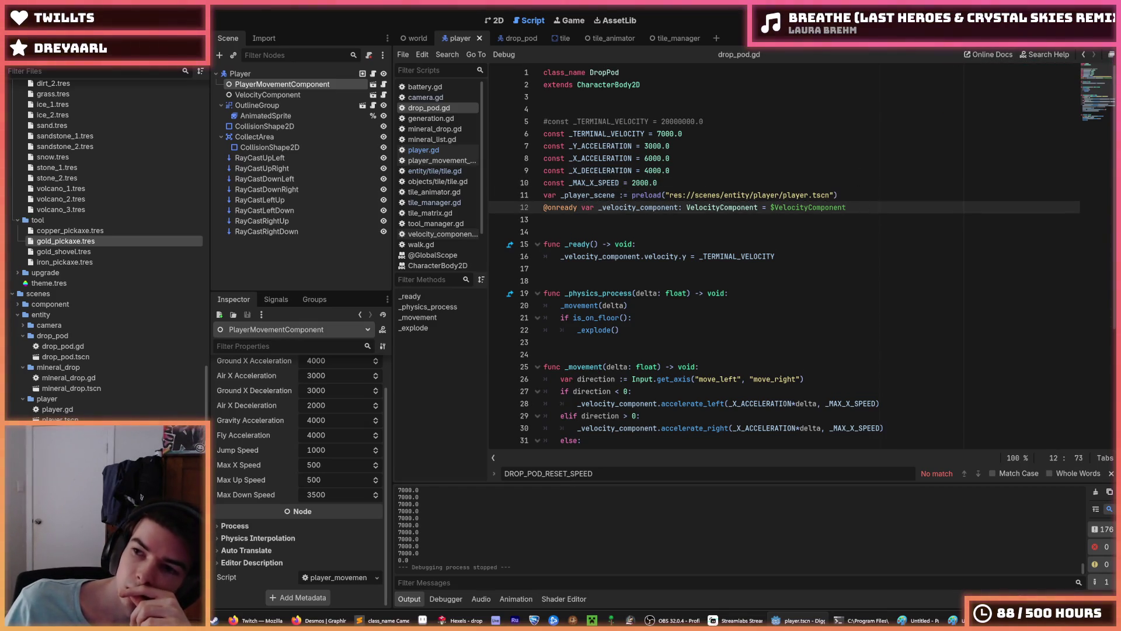
key(F5)
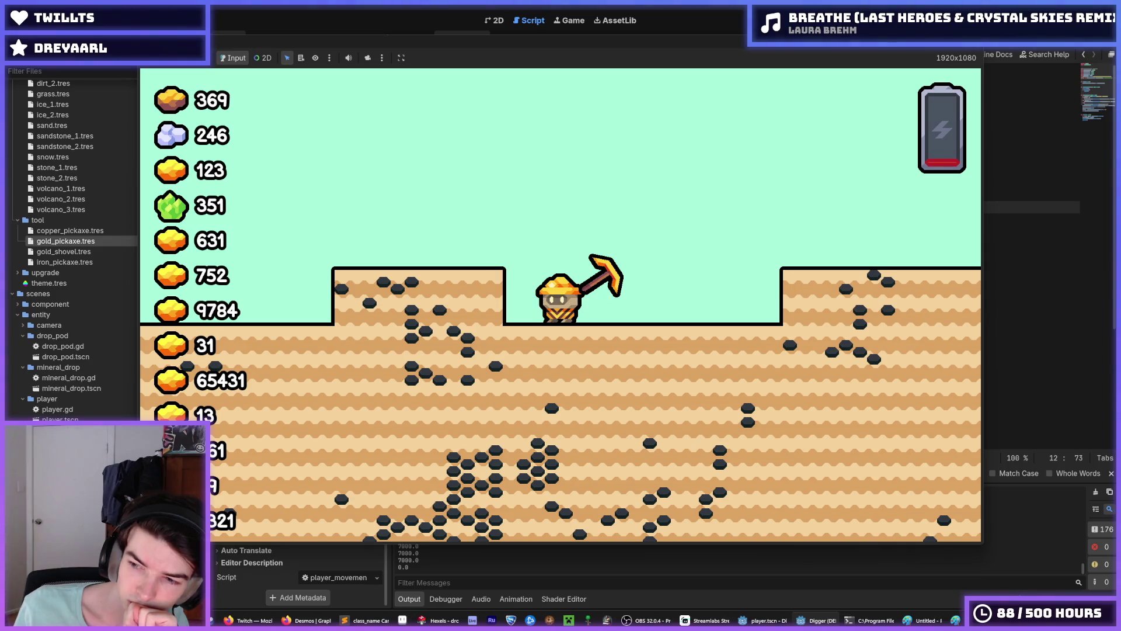
key(F5)
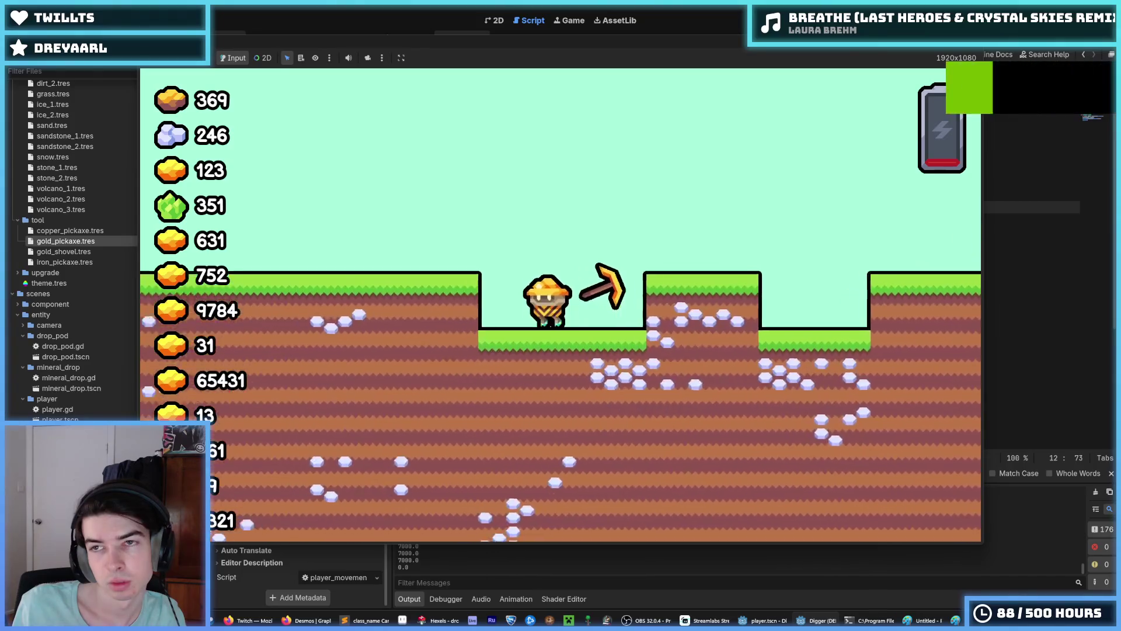
key(F8)
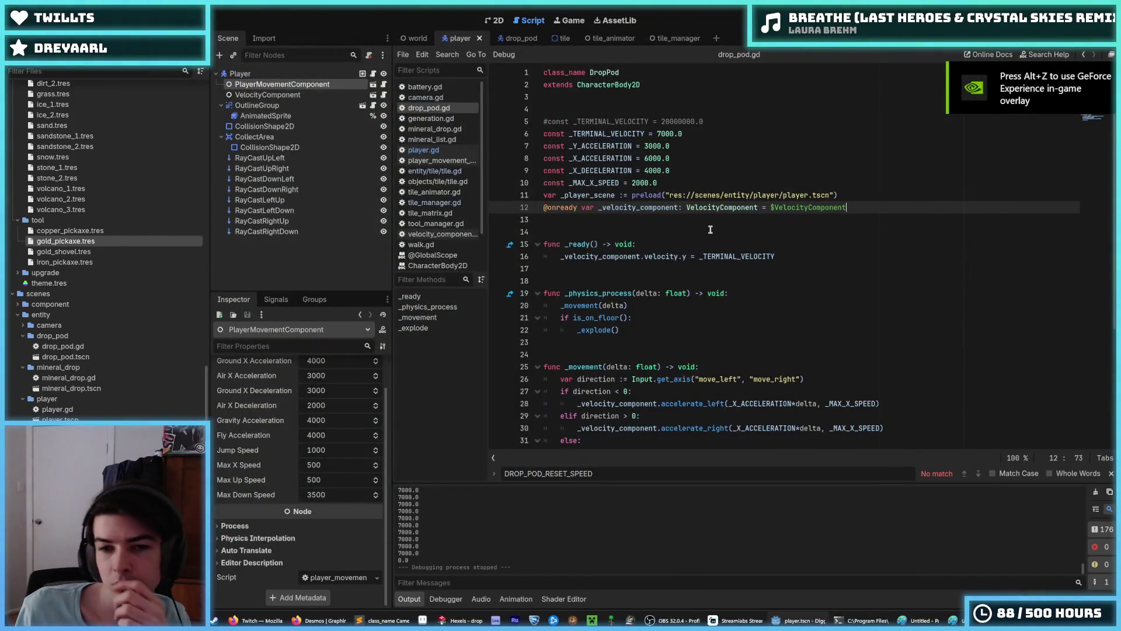
click(850, 196)
click(865, 214)
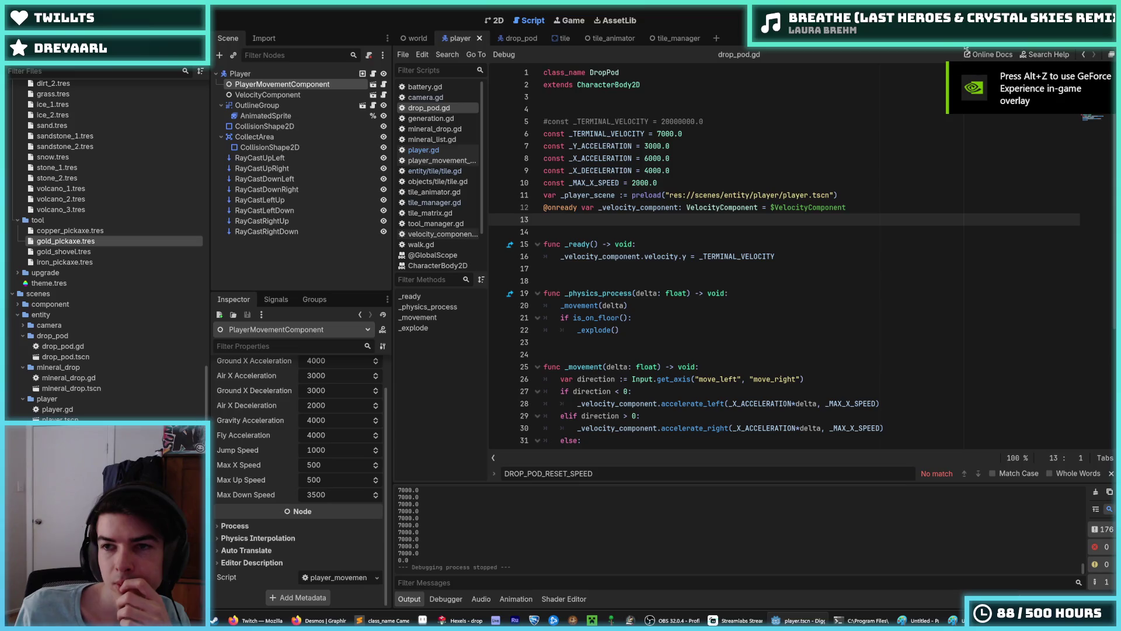
key(F5)
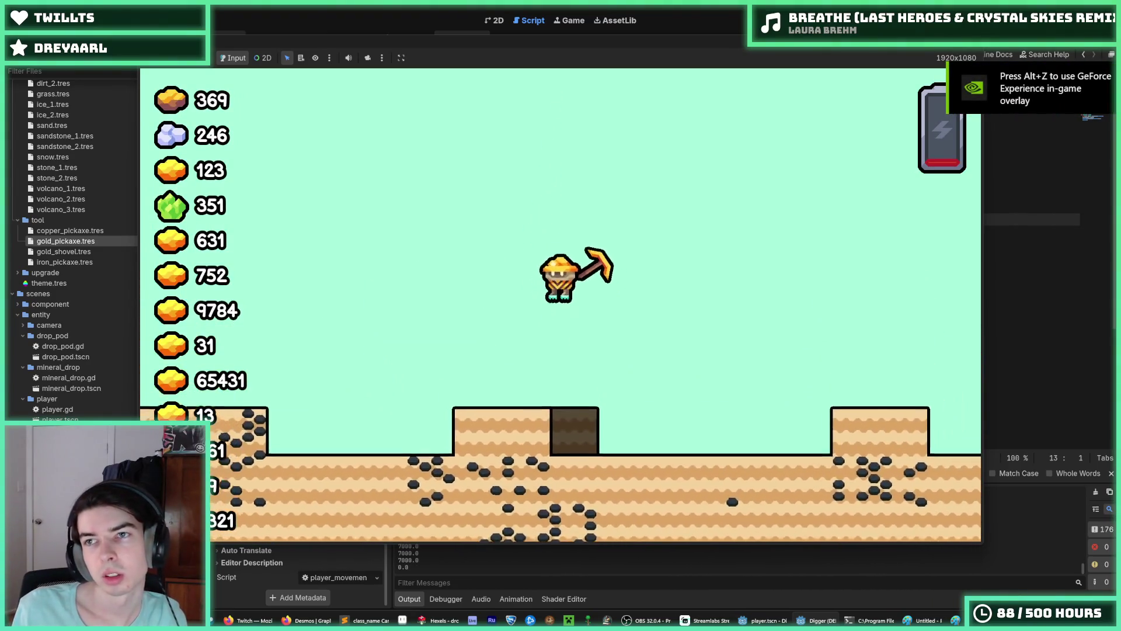
key(F5)
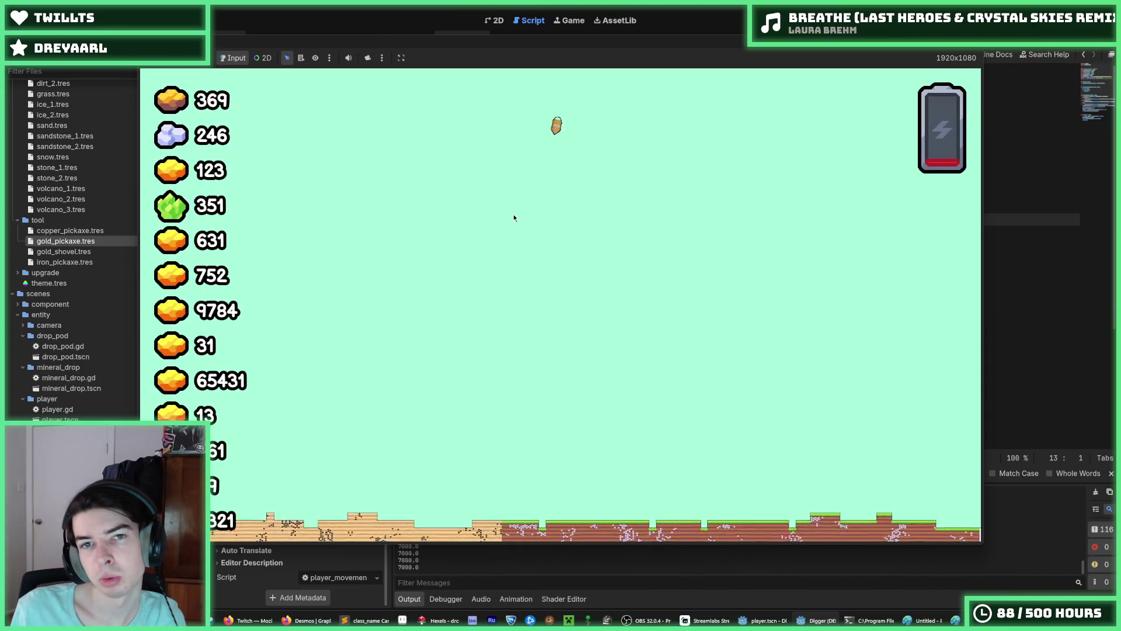
key(F8)
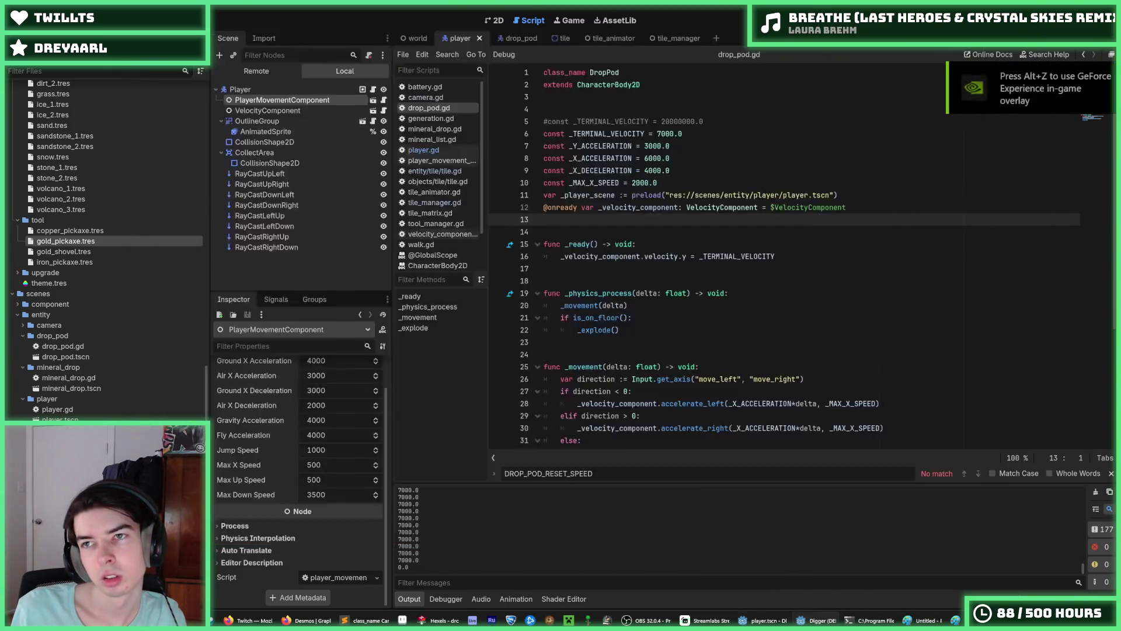
Step: Set _Y_ACCELERATION to 500.0, then test-run the game and stop it
click(660, 135)
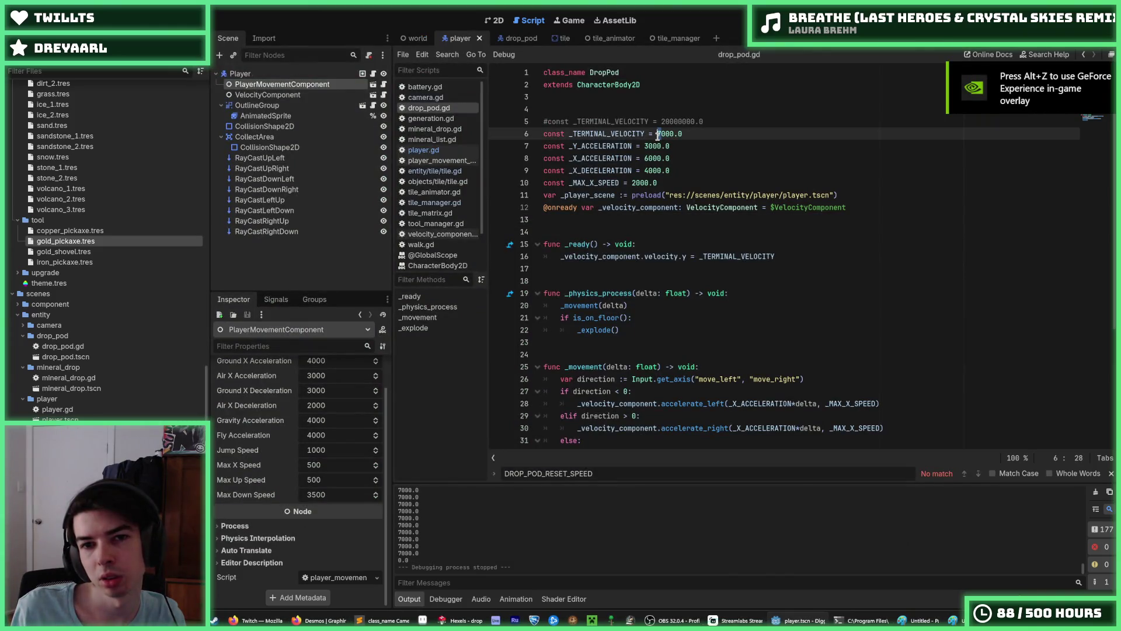
click(635, 183)
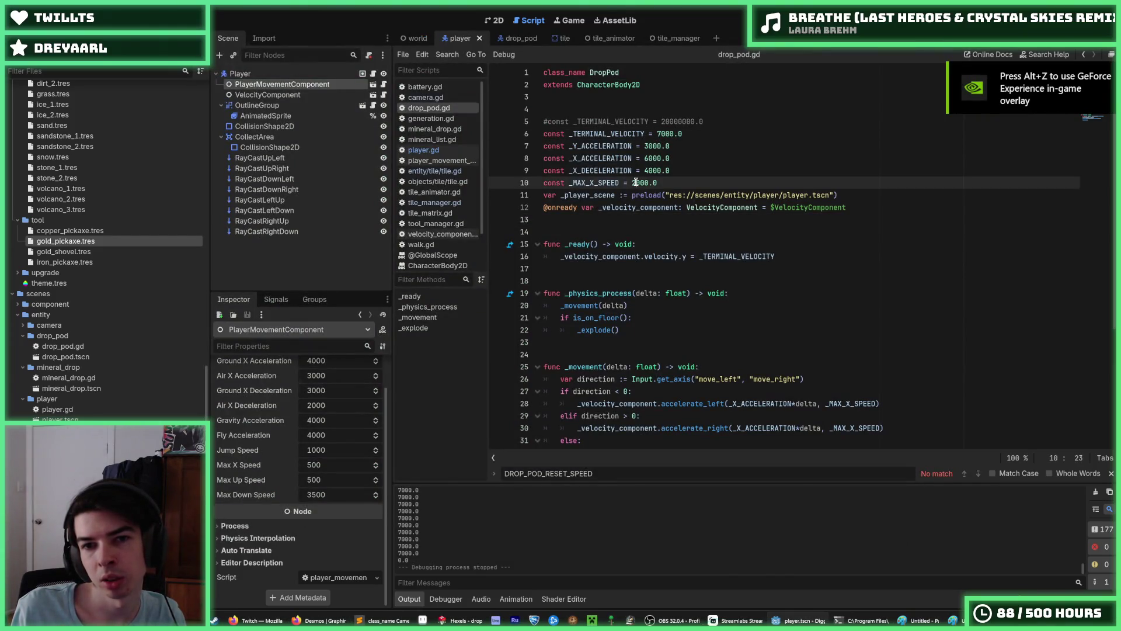
click(647, 147)
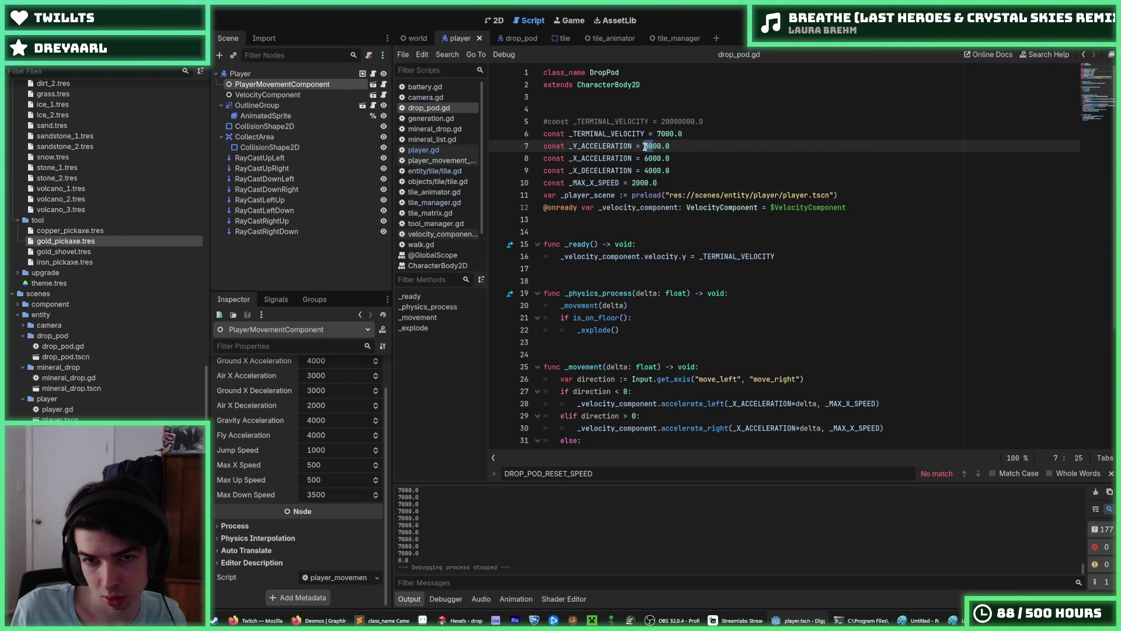
text(5)
key(F5)
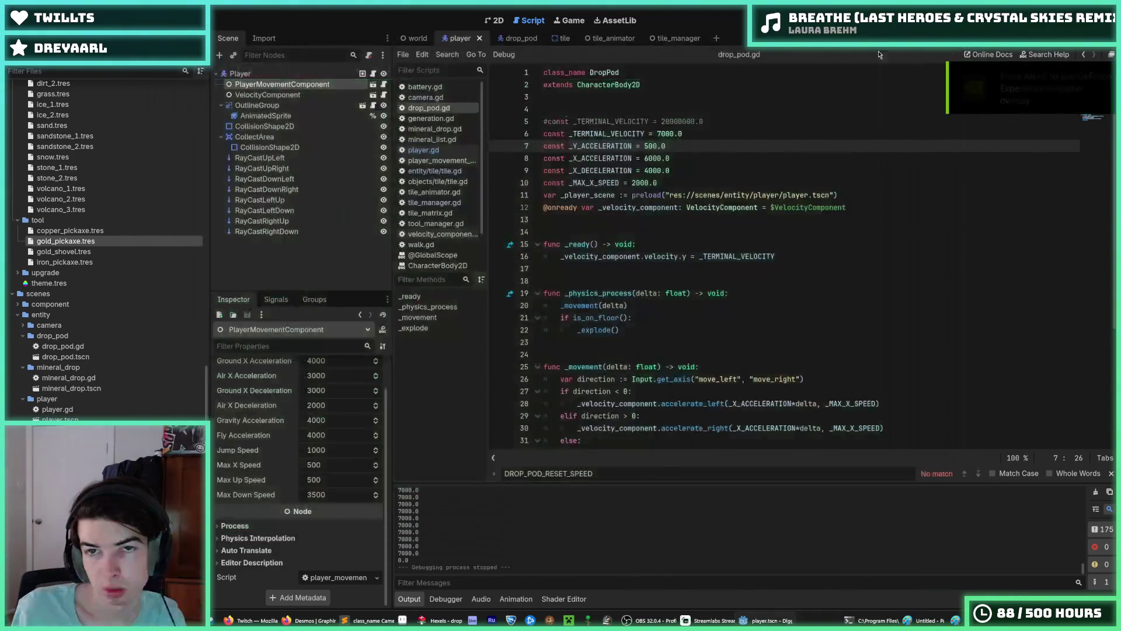
key(F8)
Step: Make _ready start the pod at 1000.0 with the line commented out, save, and run
click(663, 133)
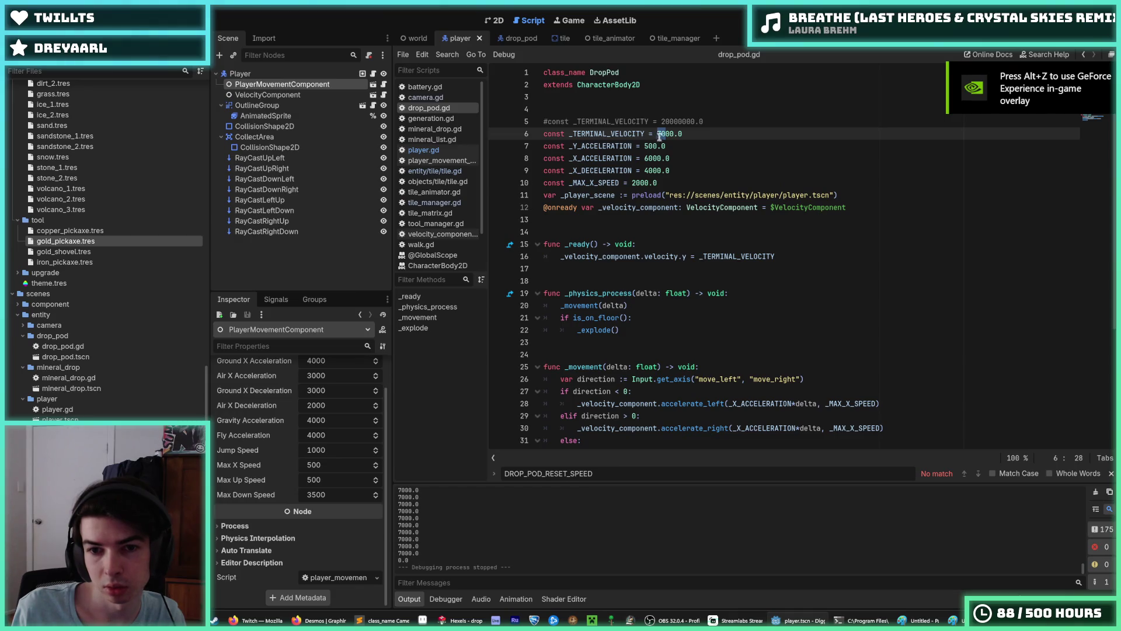
click(696, 255)
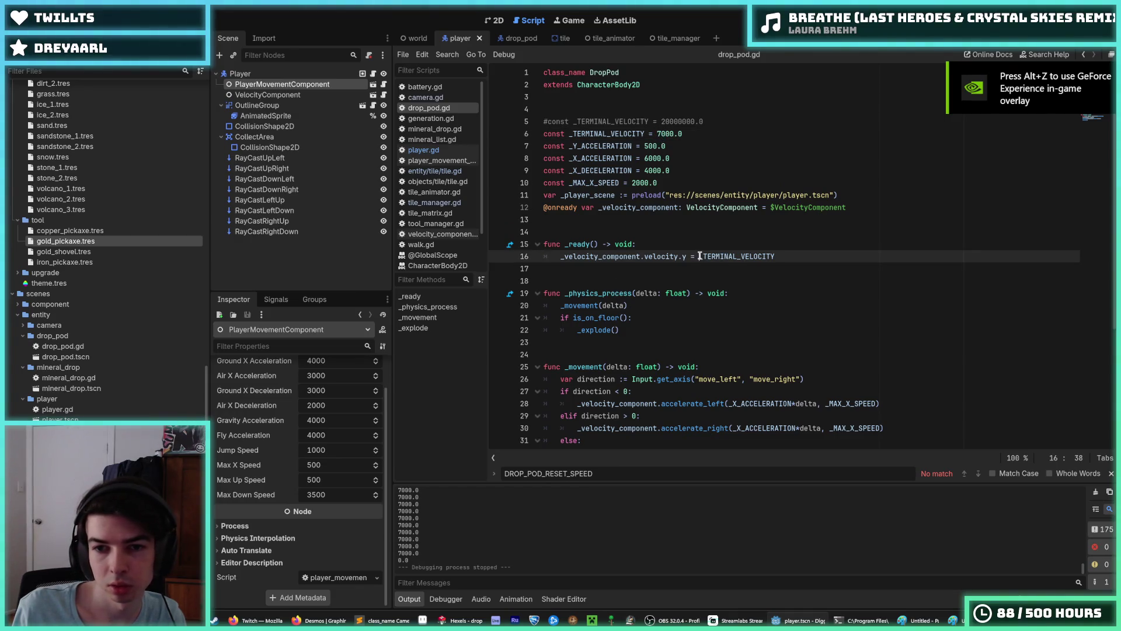
text(#)
key(Left)
text(1000.0)
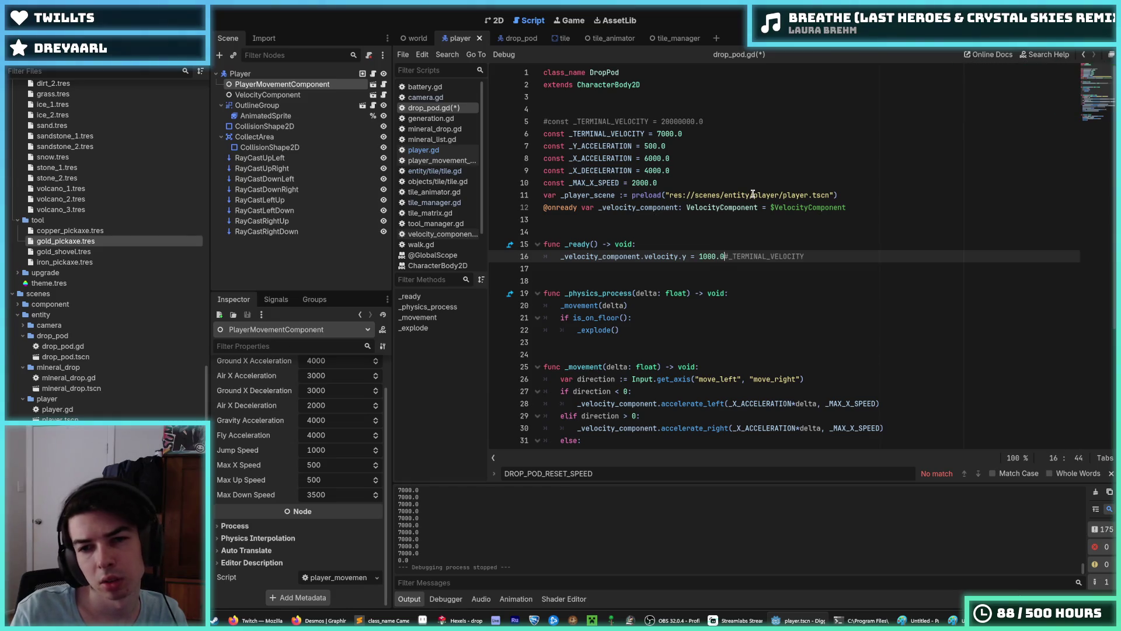
key(ctrl+s)
key(F5)
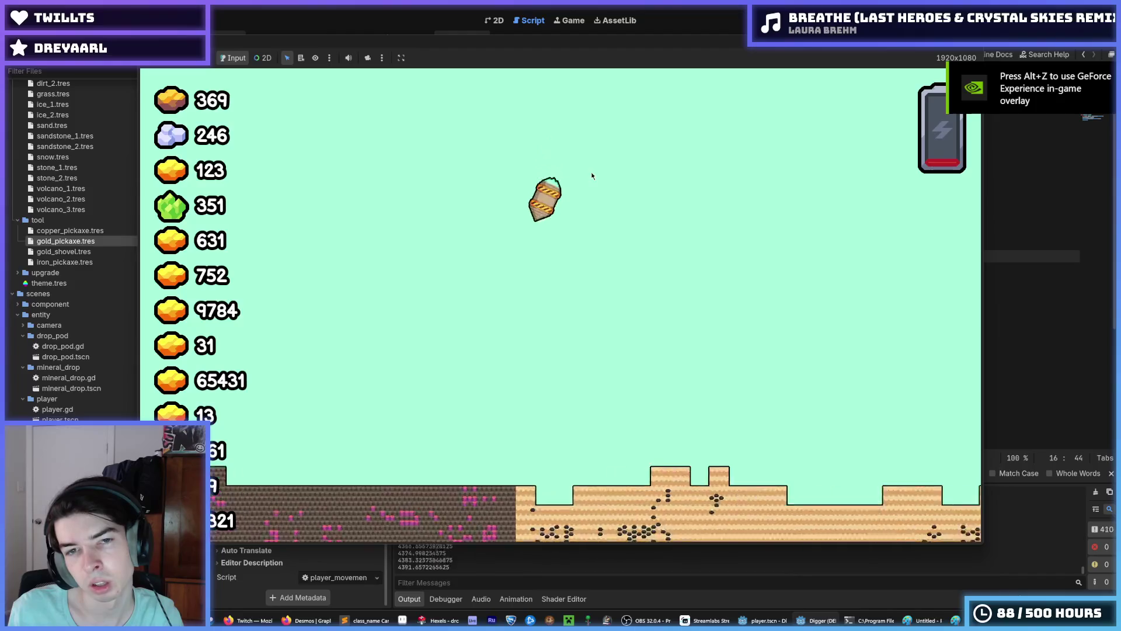
Step: Walk and fly the miner left and right over the sand, then restart and stop the game
key(d)
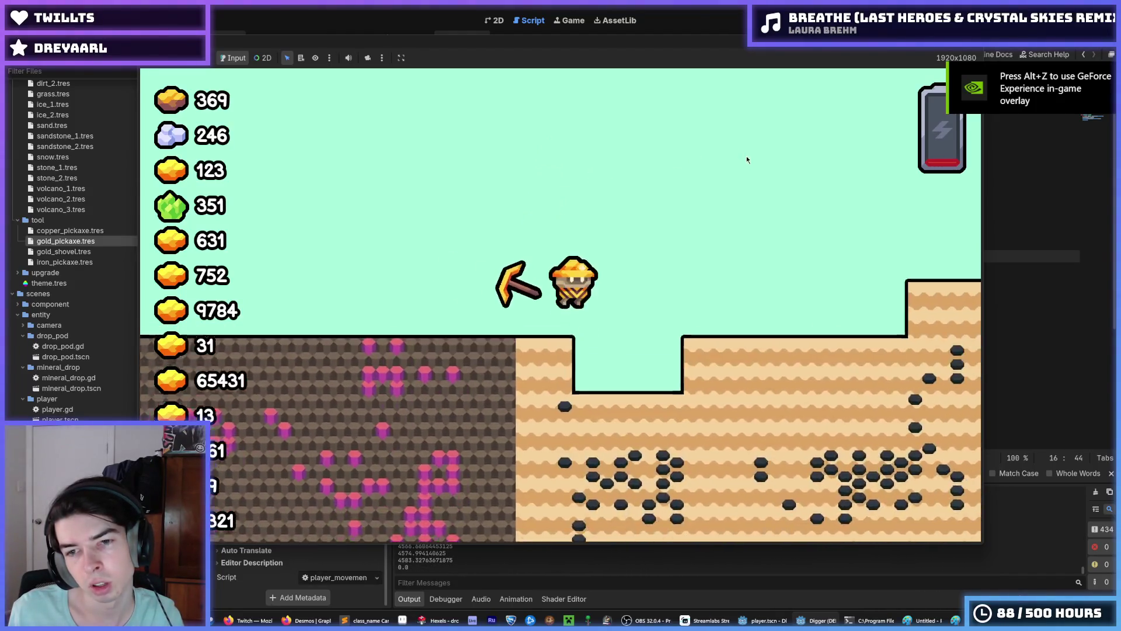
key(w)
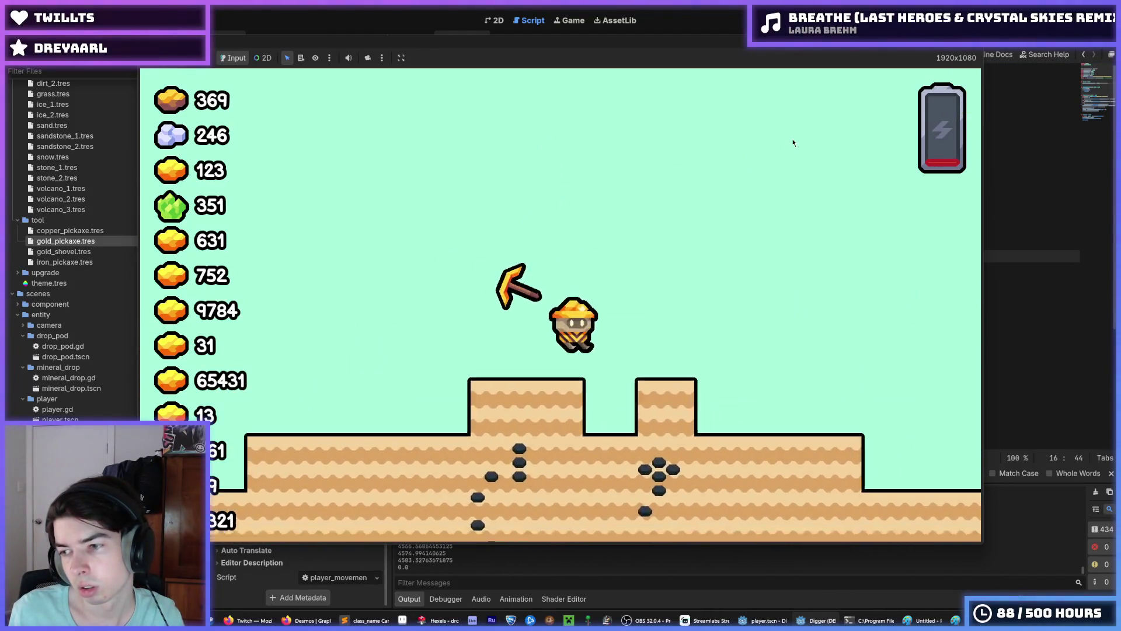
key(w)
key(d)
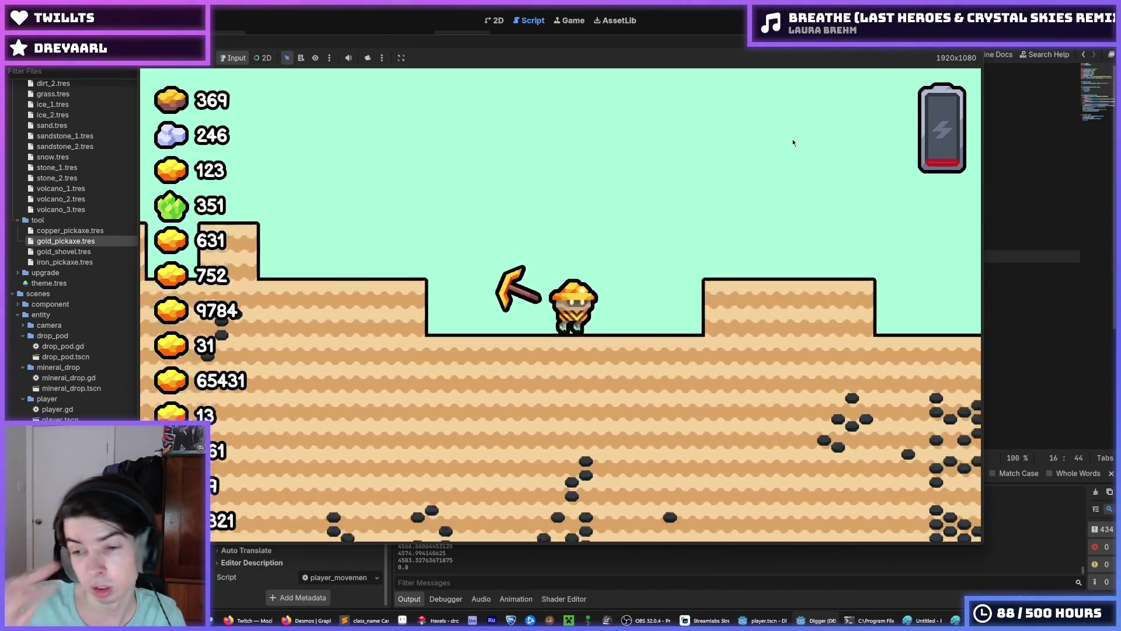
key(a)
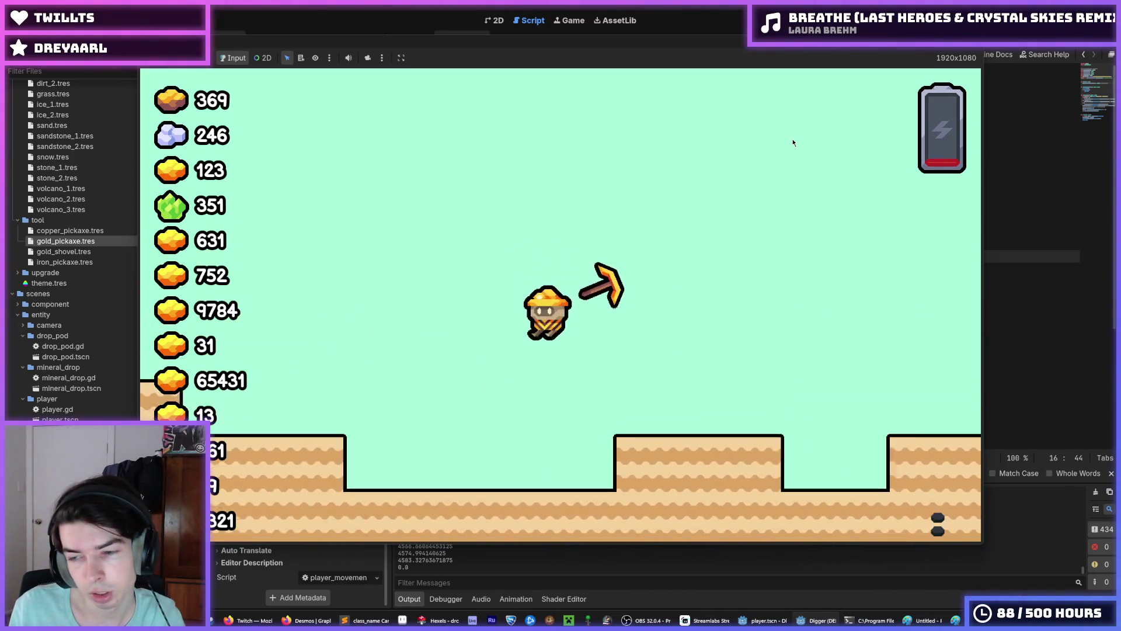
key(a)
key(w)
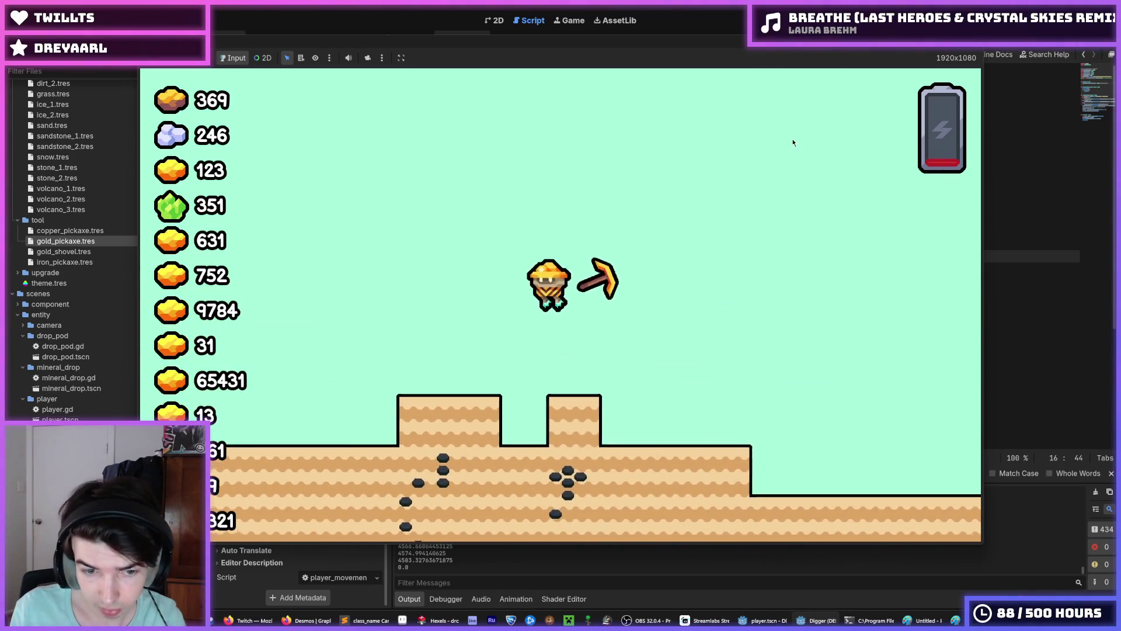
key(a)
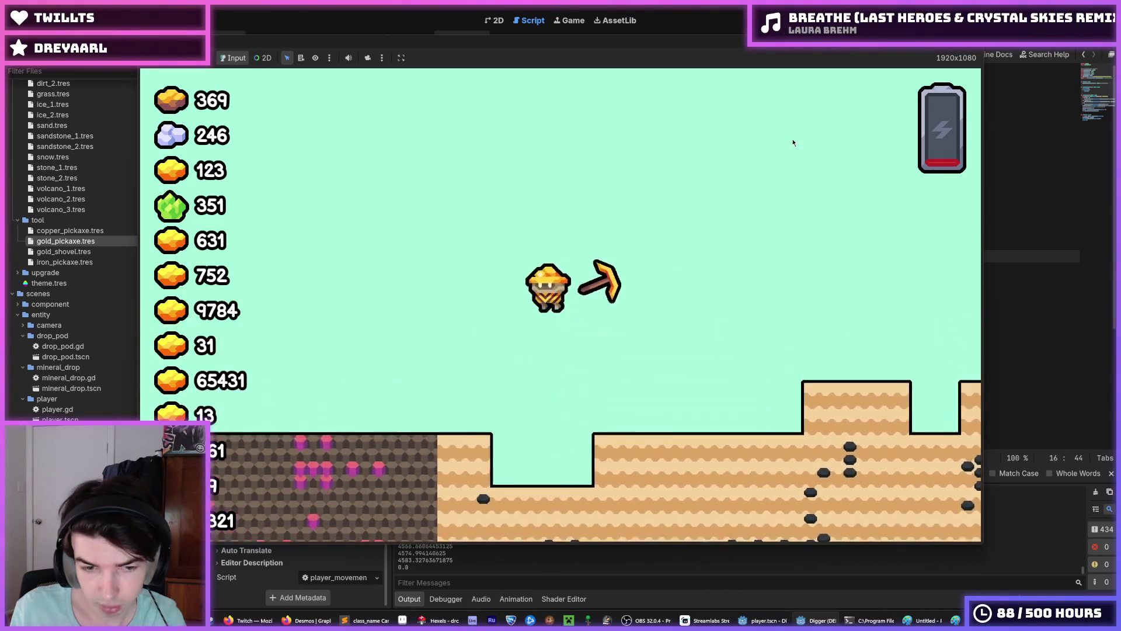
key(d)
key(w)
key(d)
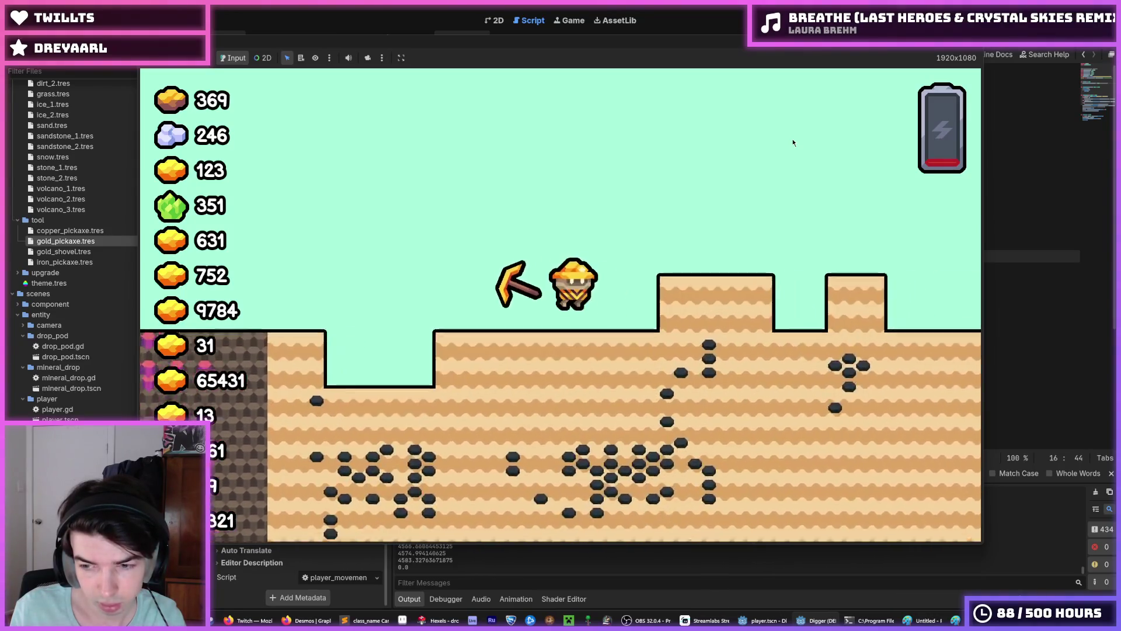
key(d)
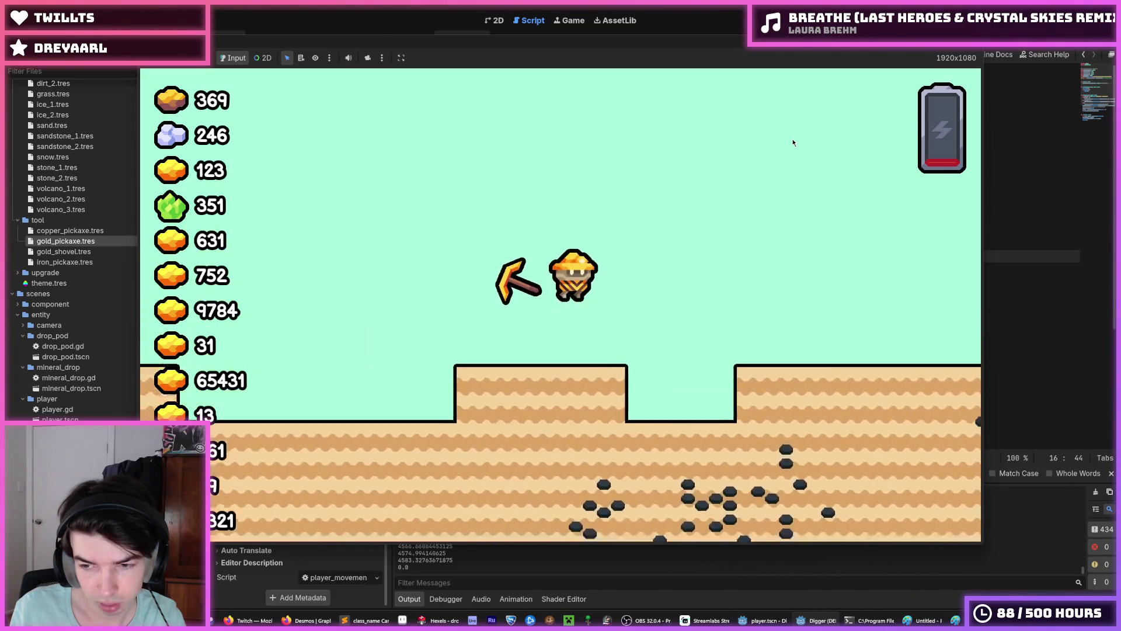
key(w)
key(d)
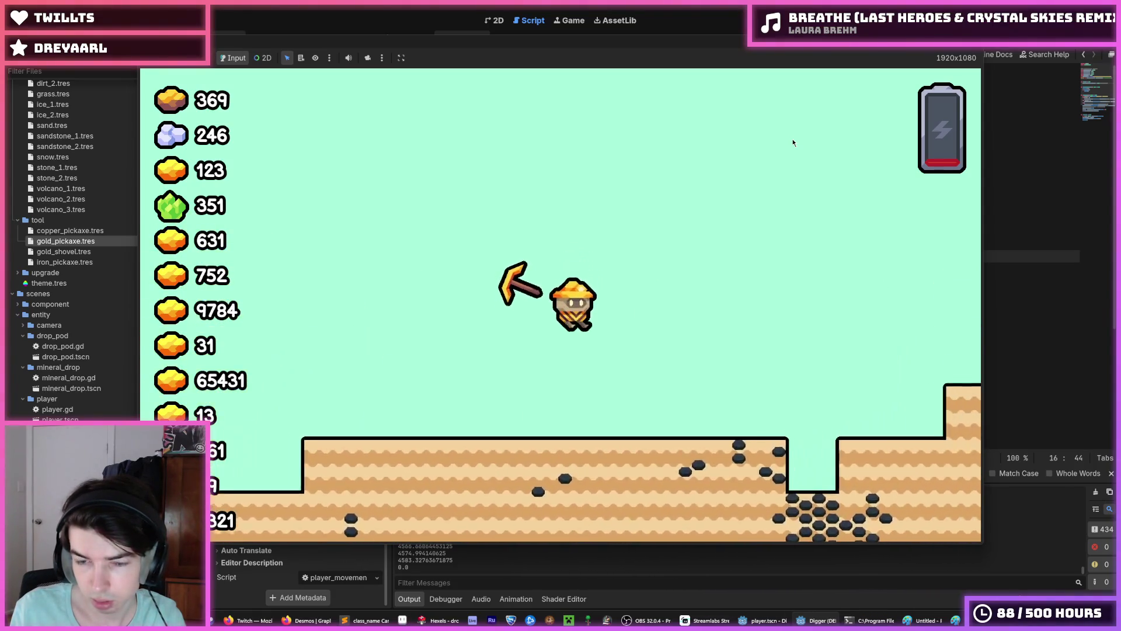
key(F5)
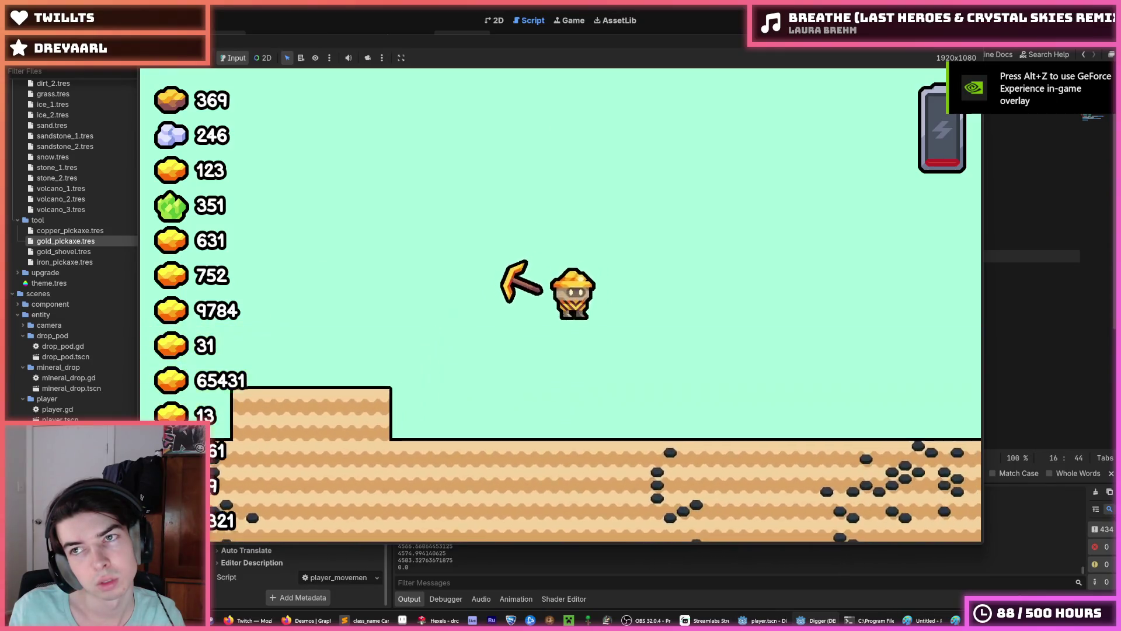
key(F8)
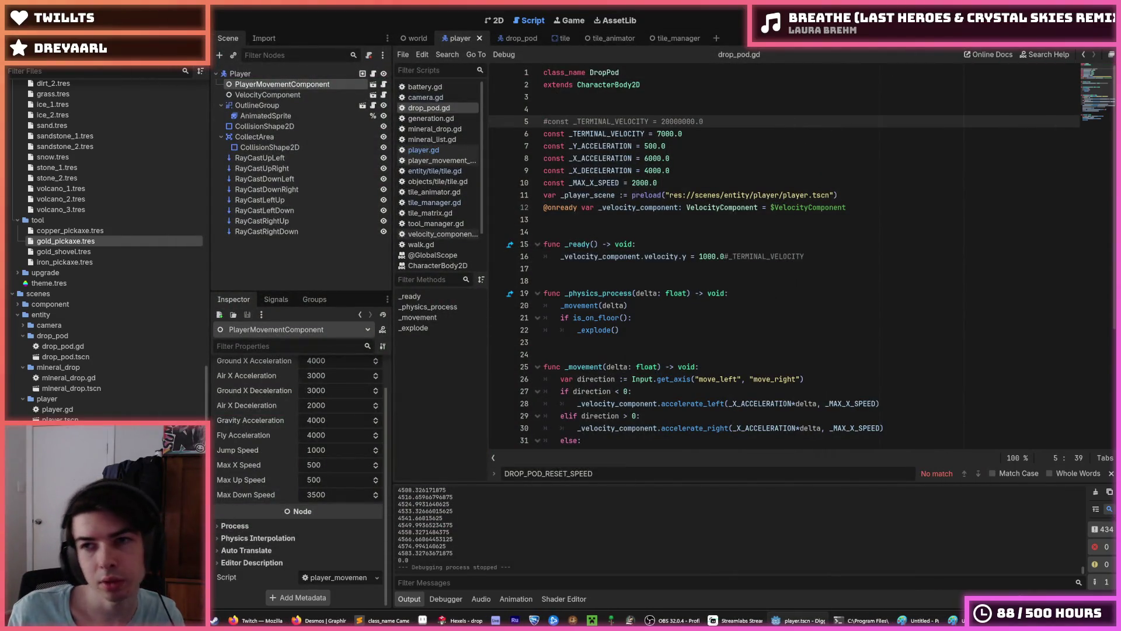
Step: Launch the game, dig down into the dirt and tunnel a long way left
key(F5)
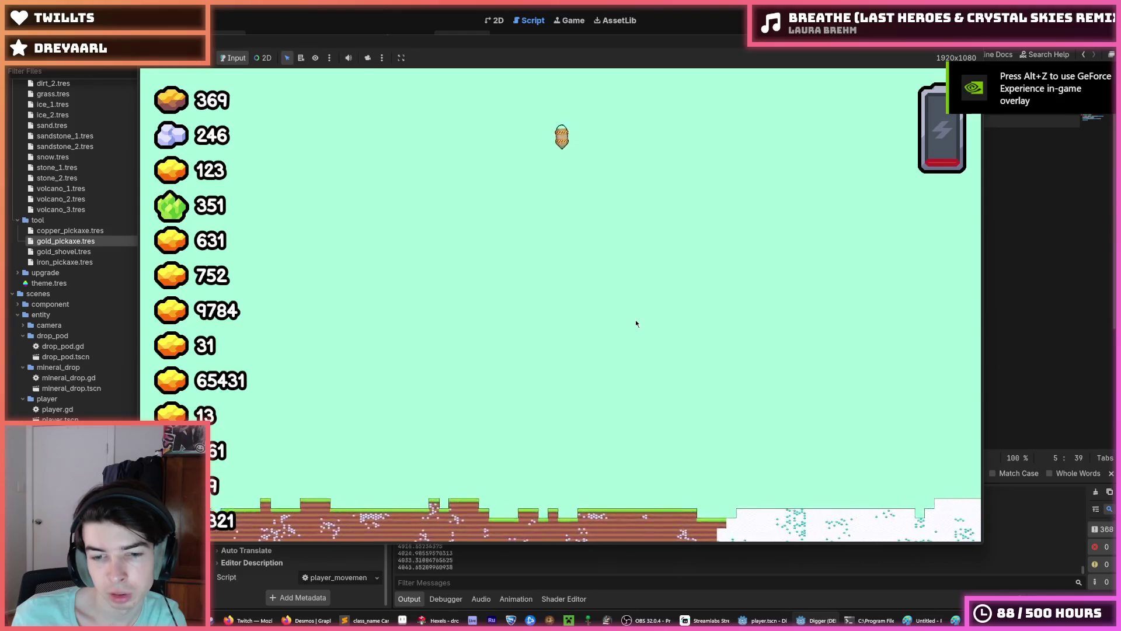
key(s)
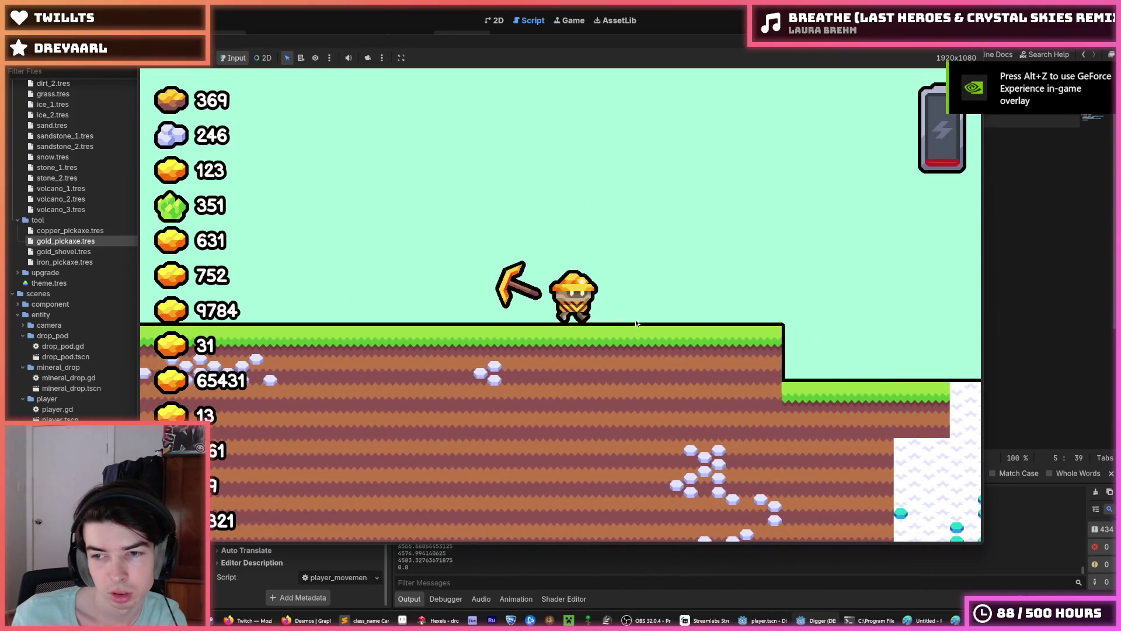
key(s)
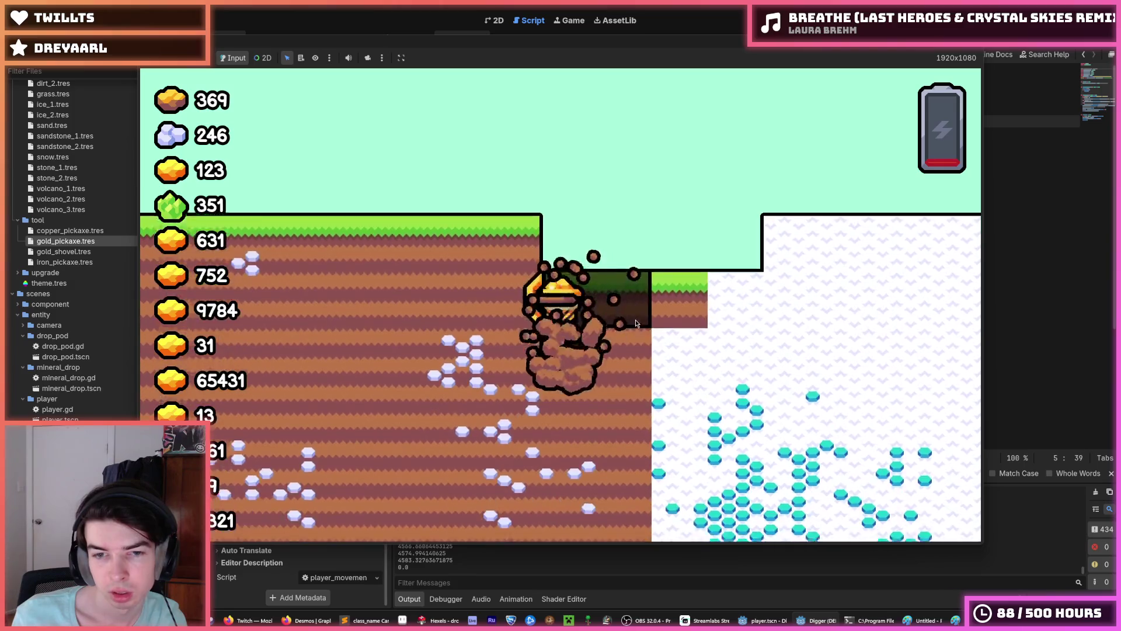
key(a)
key(a)
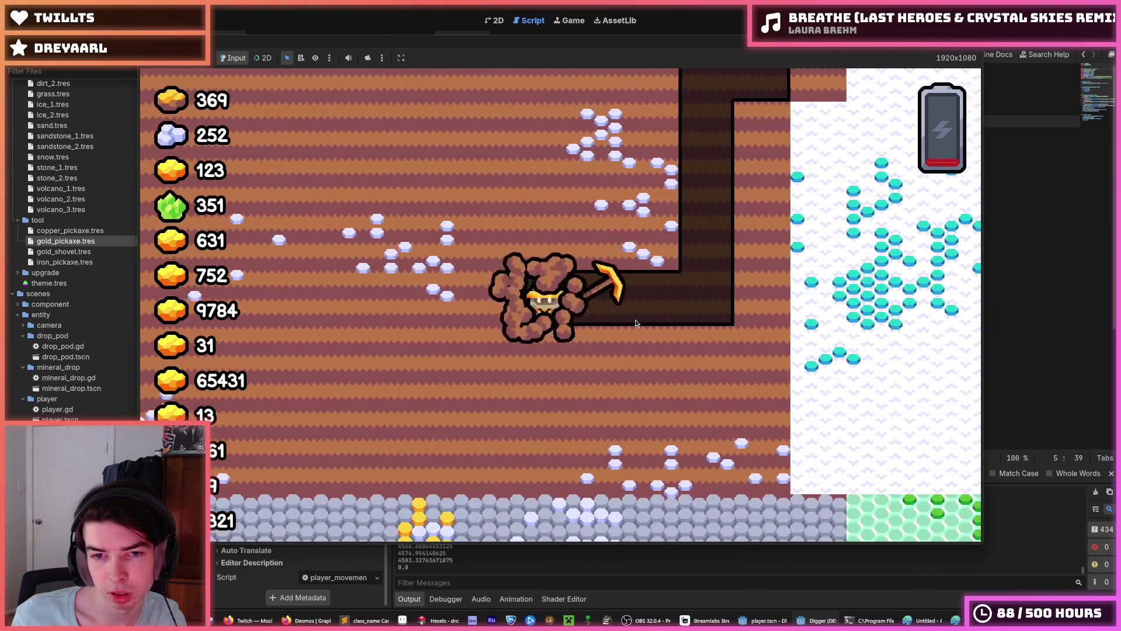
key(a)
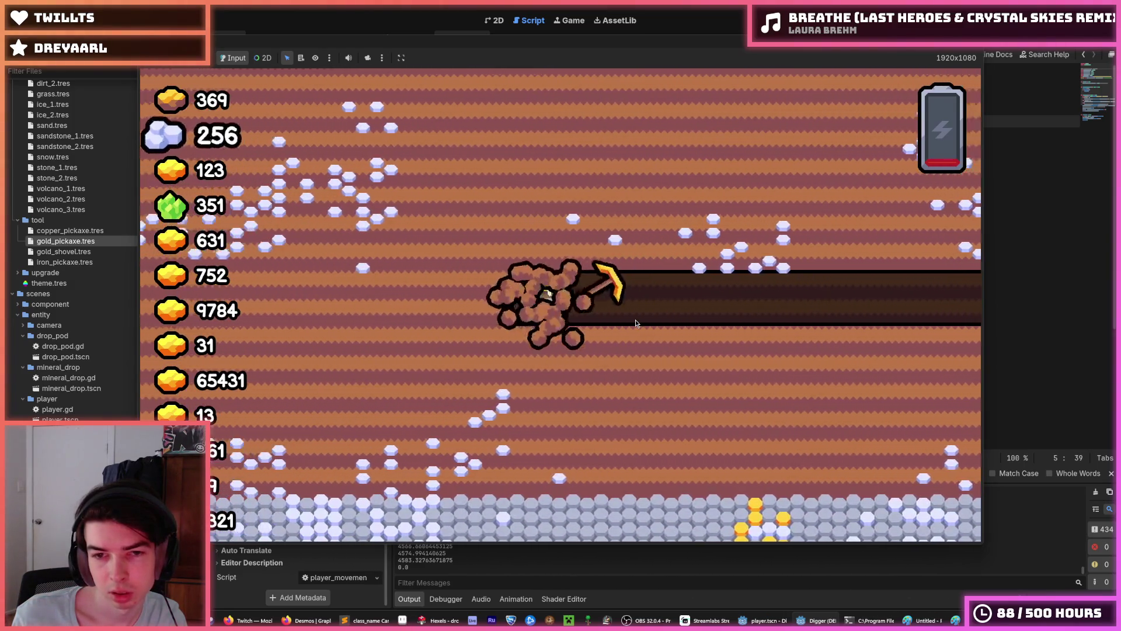
key(a)
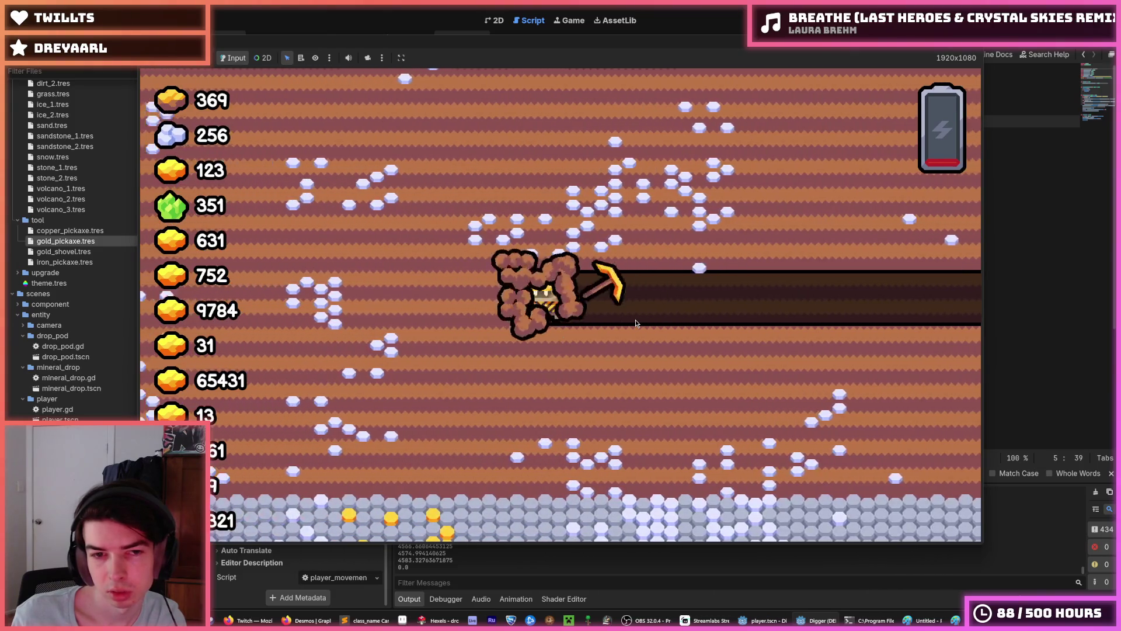
key(a)
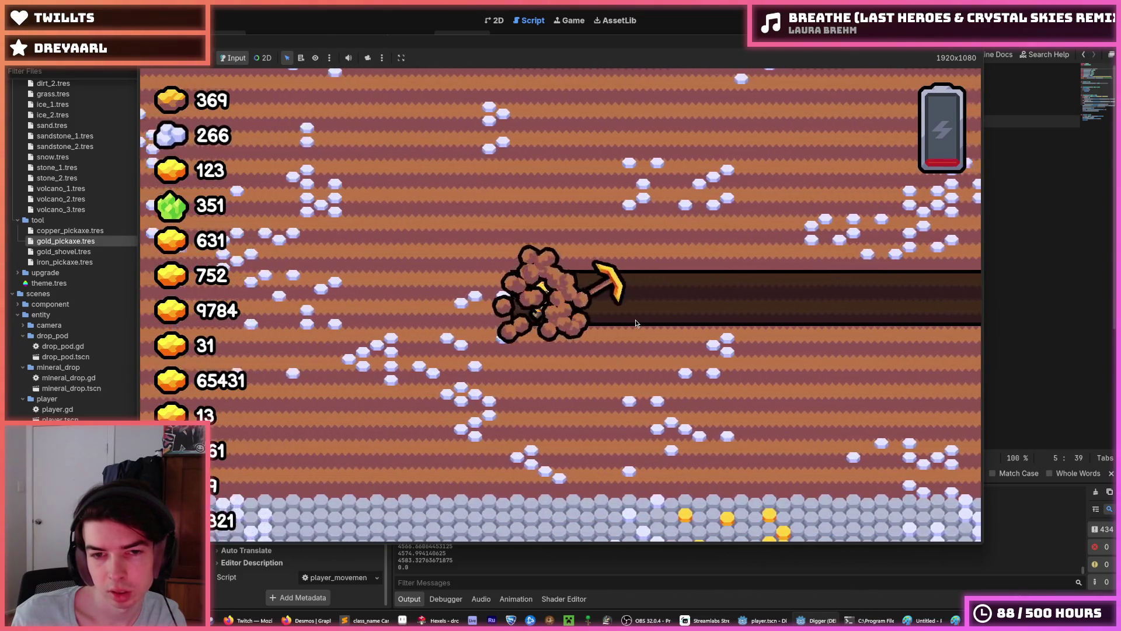
key(a)
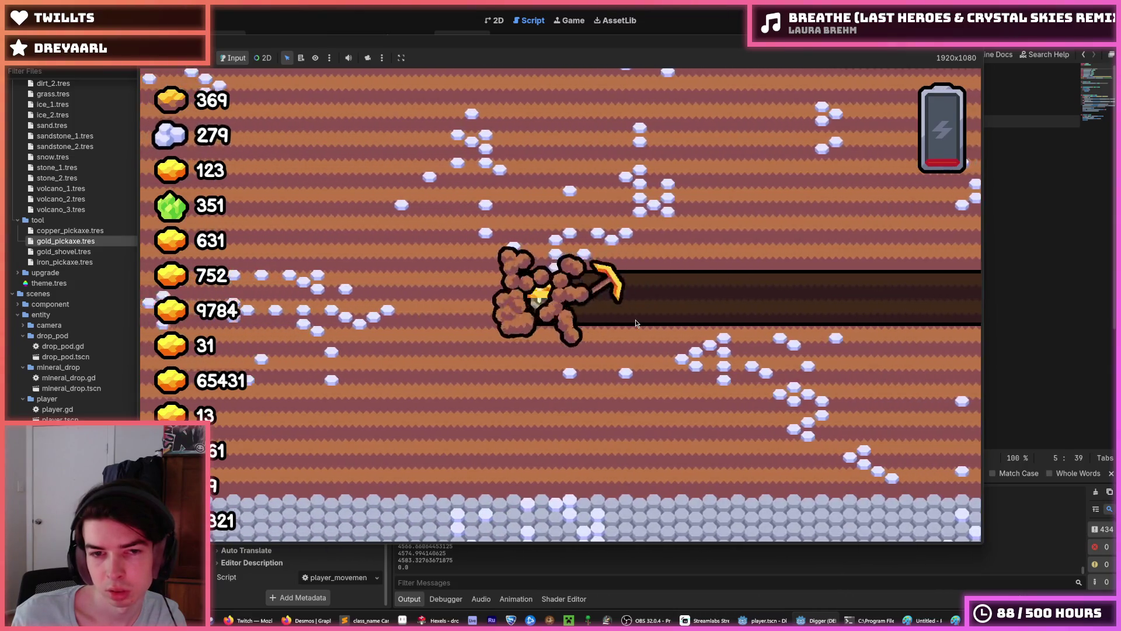
key(a)
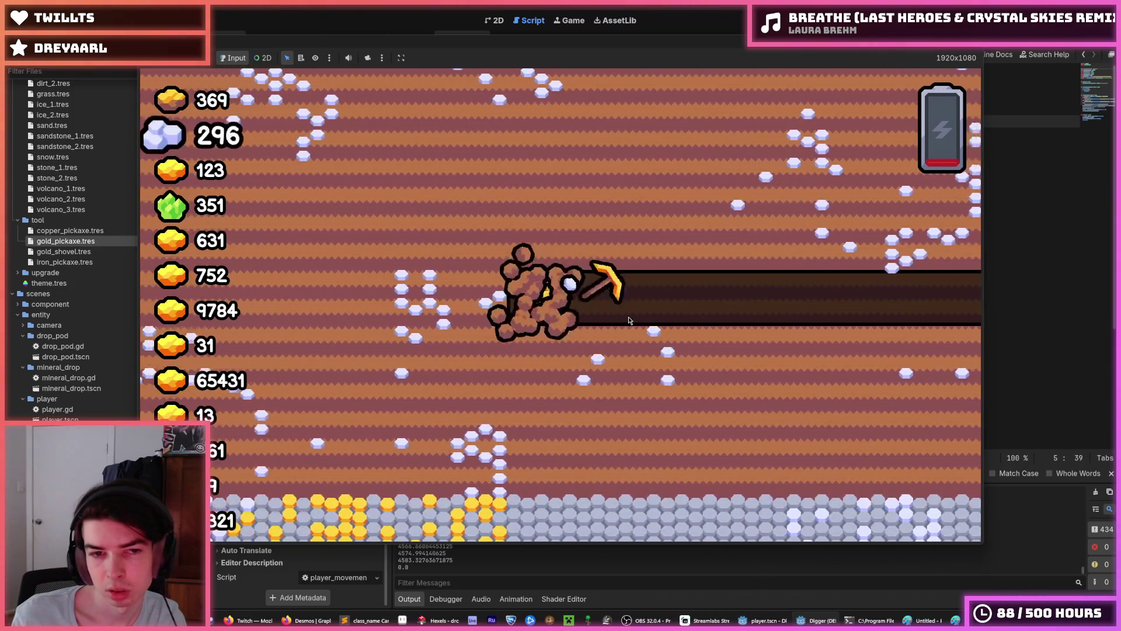
key(a)
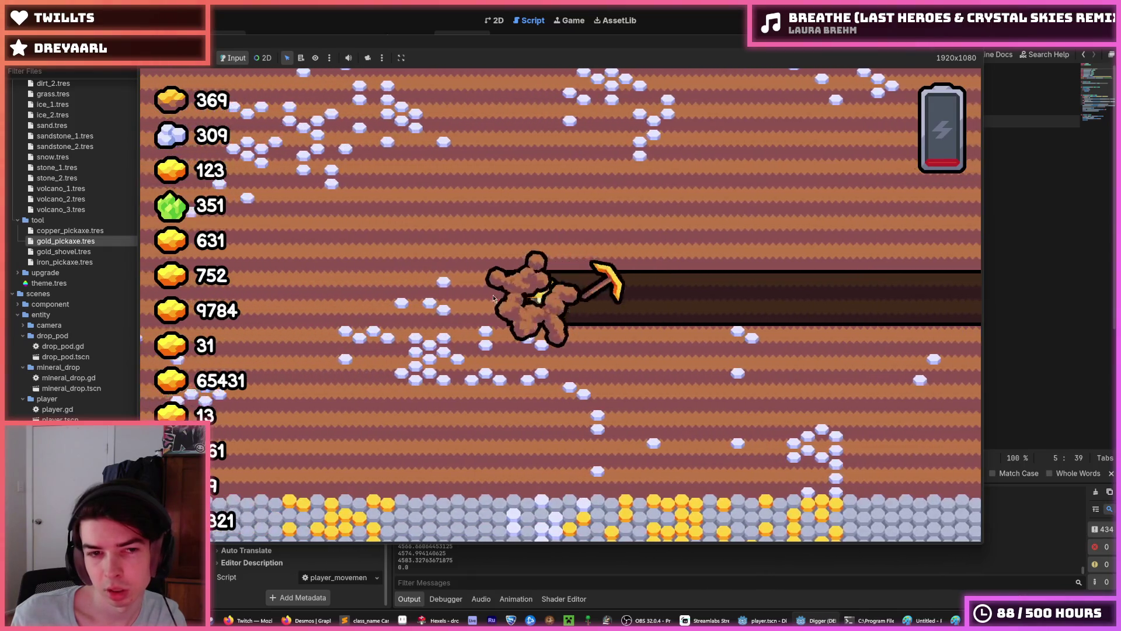
key(a)
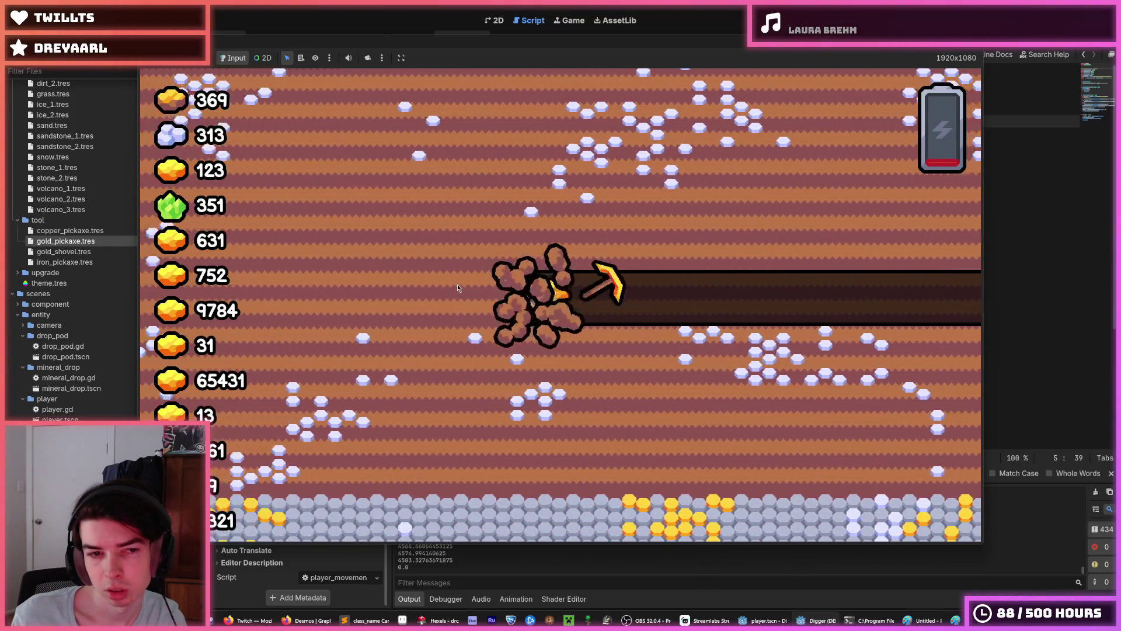
key(a)
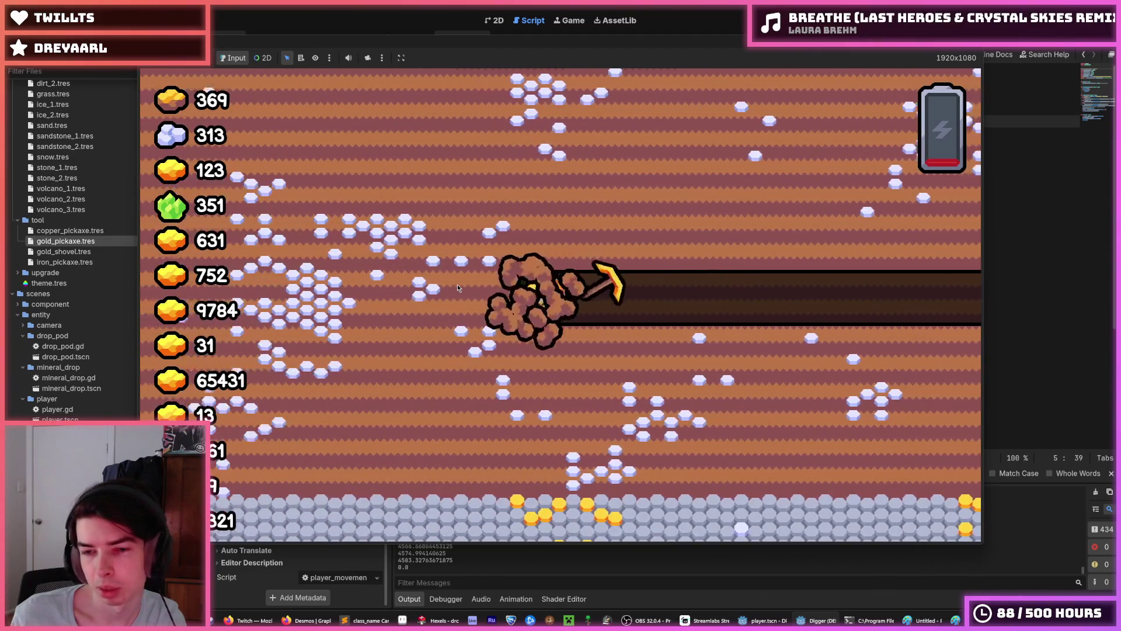
Step: Break up onto the grass, drill down into stone, then fly back up the shaft into the sky
key(w)
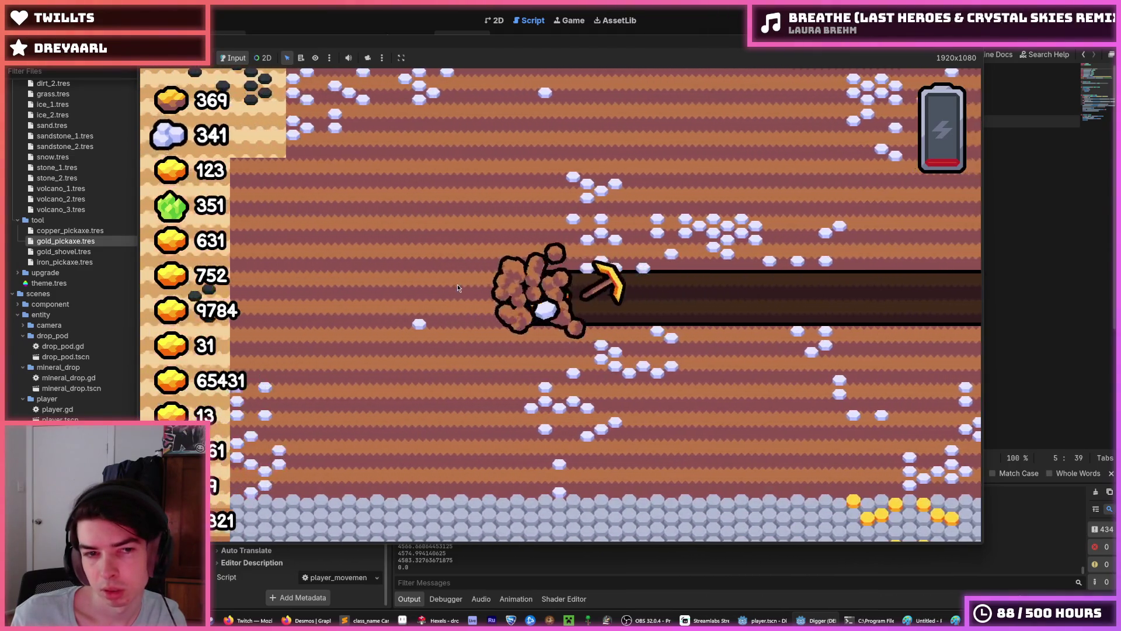
key(w)
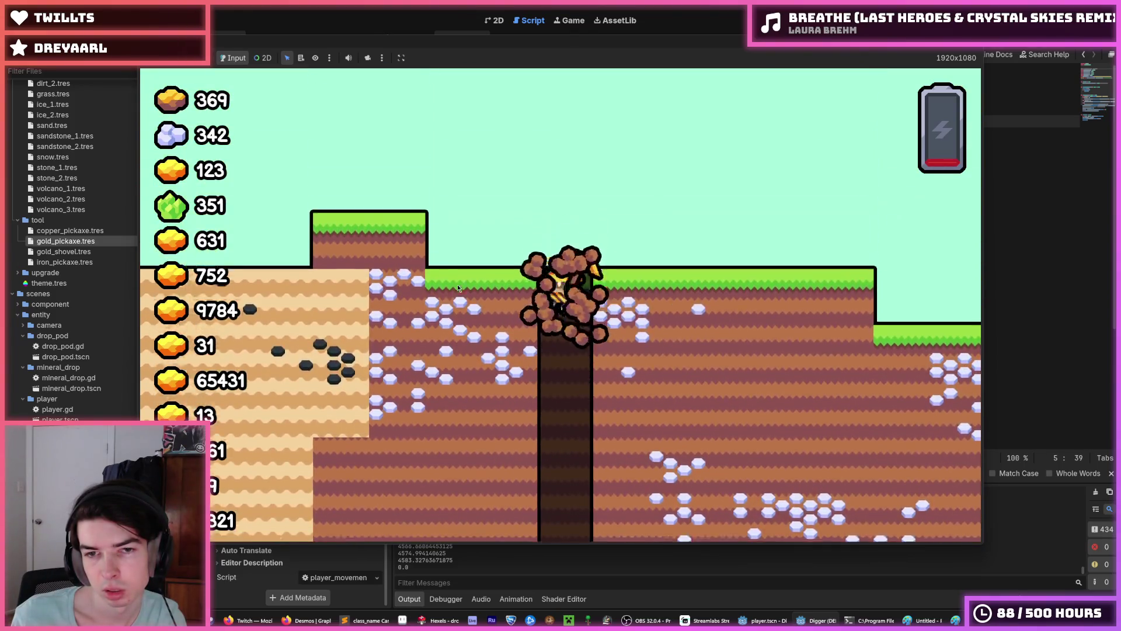
key(d)
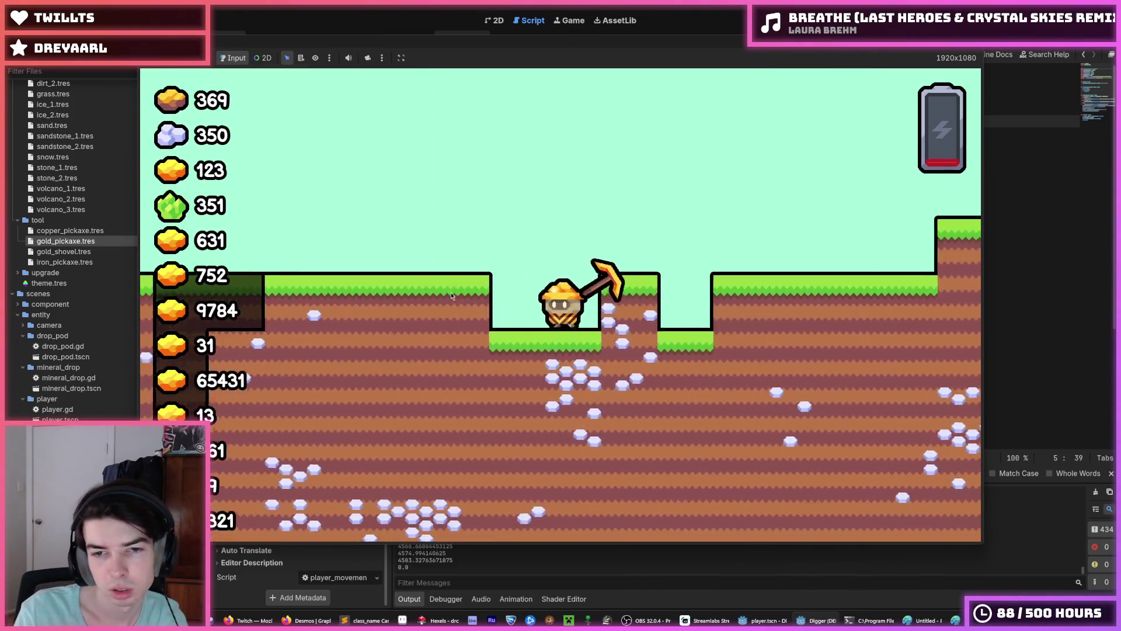
key(s)
key(s)
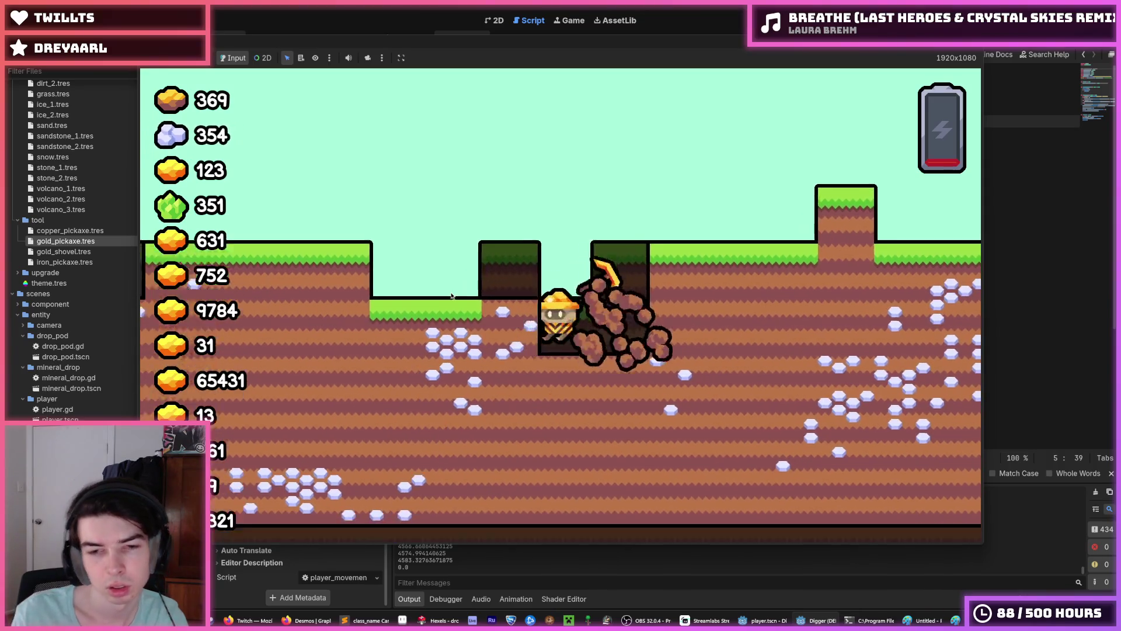
key(s)
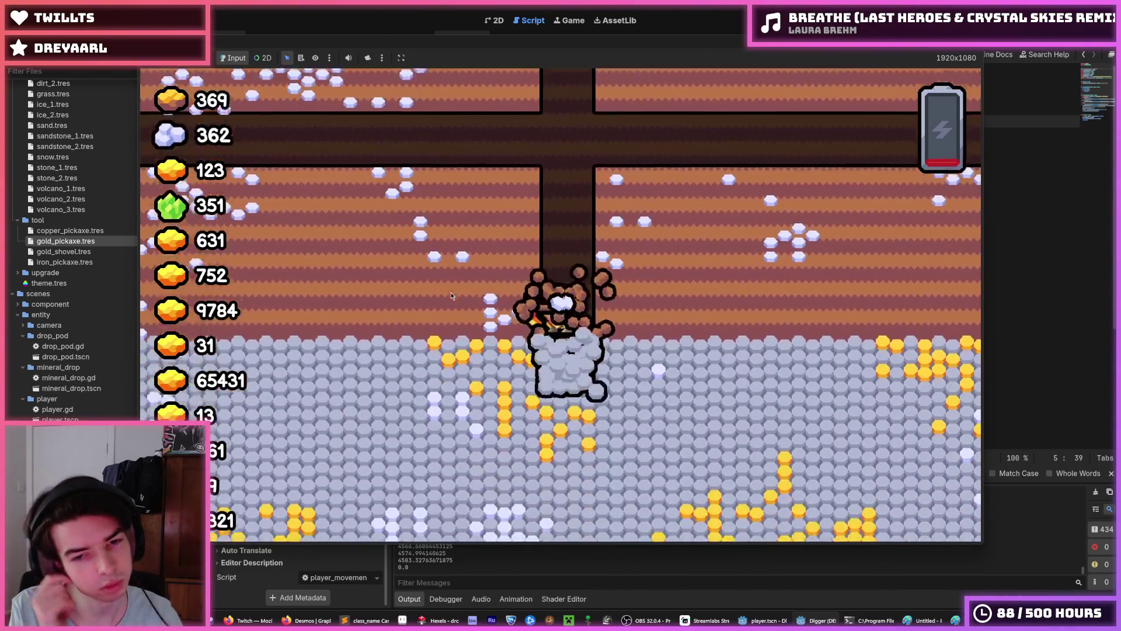
key(s)
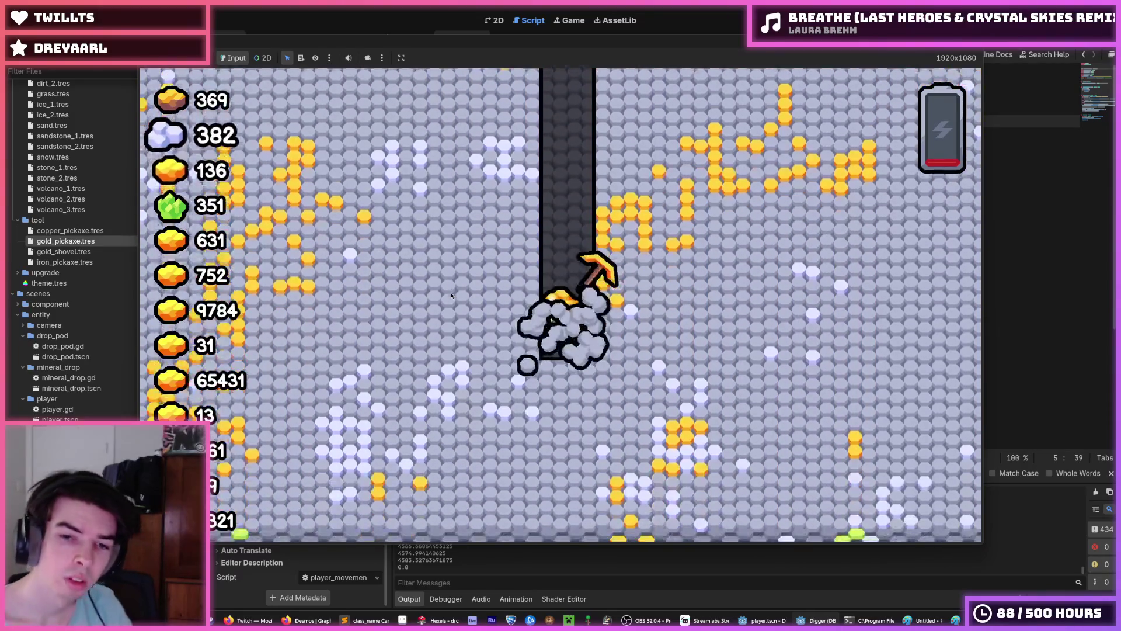
key(w)
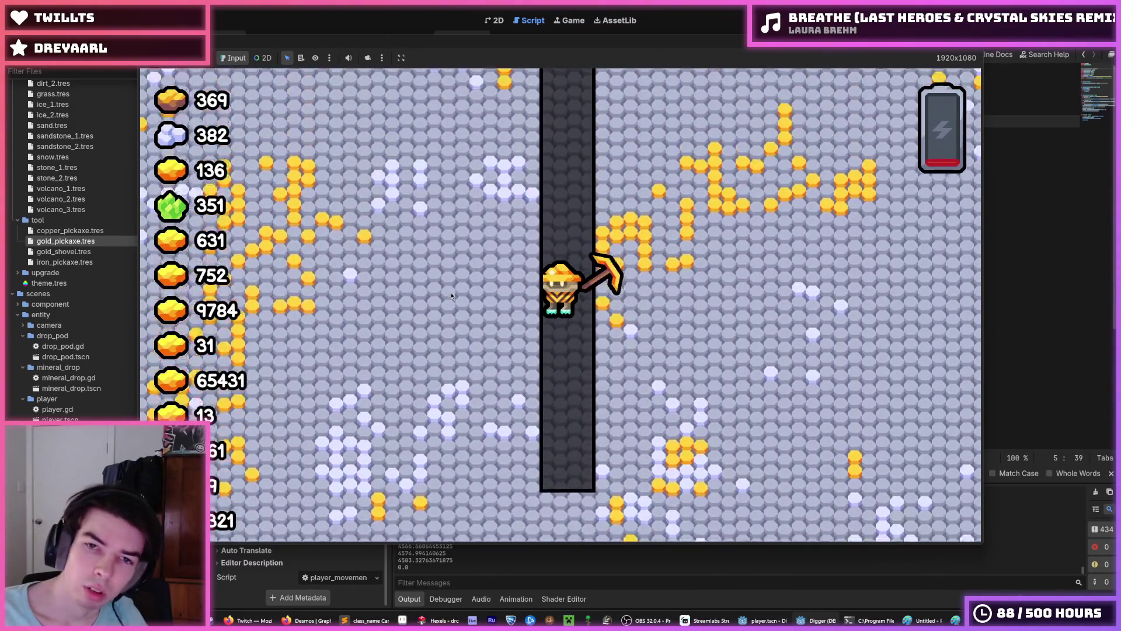
key(w)
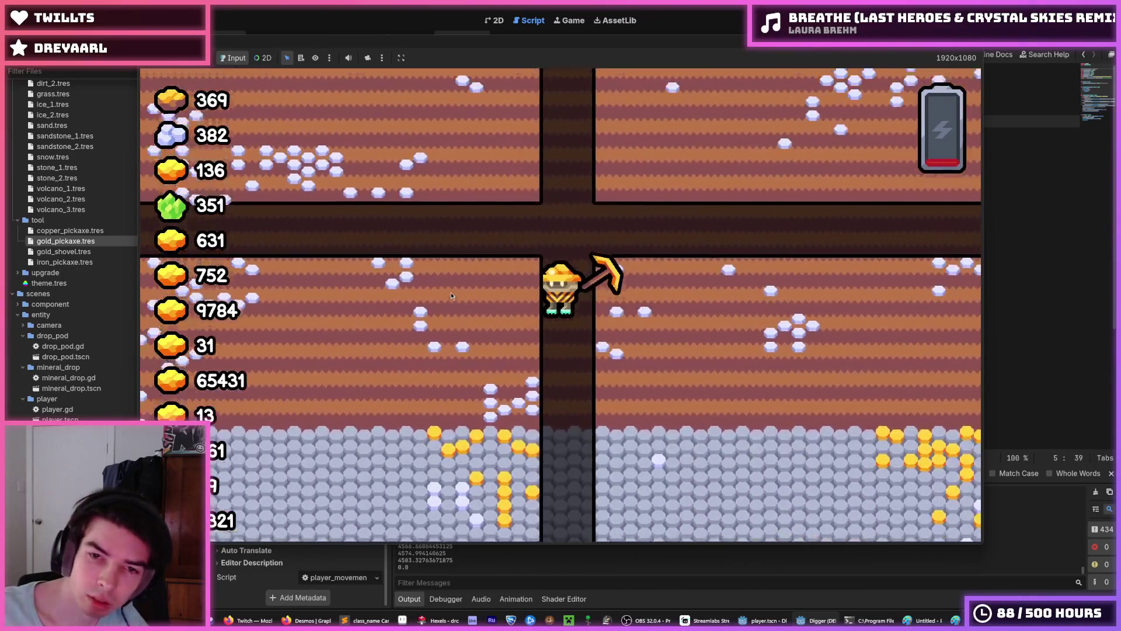
key(w)
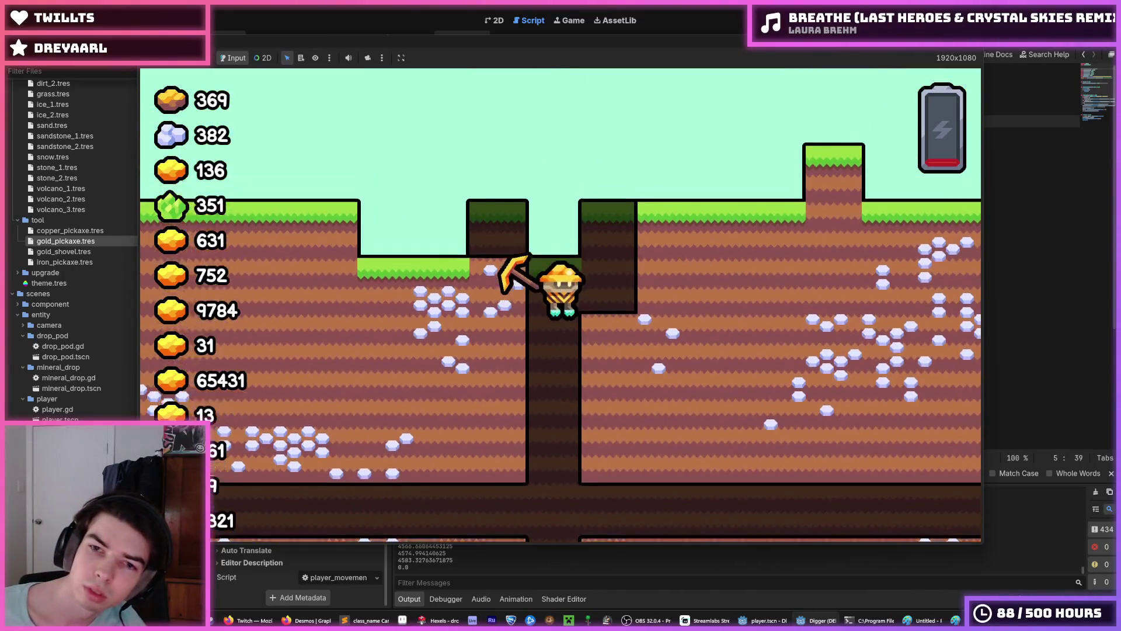
key(w)
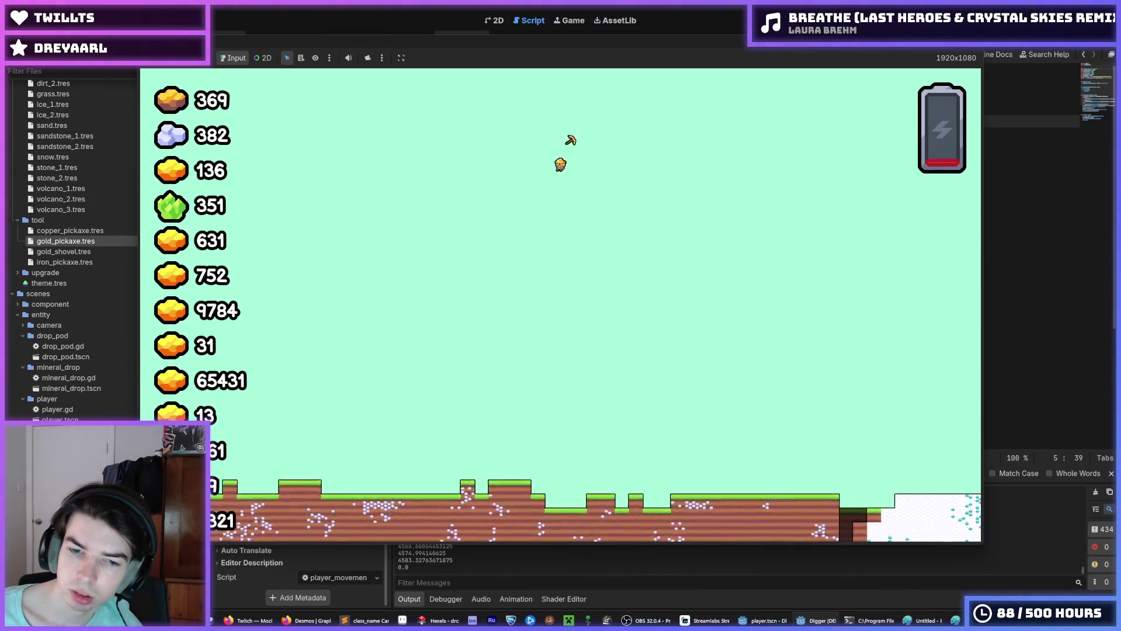
Step: Dig down into the stone layer and back up, collecting silver and gold ore, then stop the game
key(s)
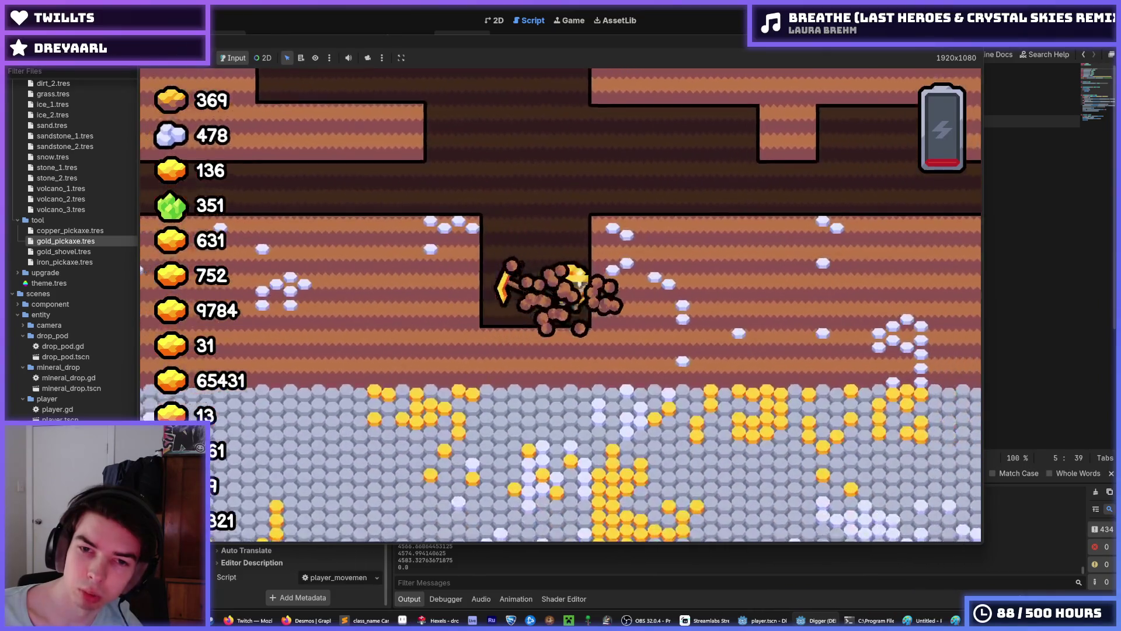
key(w)
key(s)
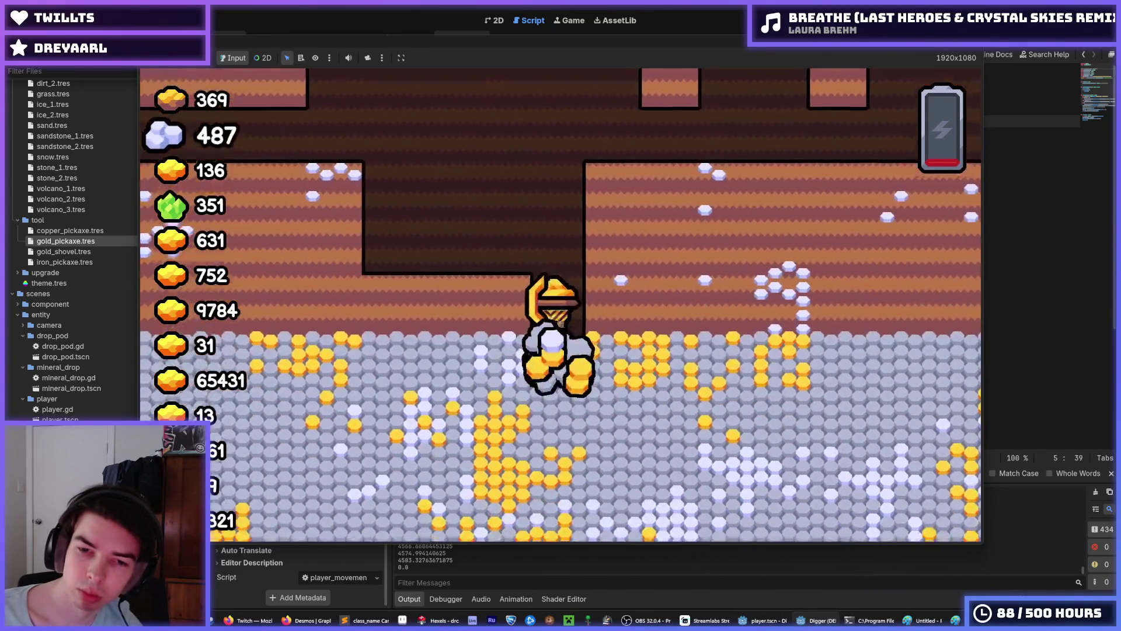
key(s)
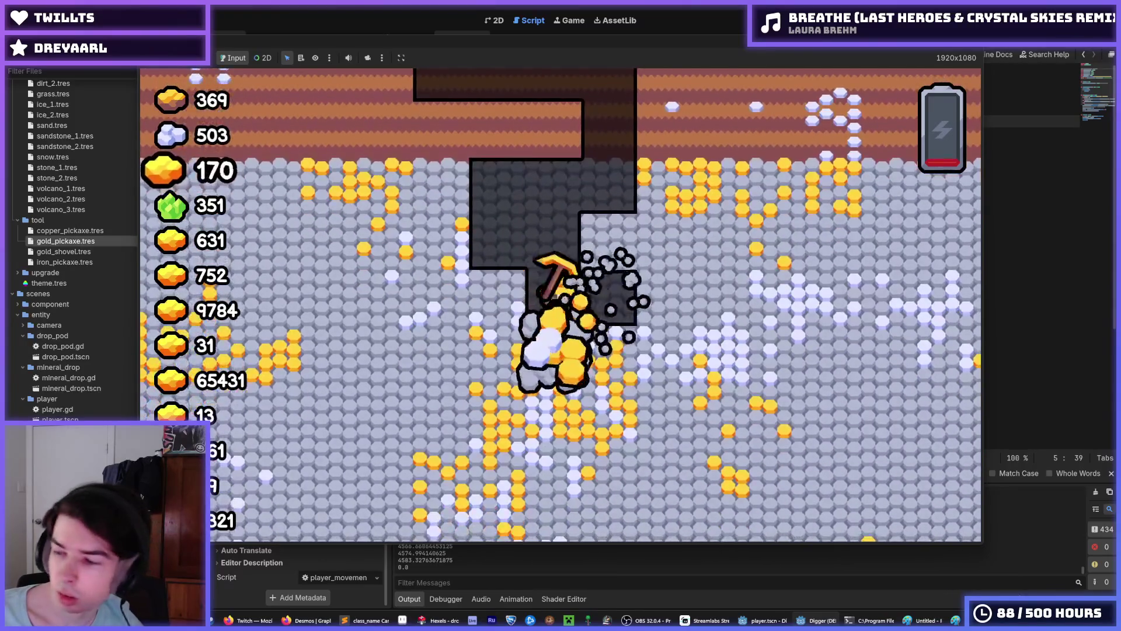
key(w)
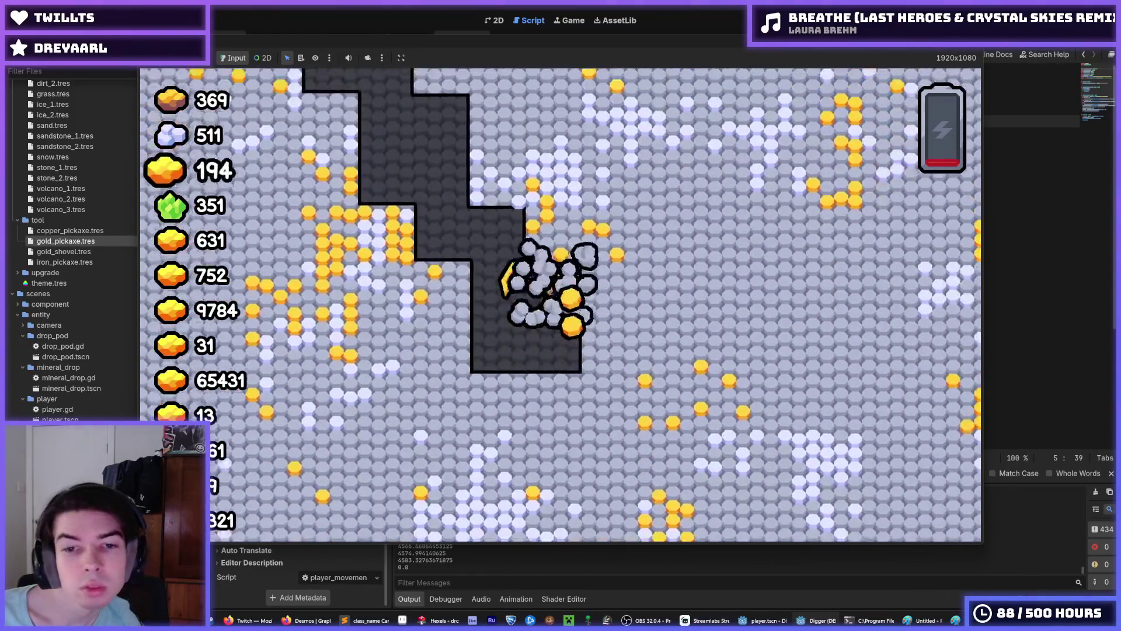
key(w)
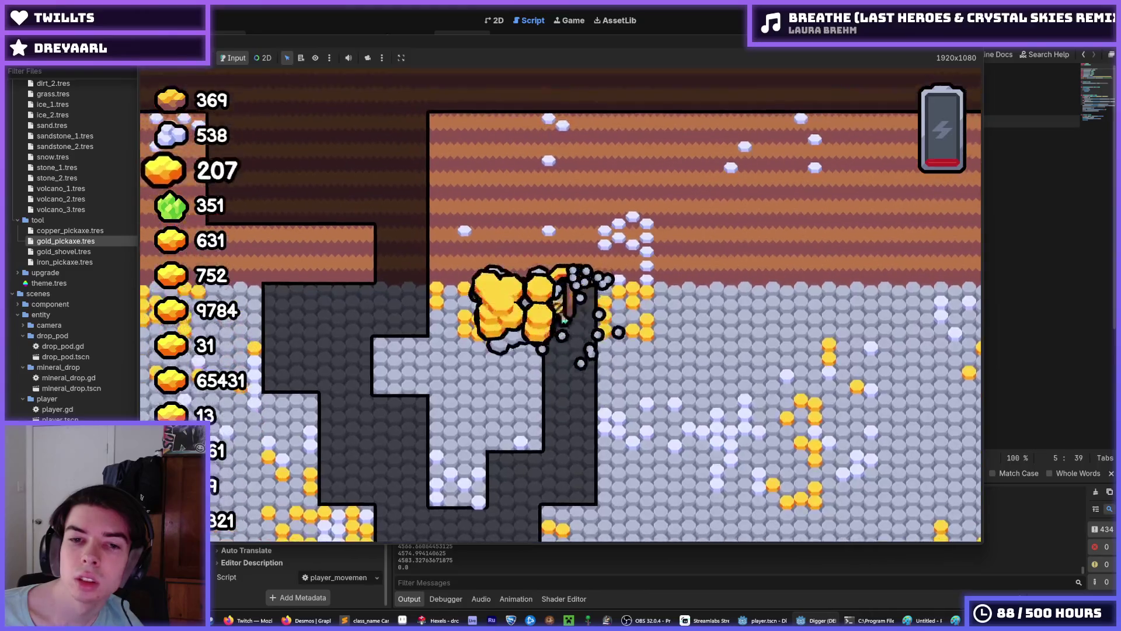
key(w)
key(d)
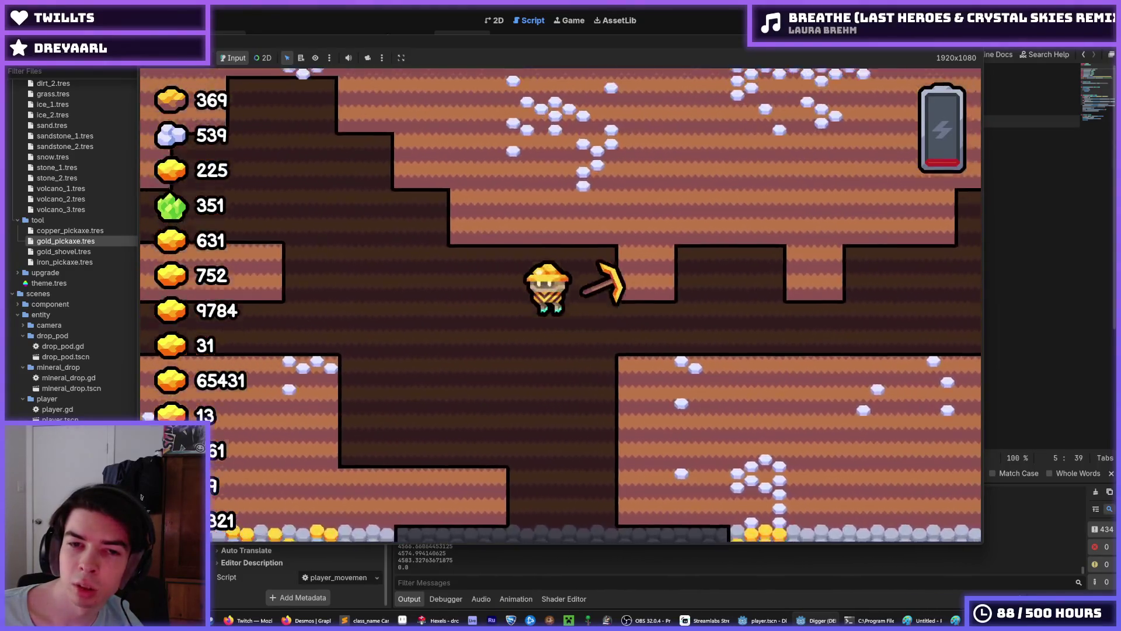
key(s)
key(a)
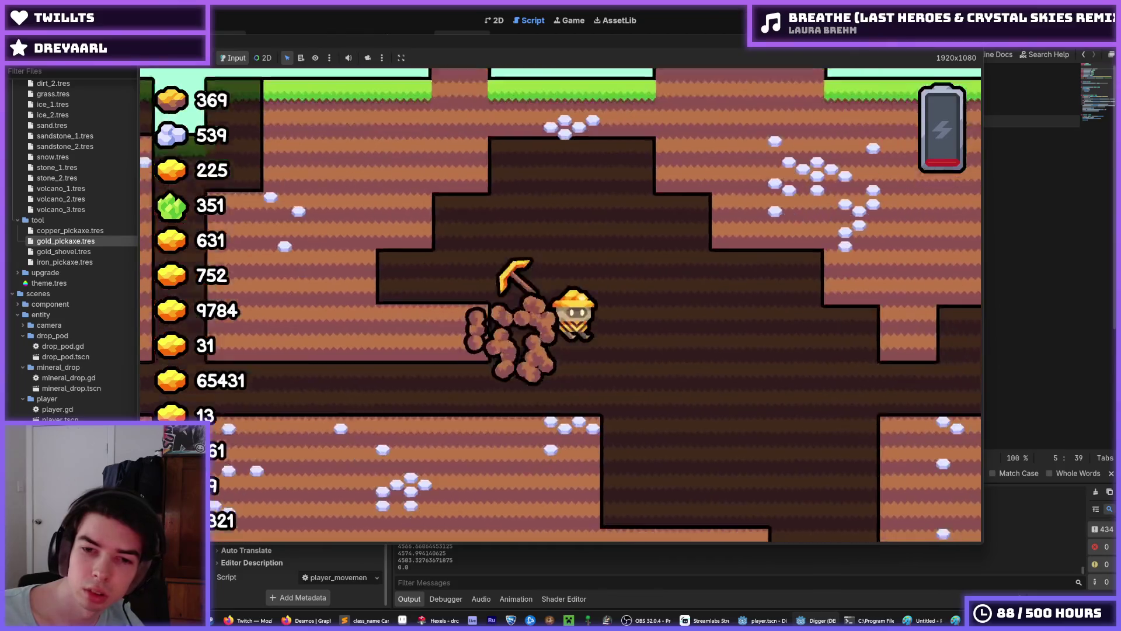
key(w)
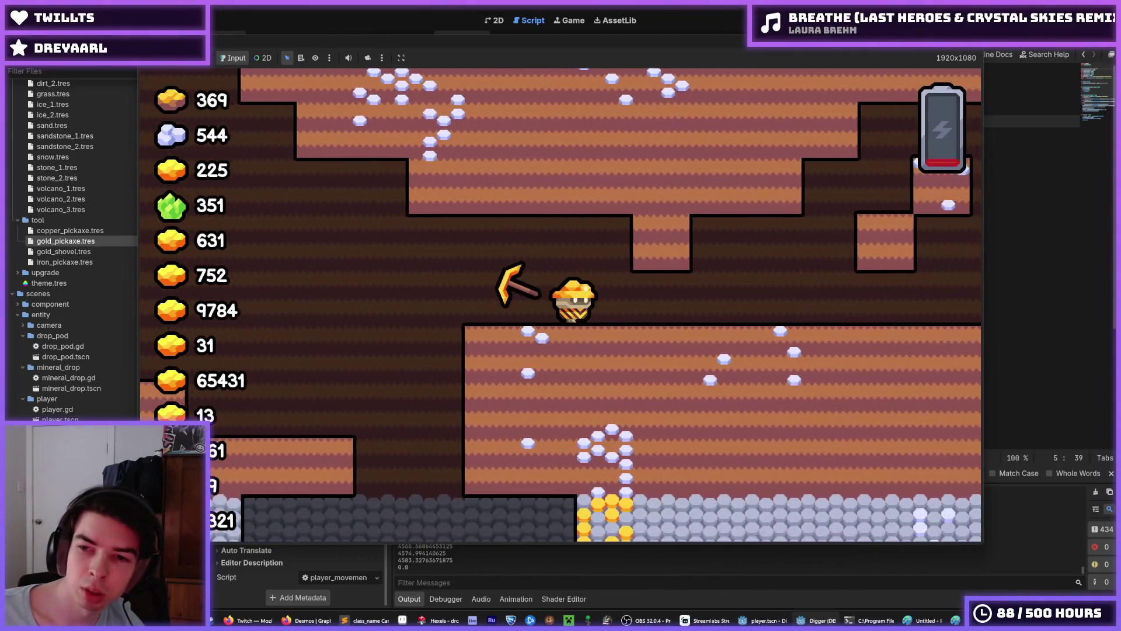
key(F8)
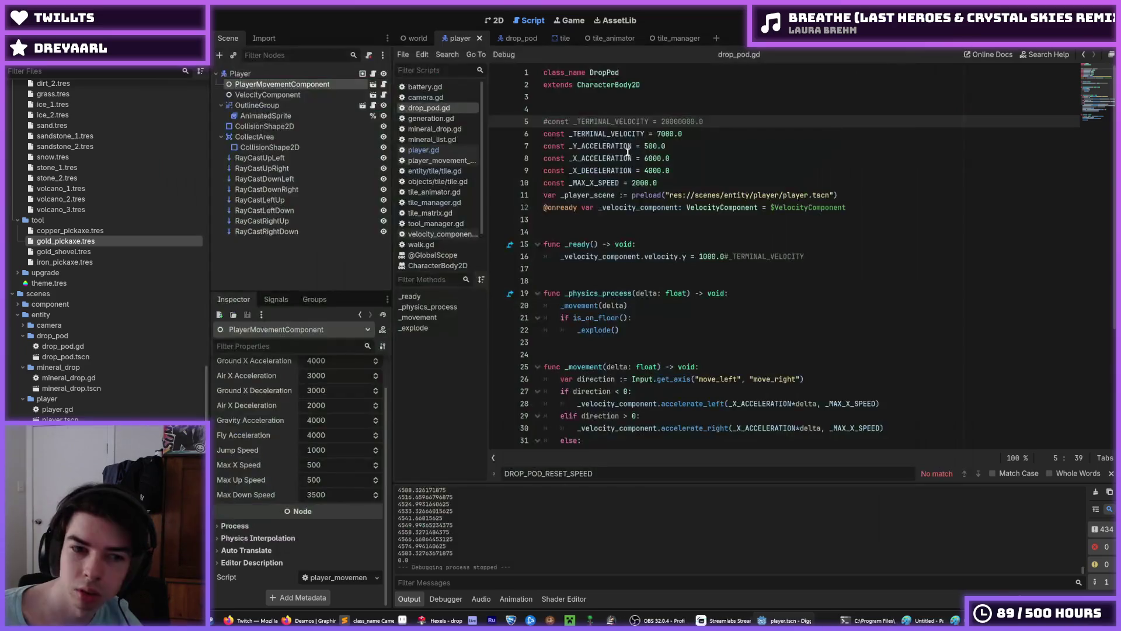
Step: Browse the FileSystem dock and open the world scene tab
scroll(257, 382, up, 1)
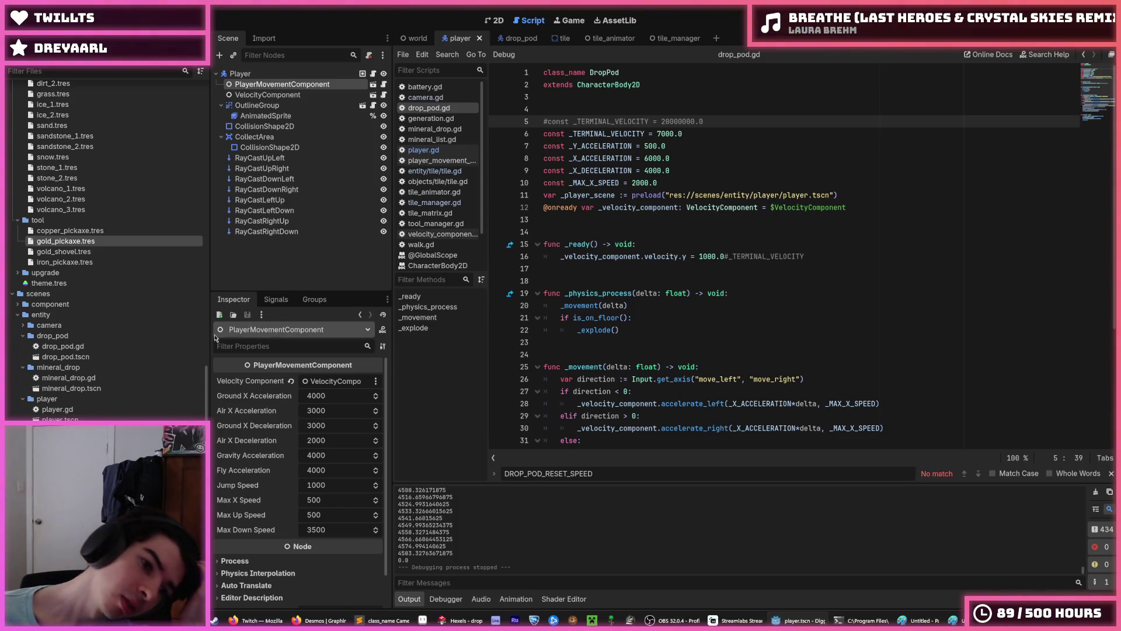
scroll(94, 310, up, 10)
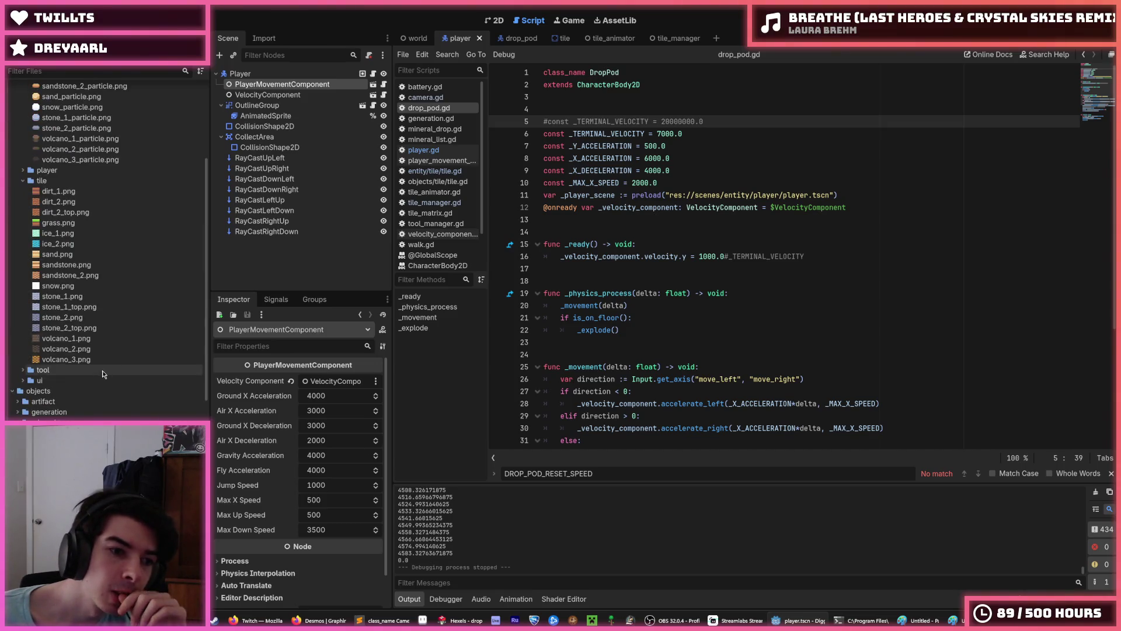
scroll(103, 371, down, 10)
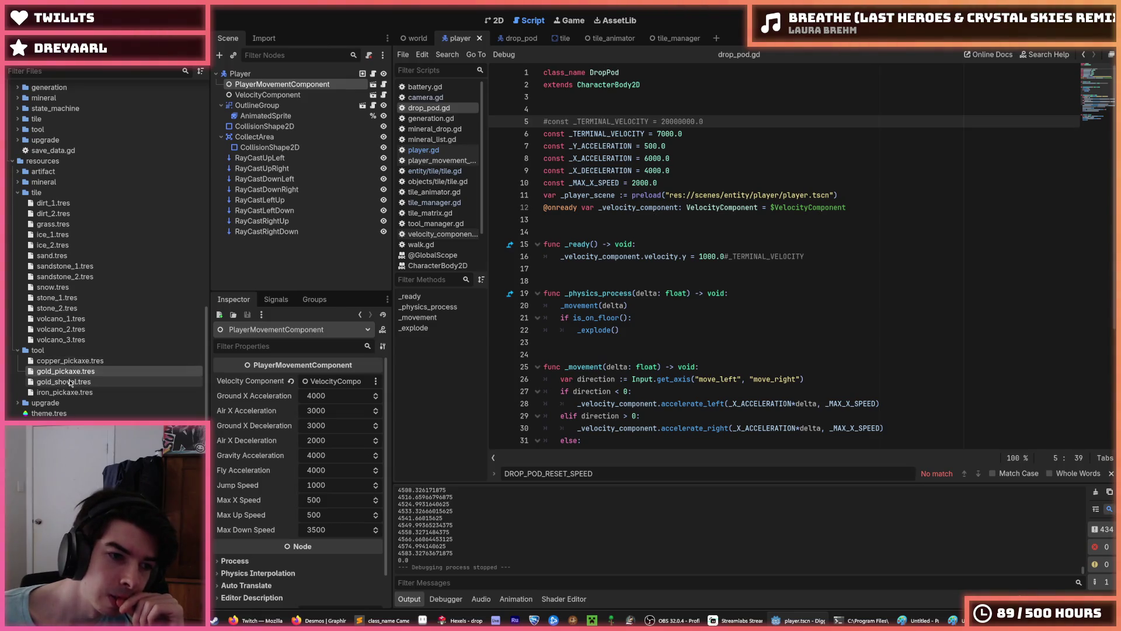
scroll(70, 385, down, 5)
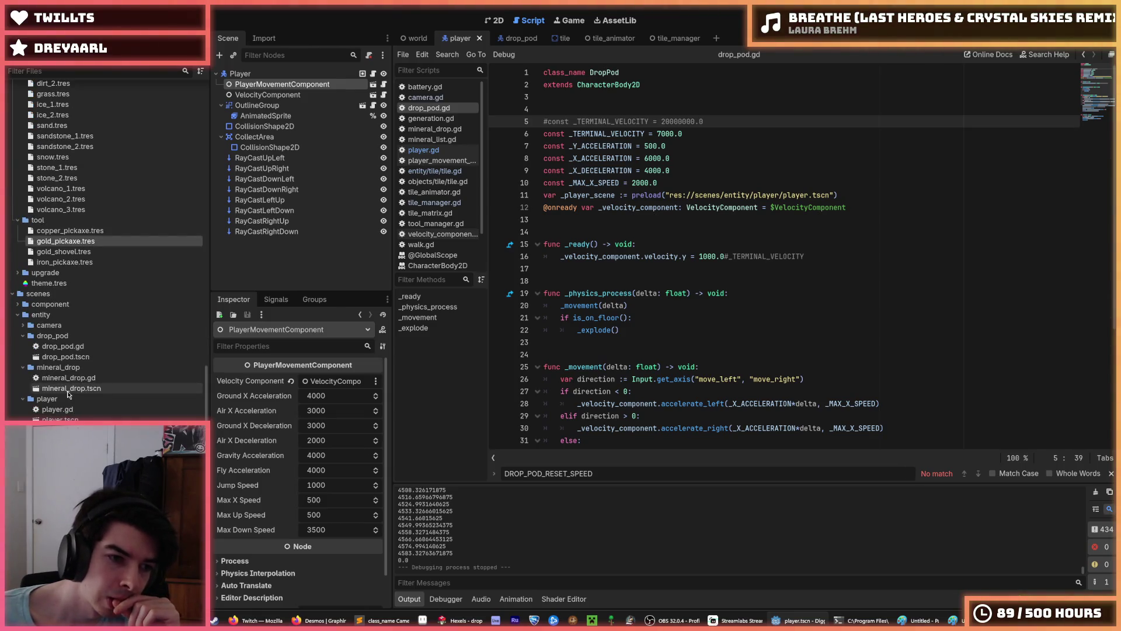
scroll(149, 235, up, 8)
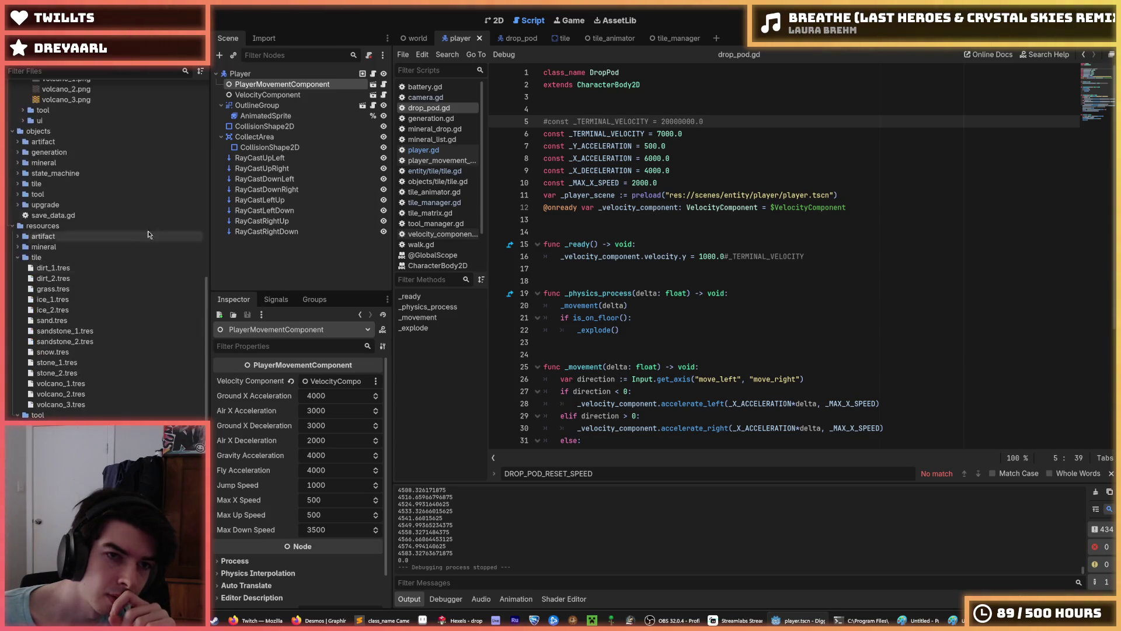
click(411, 40)
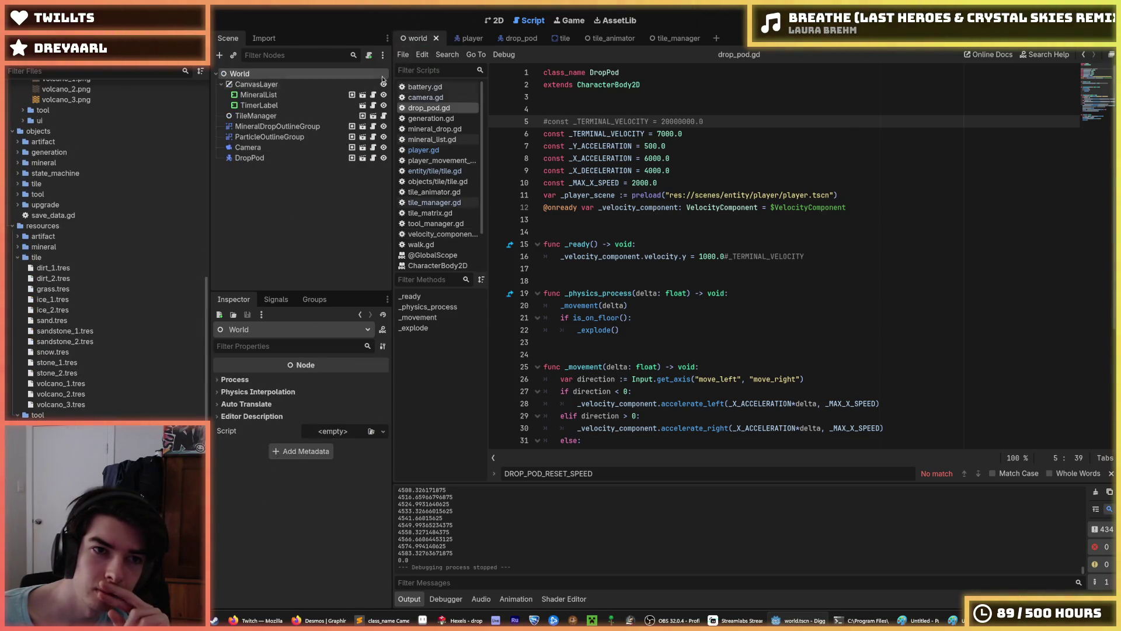
Step: Open tile_manager.tscn and inspect its Generation, ForegroundOutlineGroup and BackgroundOutlineGroup nodes
click(372, 116)
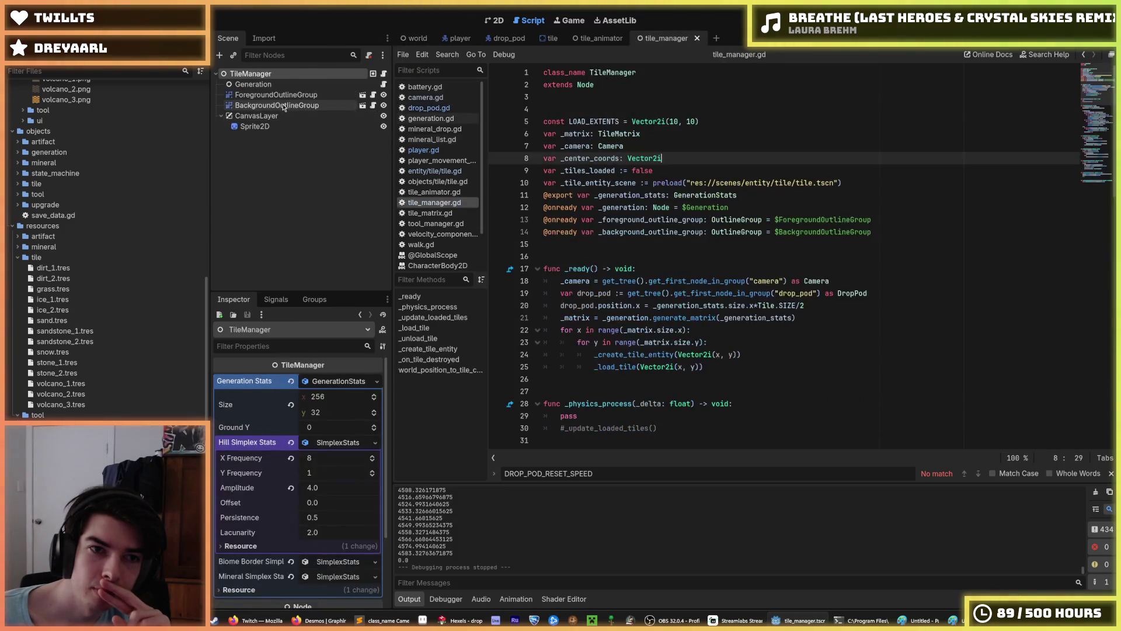
click(257, 85)
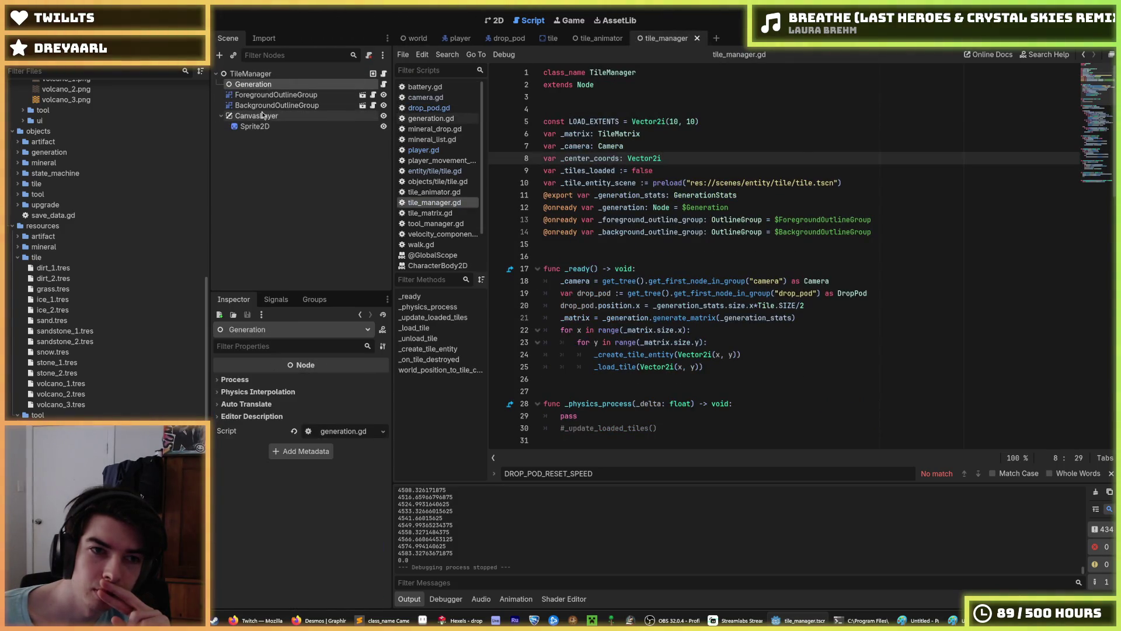
click(274, 95)
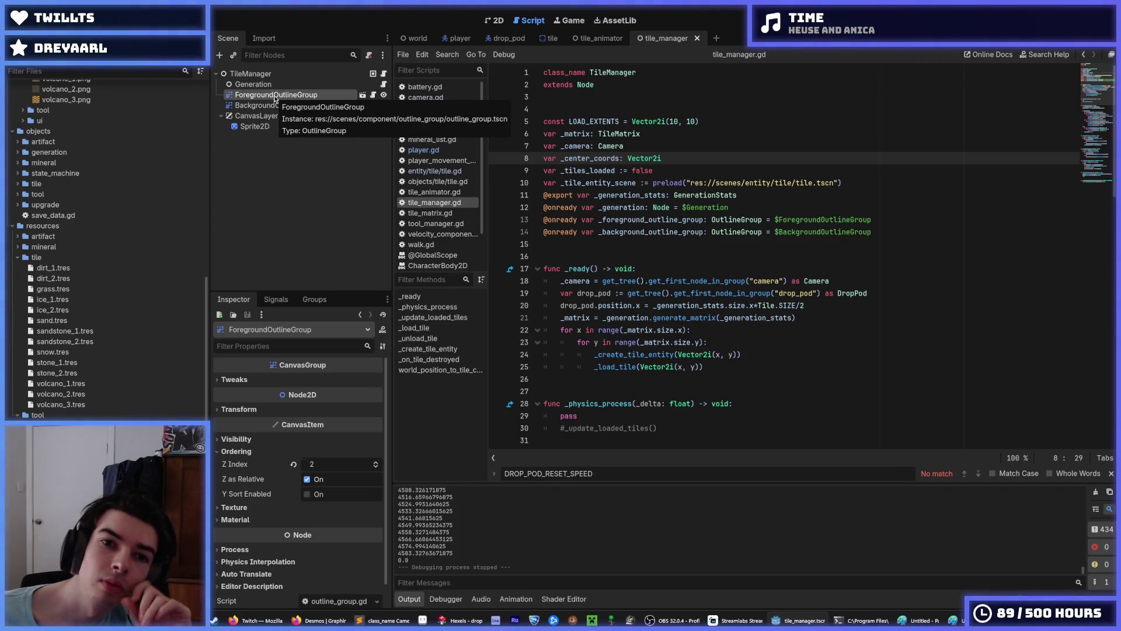
click(272, 105)
click(272, 96)
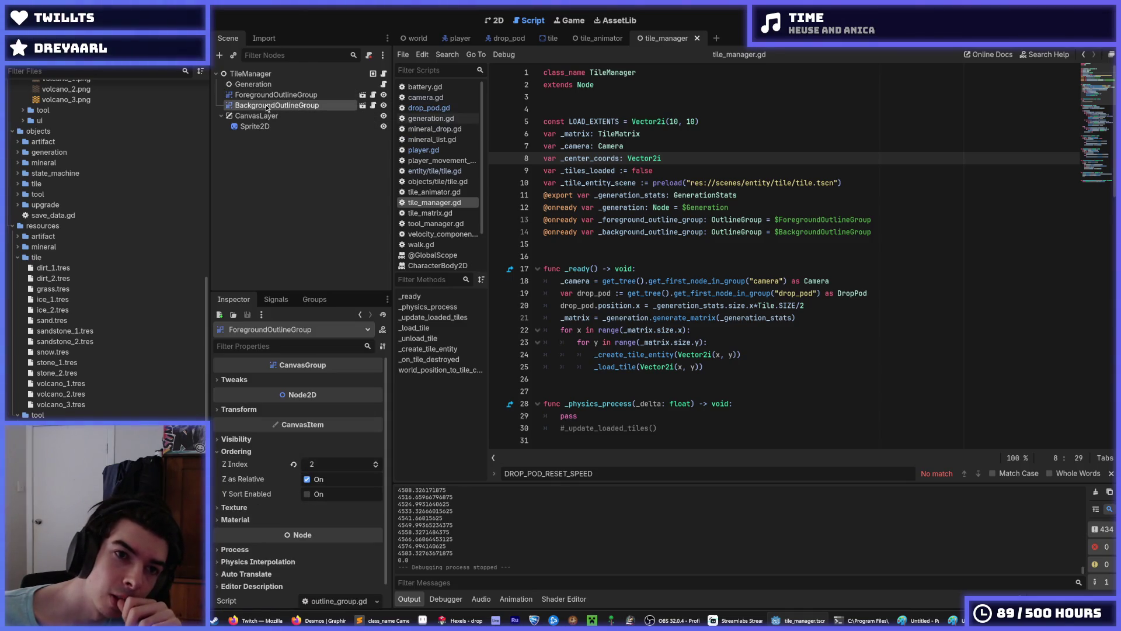
click(266, 105)
Step: Compare the two outline groups, then view the Generation node and TileManager's generation settings
click(265, 97)
click(265, 105)
click(264, 98)
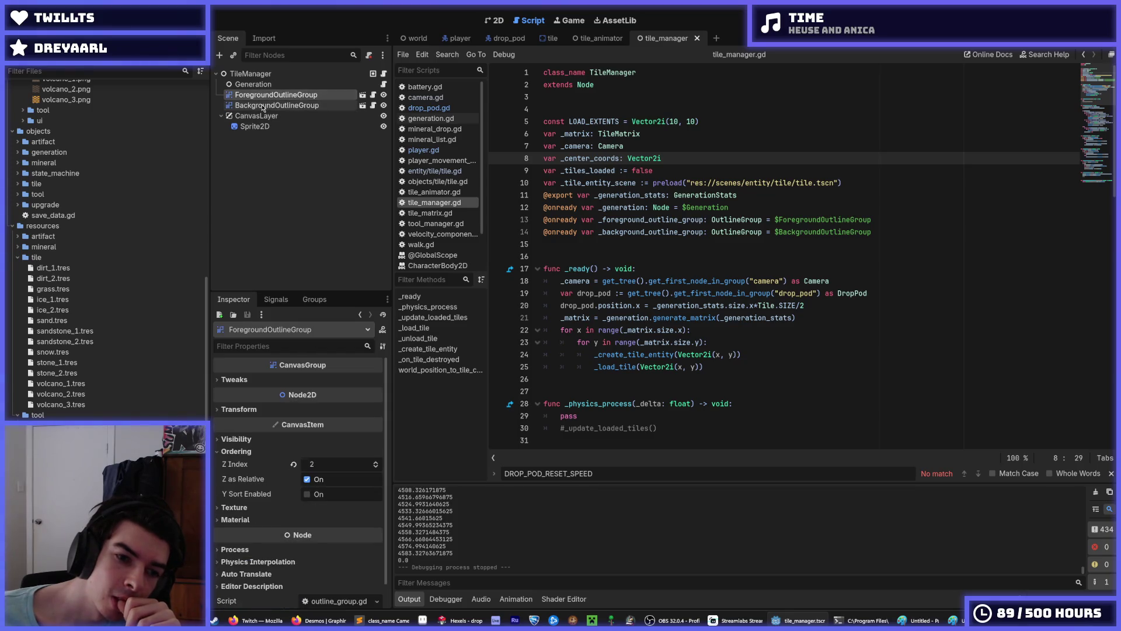
click(264, 105)
click(263, 96)
click(261, 85)
click(261, 95)
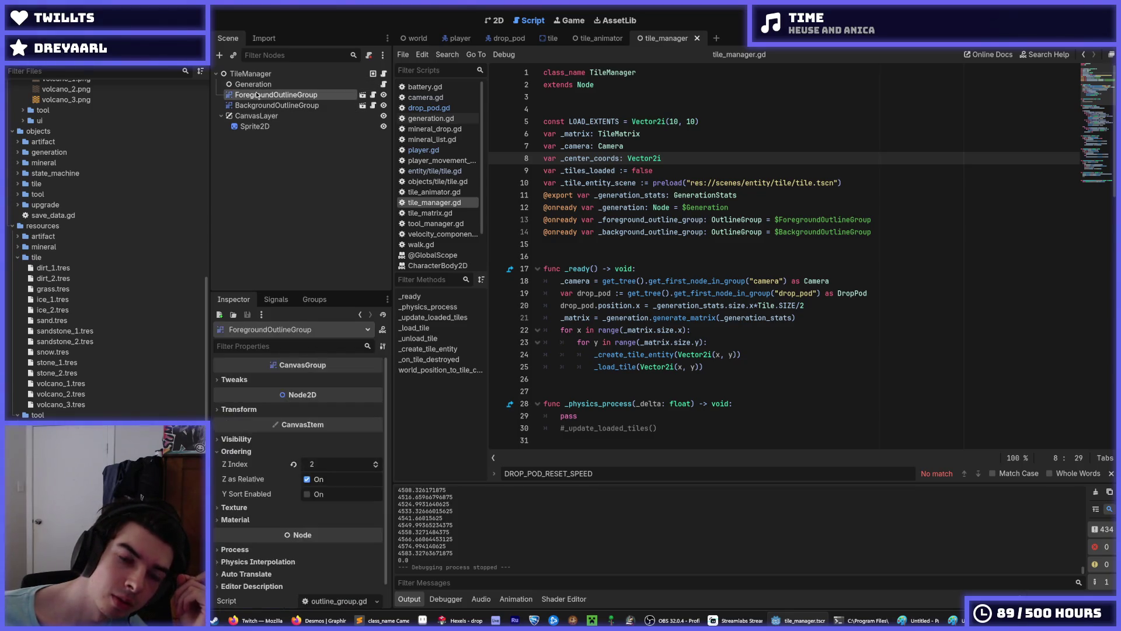
click(258, 85)
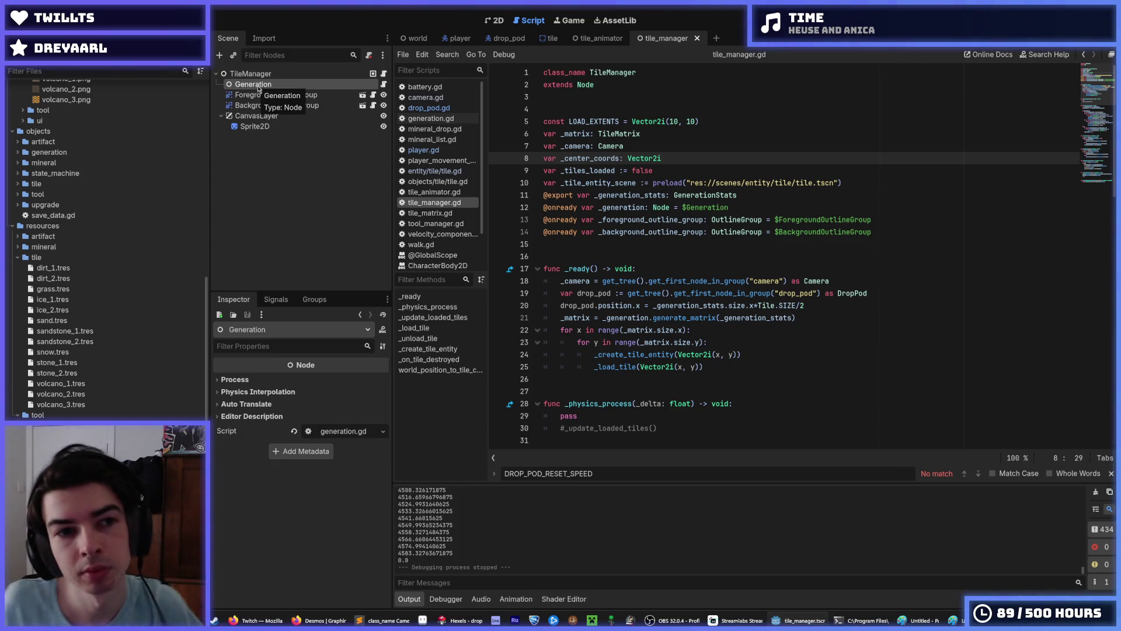
click(272, 75)
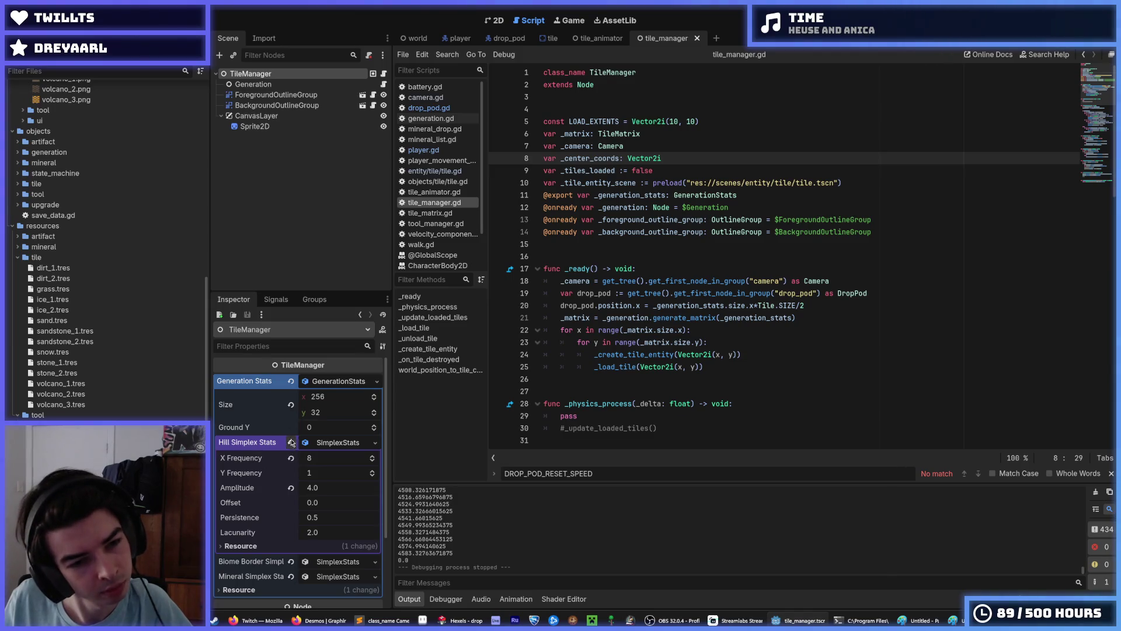
Step: Change the TileManager's generation size to 256 × 64 and save to start a test run
click(325, 413)
text(64)
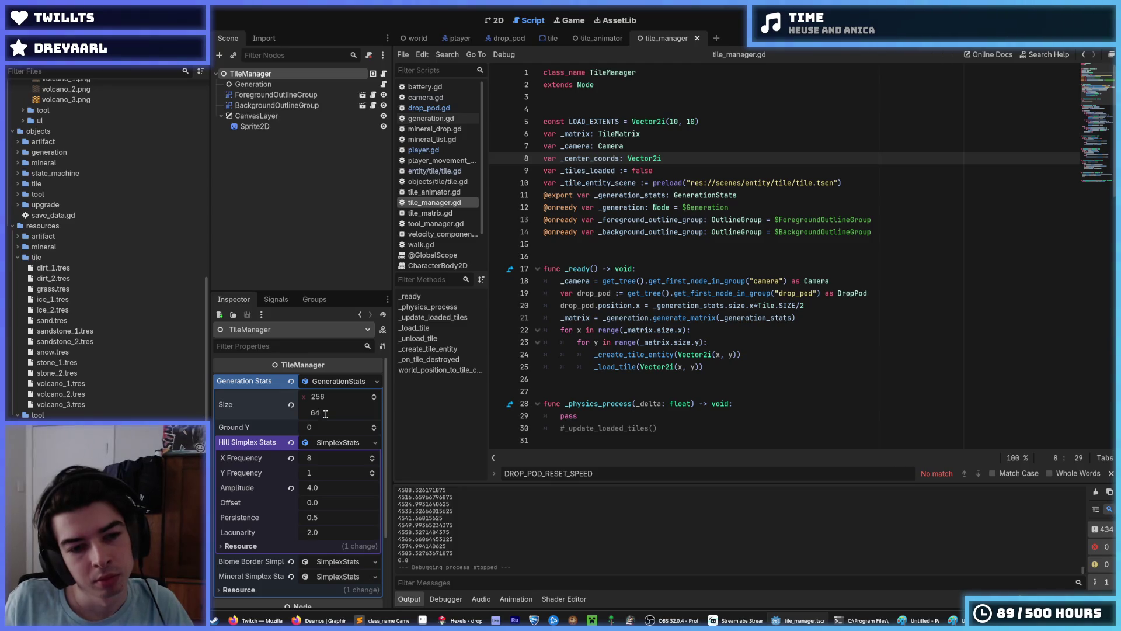
key(Return)
key(ctrl+s)
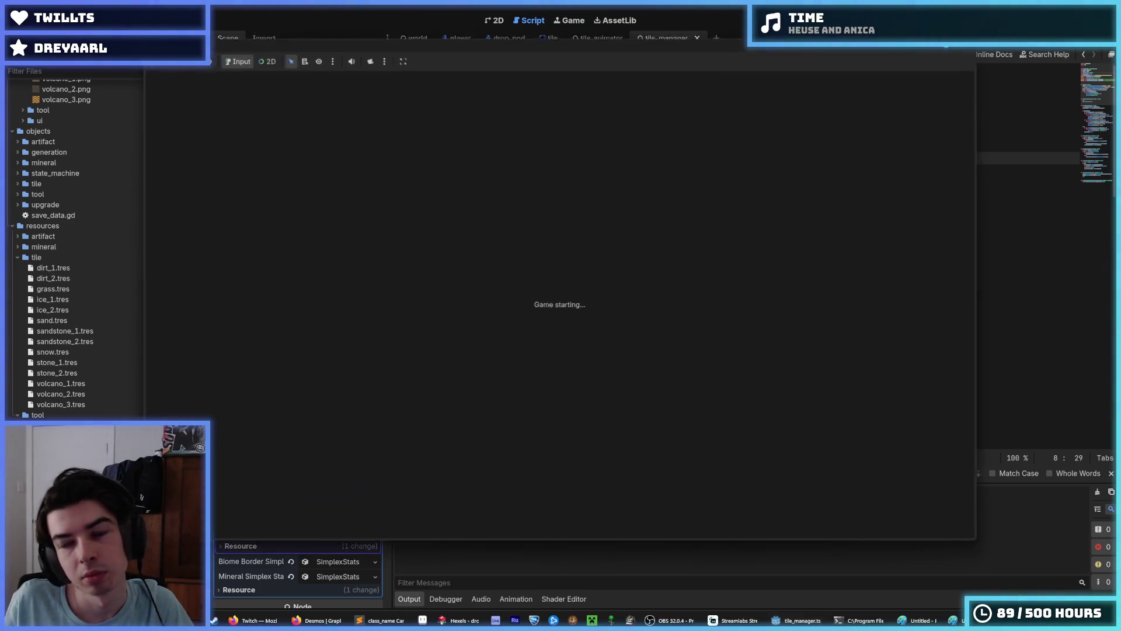